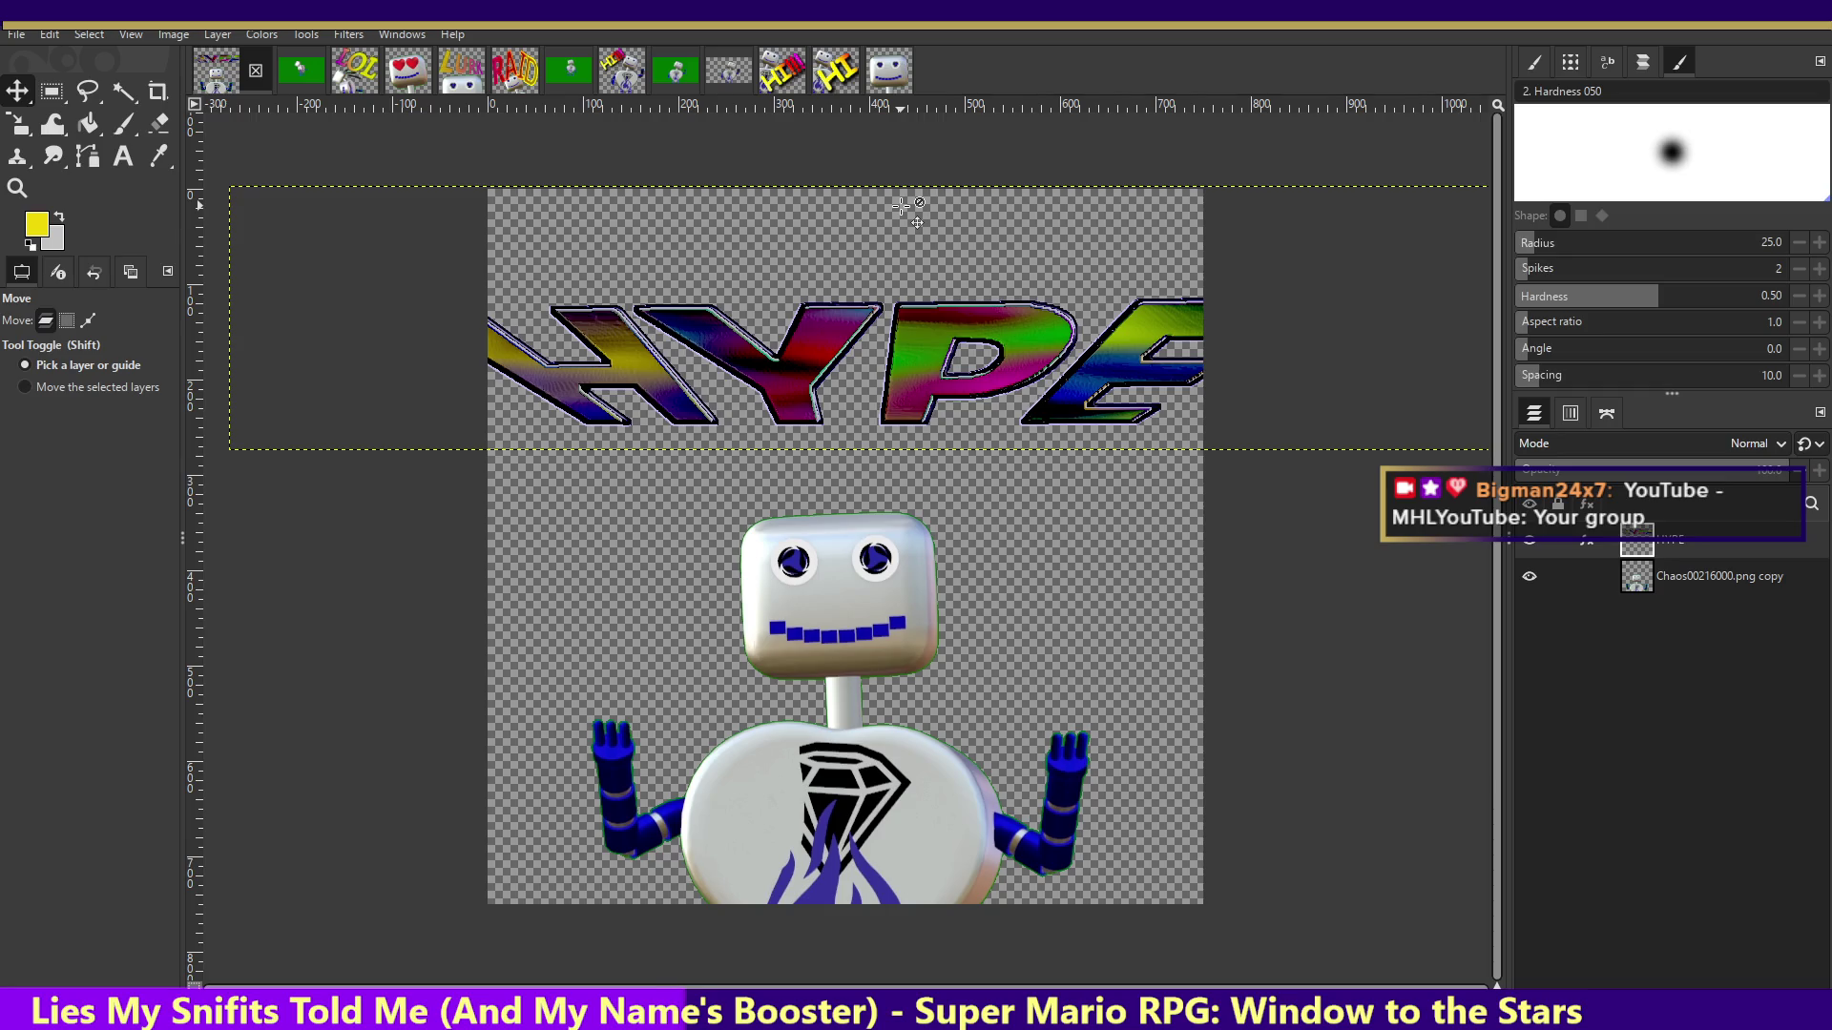
- Shrink the HYPE layer with the Scale tool and shift it slightly left and down
left_click(17, 124)
left_click(553, 329)
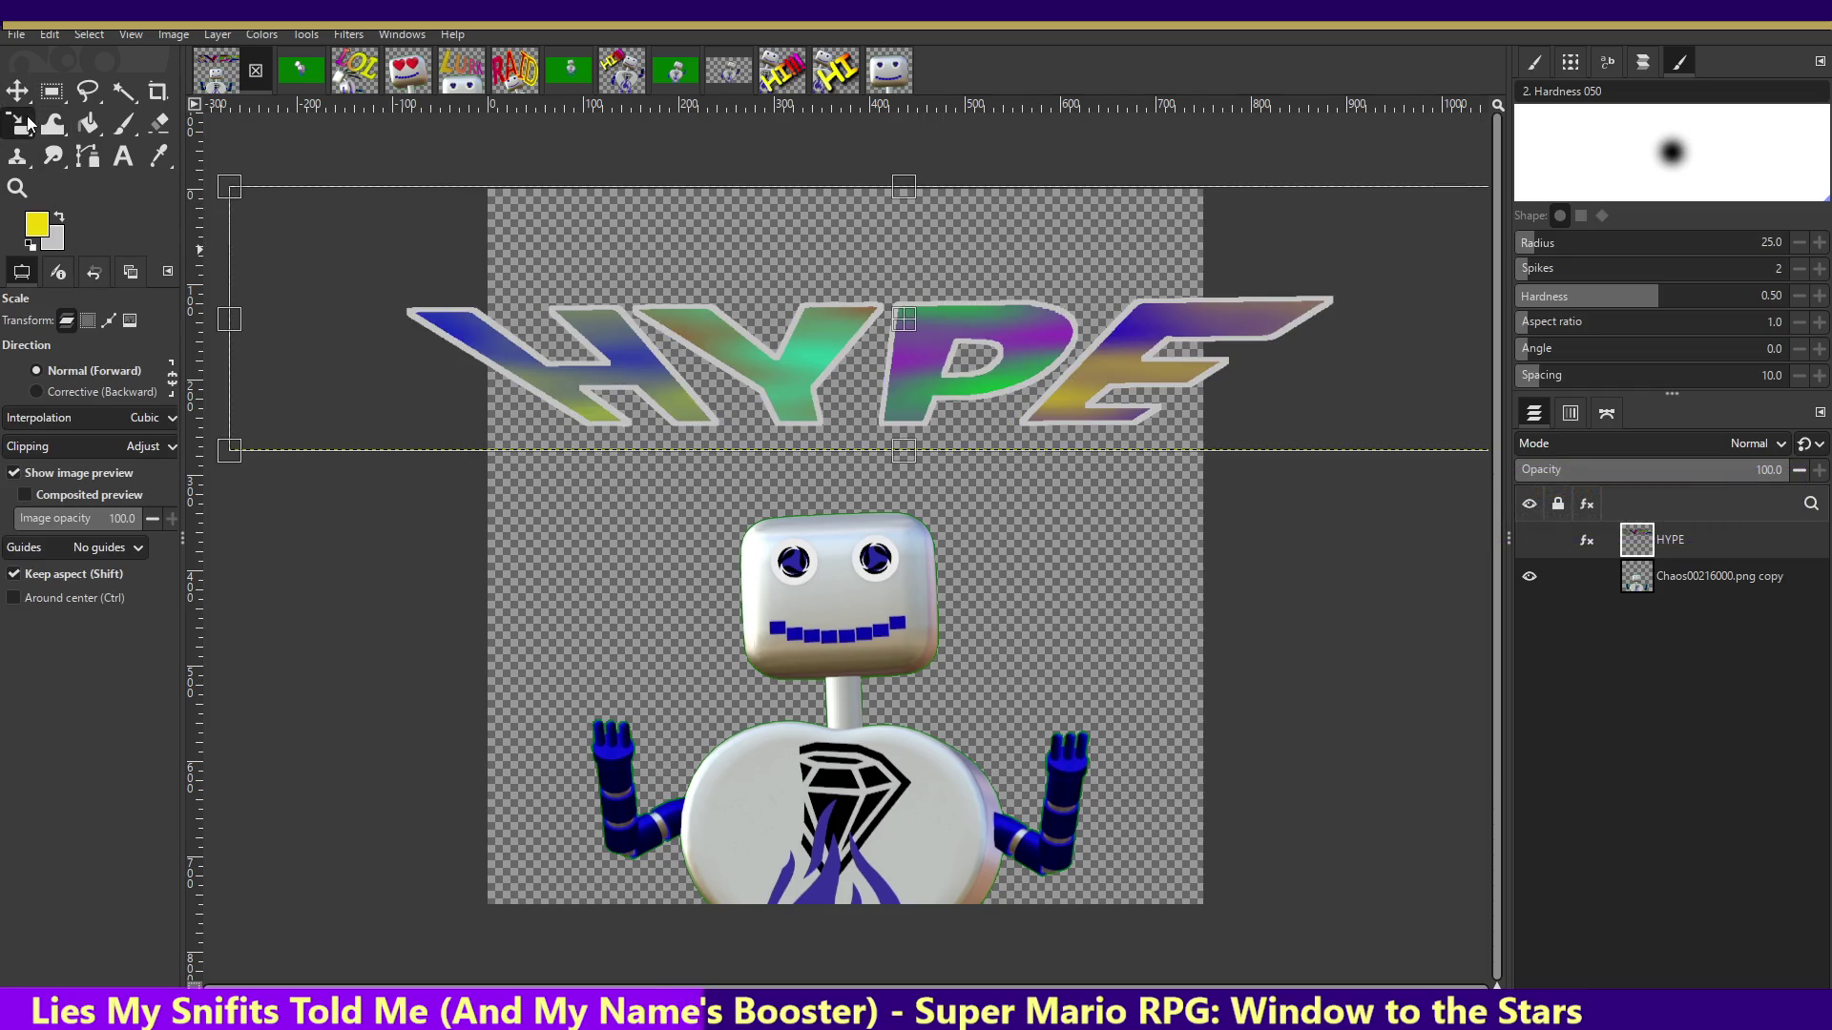
left_click_drag(558, 344, 673, 386)
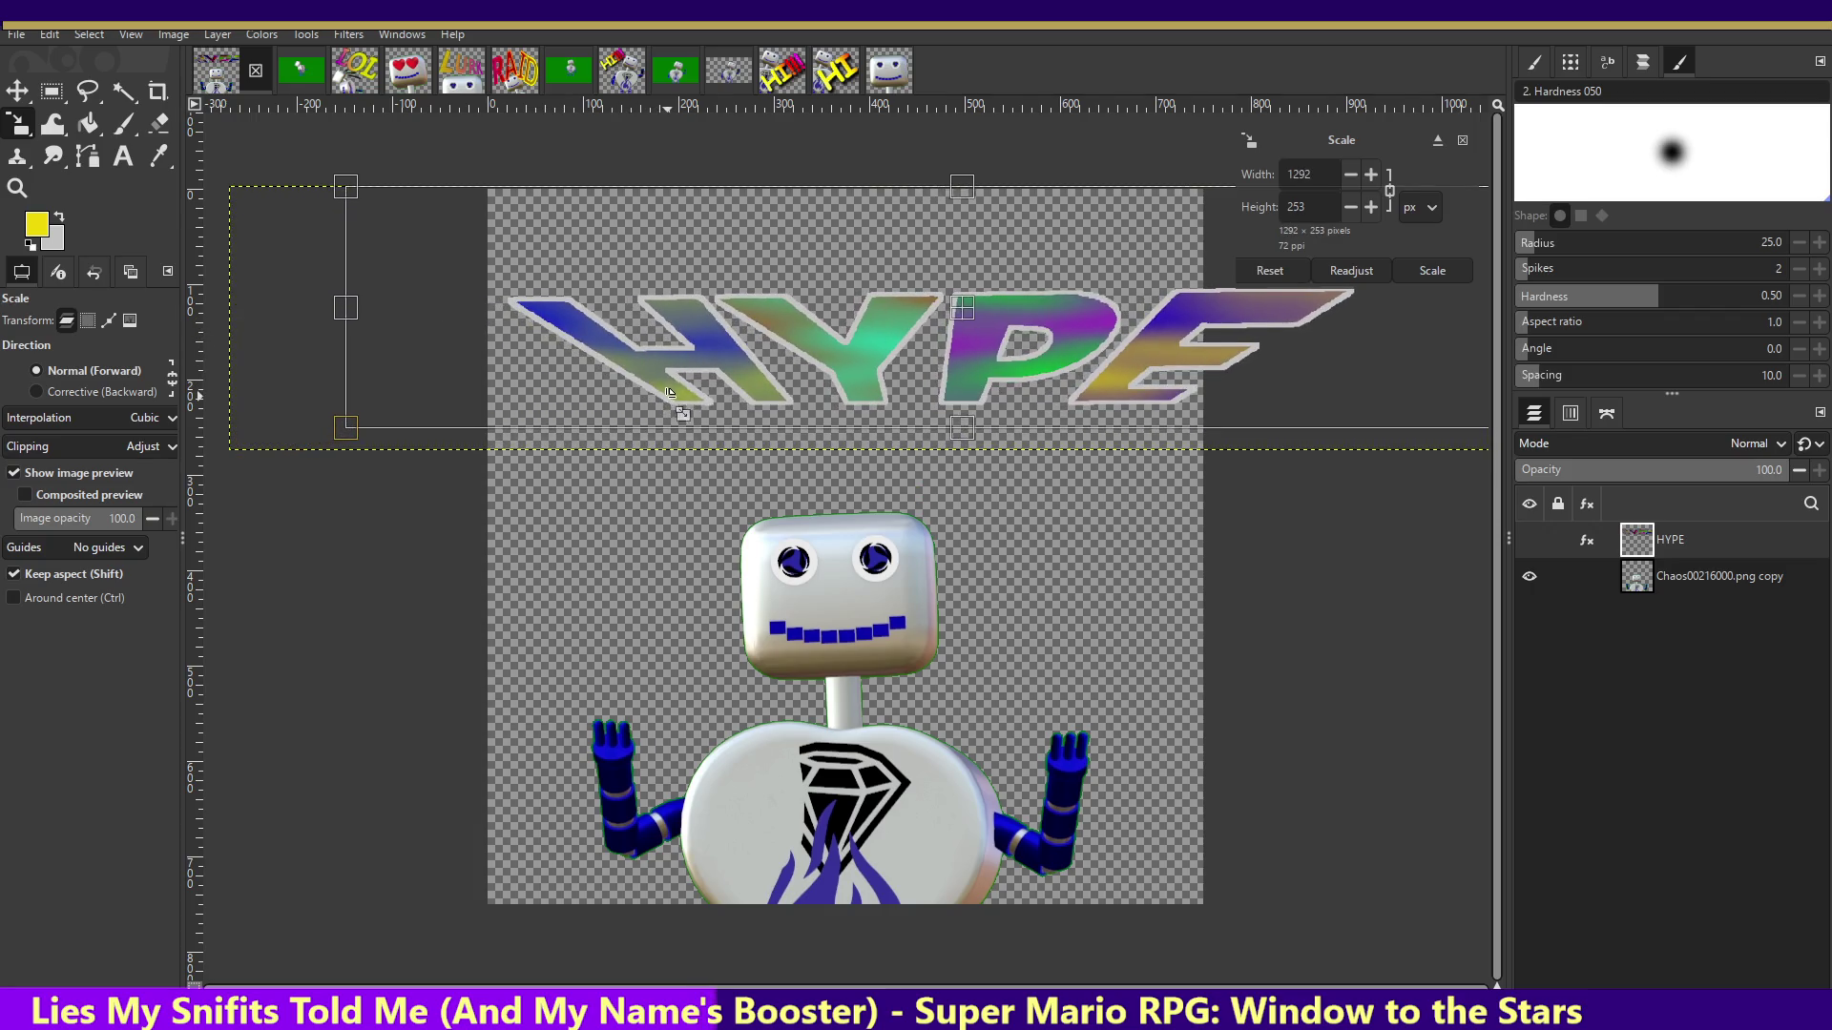
left_click(17, 90)
left_click_drag(1052, 352, 1035, 358)
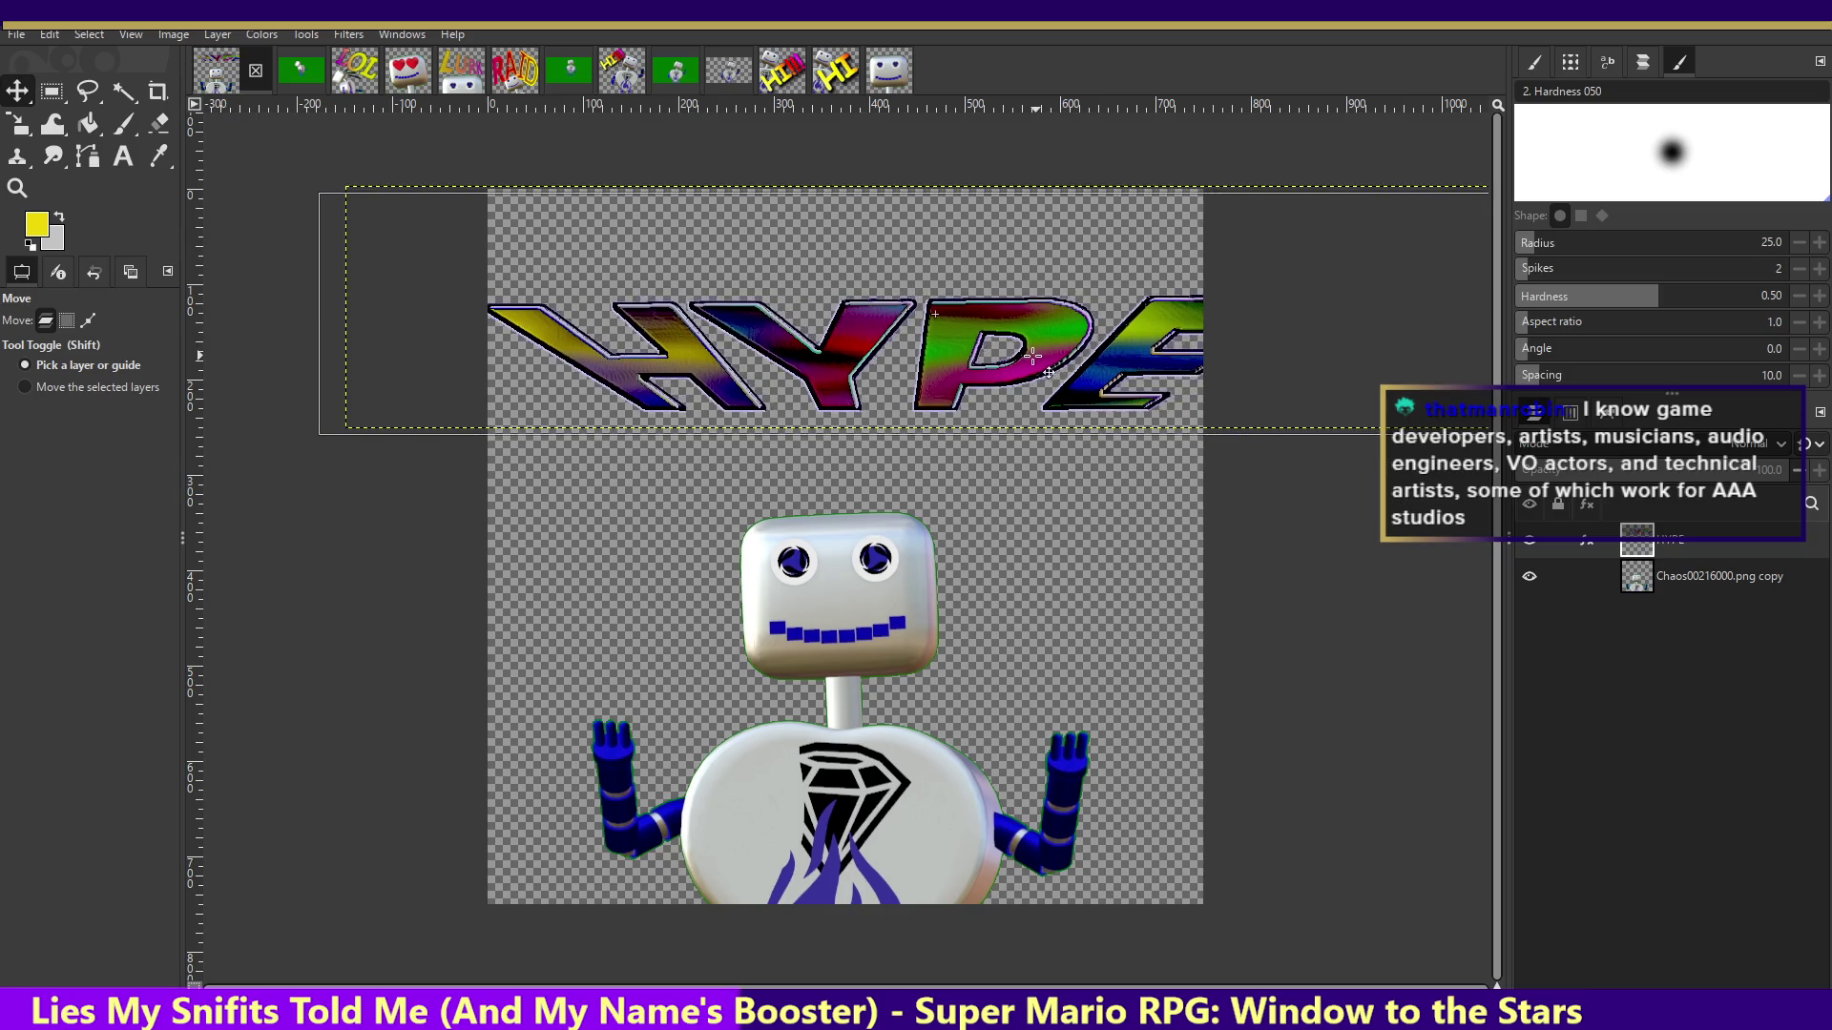
- Rescale the HYPE text to 1248×245 and nudge it left and down
left_click(18, 124)
left_click(445, 318)
left_click_drag(445, 317, 623, 377)
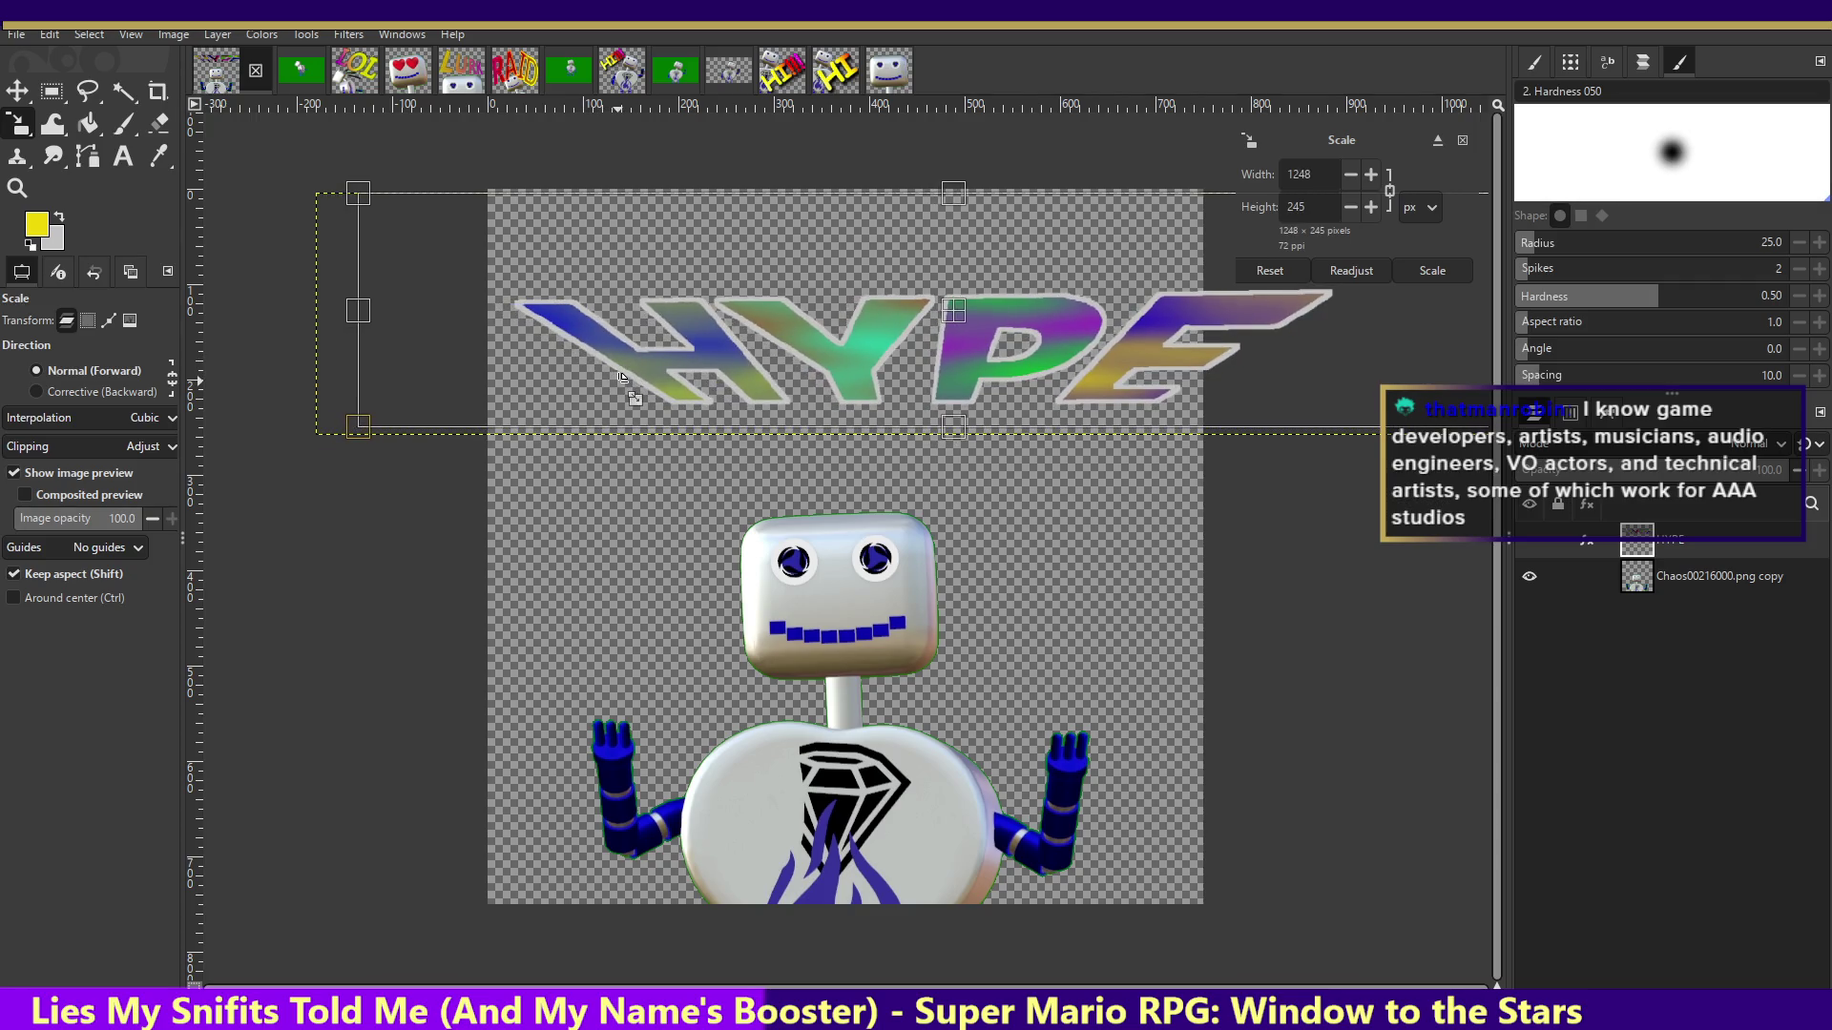
key("Return")
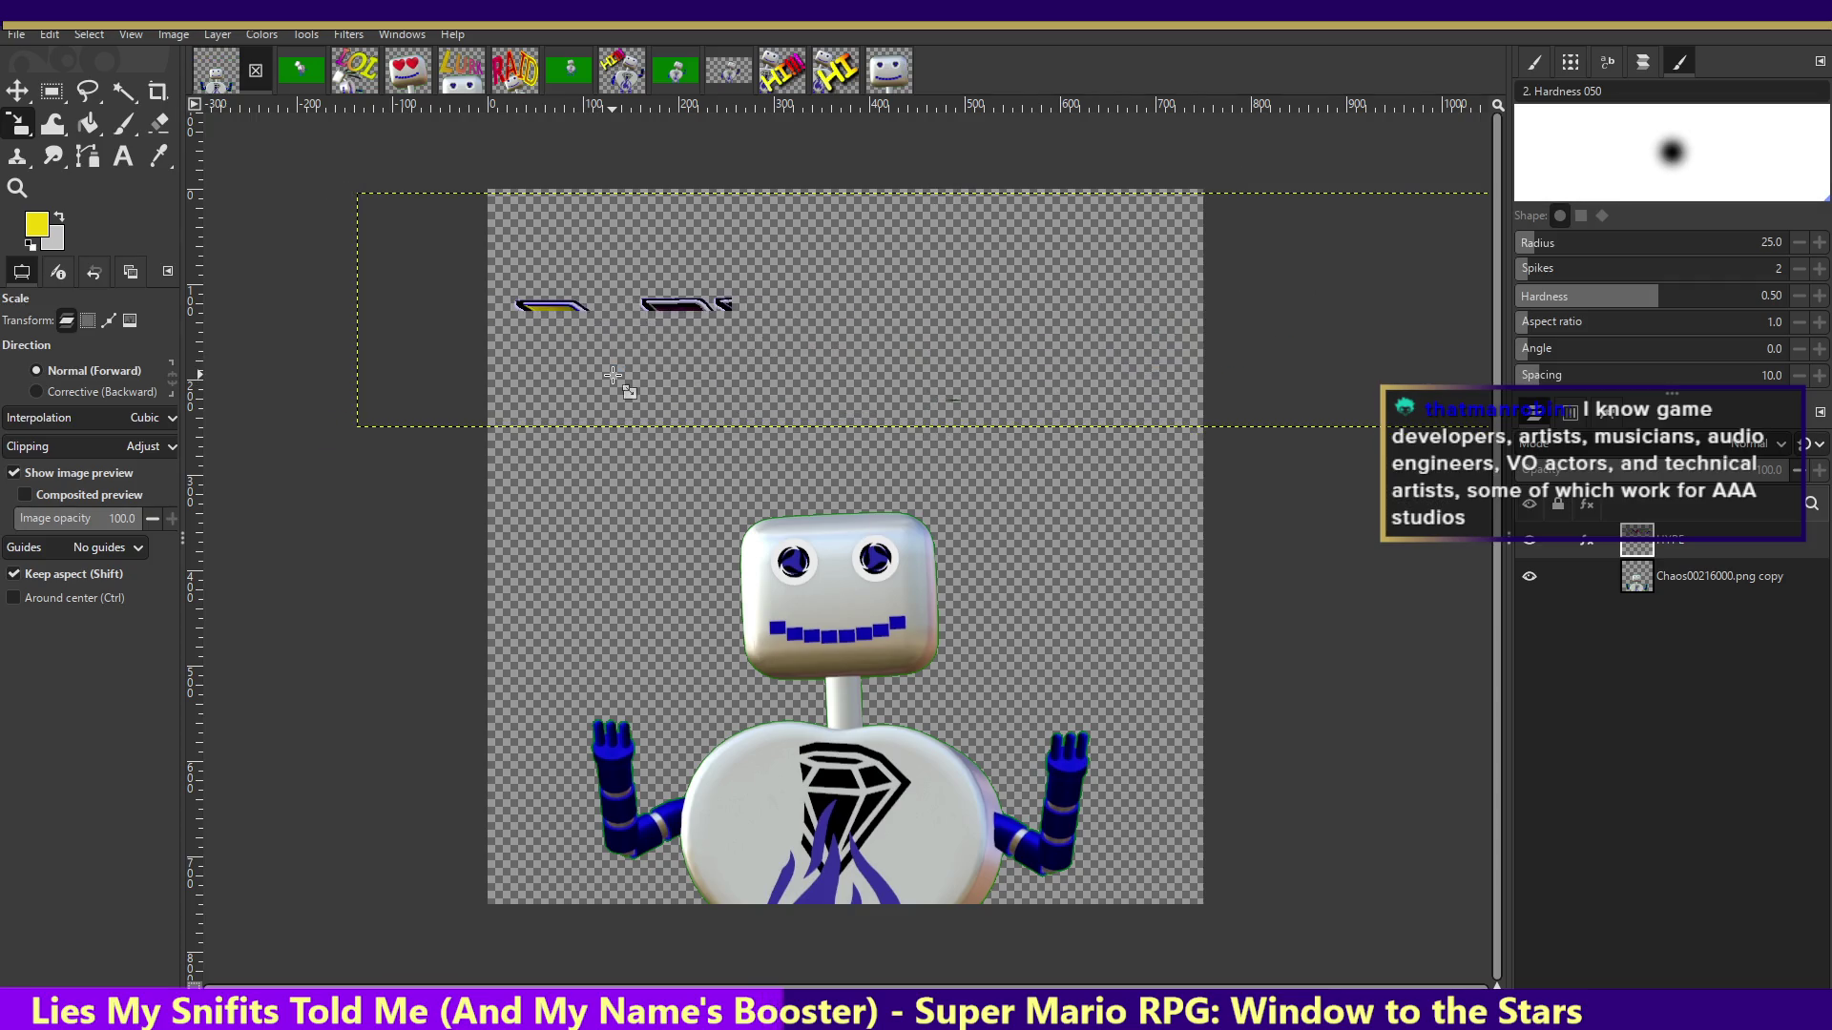
left_click(17, 91)
left_click_drag(962, 389, 906, 430)
- Shrink the HYPE text further to 1192×235 px
left_click(27, 127)
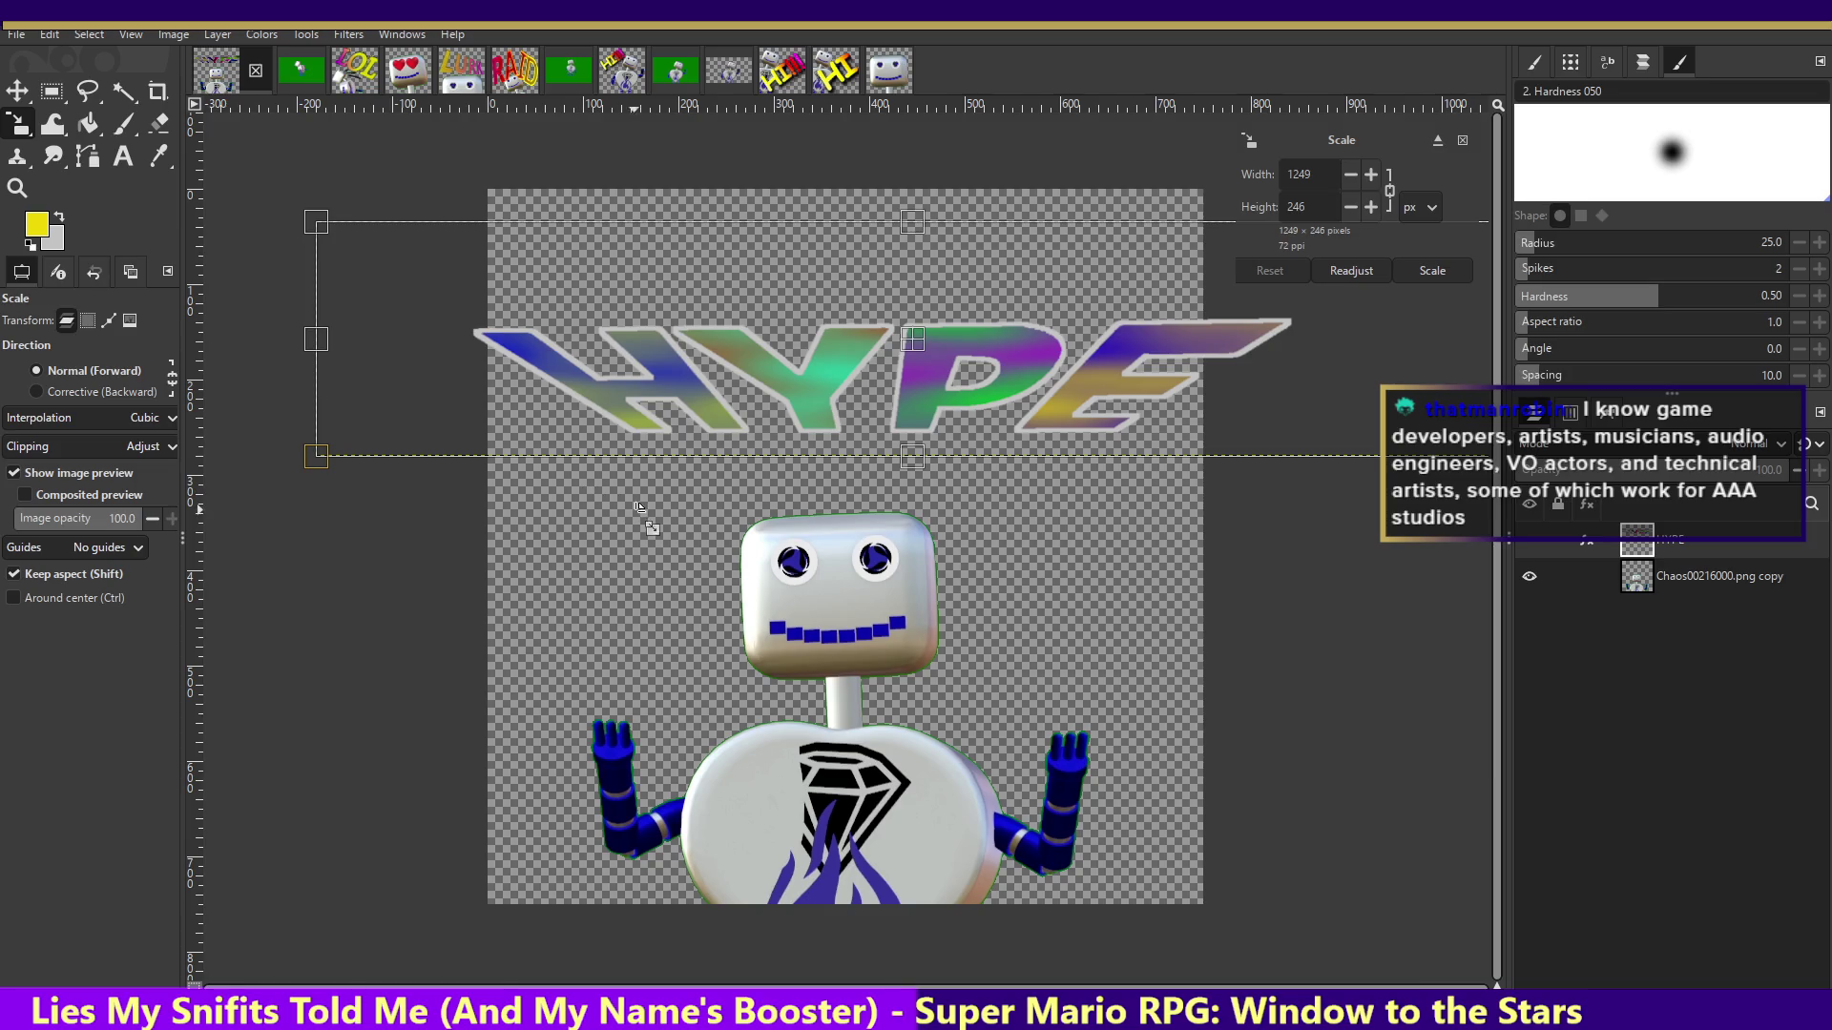
left_click_drag(536, 372, 586, 372)
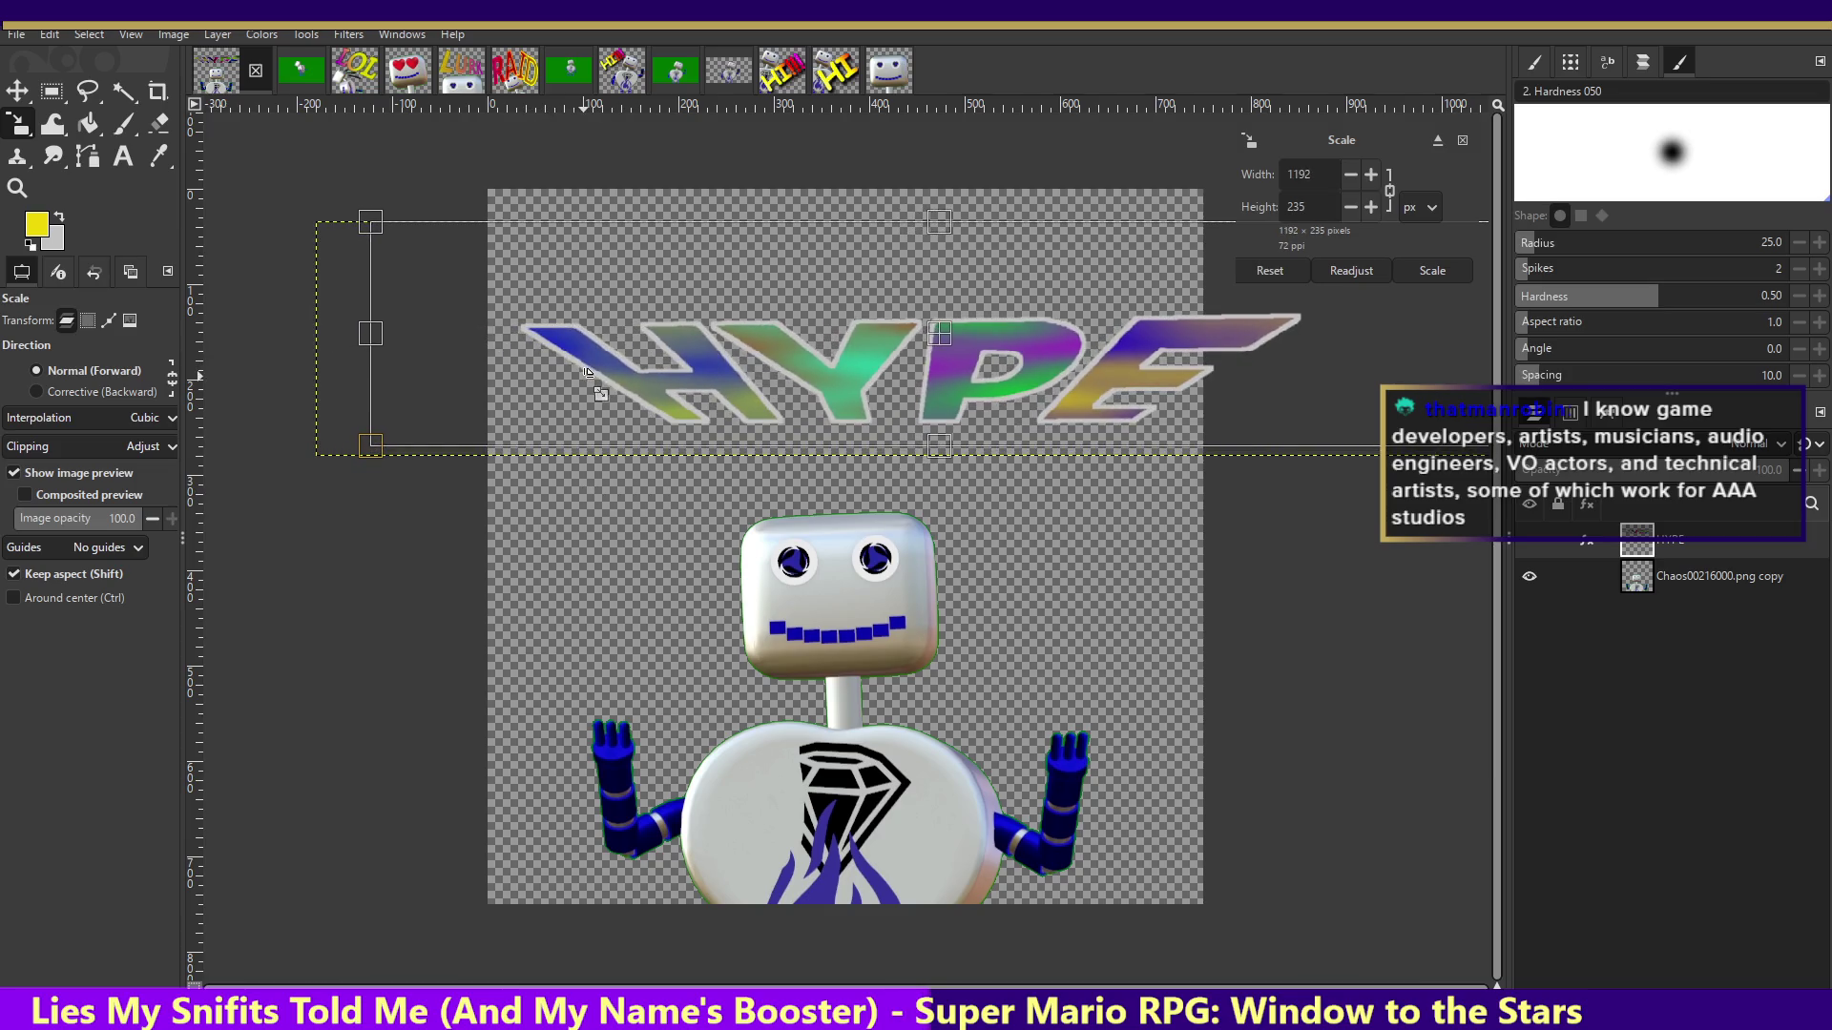
key("Return")
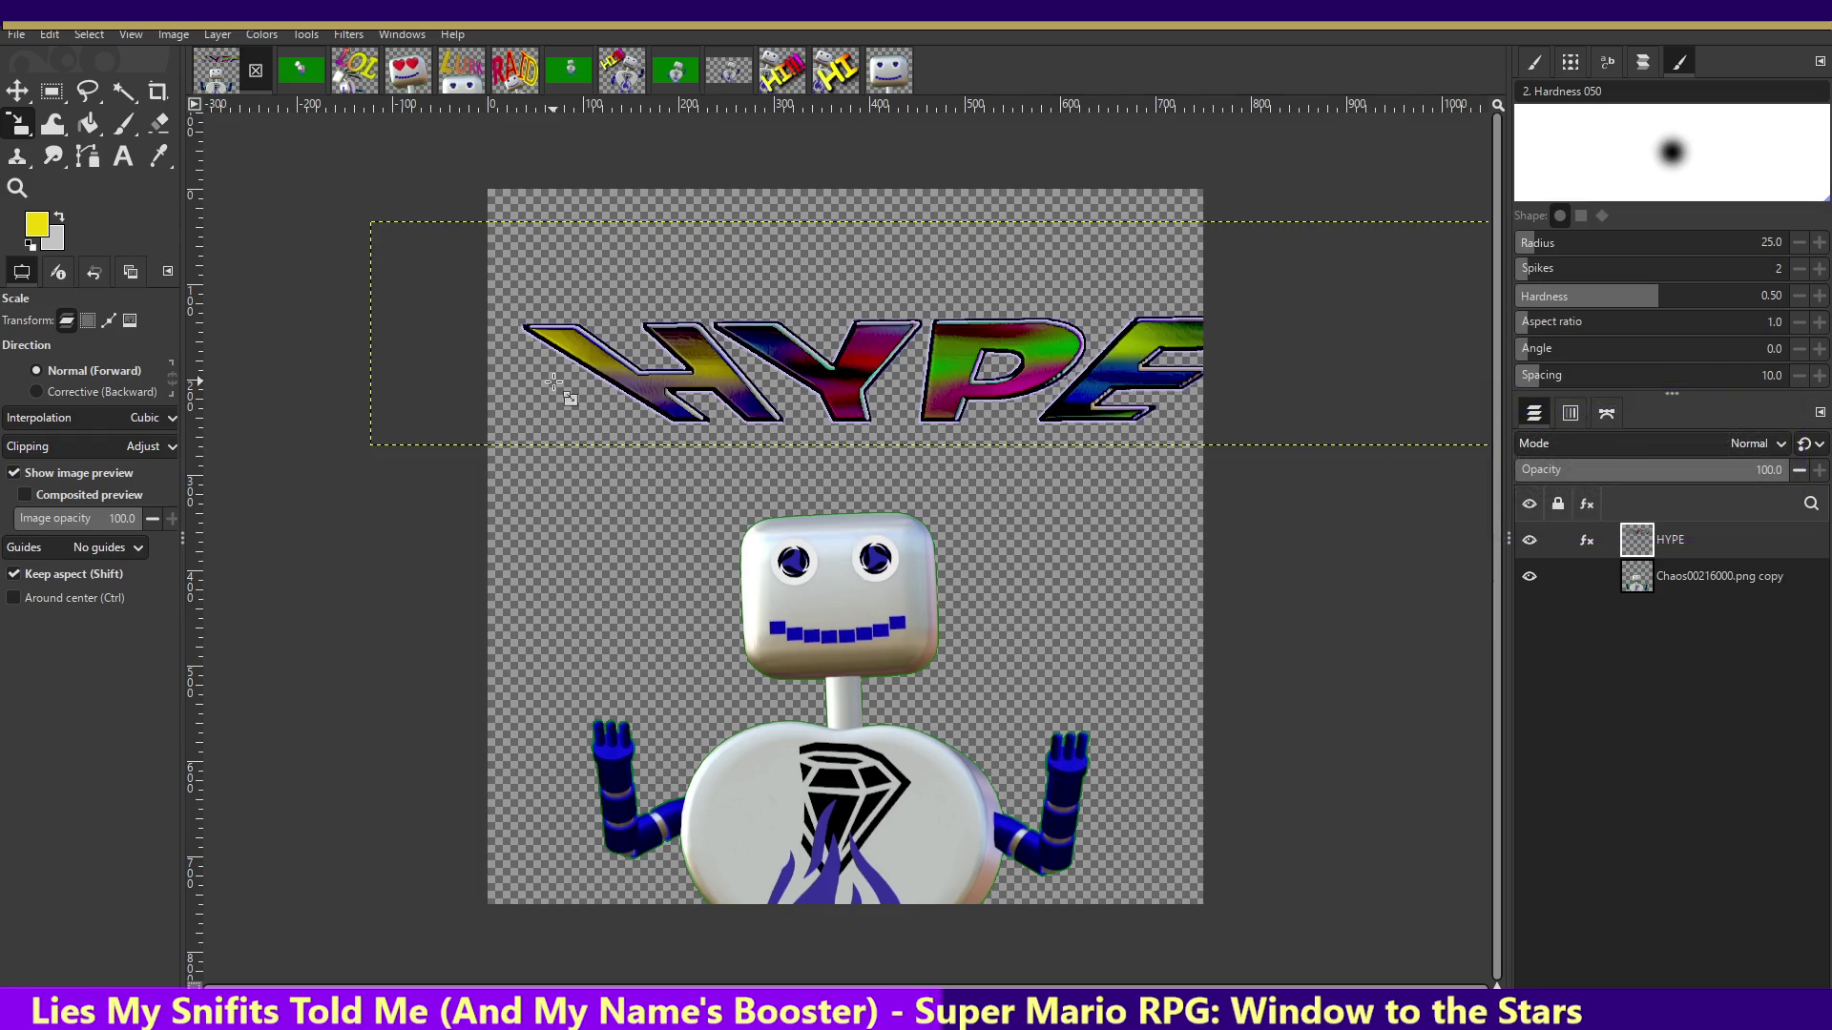
- Move the HYPE text left and scale it down to 1131×223
key("m")
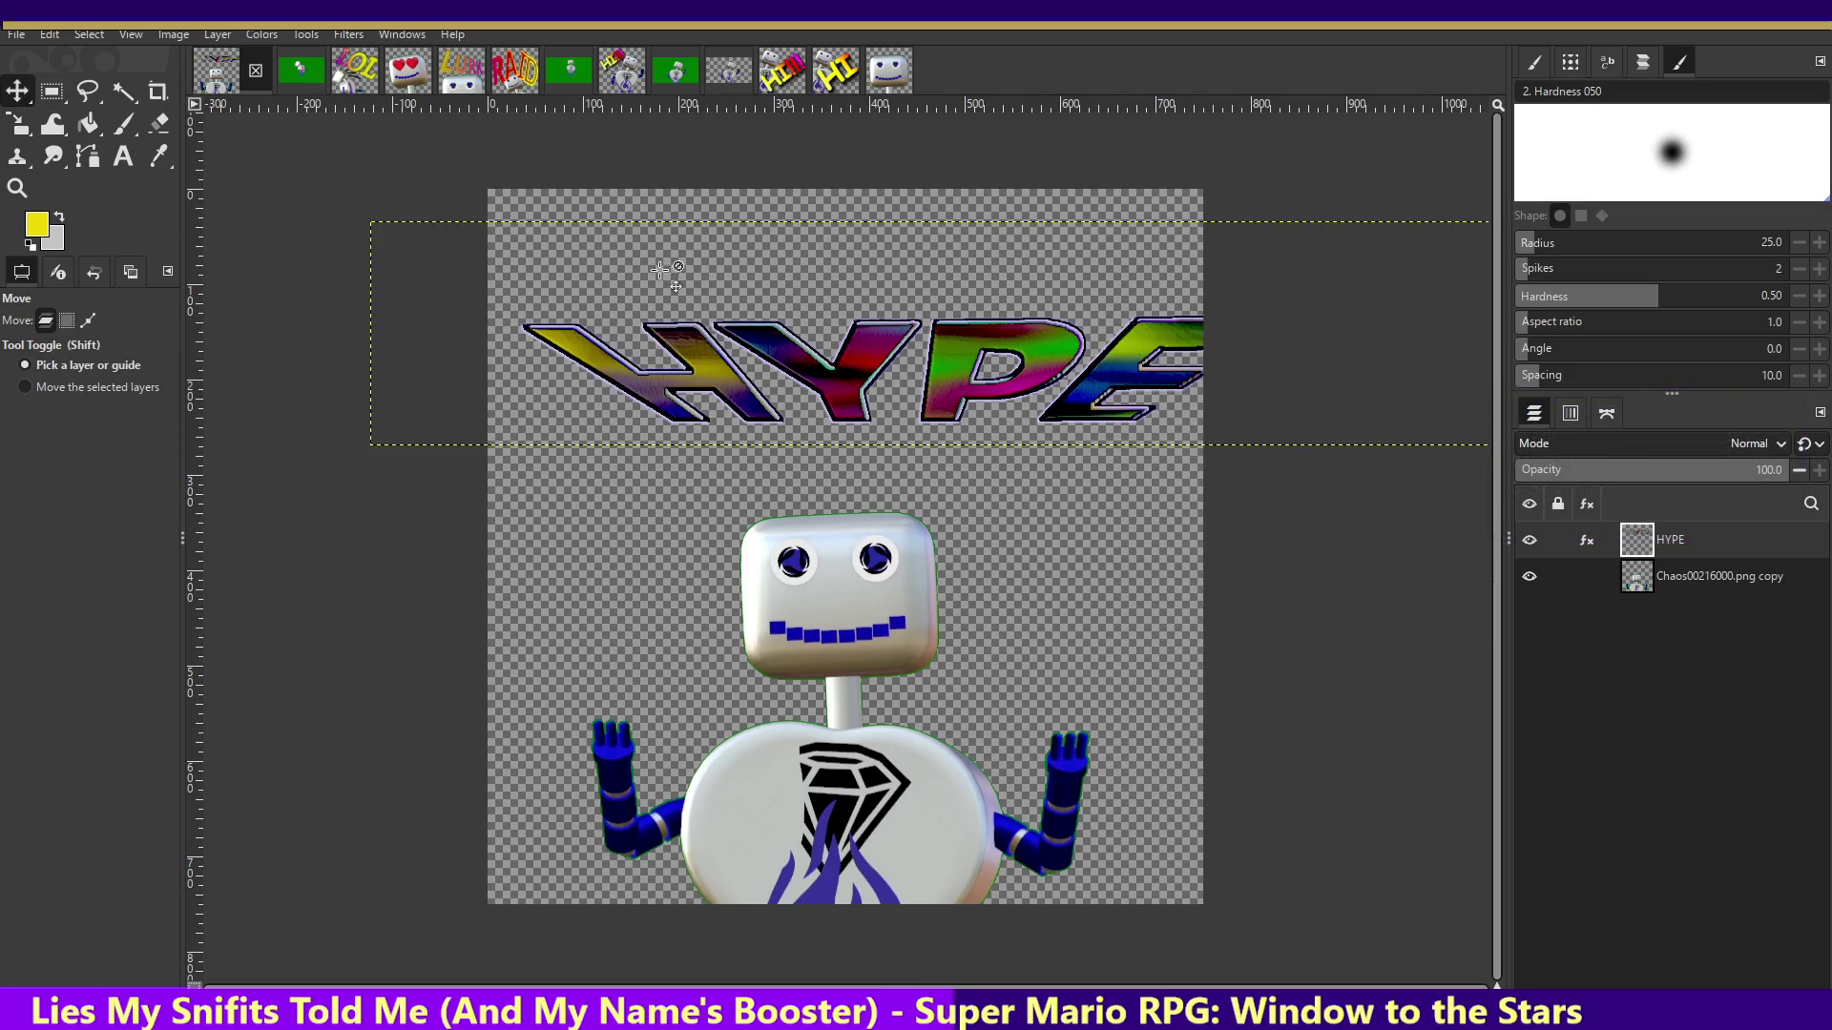
left_click_drag(935, 406, 880, 406)
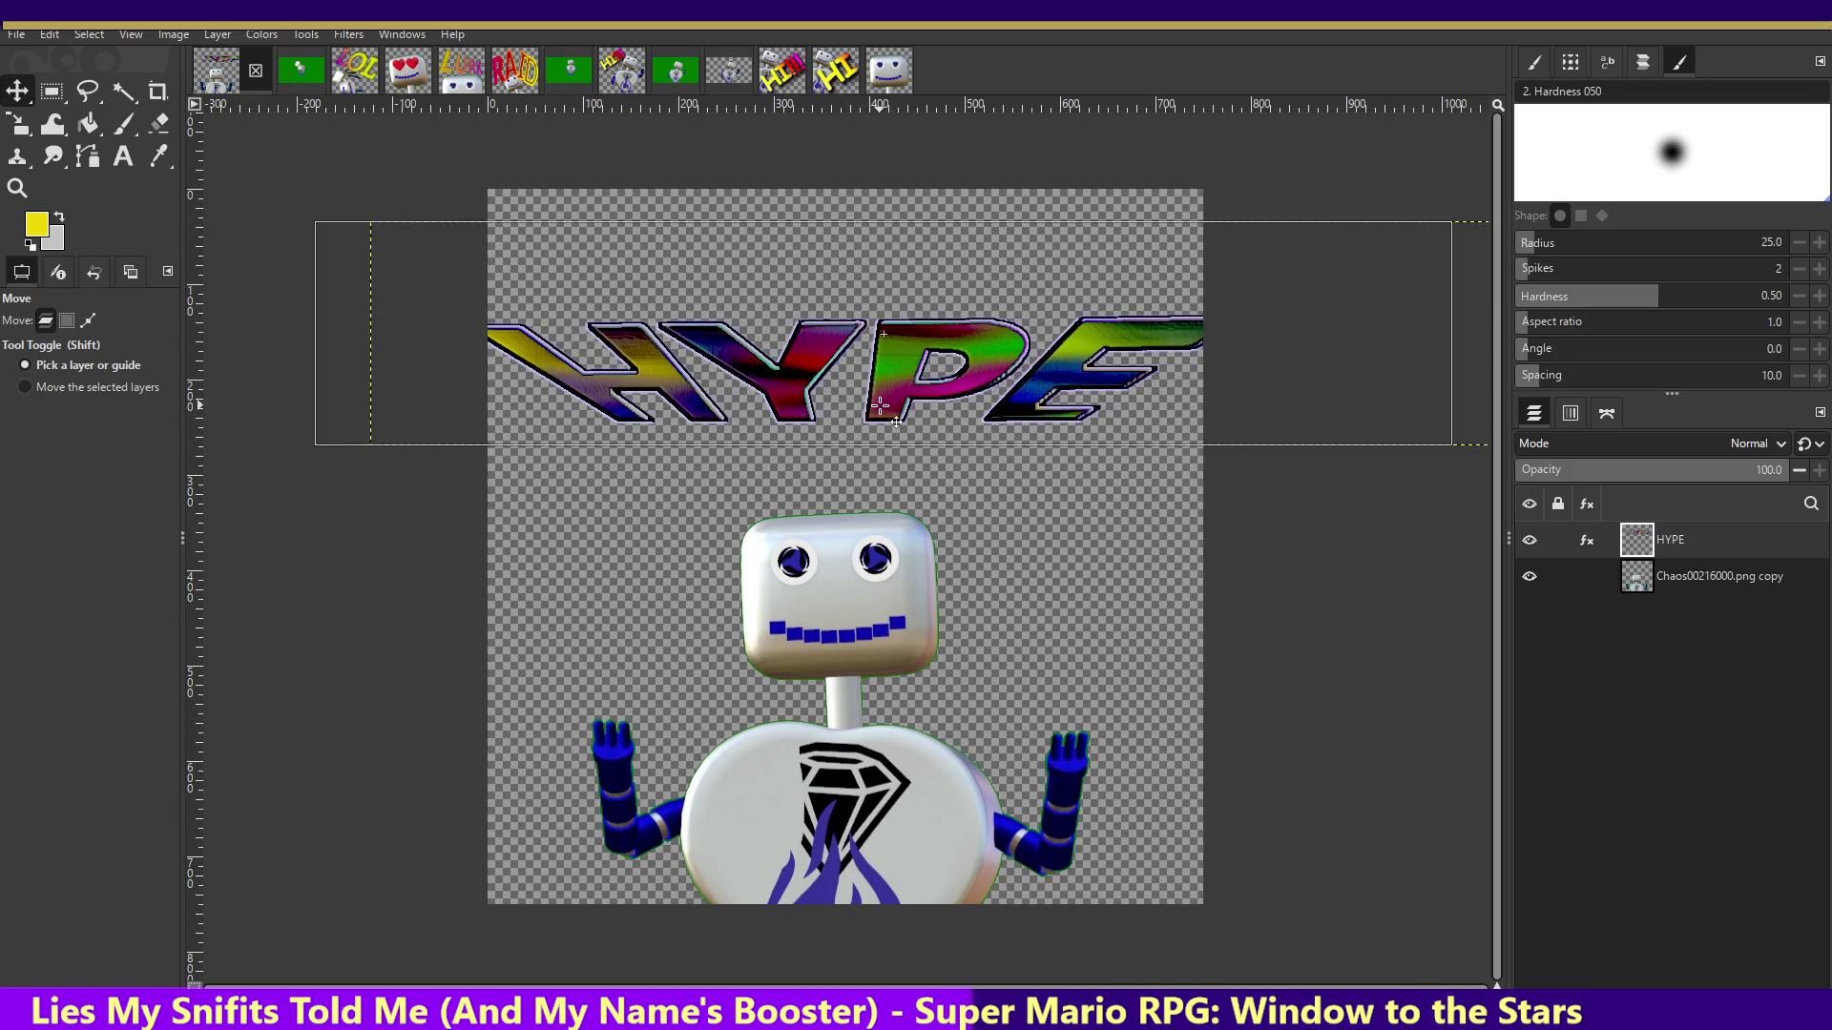
left_click(18, 124)
left_click(215, 174)
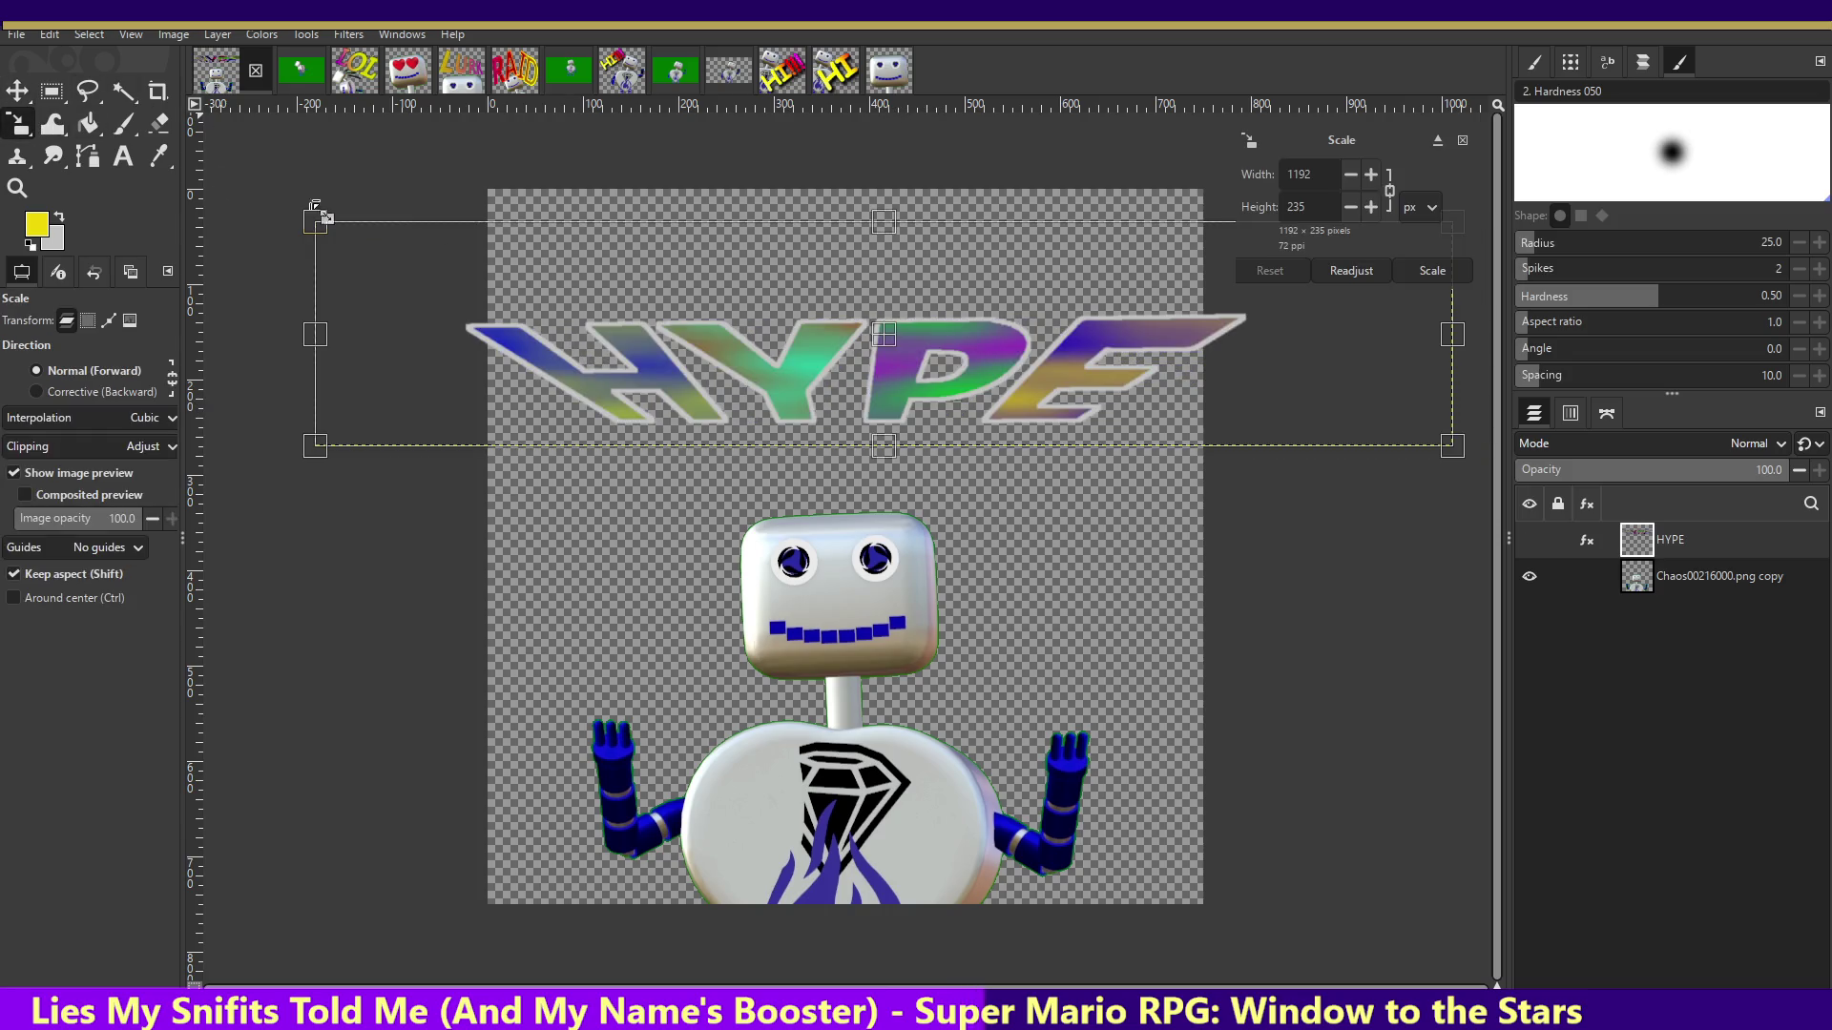
left_click_drag(315, 445, 373, 435)
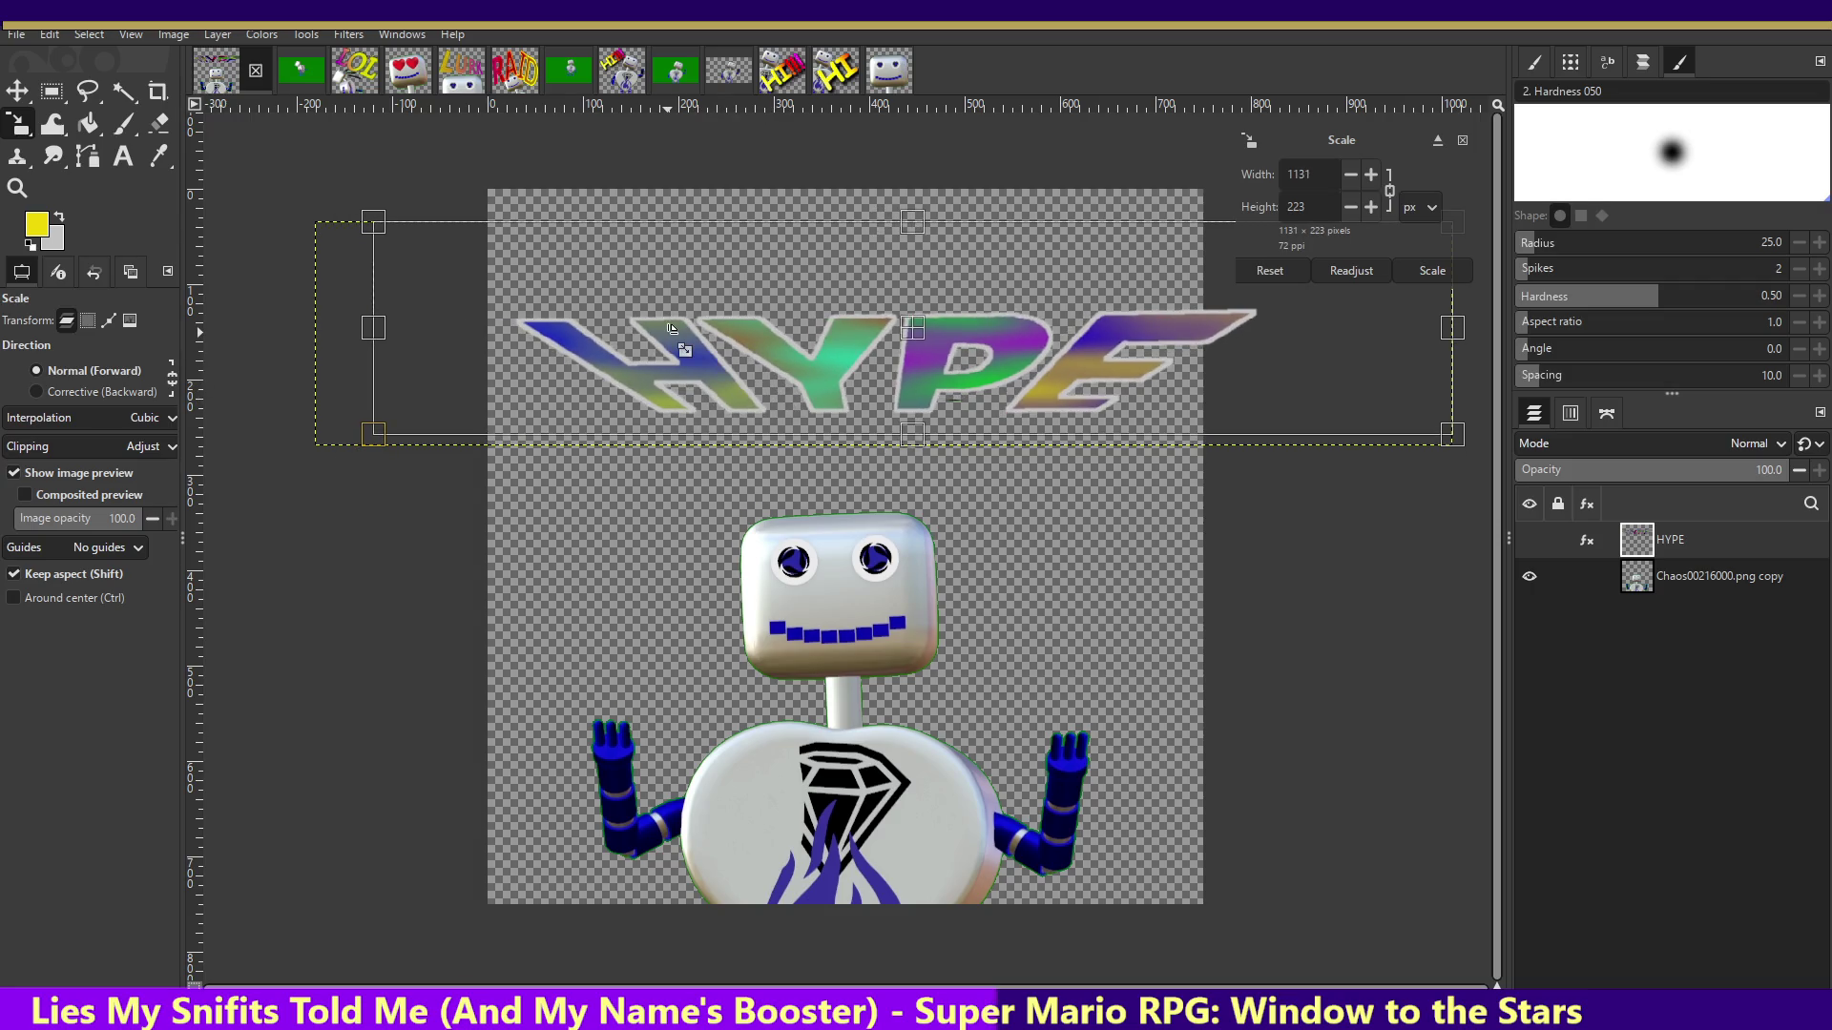
key("Return")
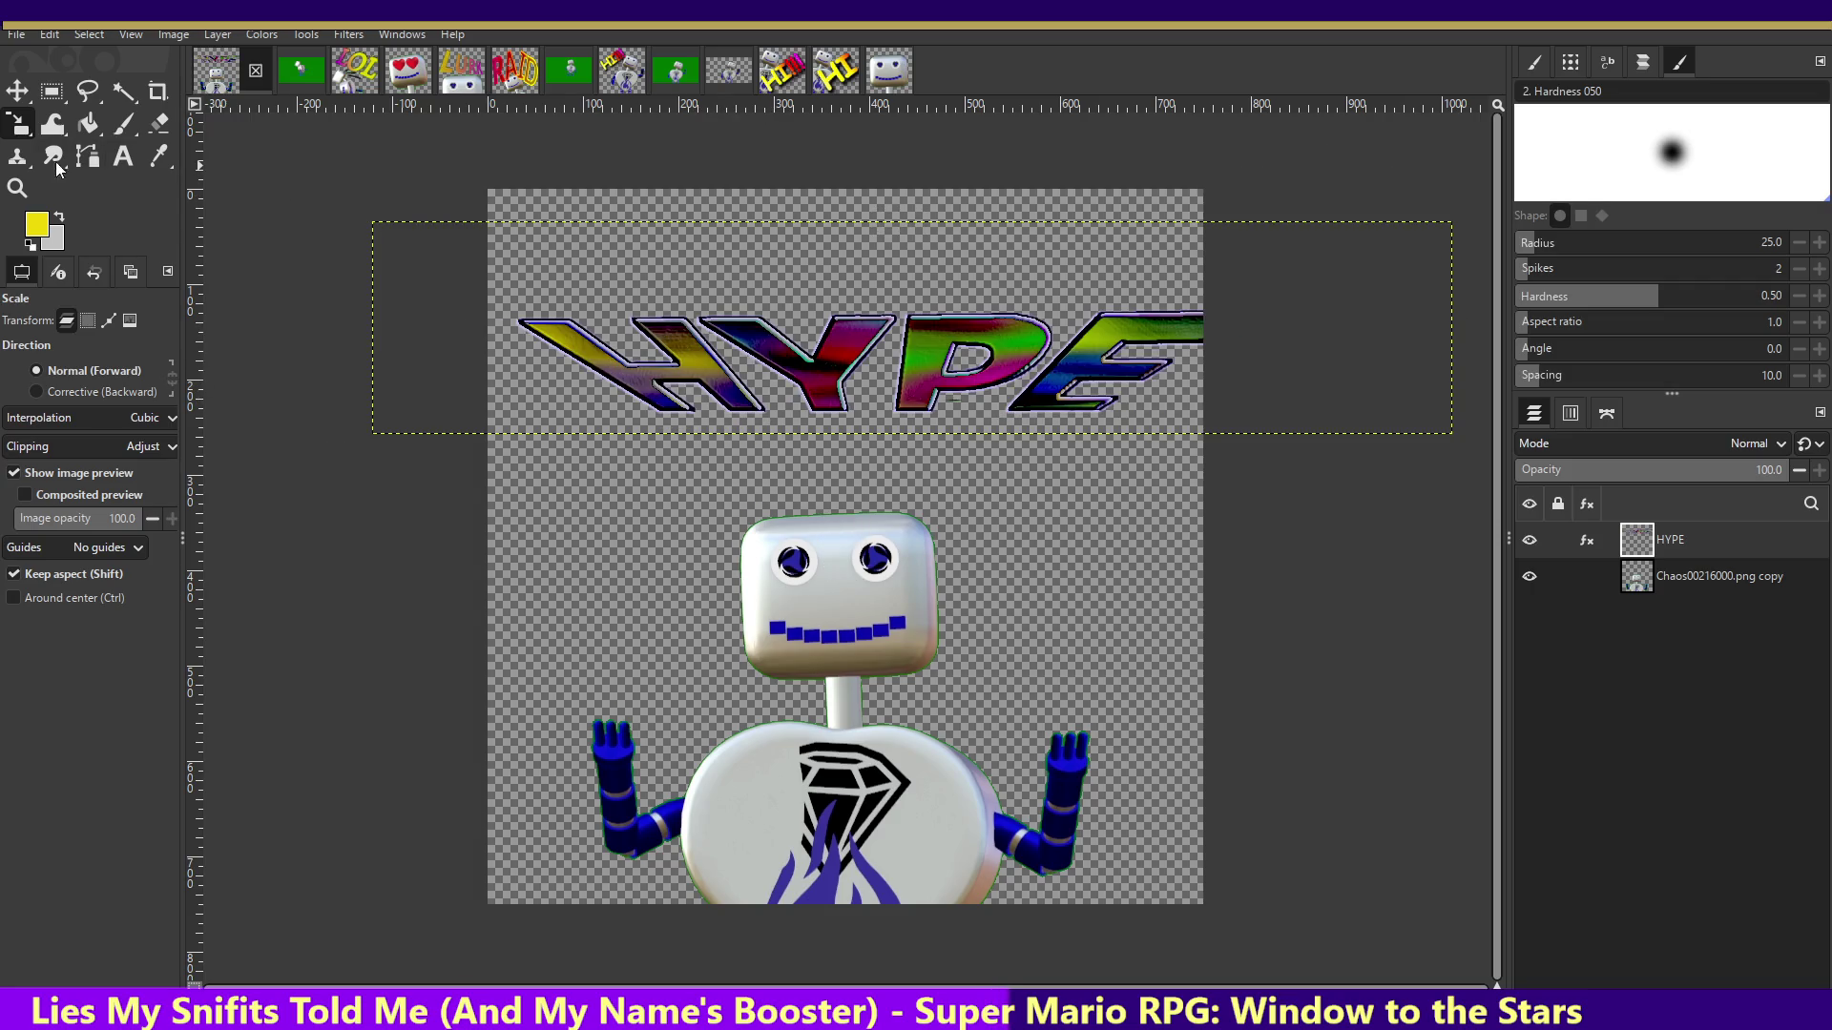
- Shift the HYPE text left and lower it to sit just above the robot's head
left_click(17, 90)
left_click_drag(915, 397, 810, 363)
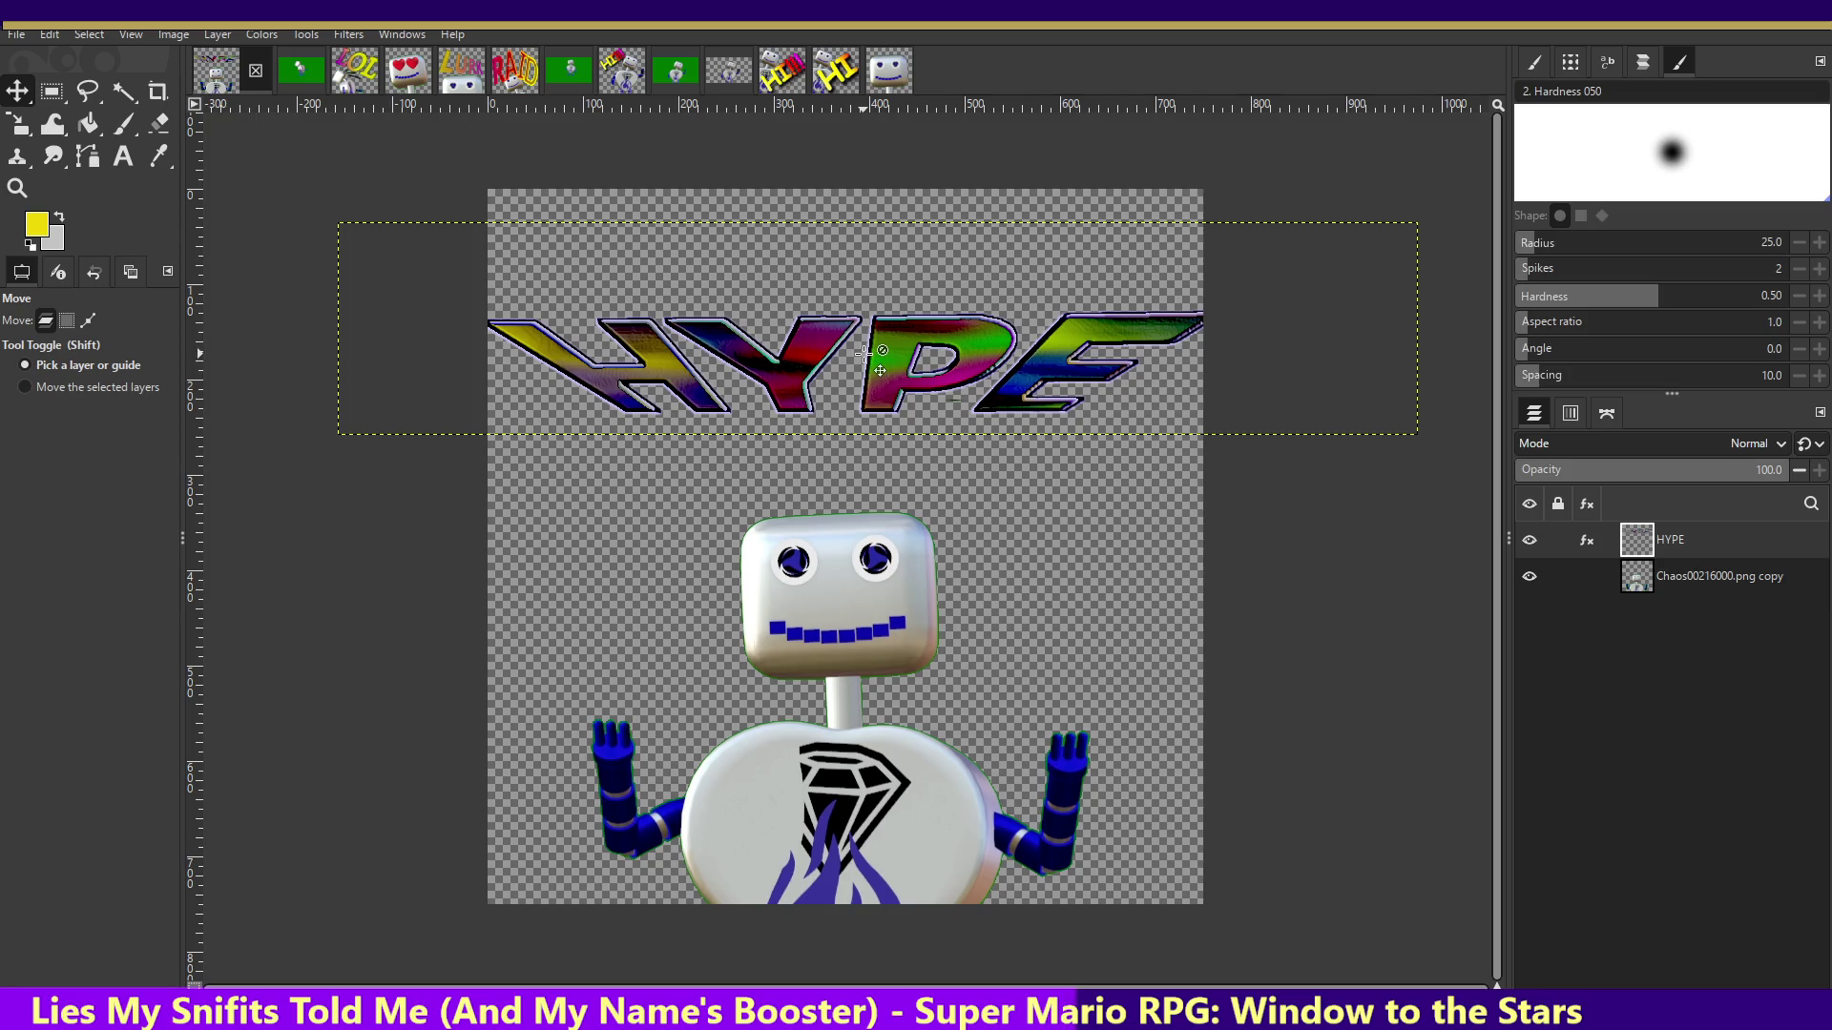
left_click(876, 363)
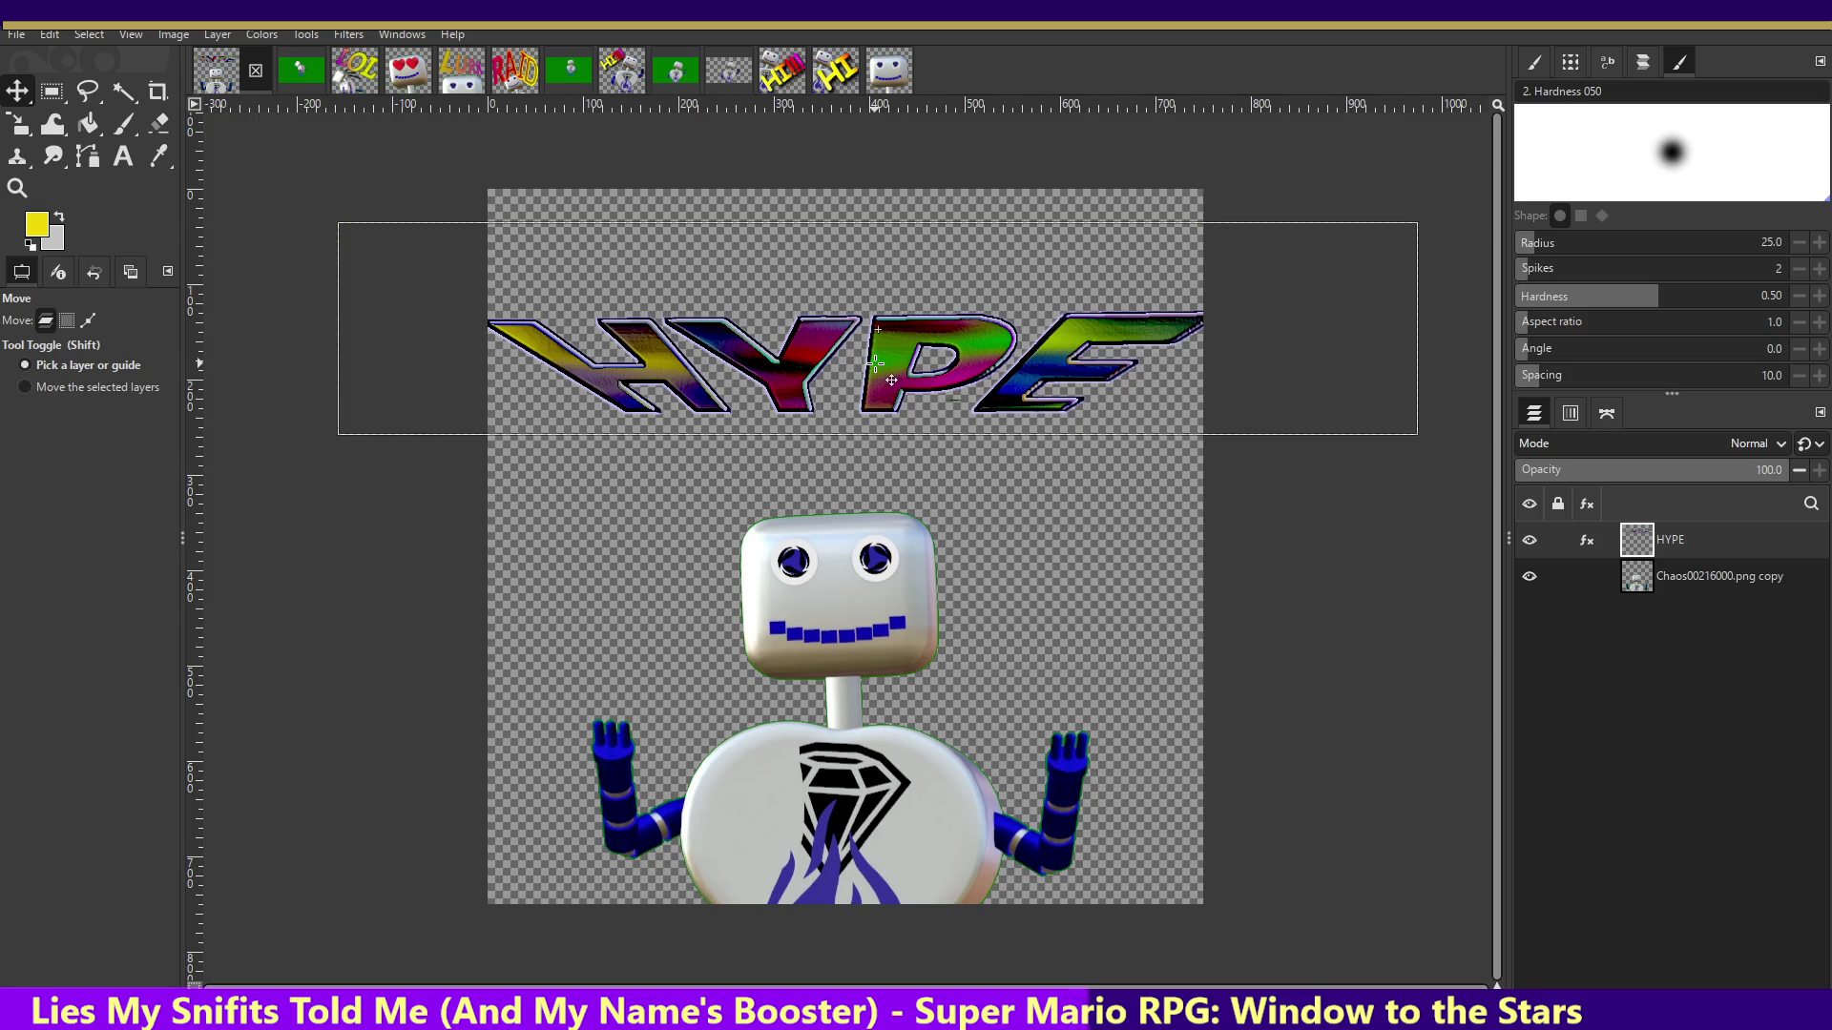
left_click_drag(875, 364, 876, 385)
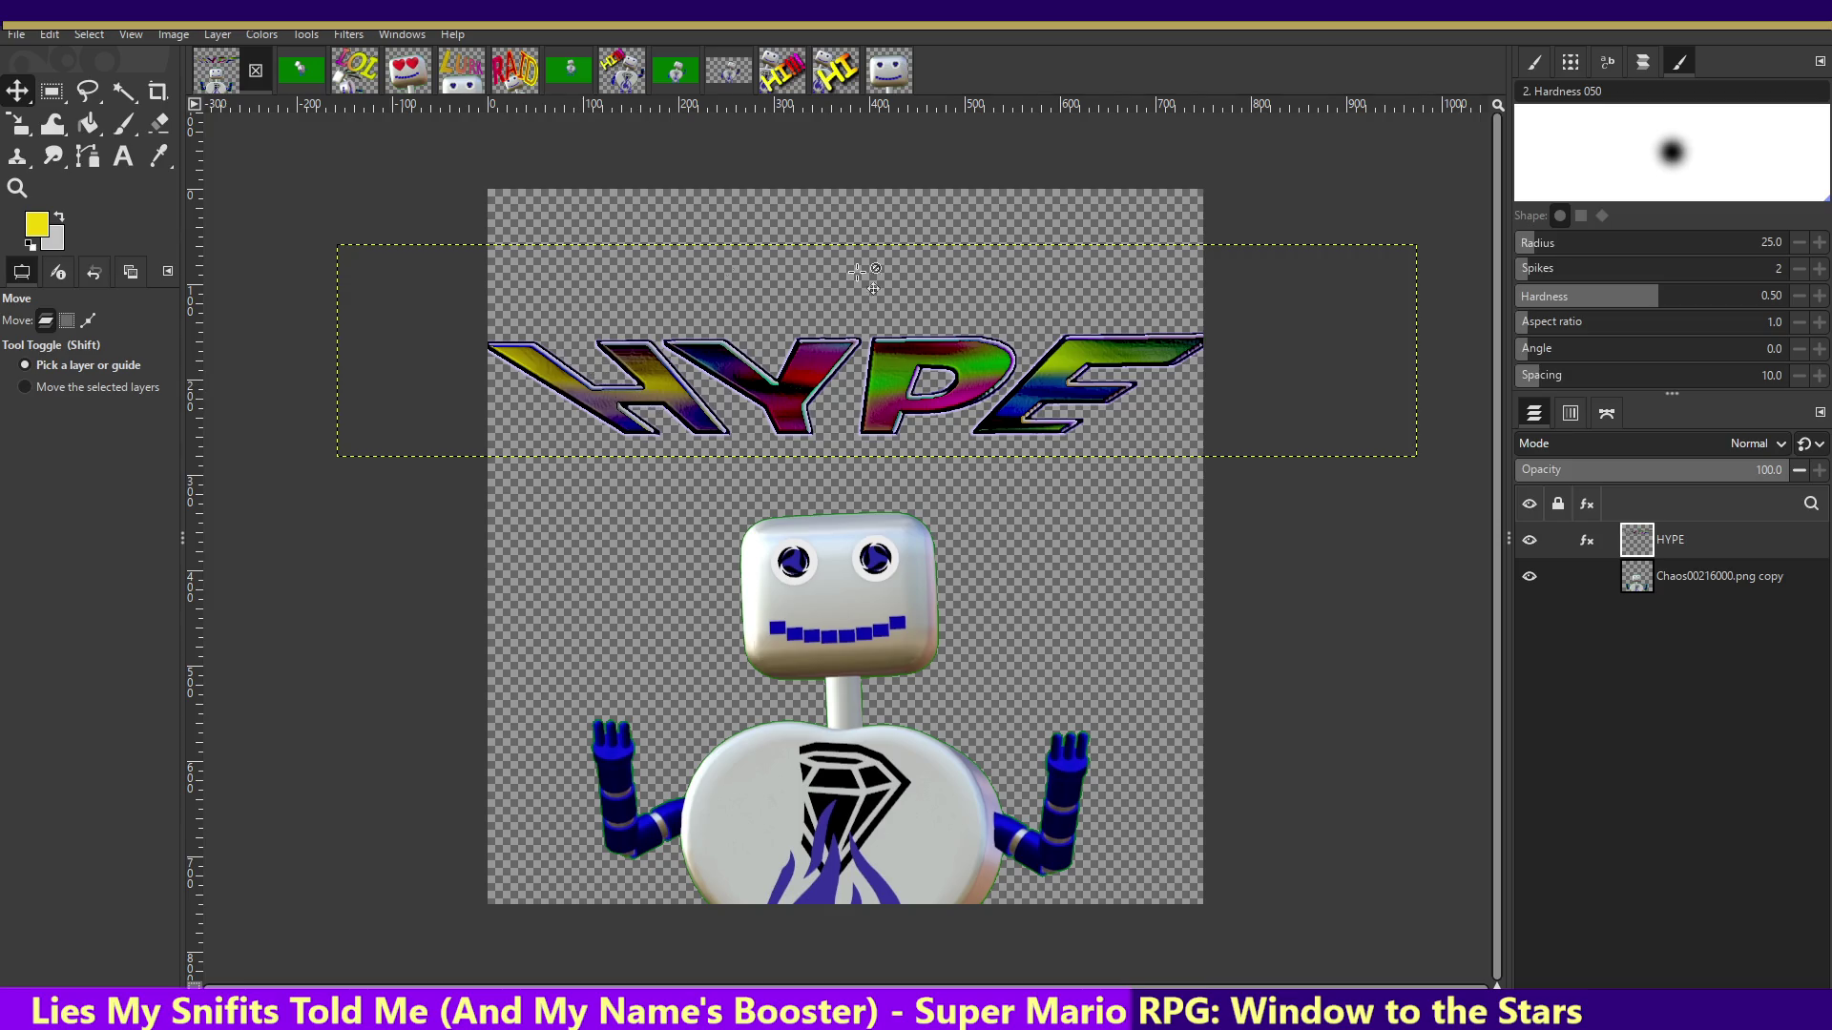
left_click_drag(951, 394, 953, 421)
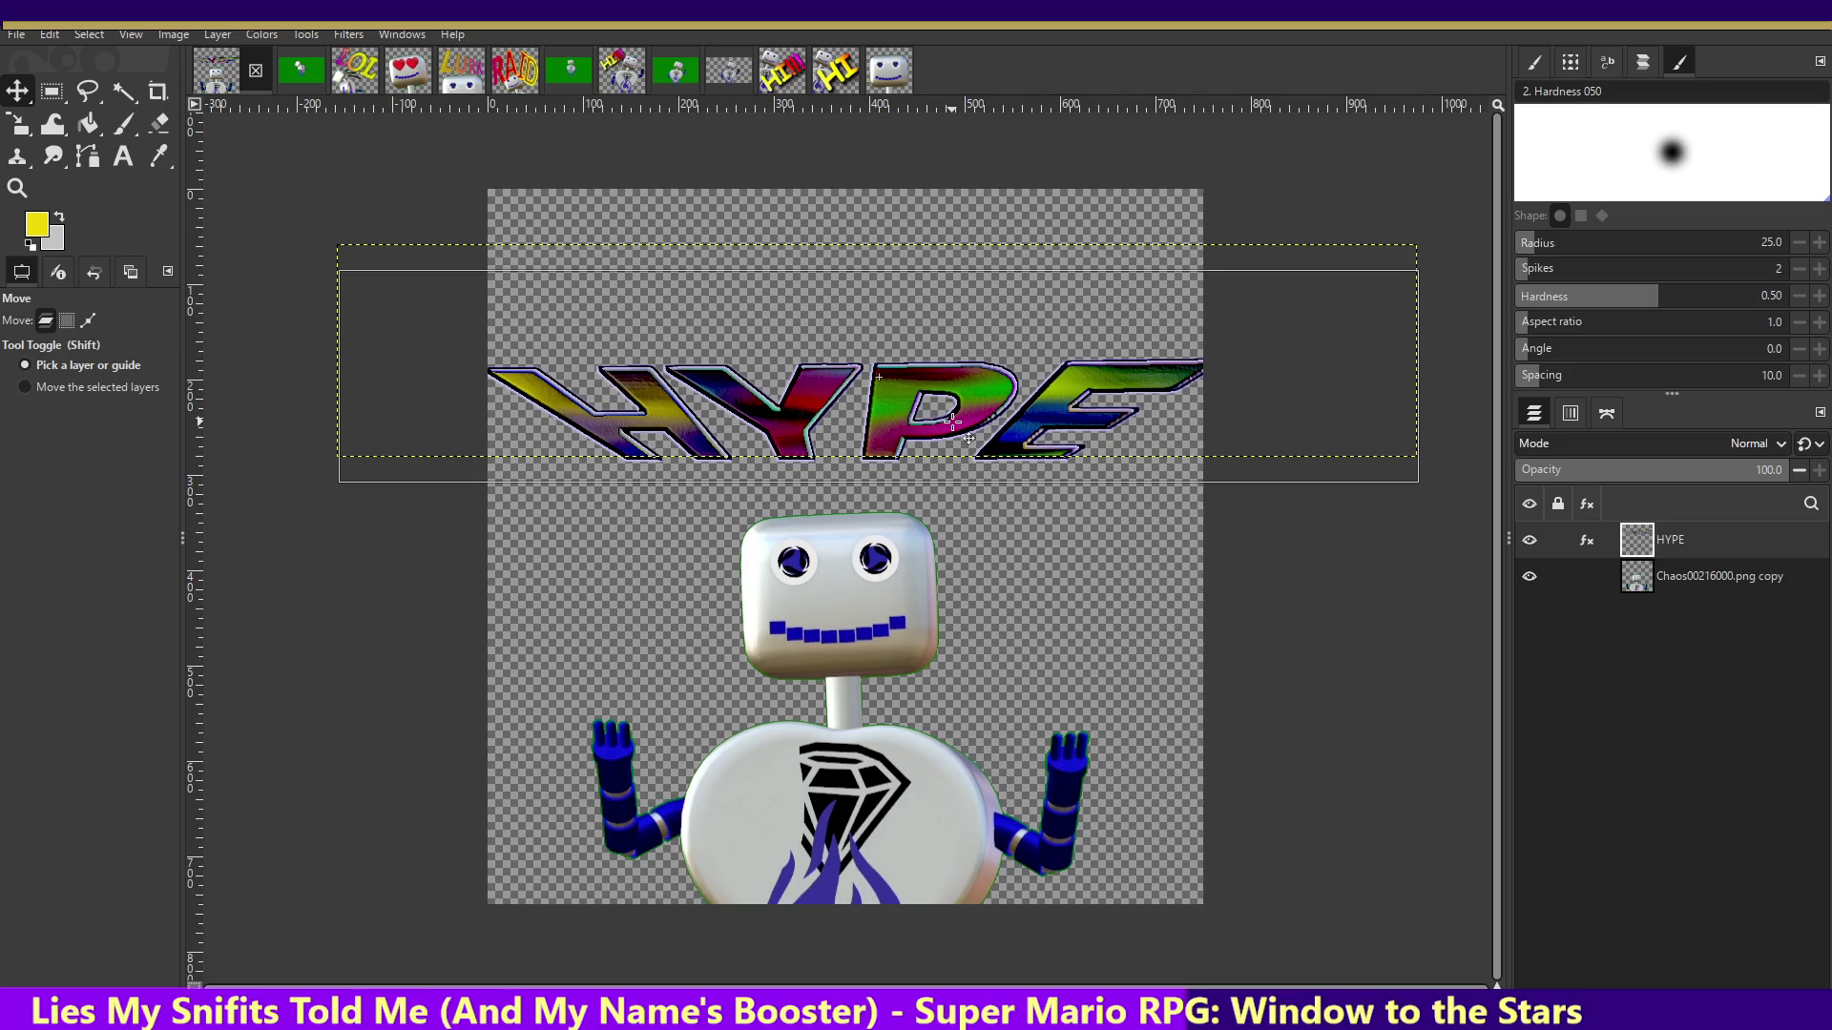
left_click_drag(953, 421, 951, 438)
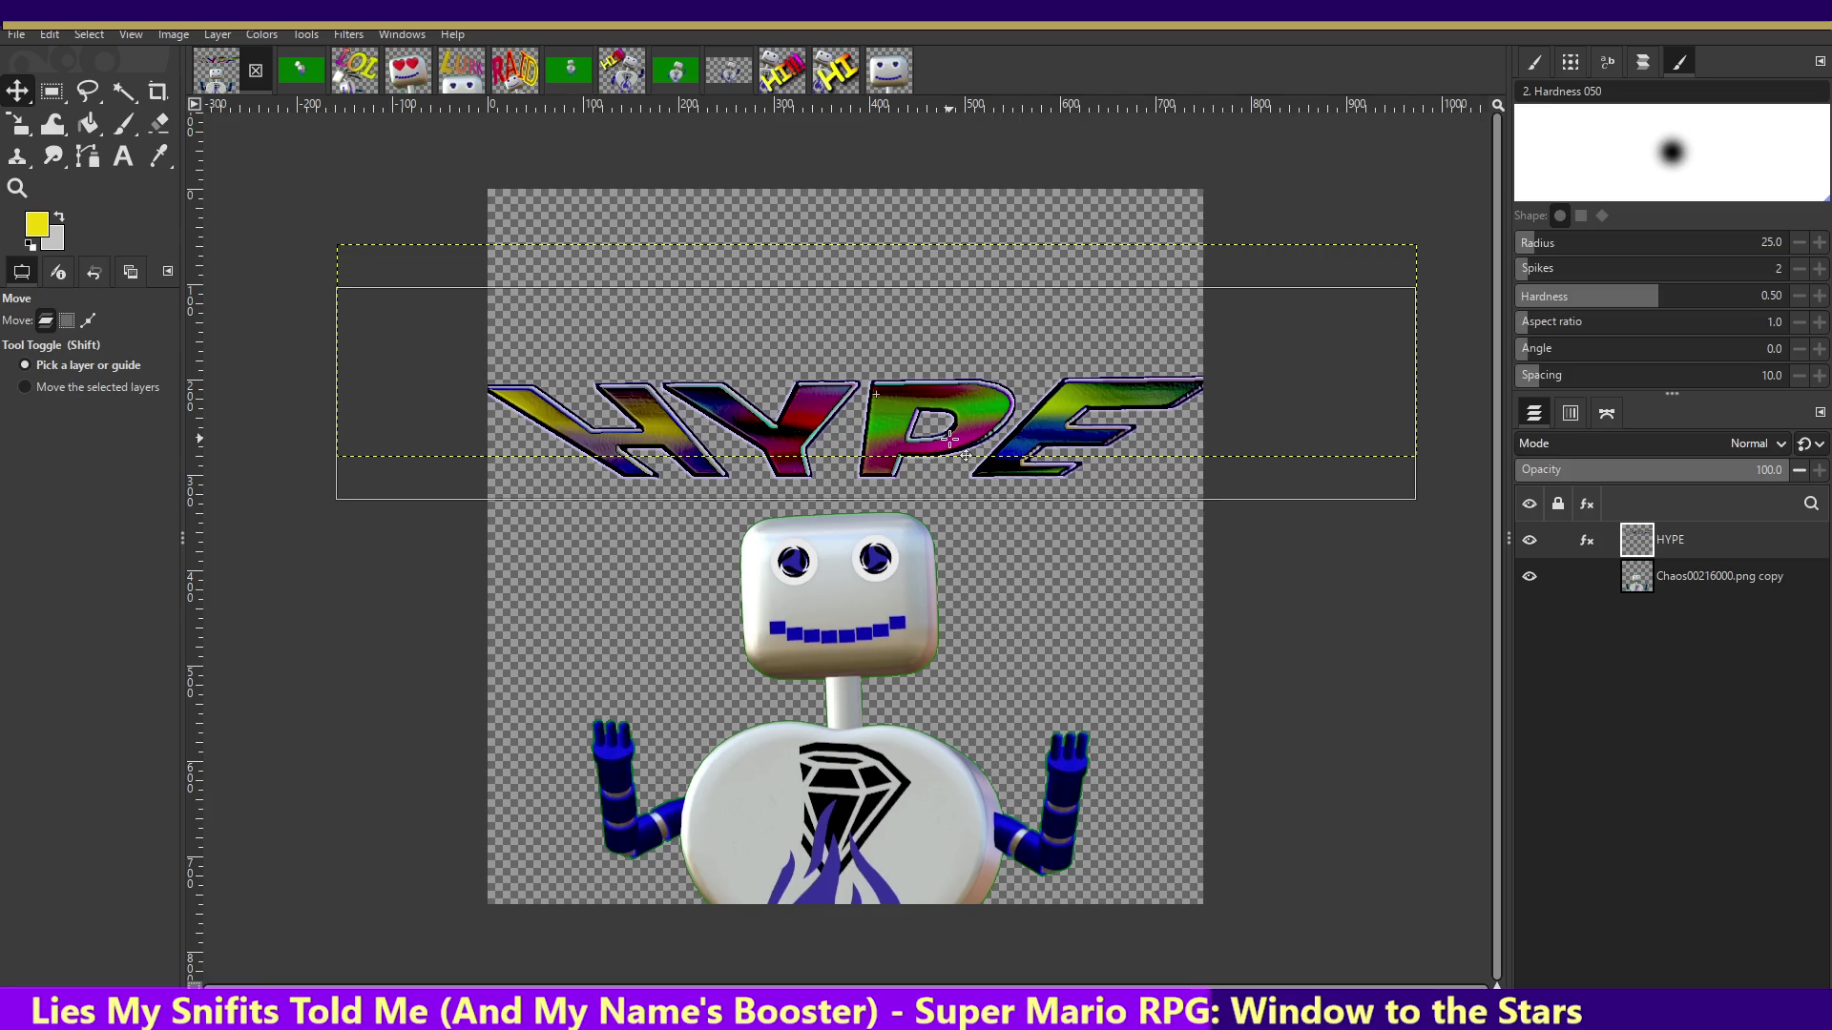
- Scale the HYPE text to 1101×217 and nudge it slightly left
left_click(17, 124)
left_click(665, 416)
left_click_drag(665, 417, 677, 418)
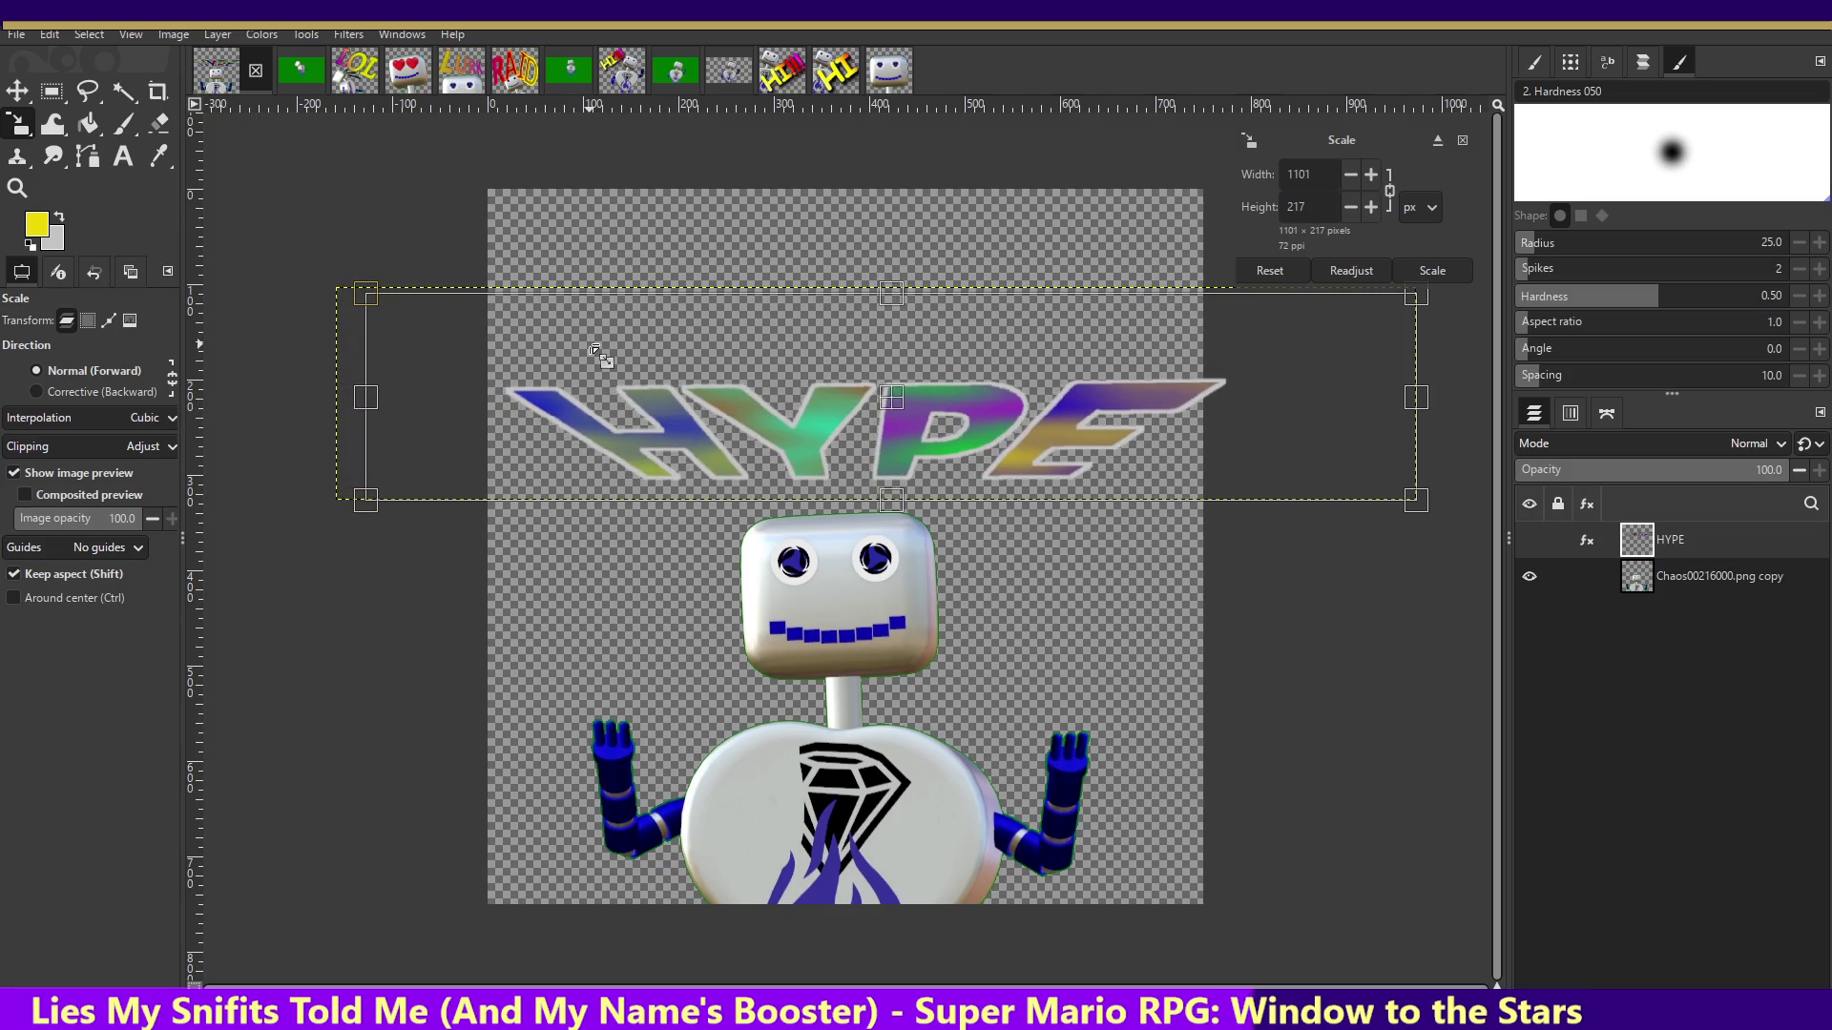
key("Return")
left_click(17, 91)
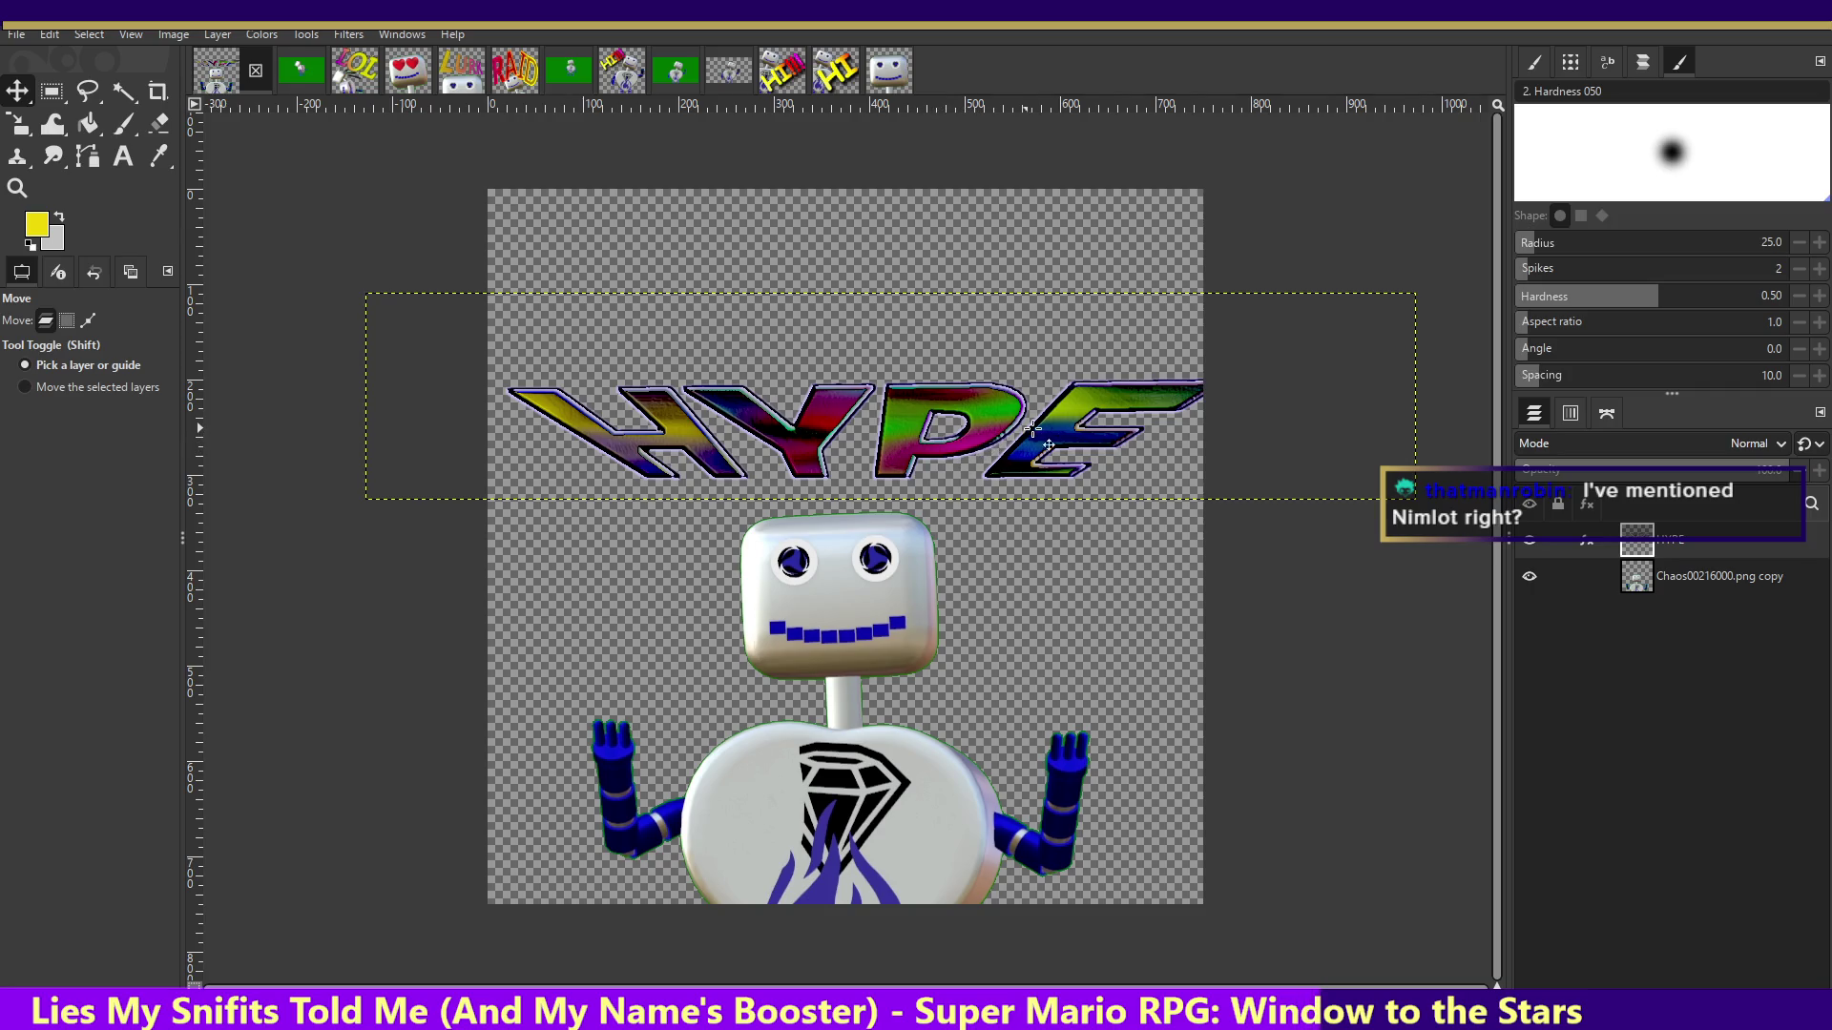
left_click_drag(1004, 431, 983, 432)
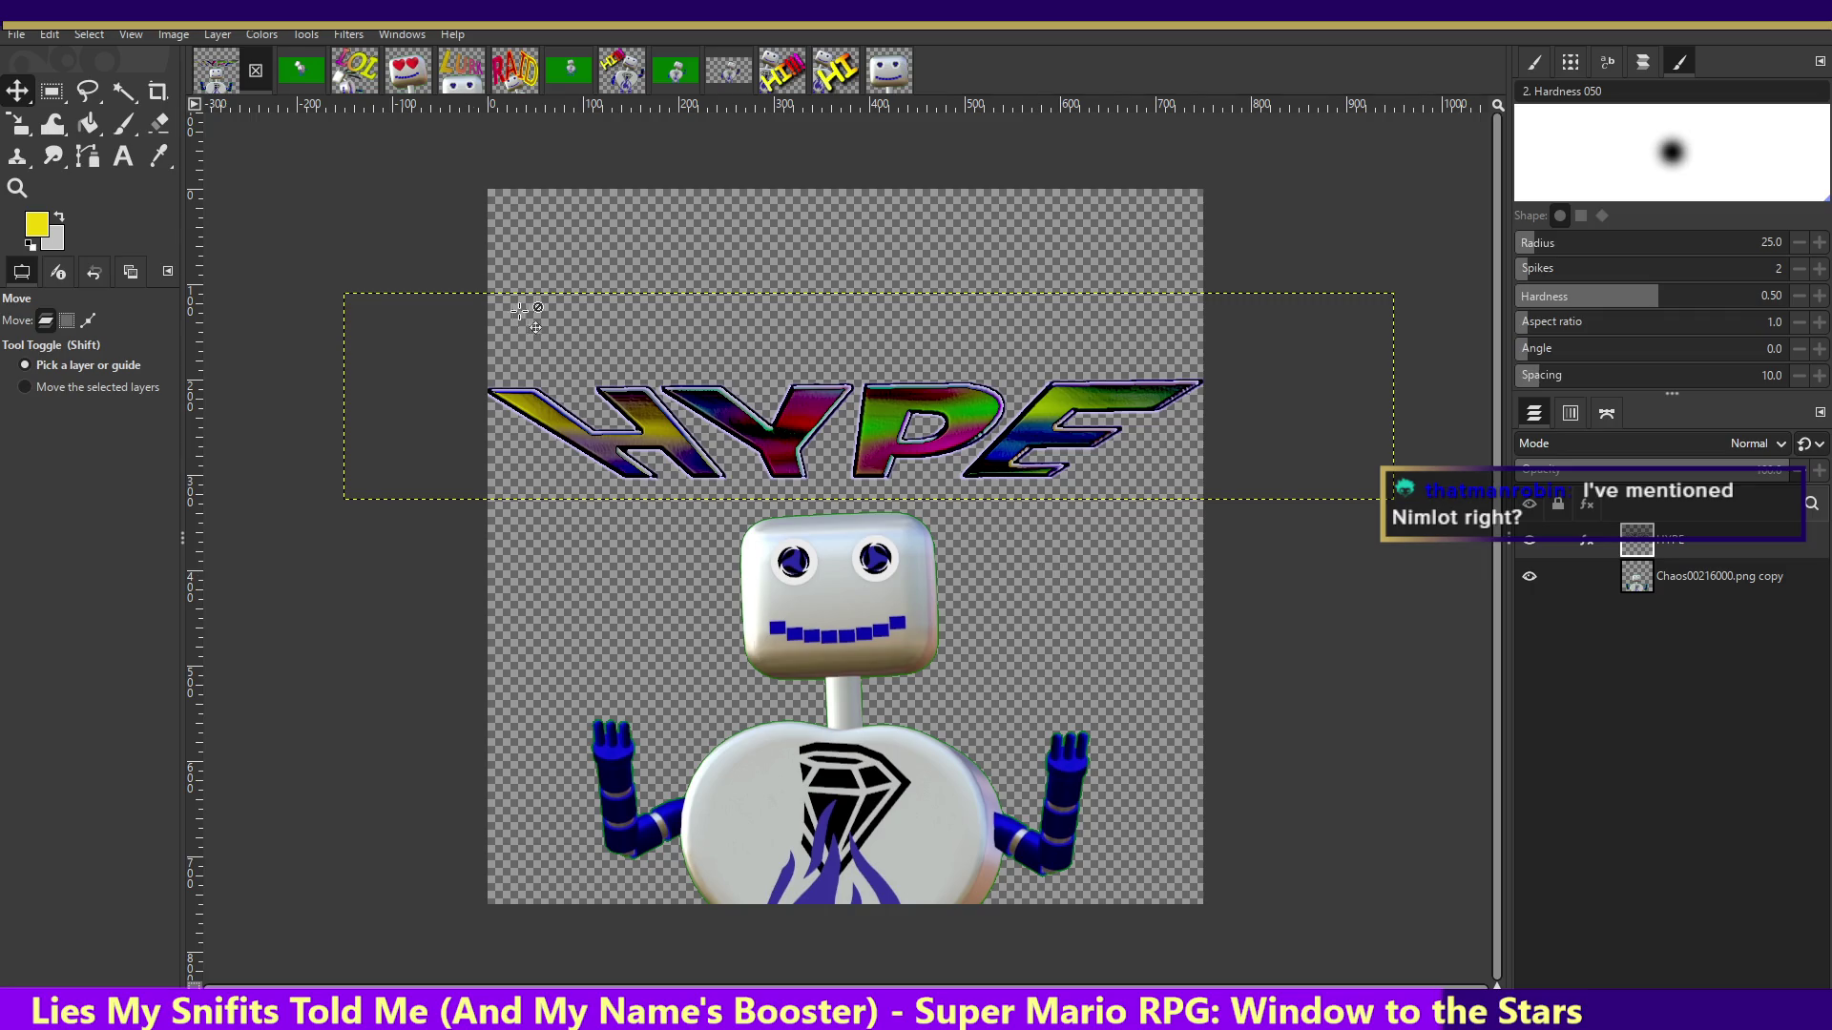
right_click(26, 127)
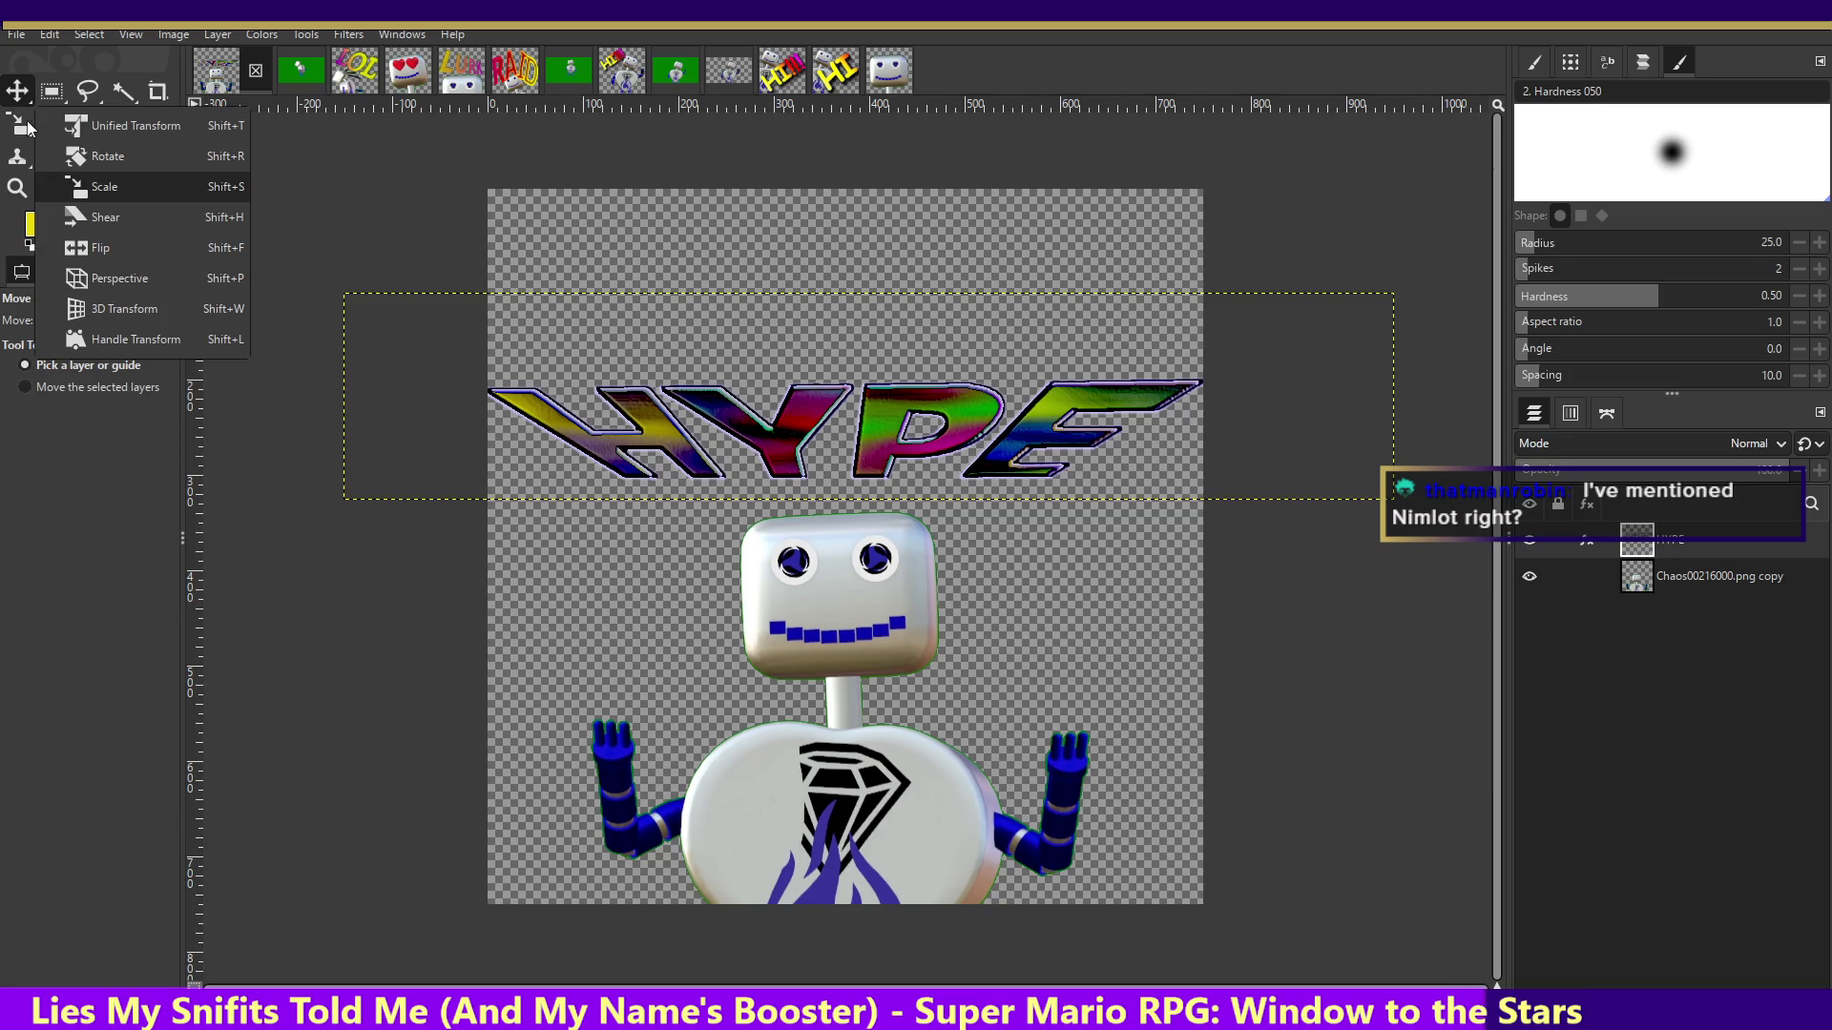
- Shear the HYPE text so the lettering slants sideways
left_click(126, 217)
left_click(722, 420)
left_click_drag(735, 434, 718, 393)
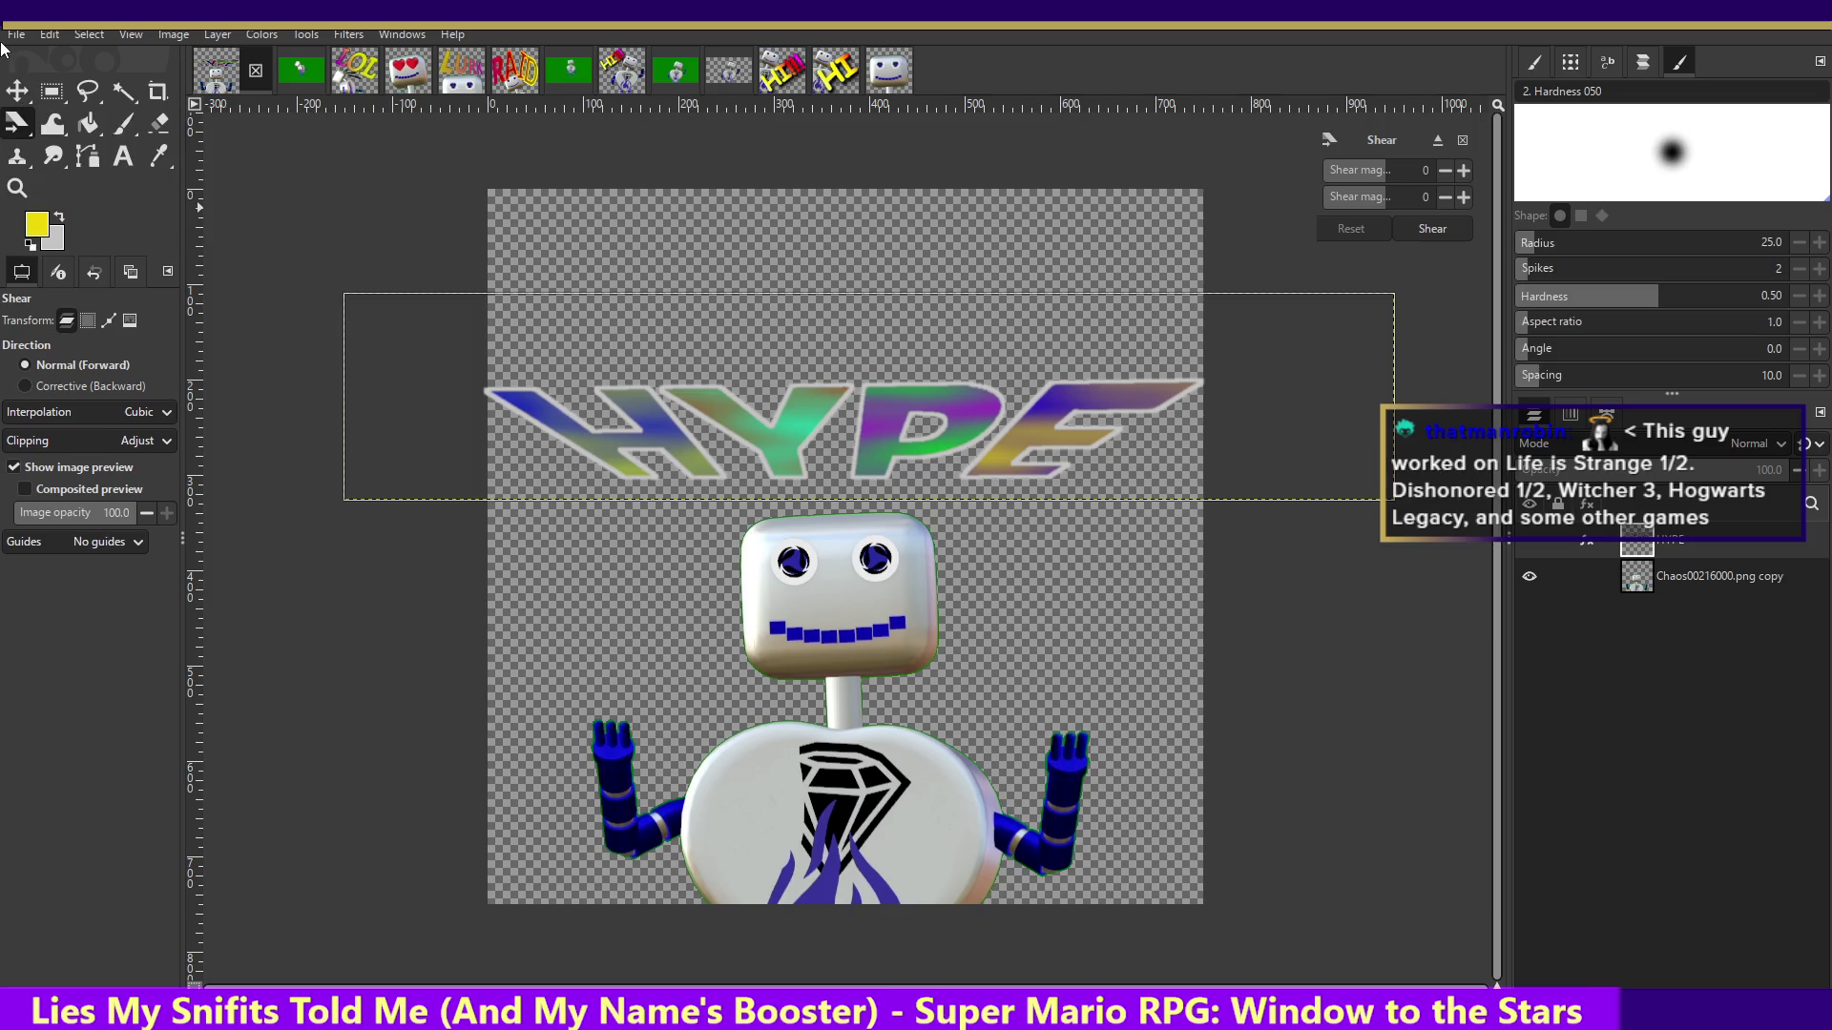
left_click(13, 135)
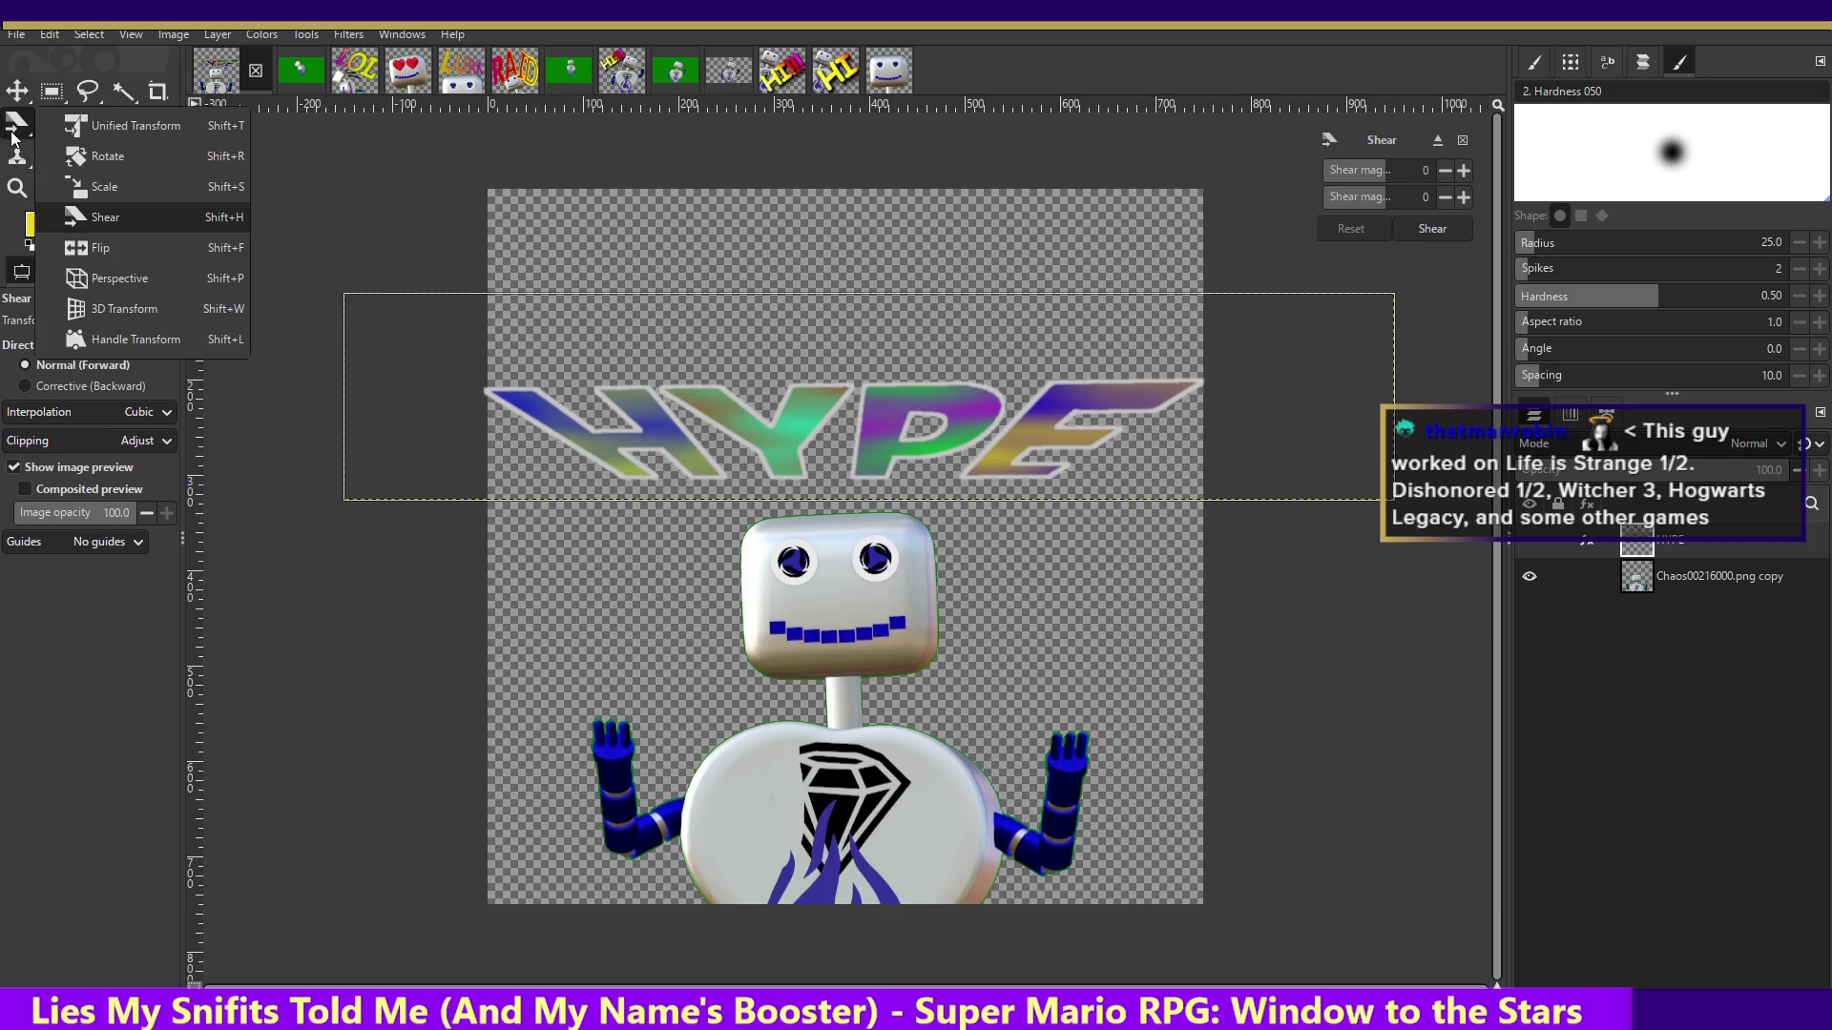
- Warp the HYPE text's corners with the Perspective tool, apply it, then undo the warp
left_click(92, 278)
left_click(531, 327)
left_click_drag(345, 294, 381, 176)
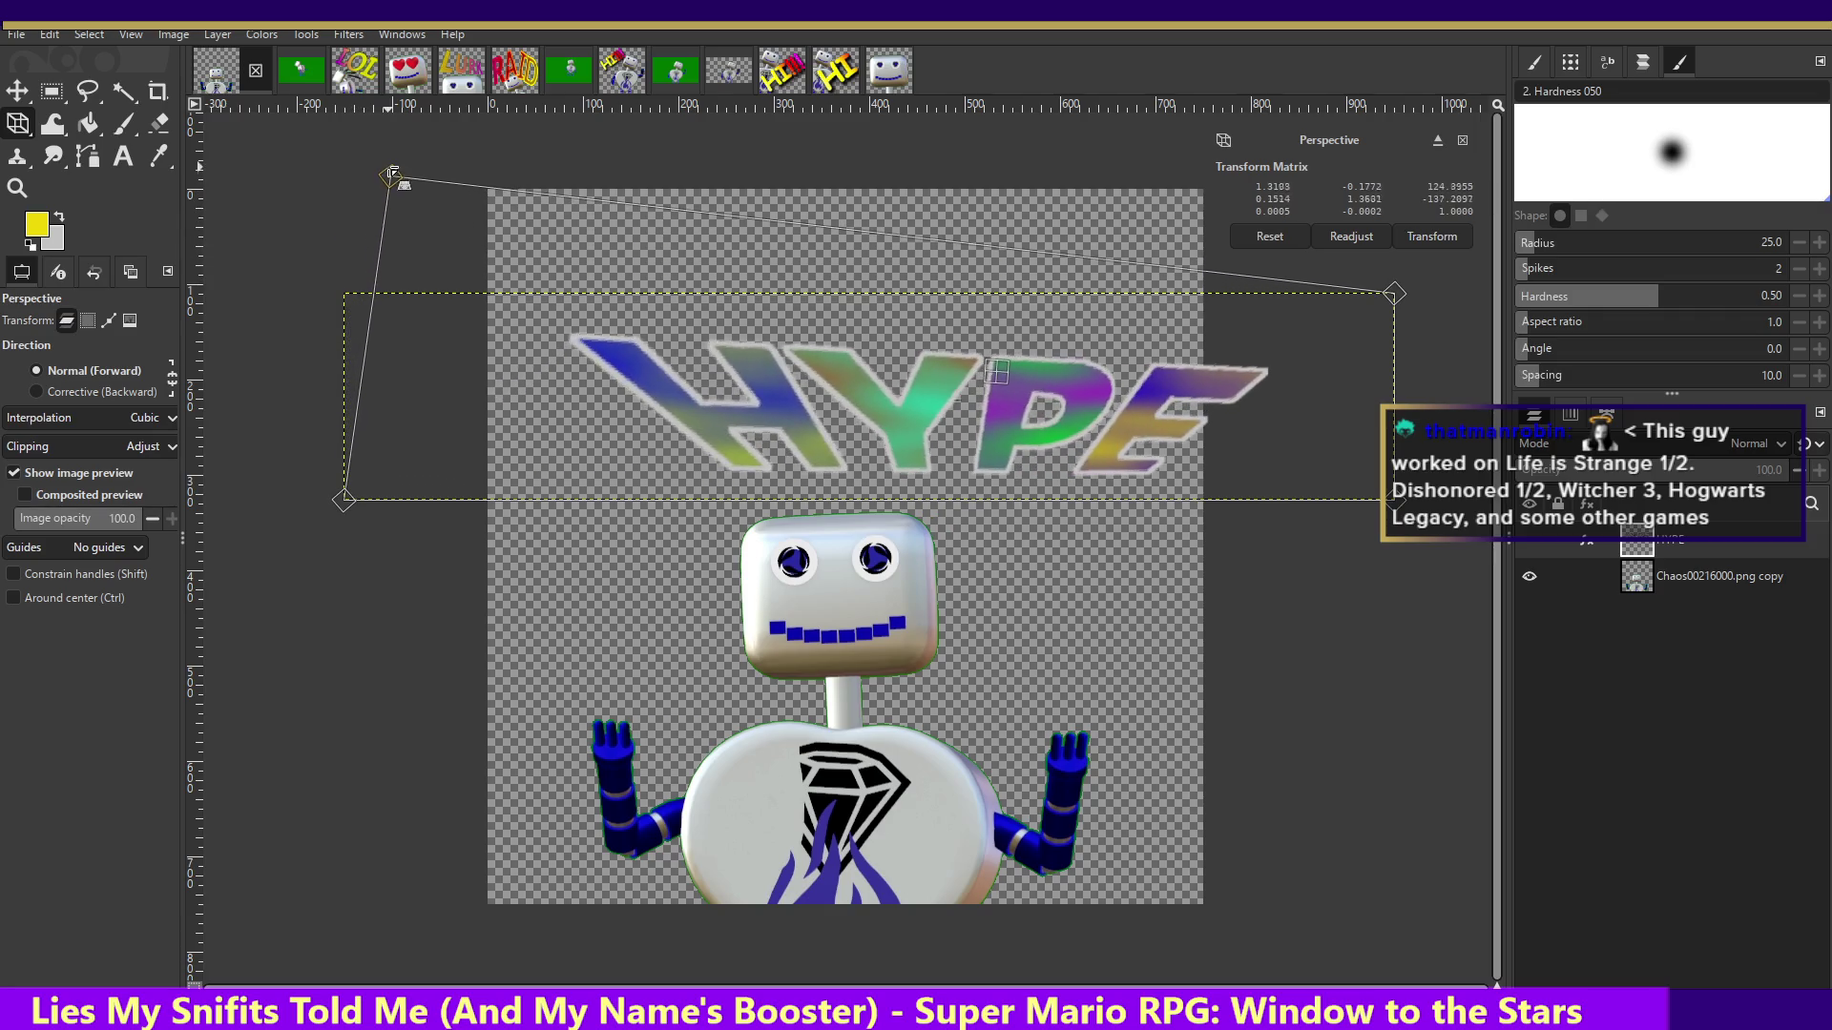
left_click_drag(1368, 286, 1343, 117)
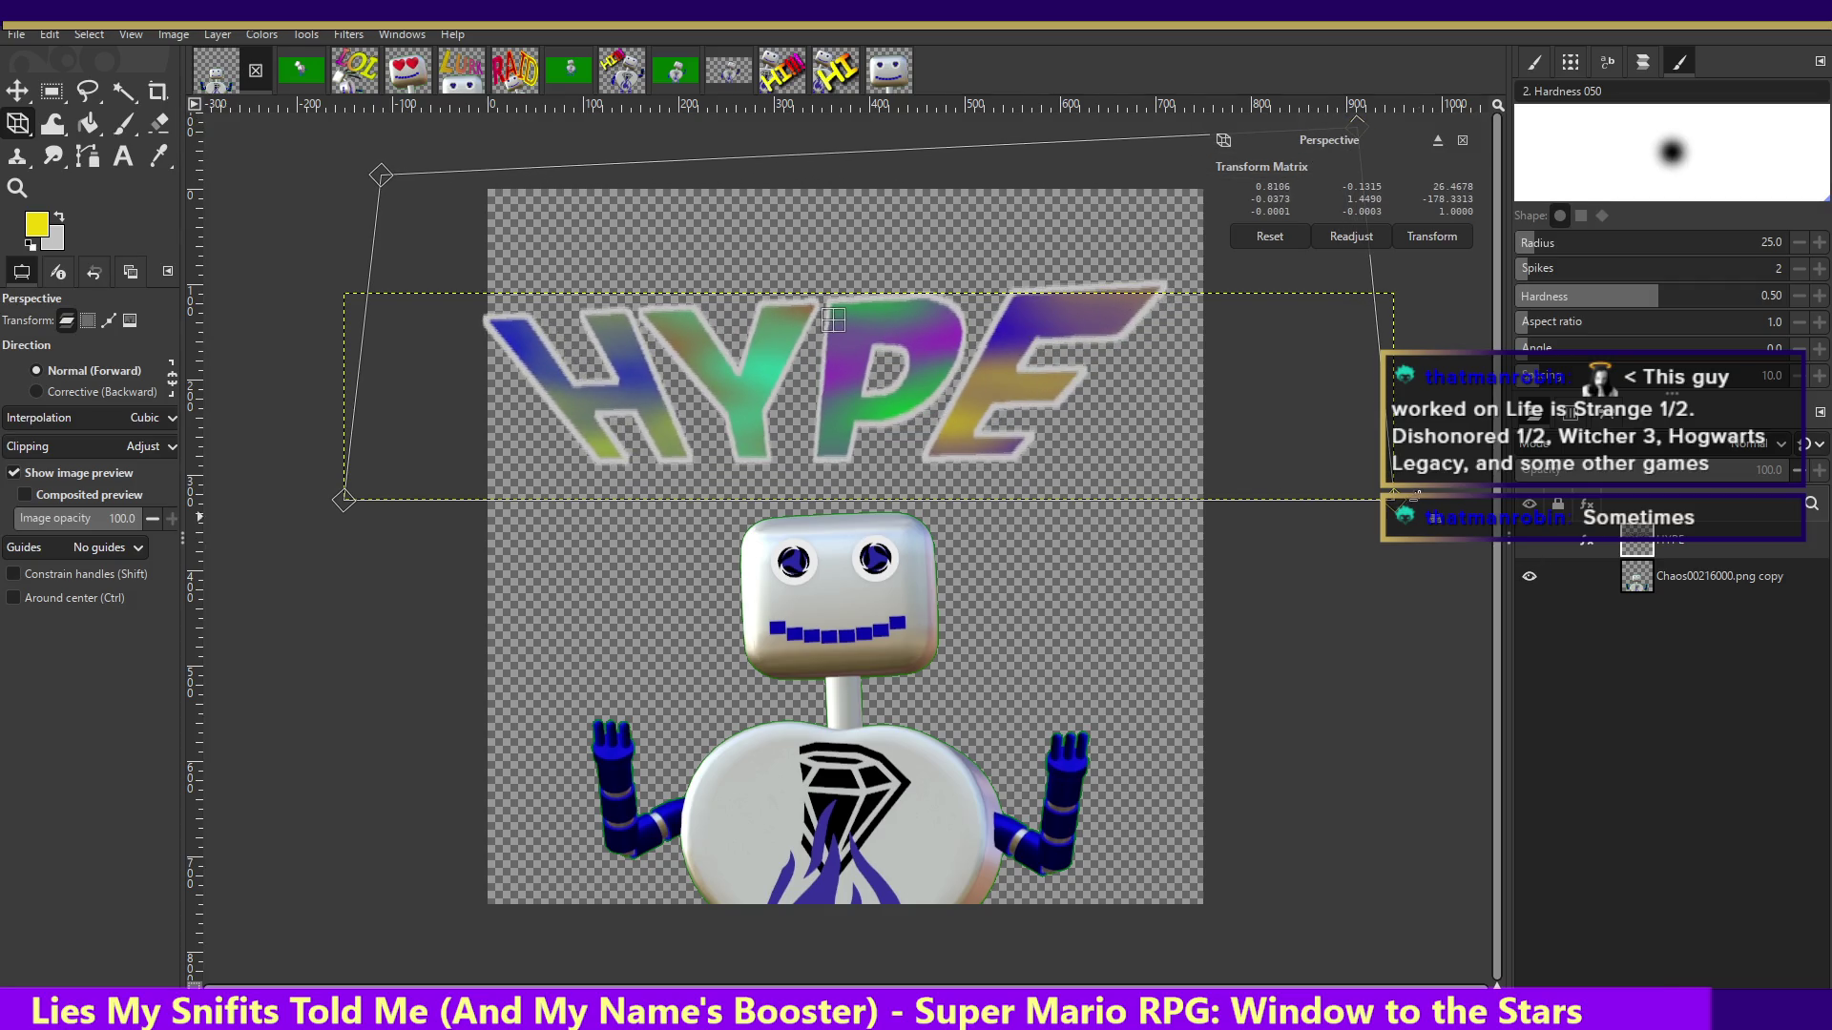
mouse_move(1410, 516)
left_mouse_down()
mouse_move(1430, 540)
mouse_move(1393, 410)
left_mouse_up()
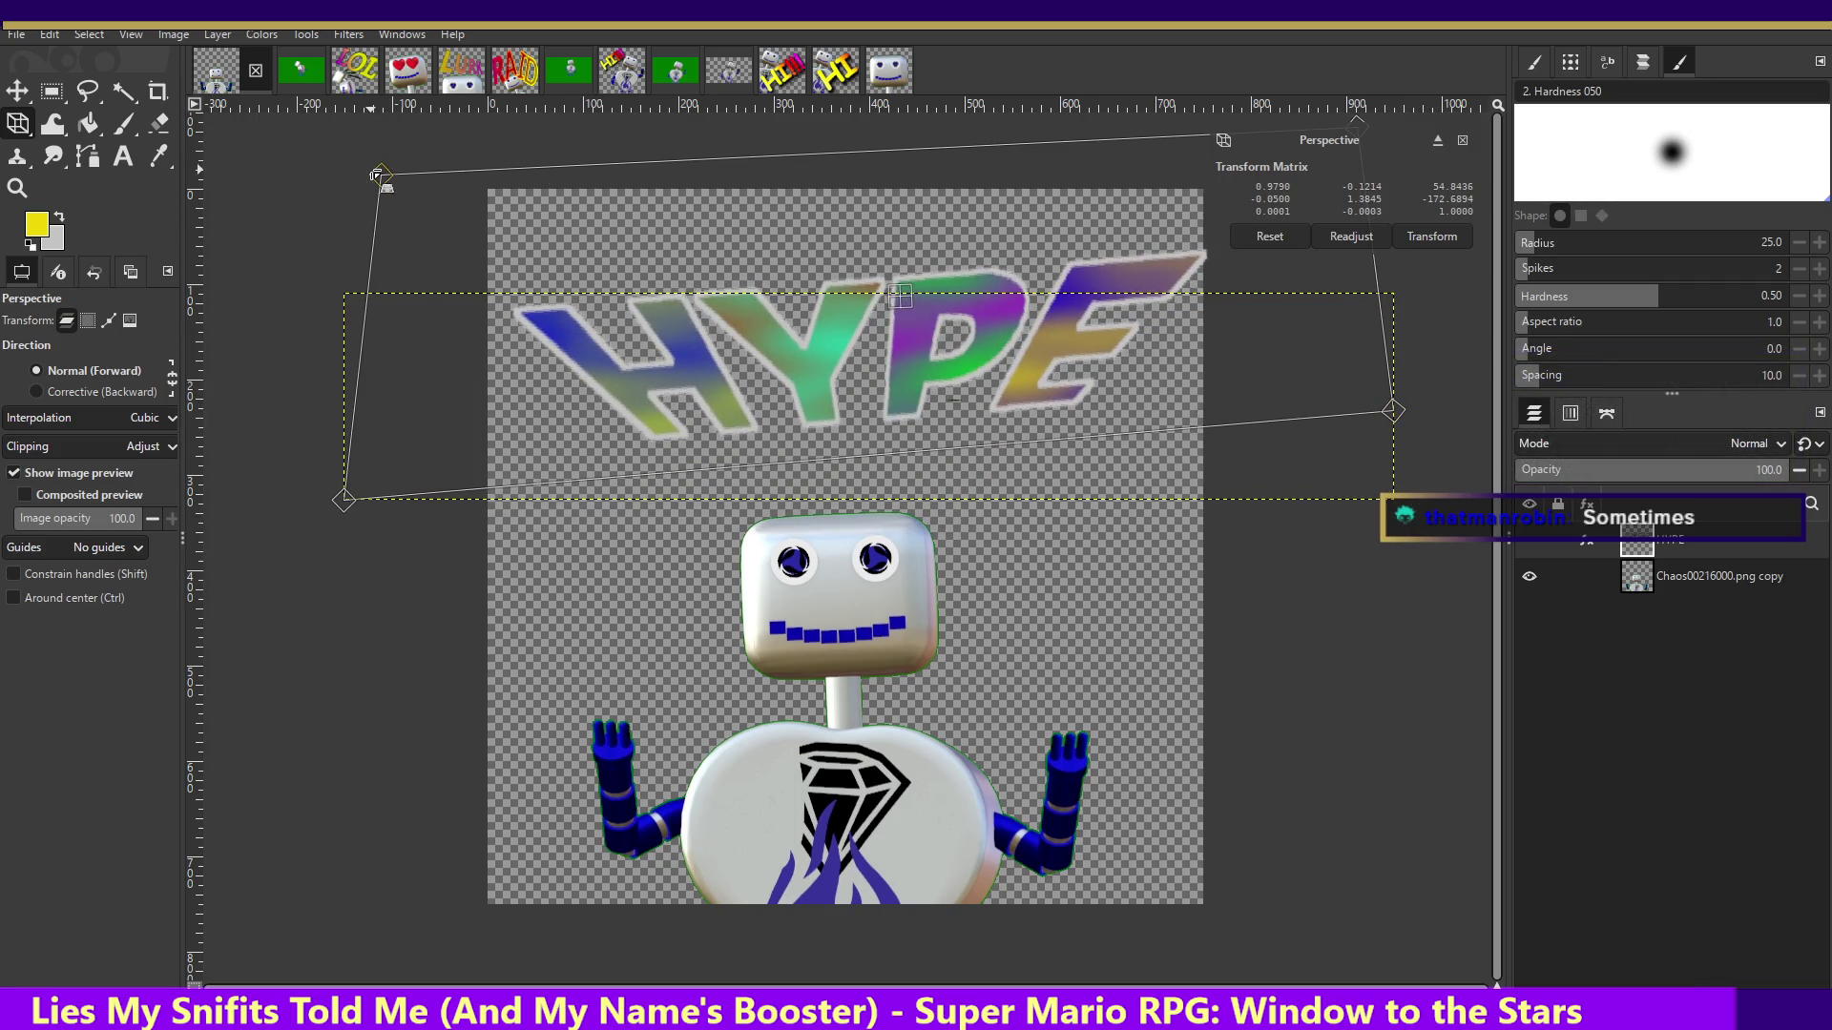
left_click_drag(375, 144, 279, 86)
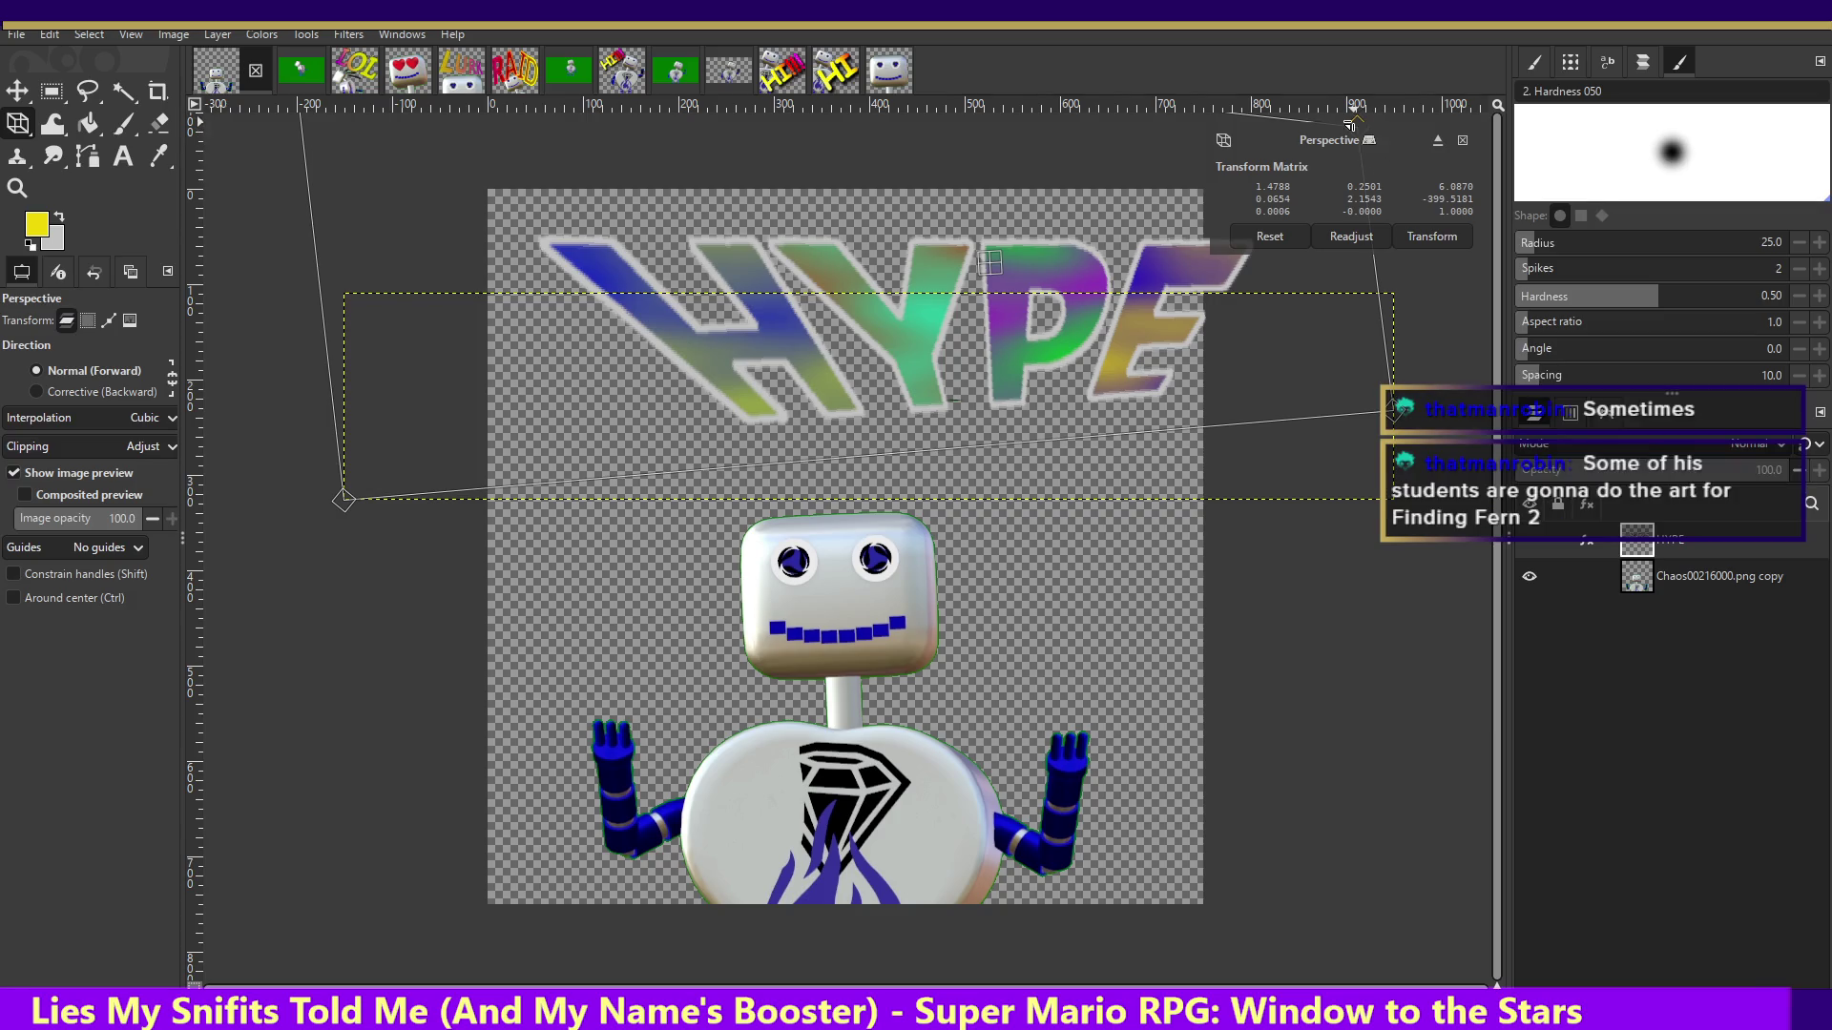
mouse_move(1360, 112)
left_mouse_down()
mouse_move(1485, 160)
mouse_move(1457, 105)
left_mouse_up()
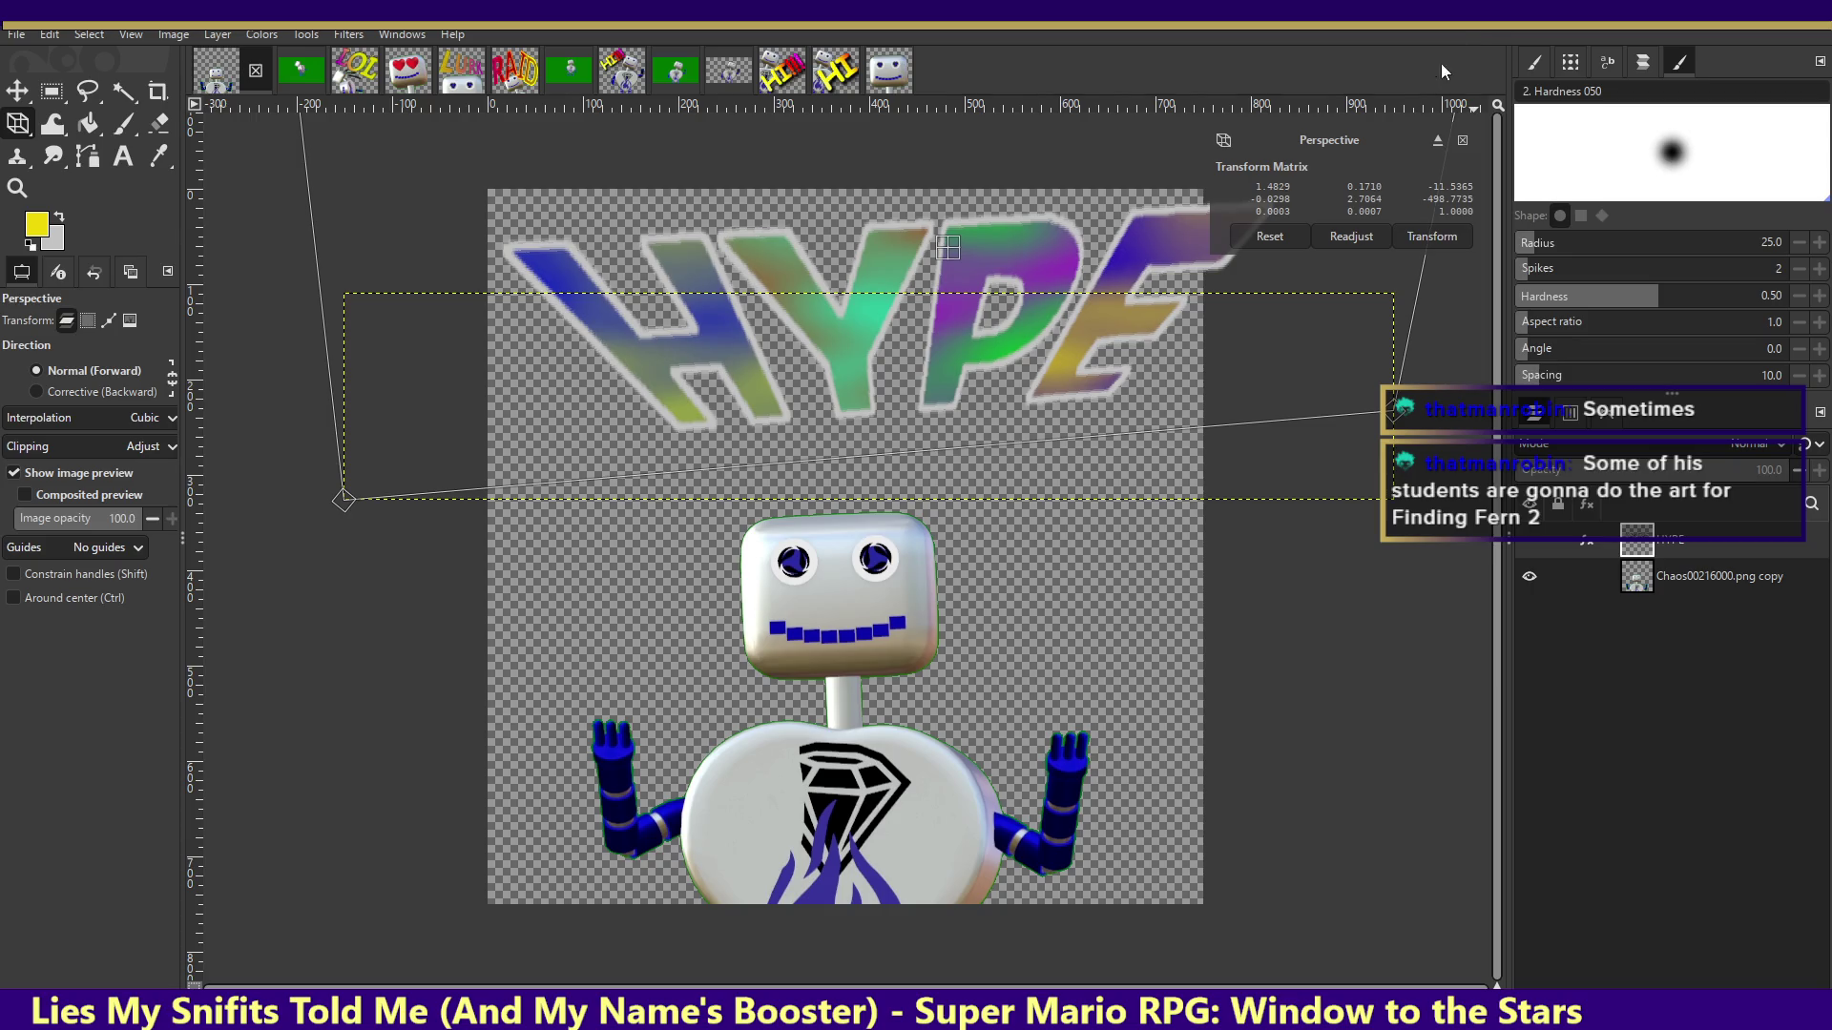
key("Return")
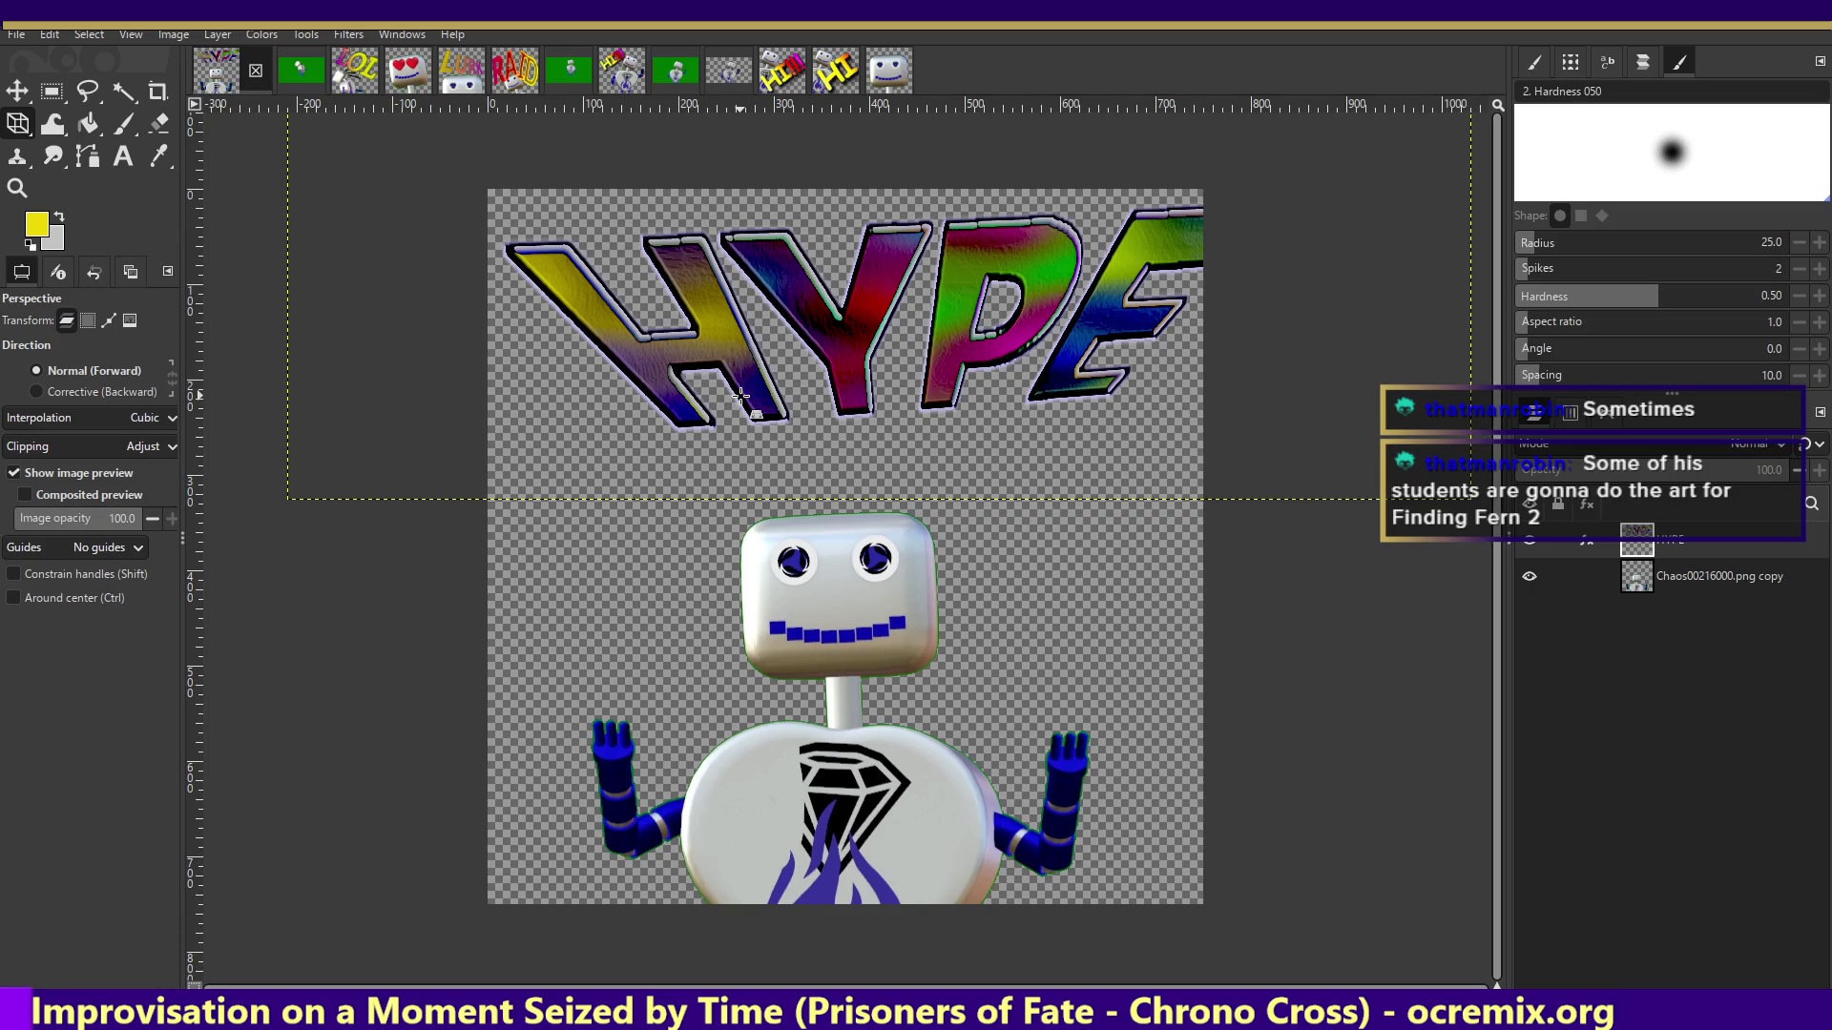
key("ctrl")
key("ctrl+z")
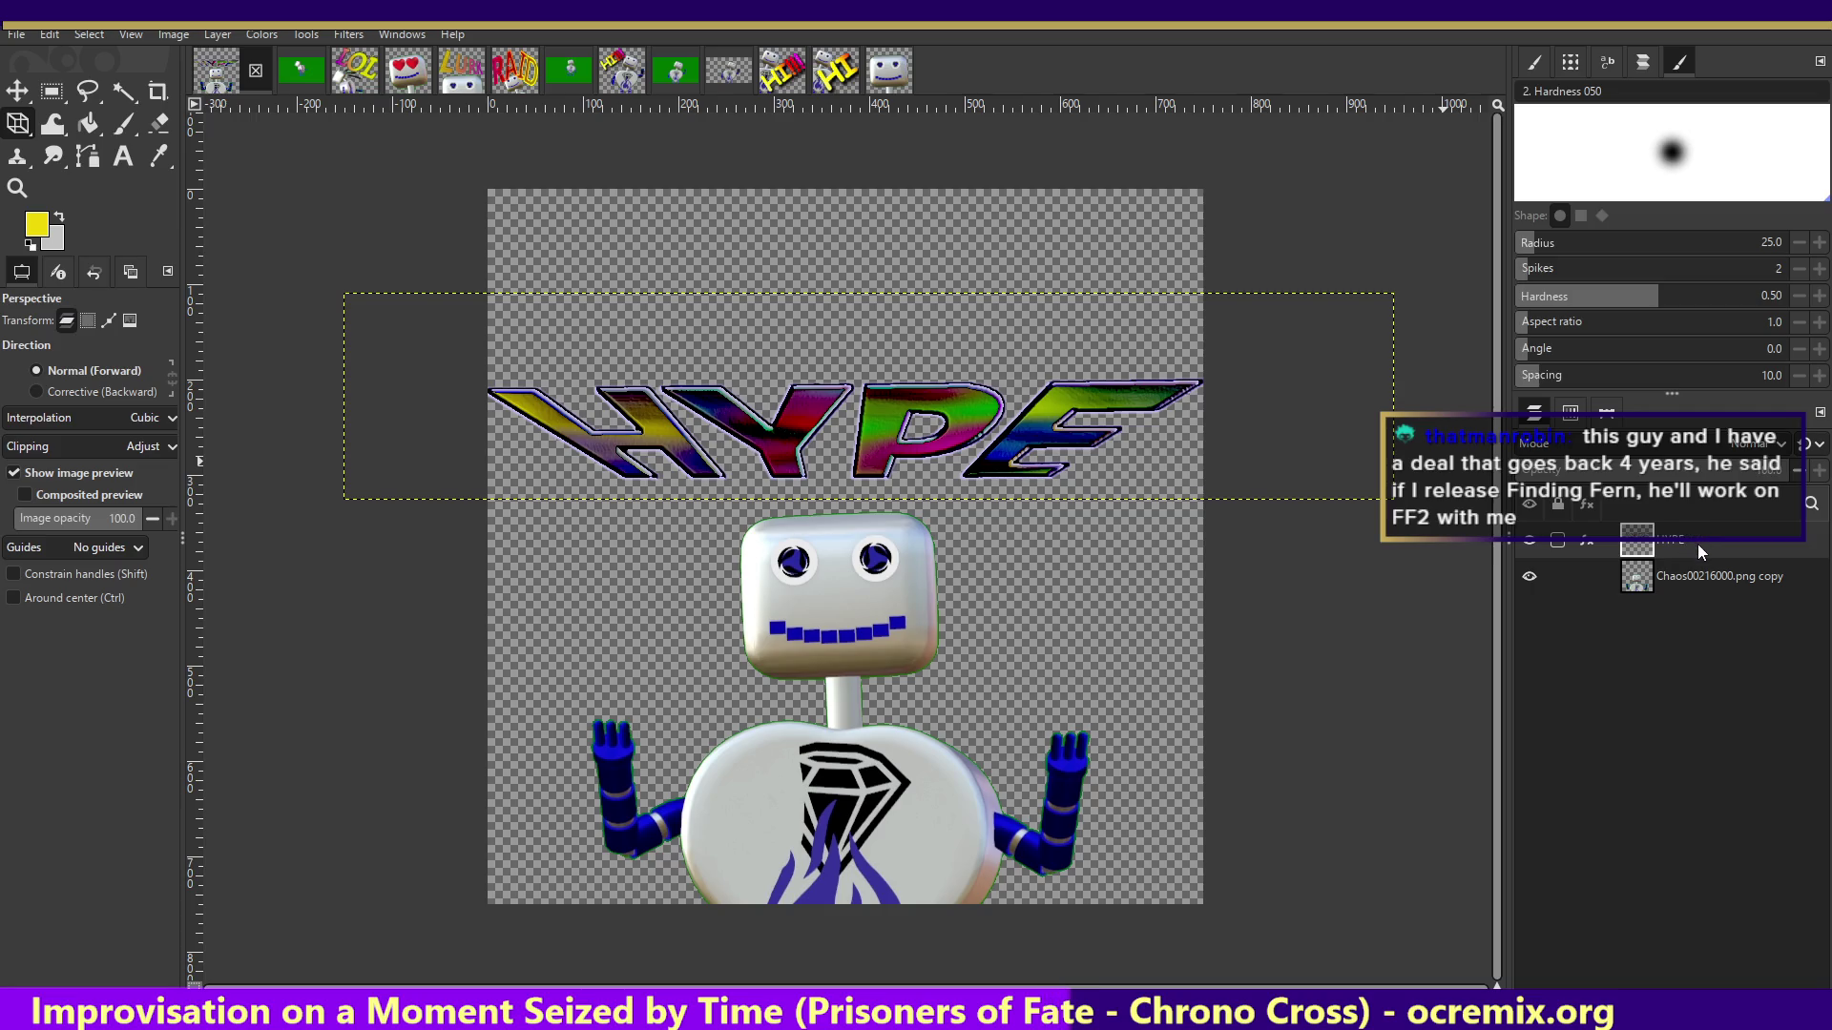
- Duplicate the HYPE layer and move the copy up about 43 px
right_click(1697, 544)
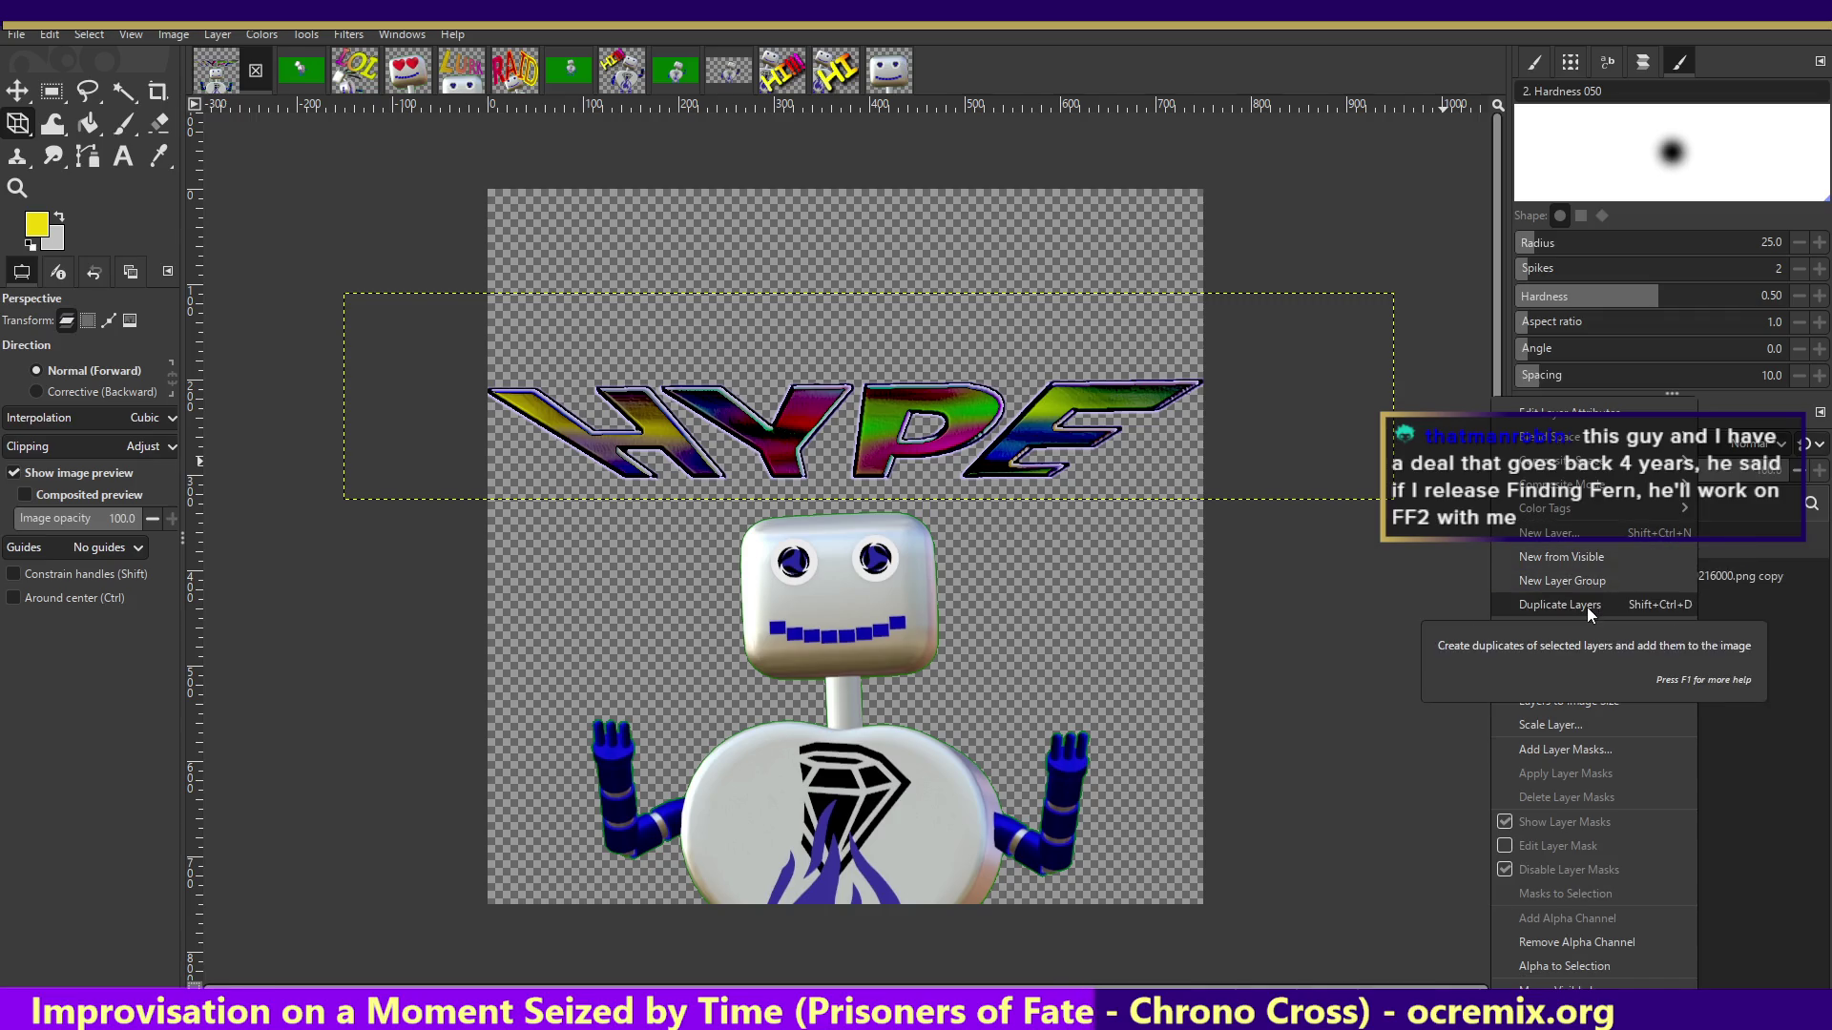
left_click(1587, 607)
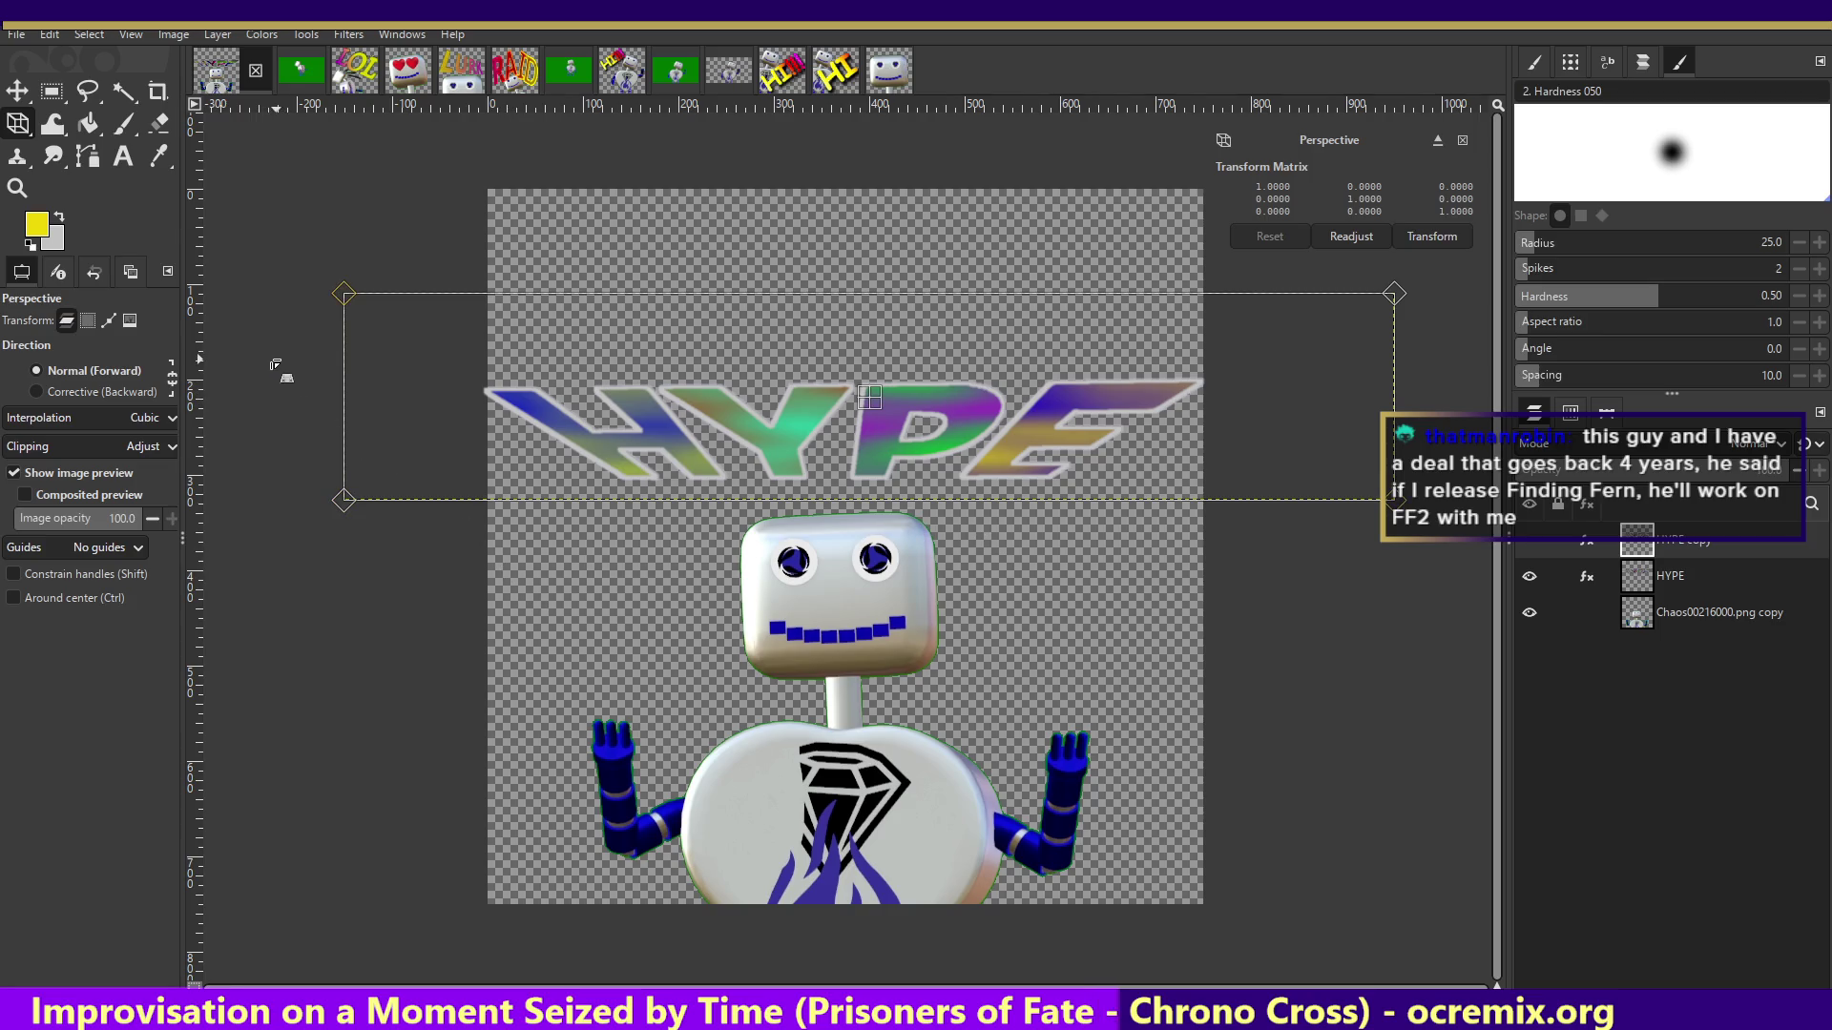
key("Escape")
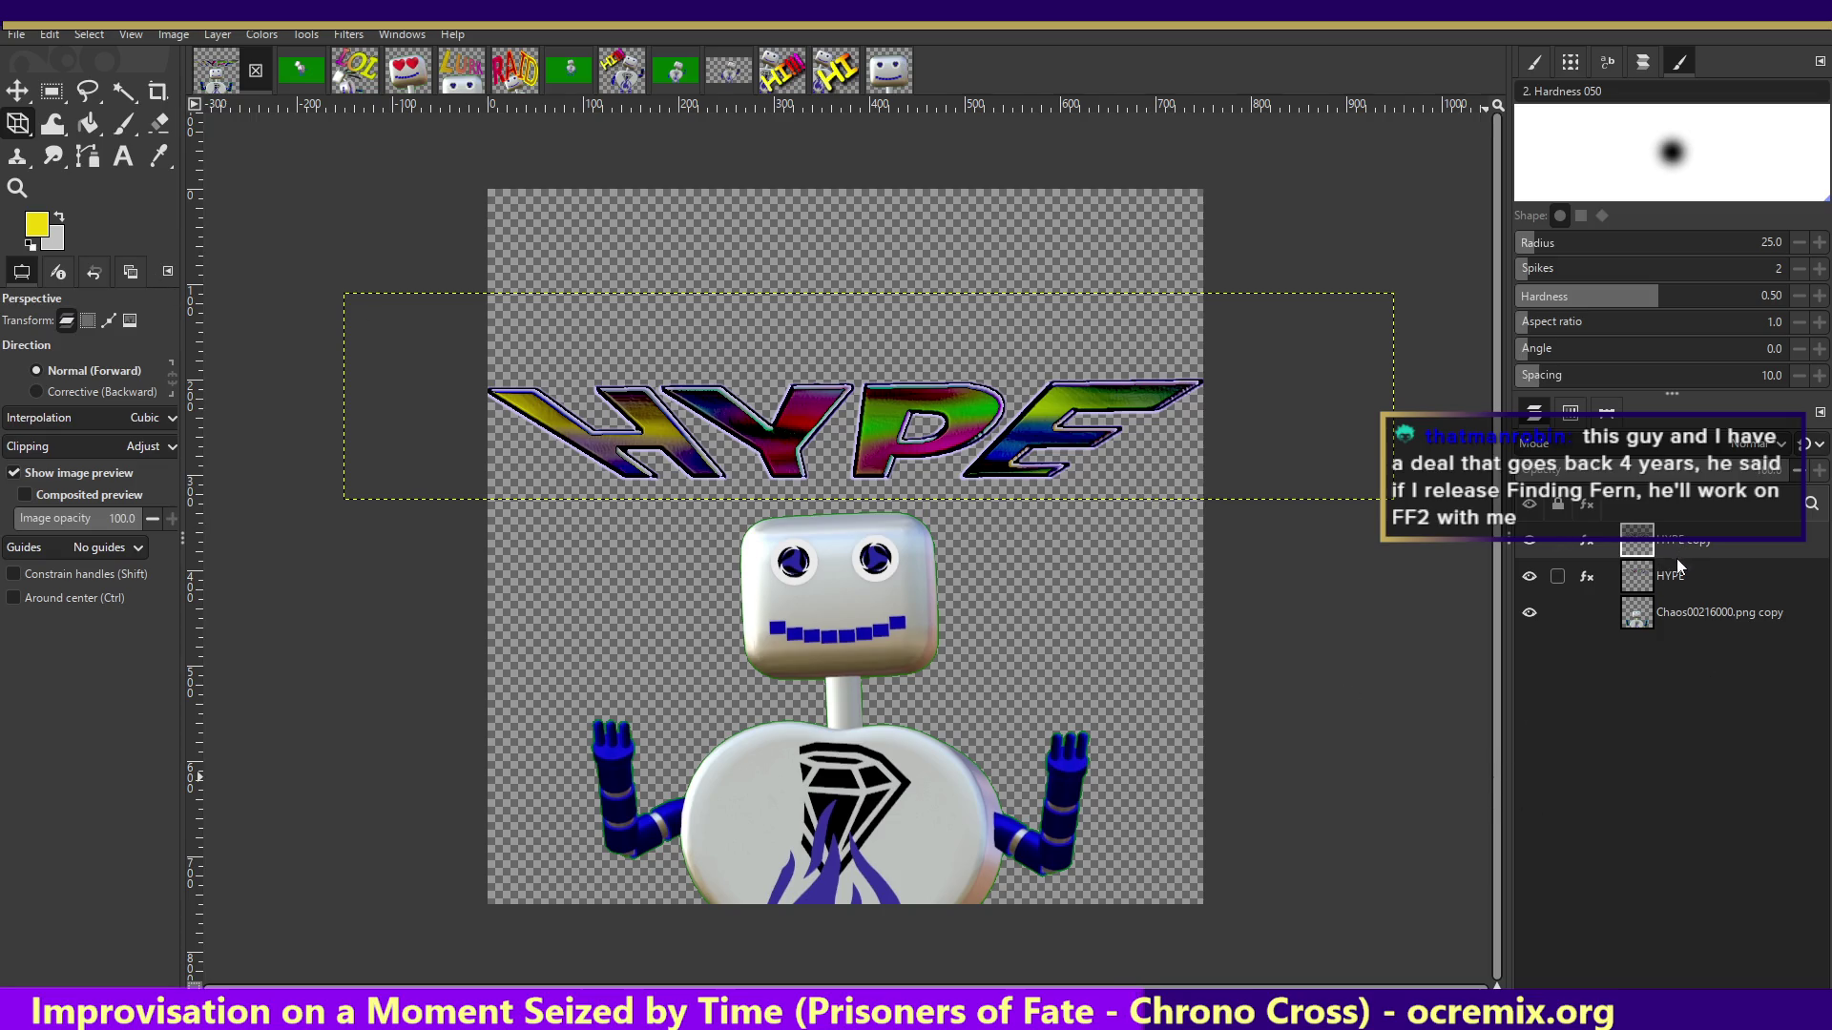
left_click(16, 90)
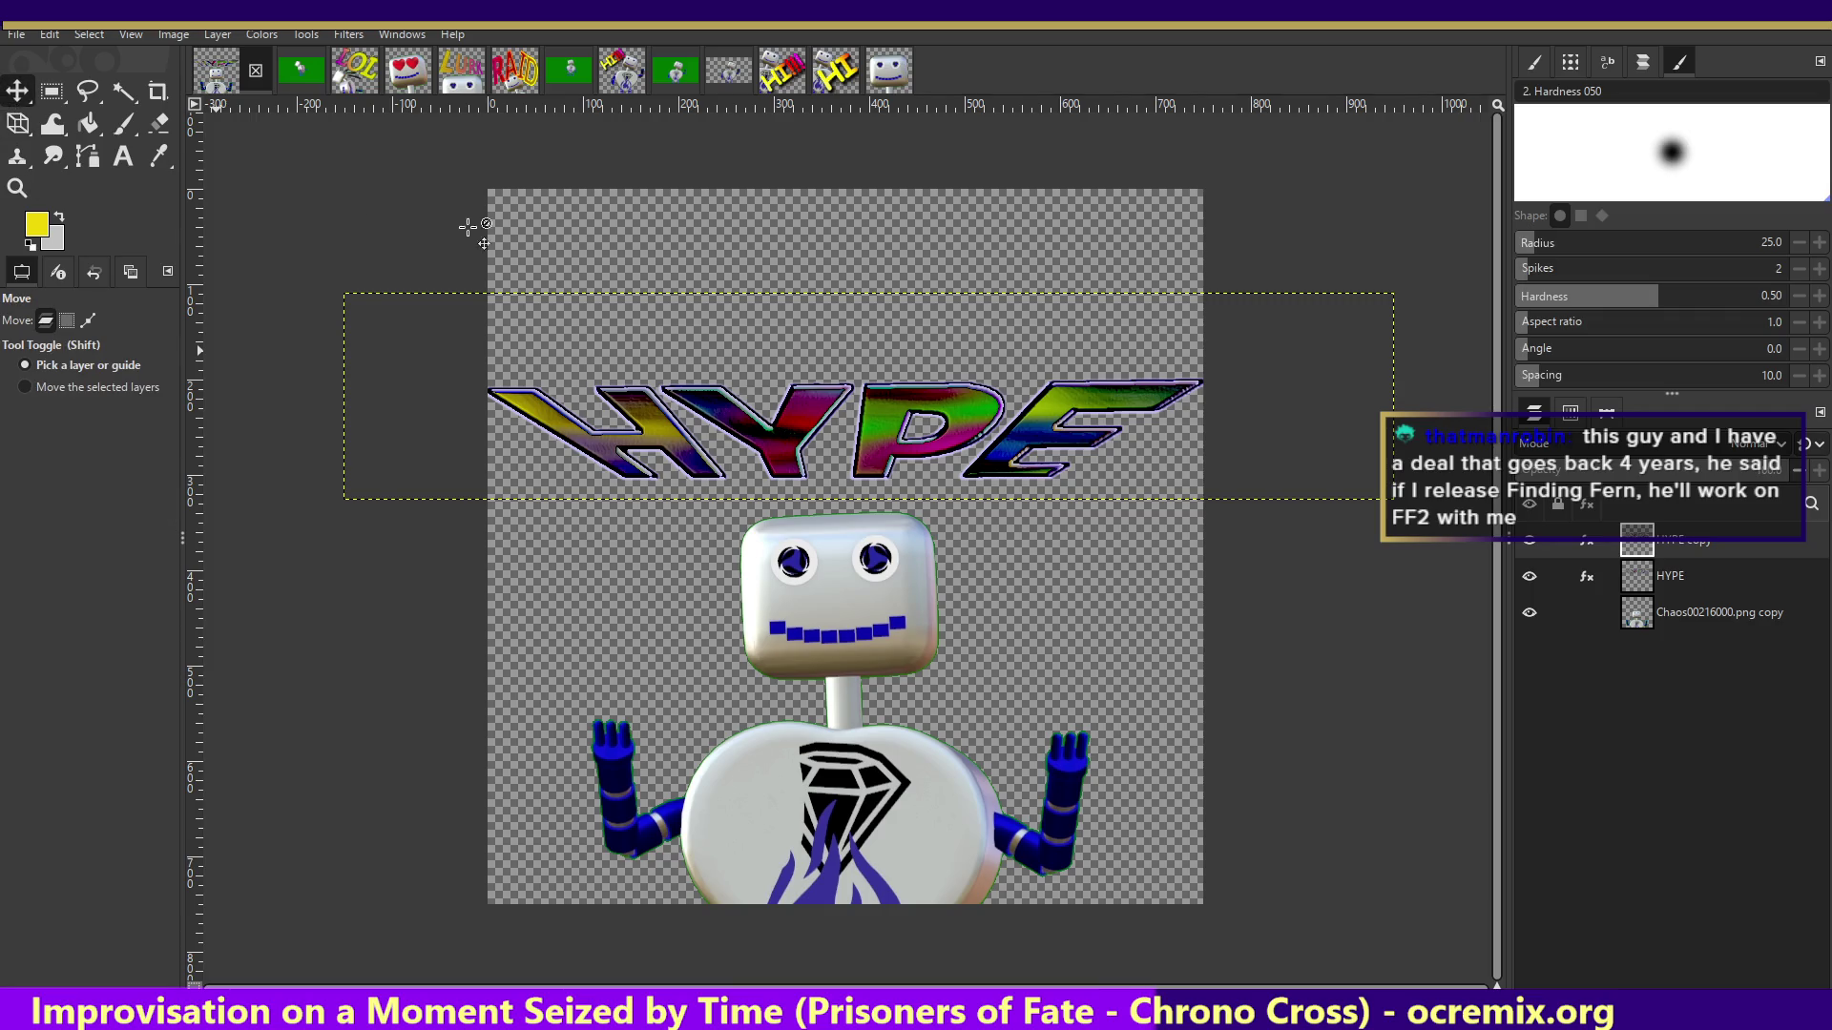
left_click_drag(892, 415, 888, 313)
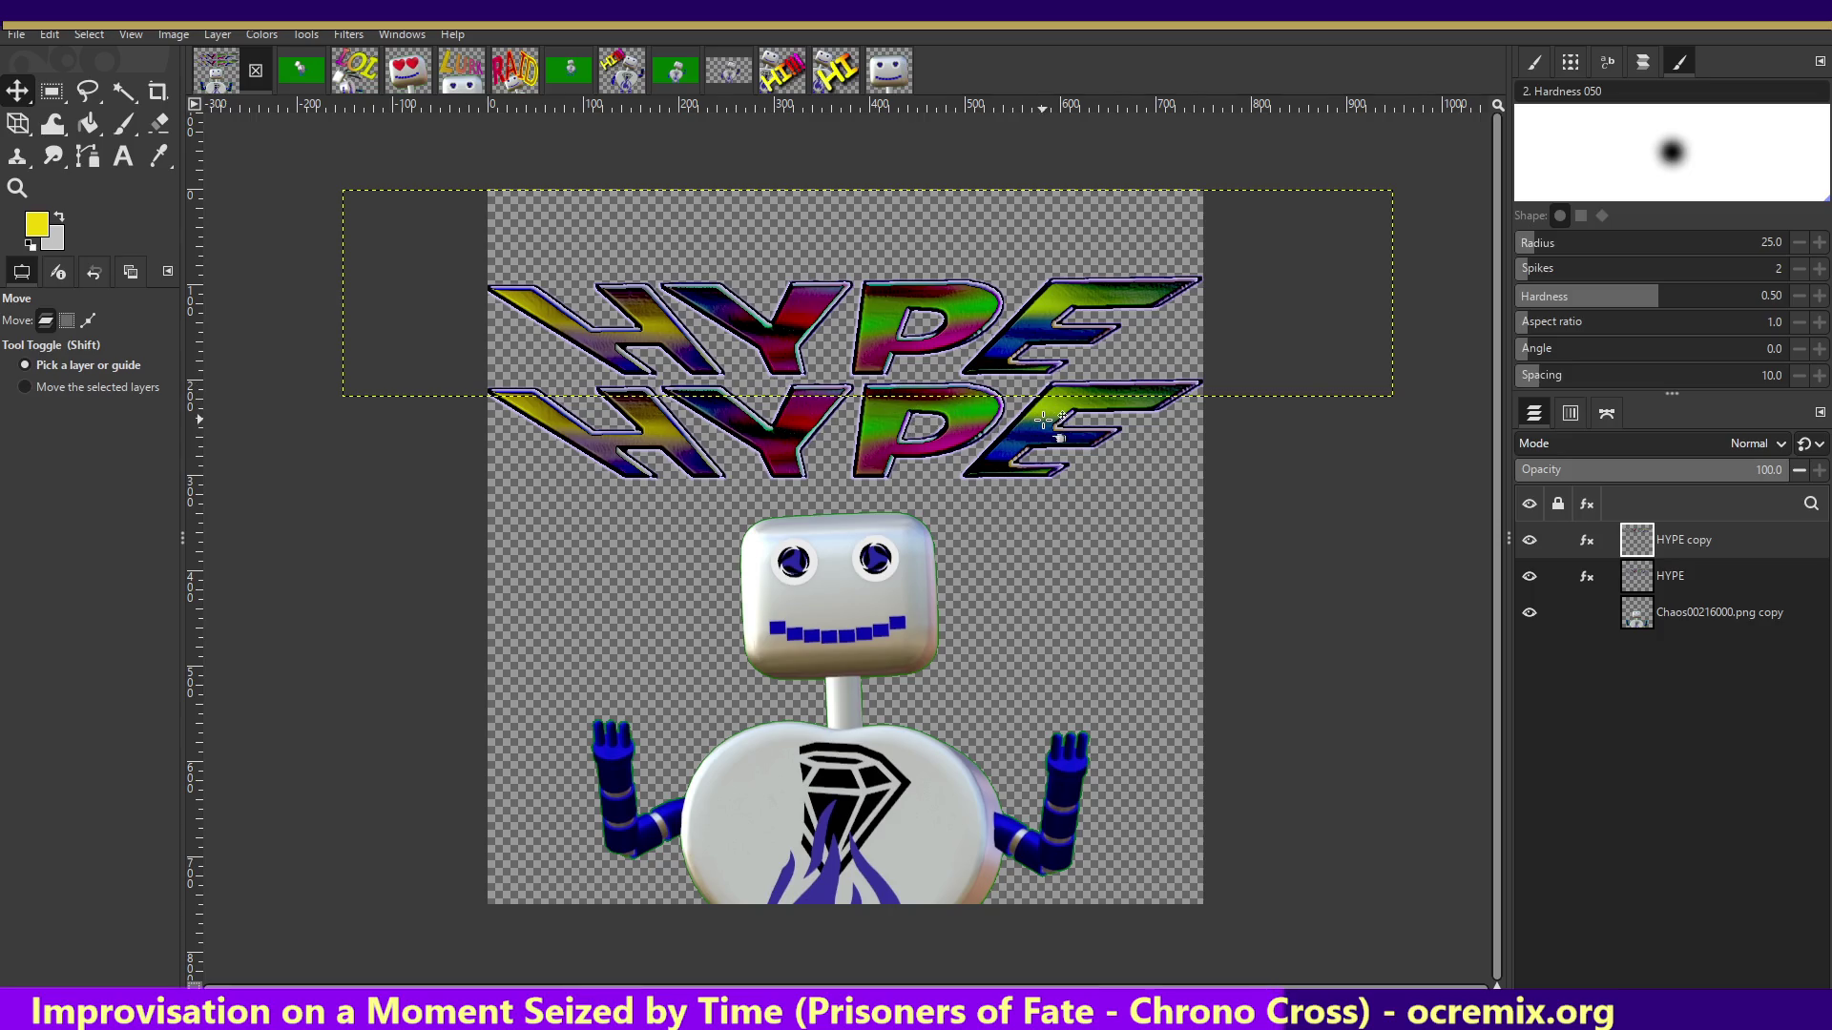
- Make a second HYPE copy and place it as a third row near the canvas top
right_click(1715, 542)
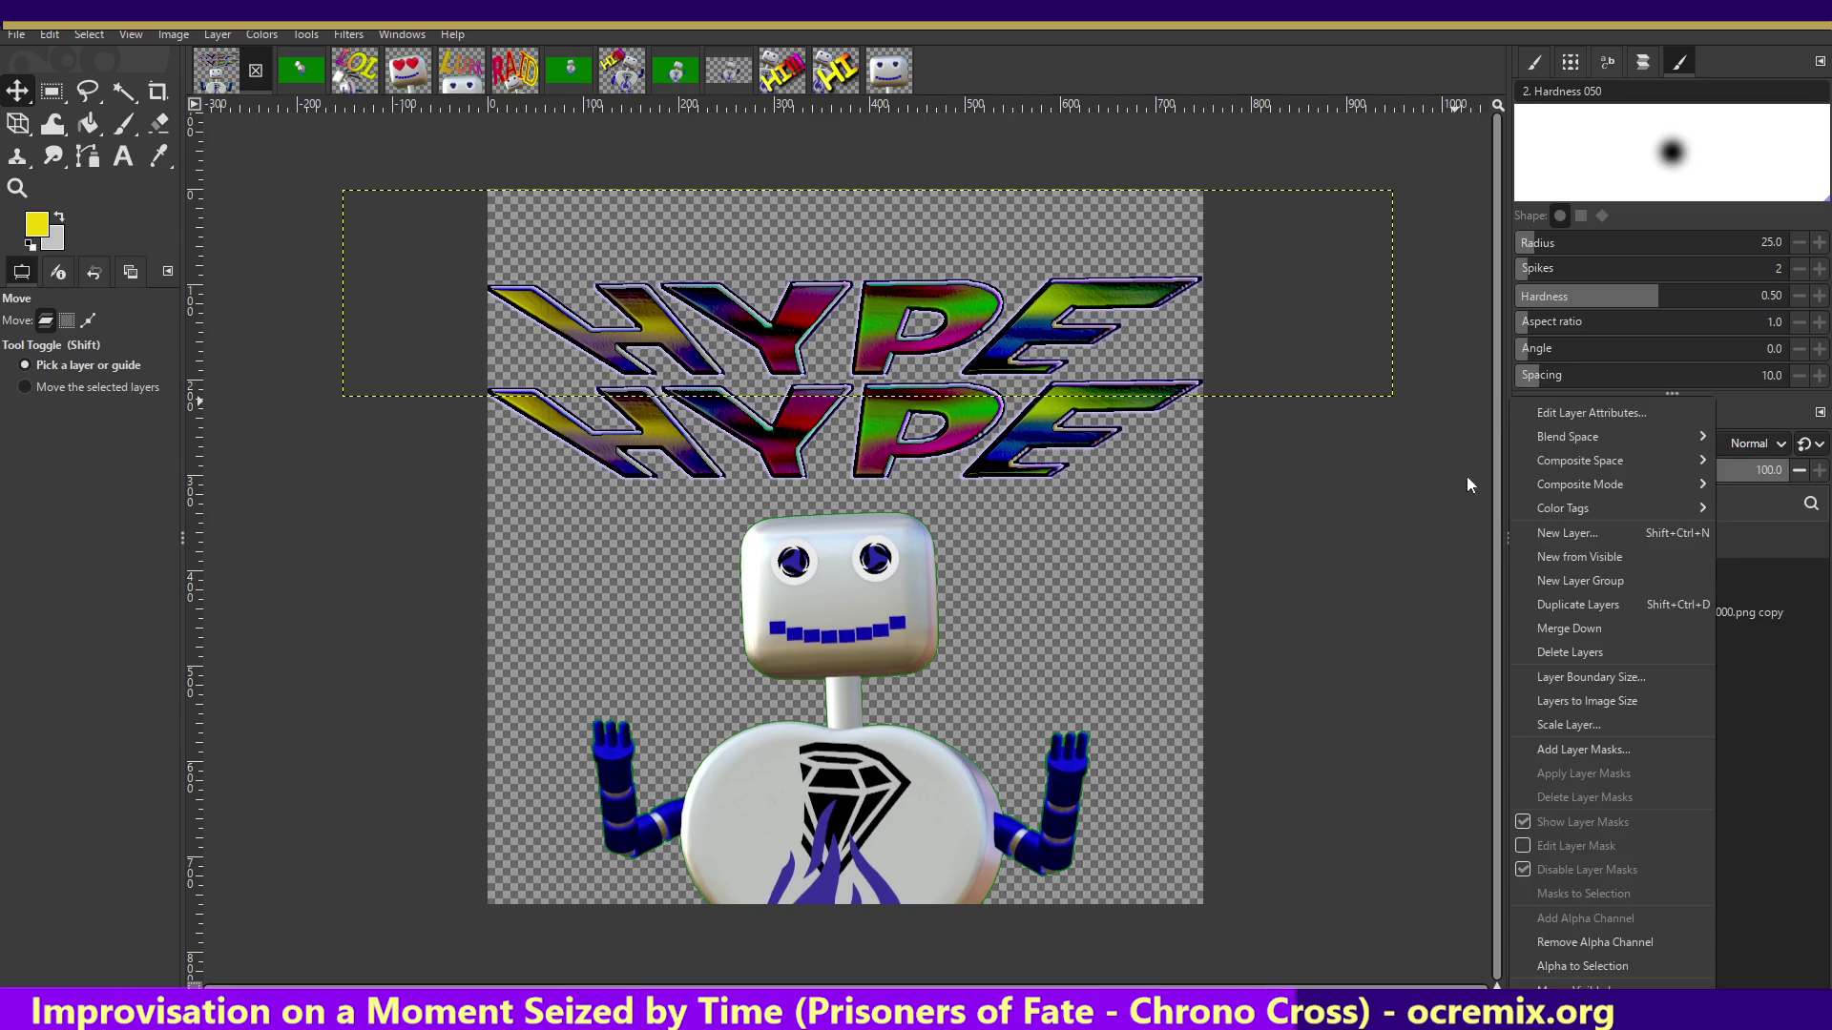
left_click(1578, 605)
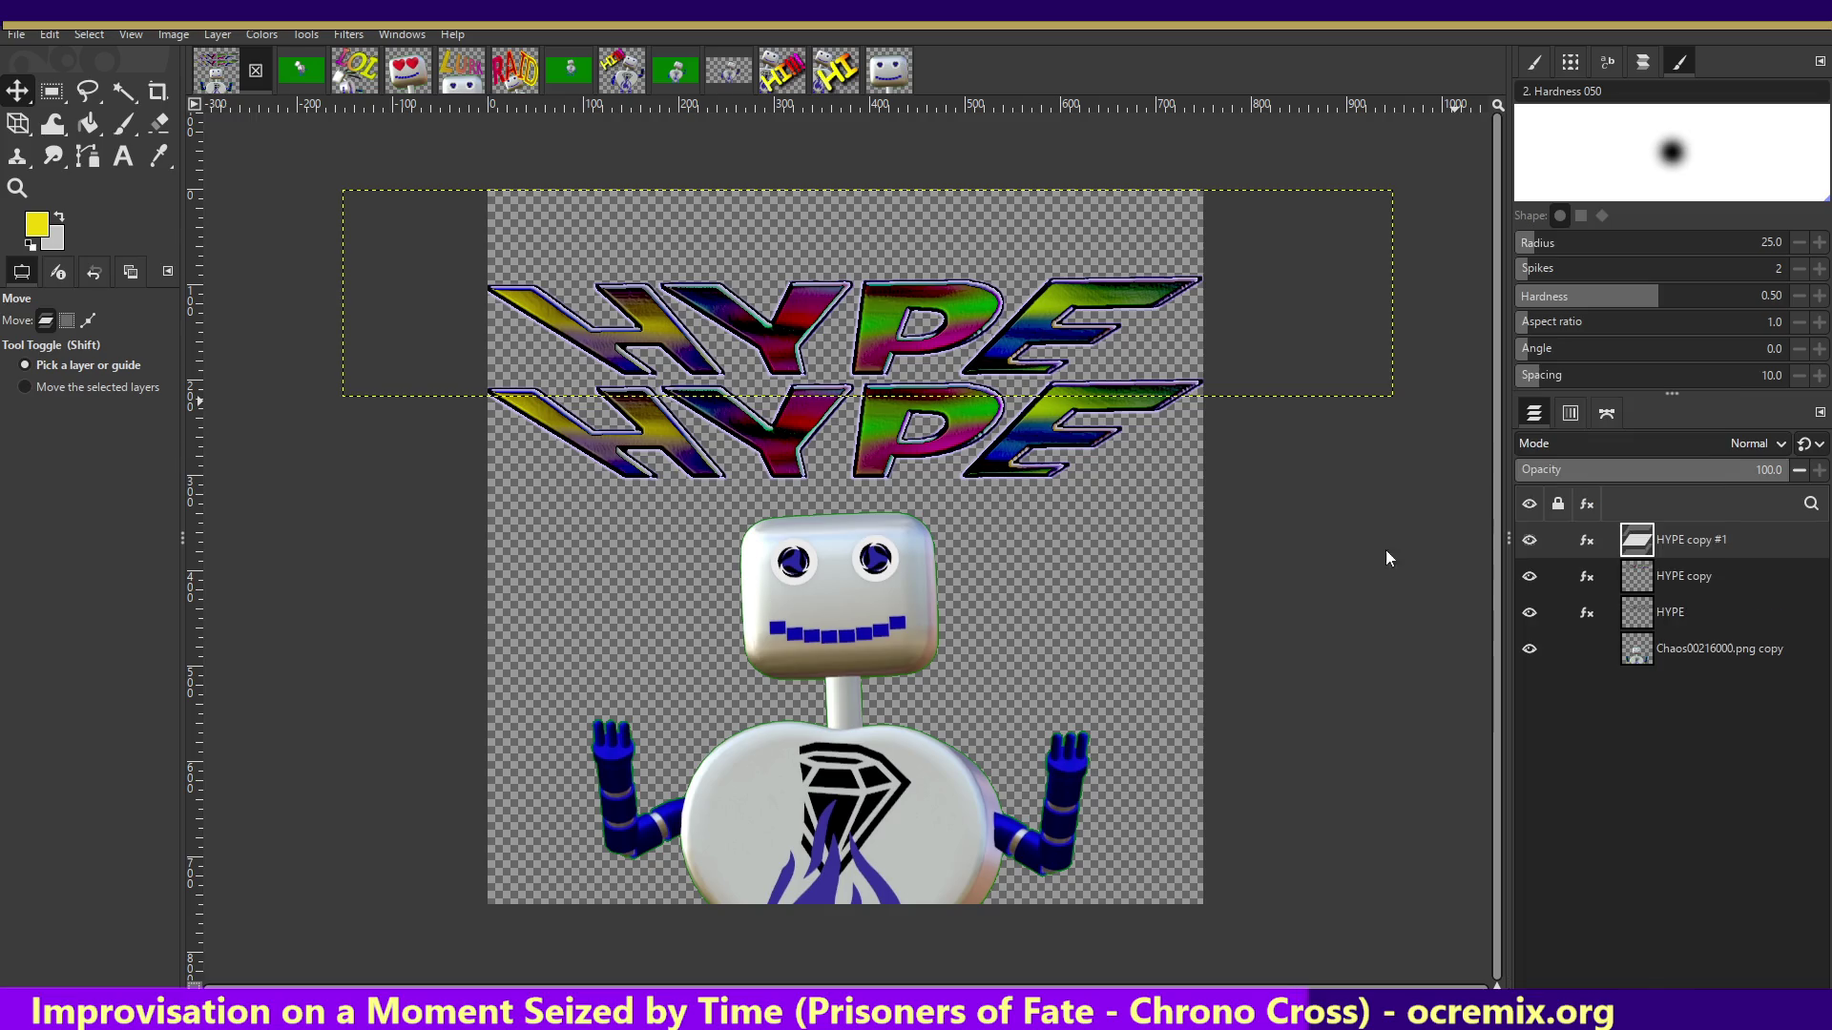
left_click_drag(966, 311, 962, 209)
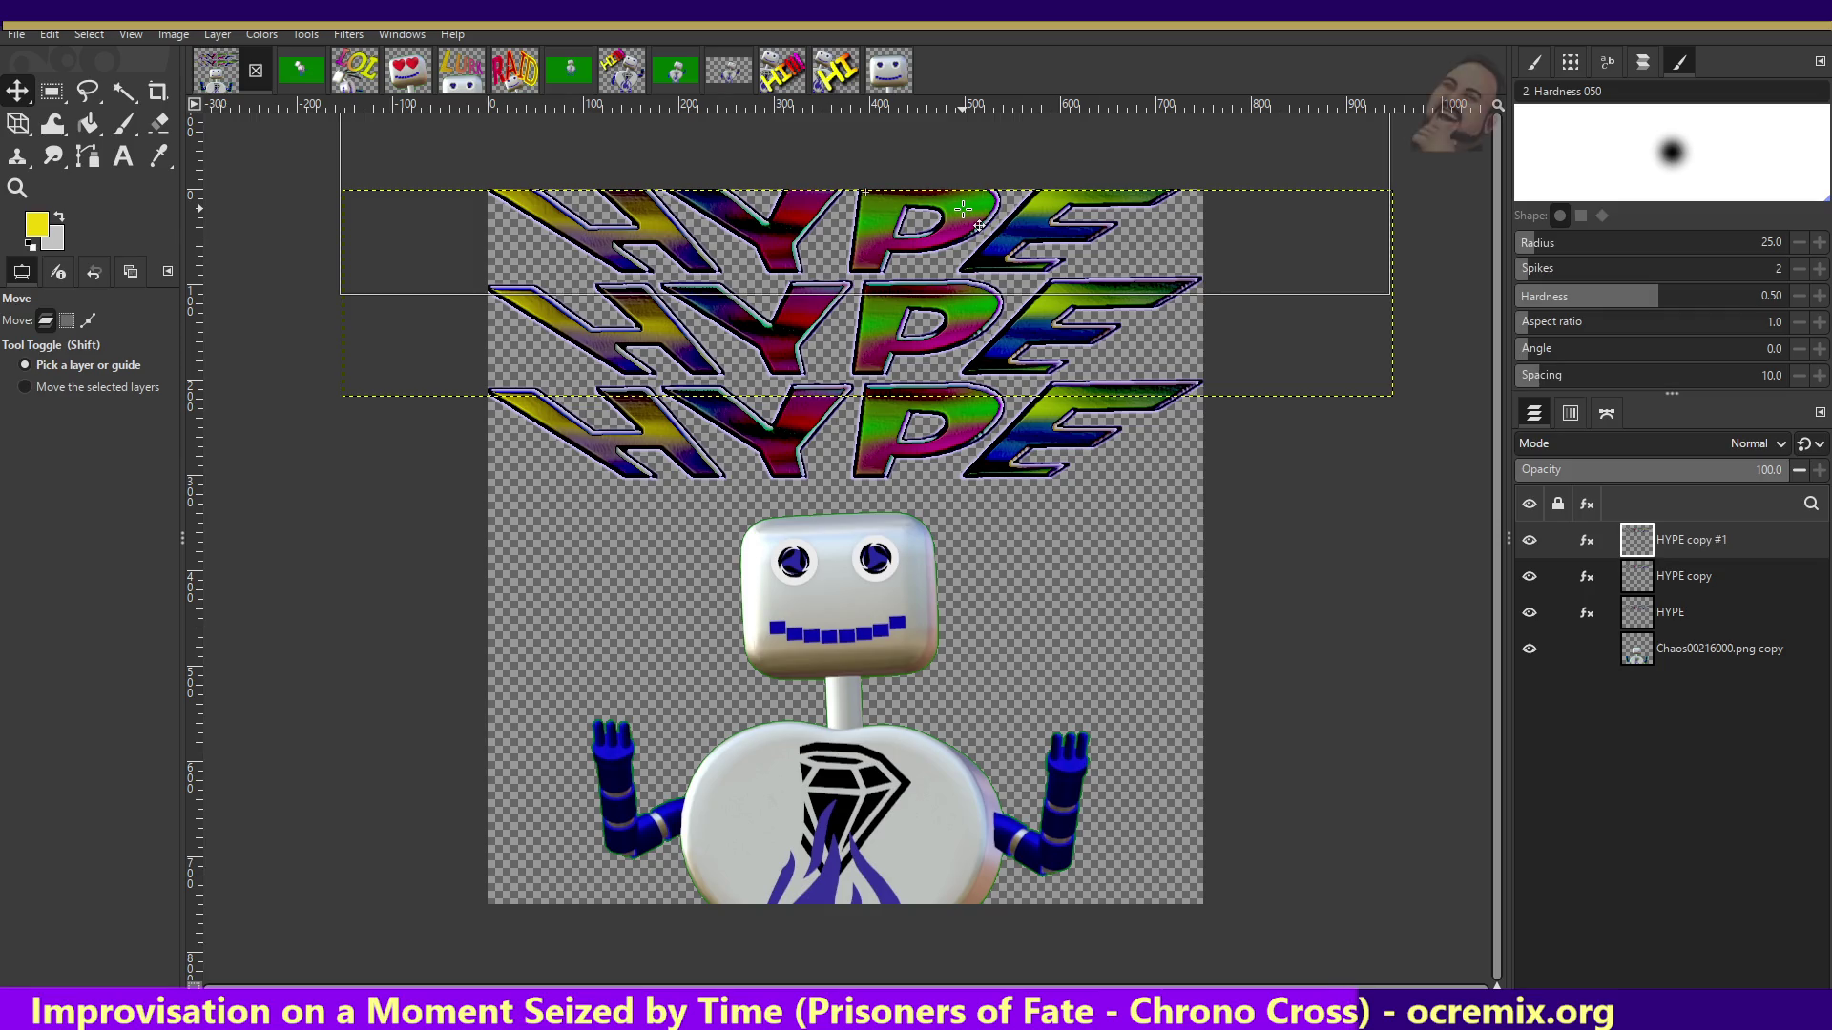
left_click_drag(963, 209, 963, 210)
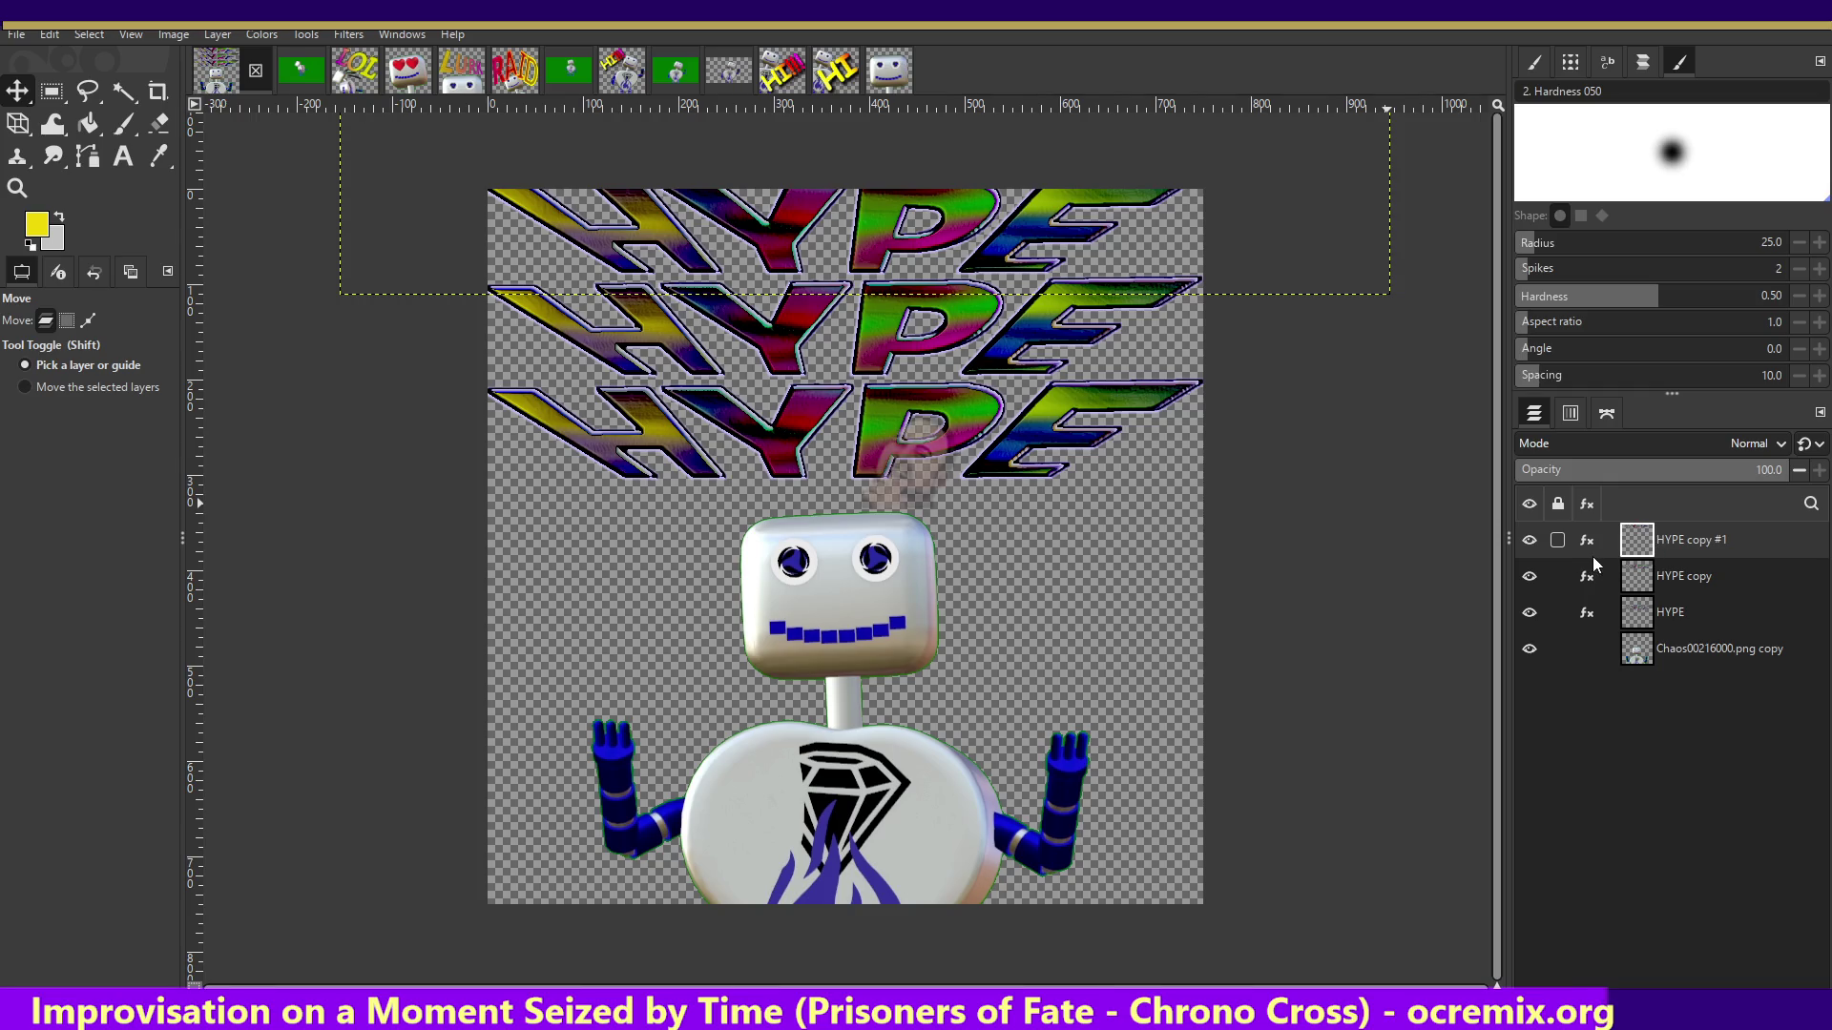
- Select the other HYPE layers and shift the lowest row down and right
left_click(1685, 570, "shift")
left_click(1679, 598, "shift")
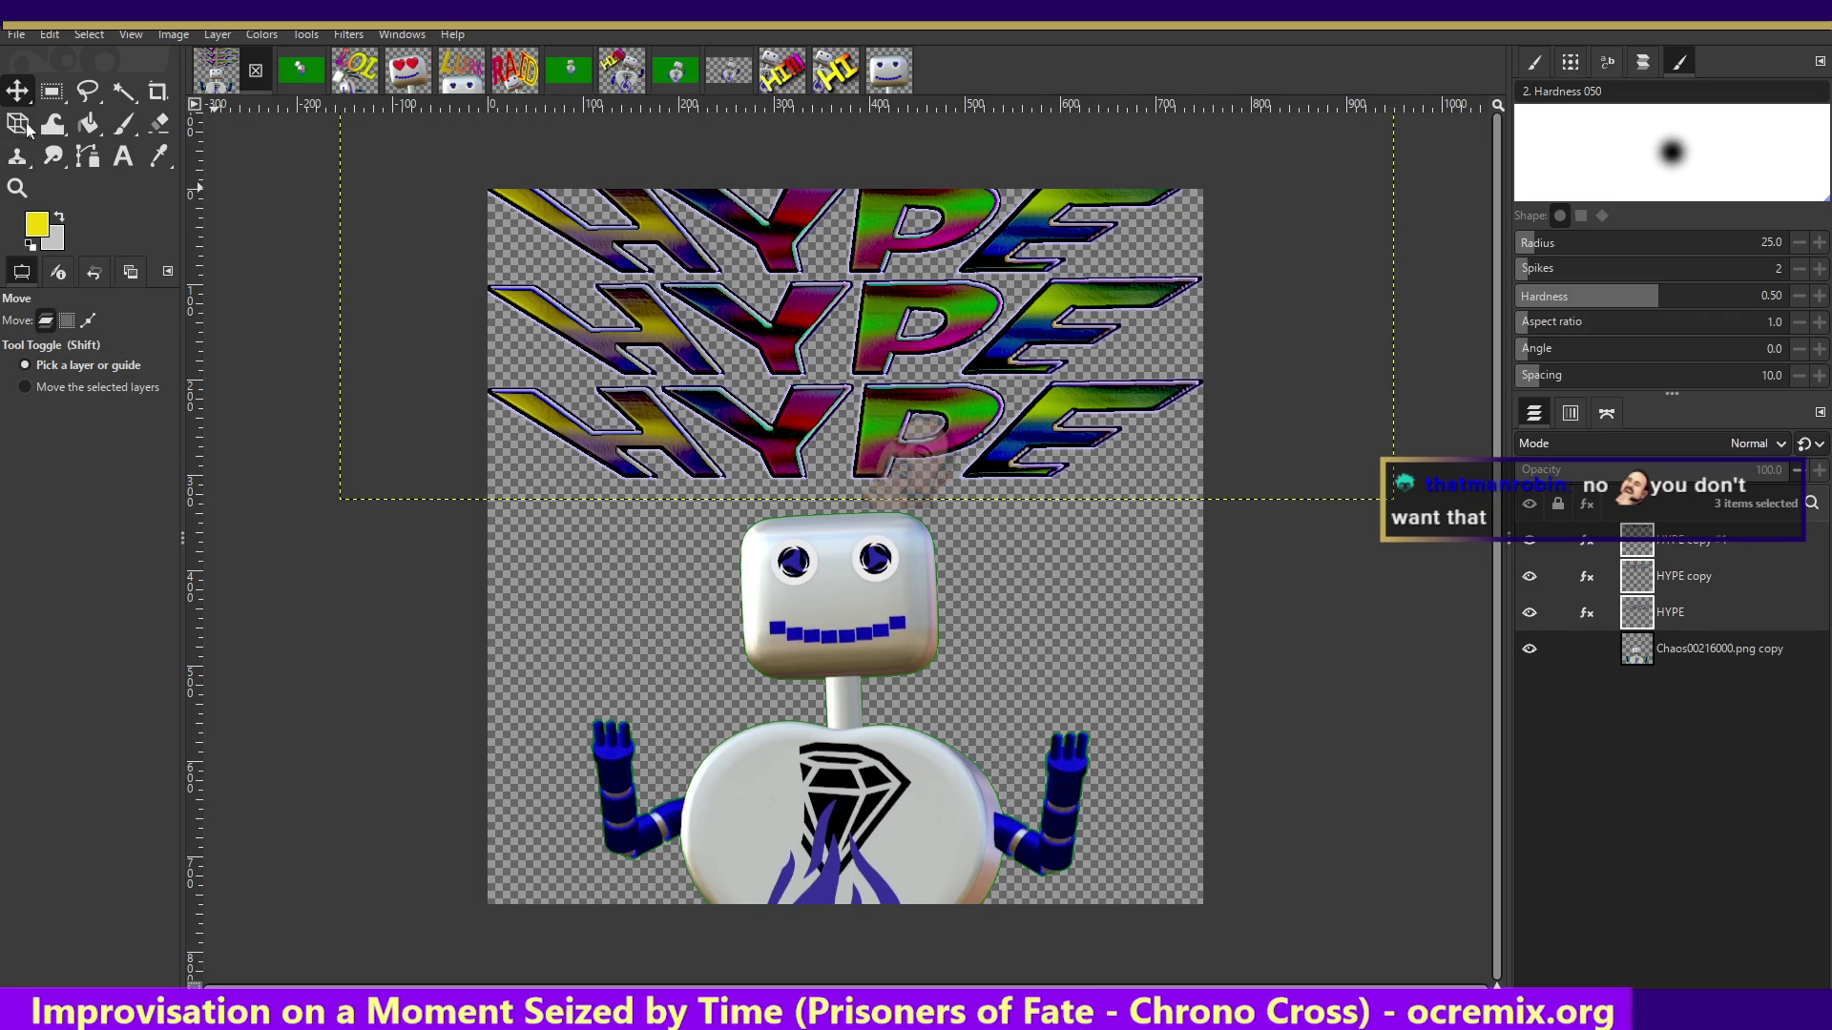
left_click_drag(916, 409, 916, 430)
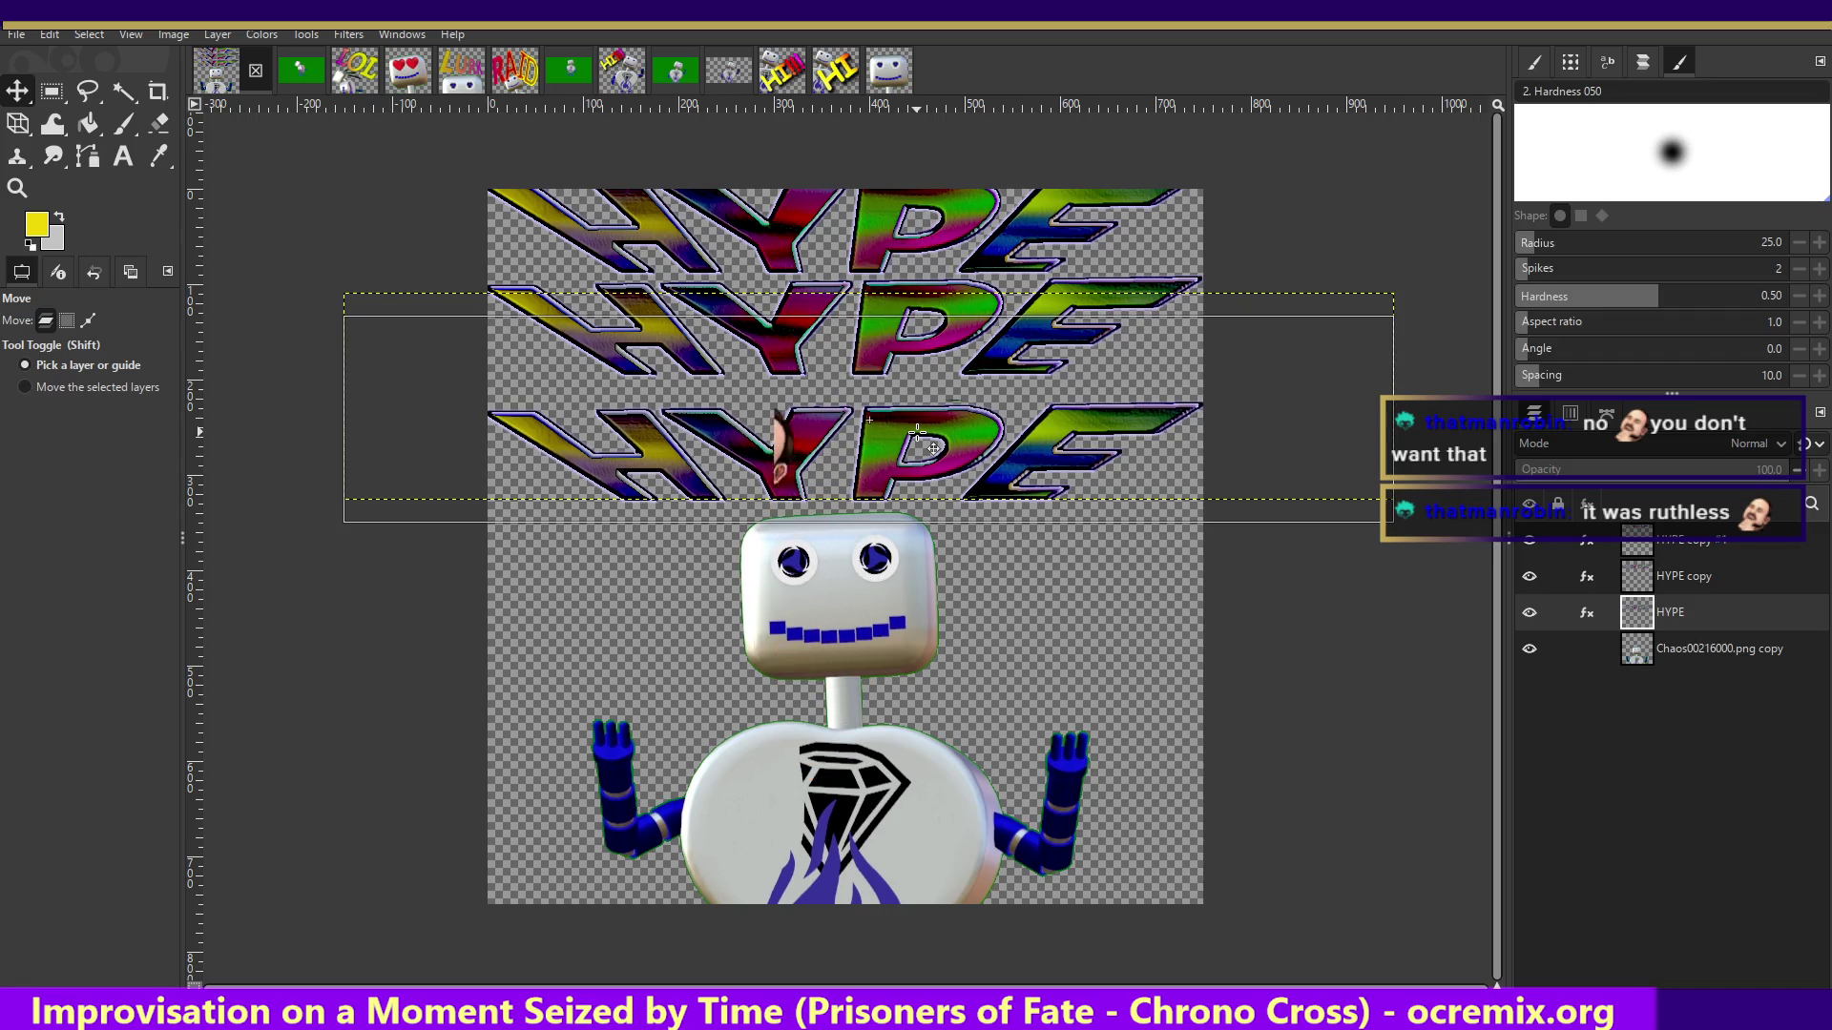
left_click_drag(917, 433, 931, 433)
- Undo the moves and extra HYPE row, then nudge the remaining HYPE text left
key("ctrl+z")
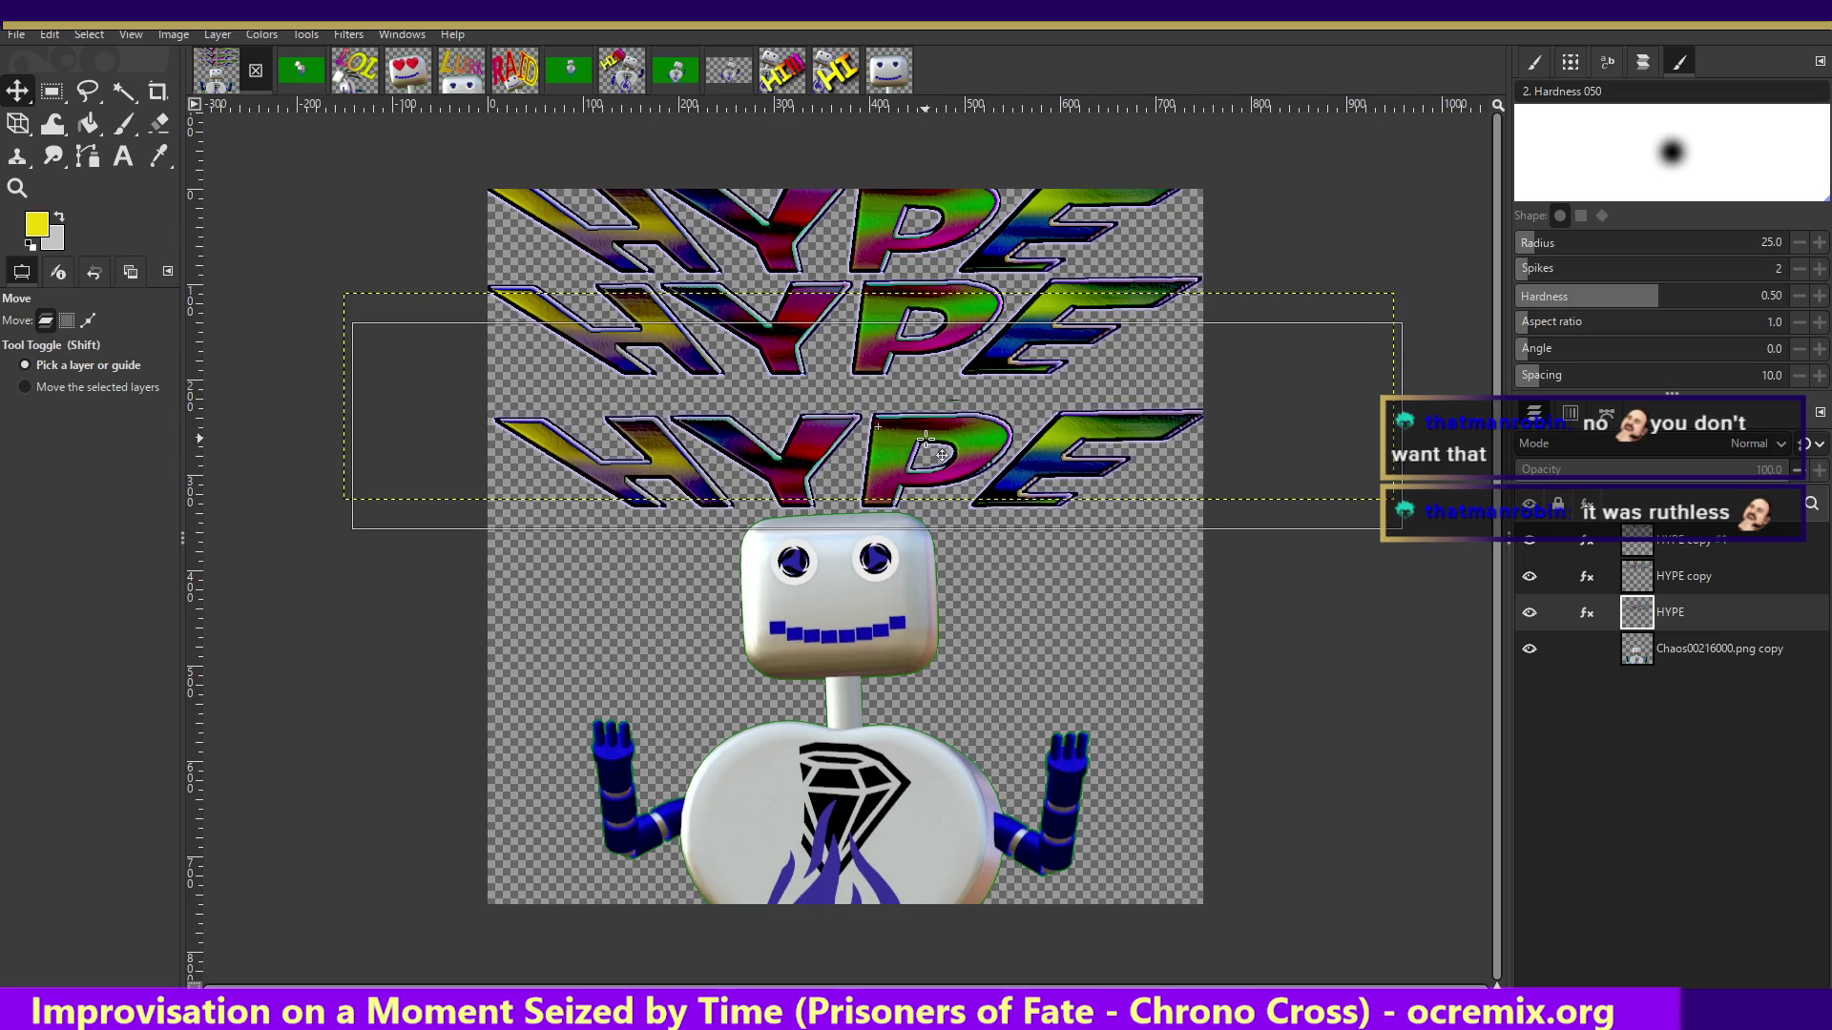
key("ctrl+z")
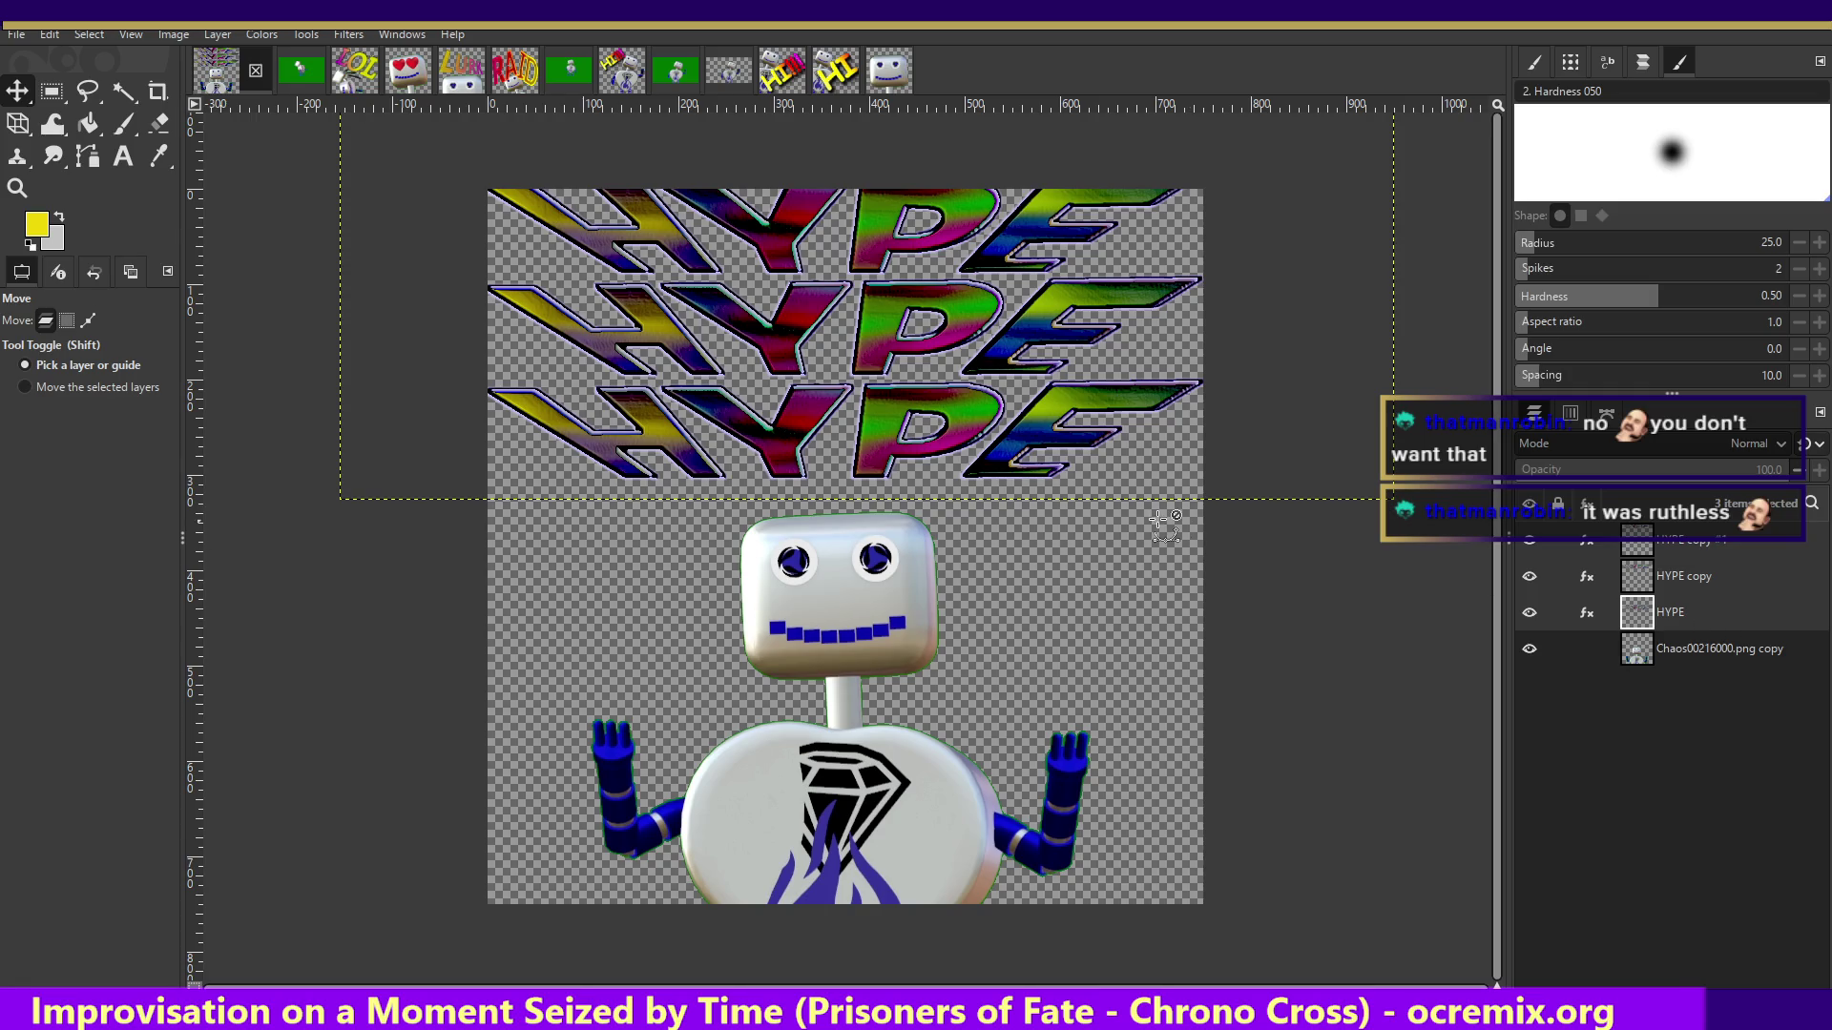
key("ctrl+z")
key("ctrl+z")
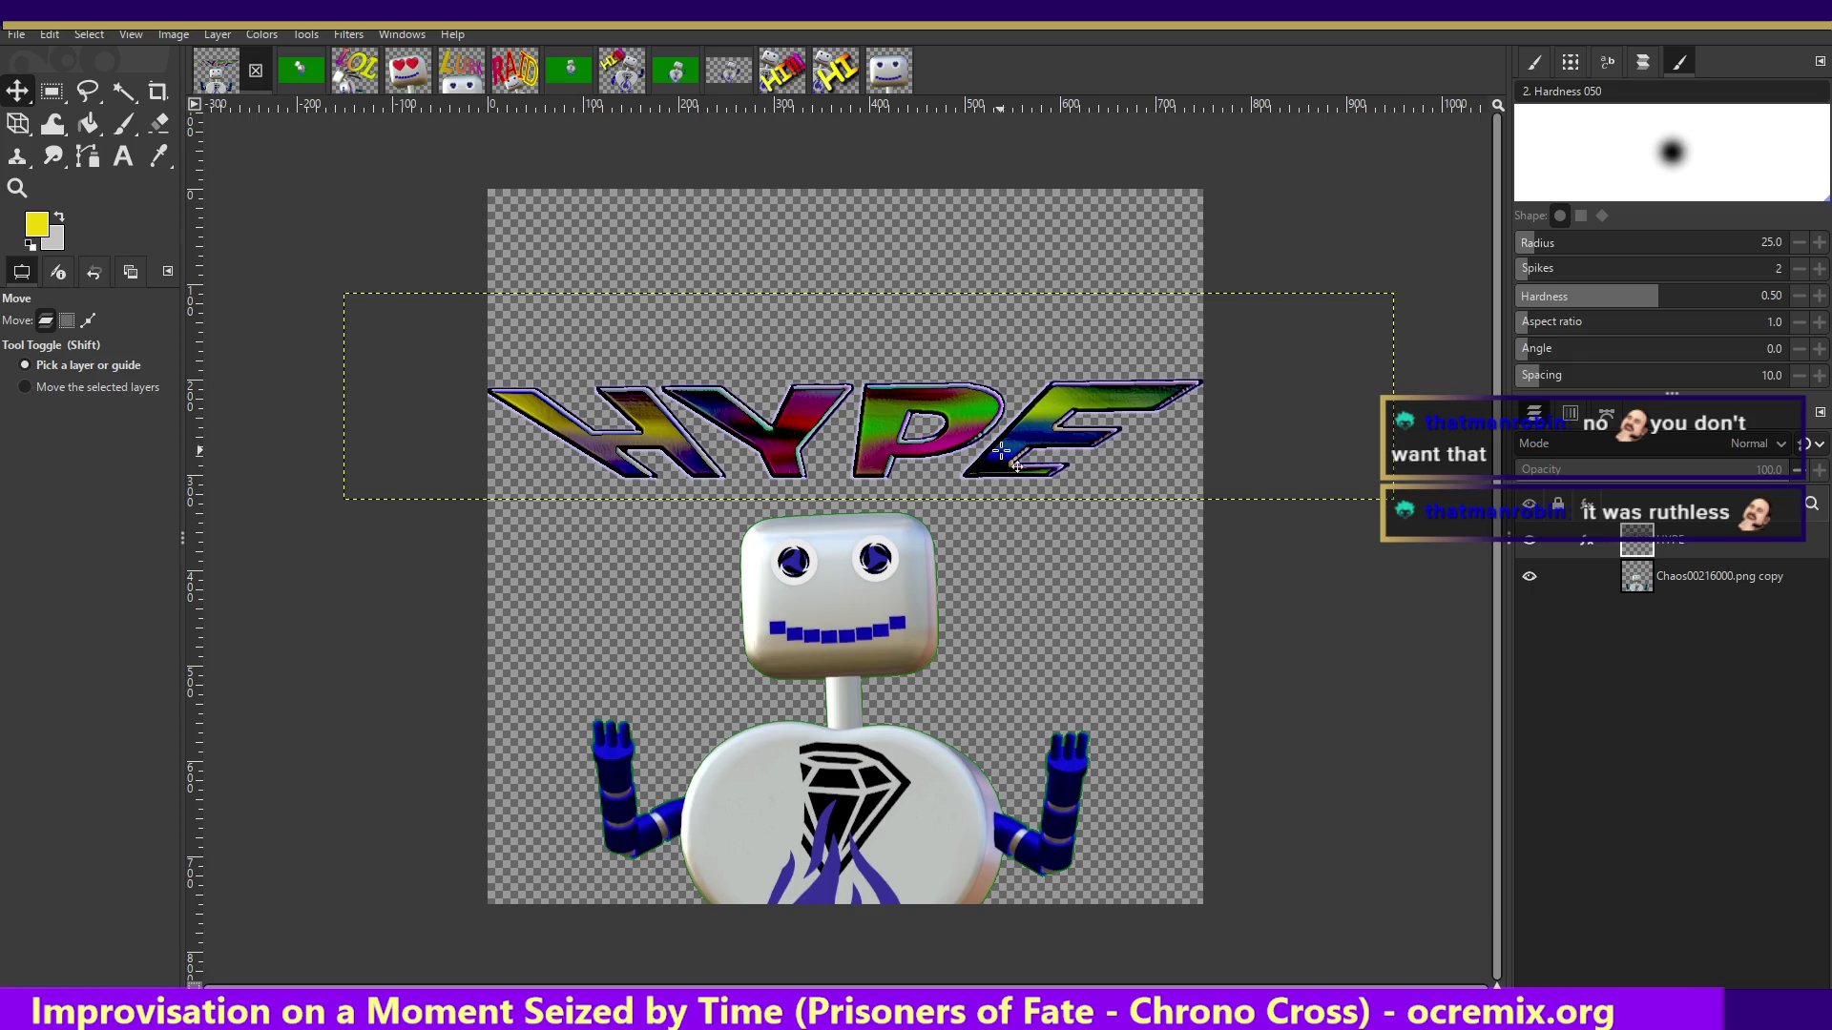
left_click_drag(1002, 434, 1009, 456)
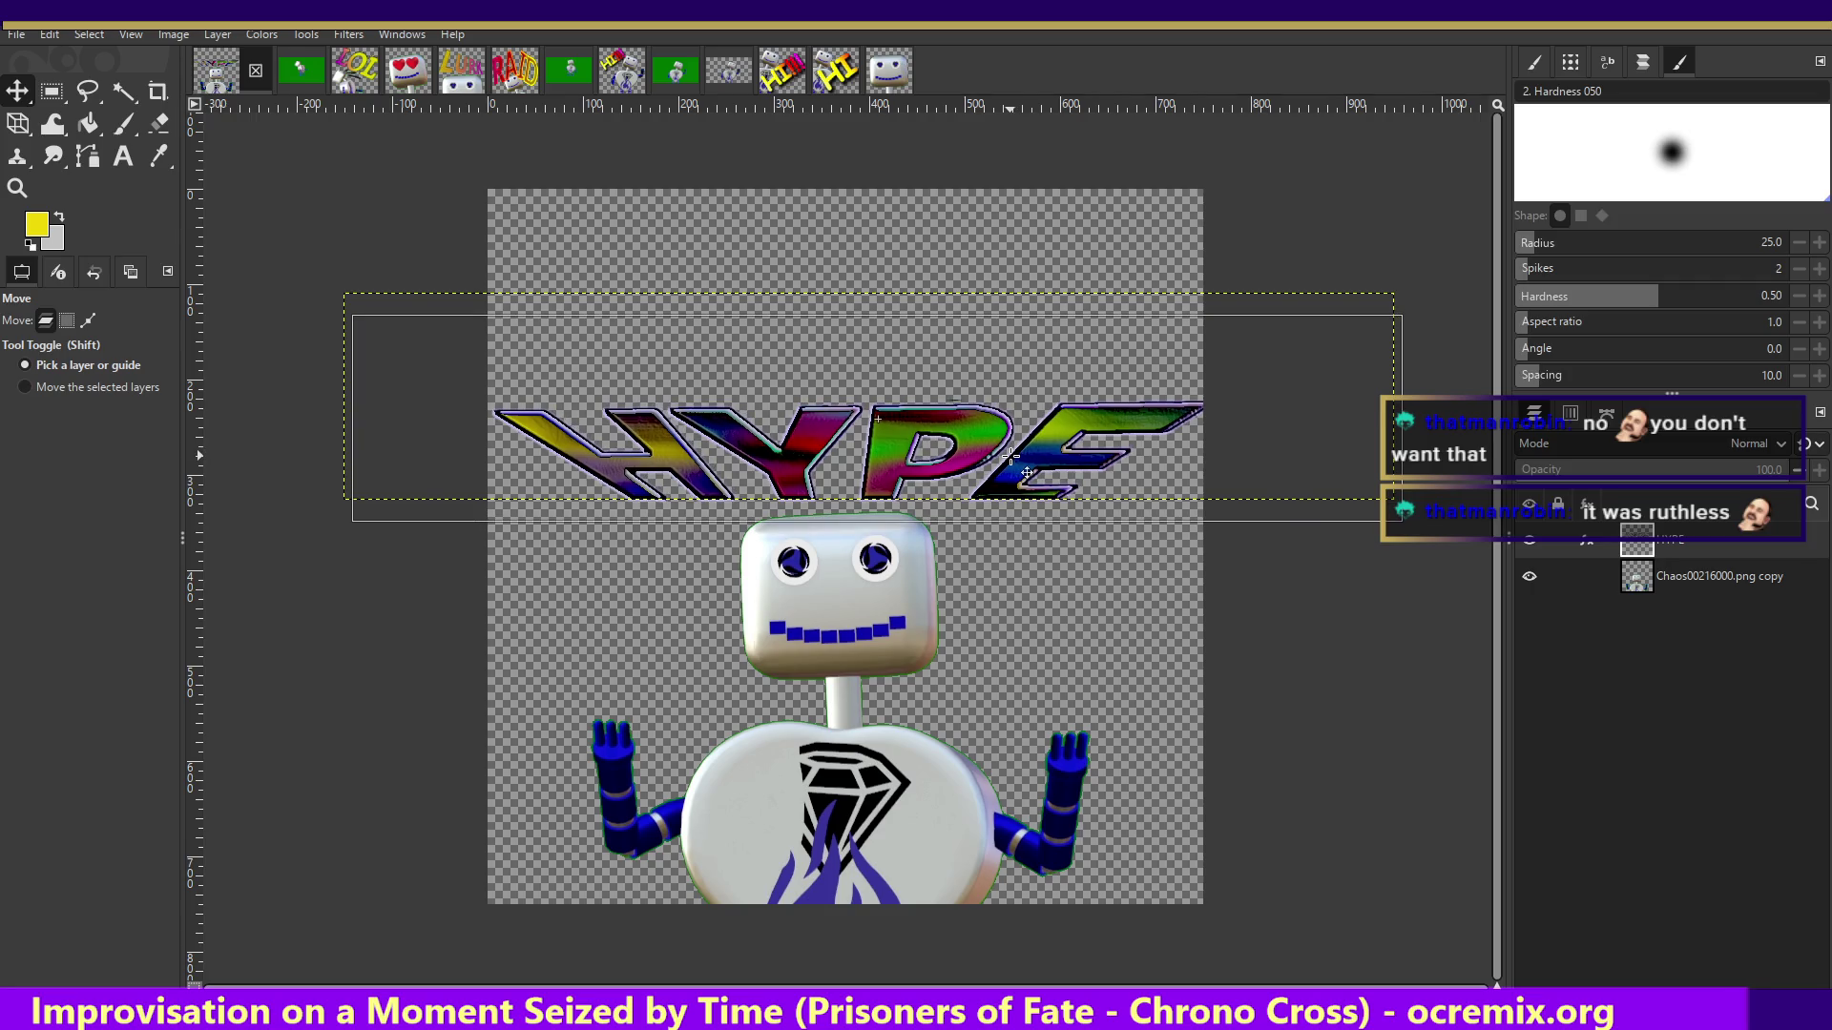
left_click_drag(1013, 456, 999, 457)
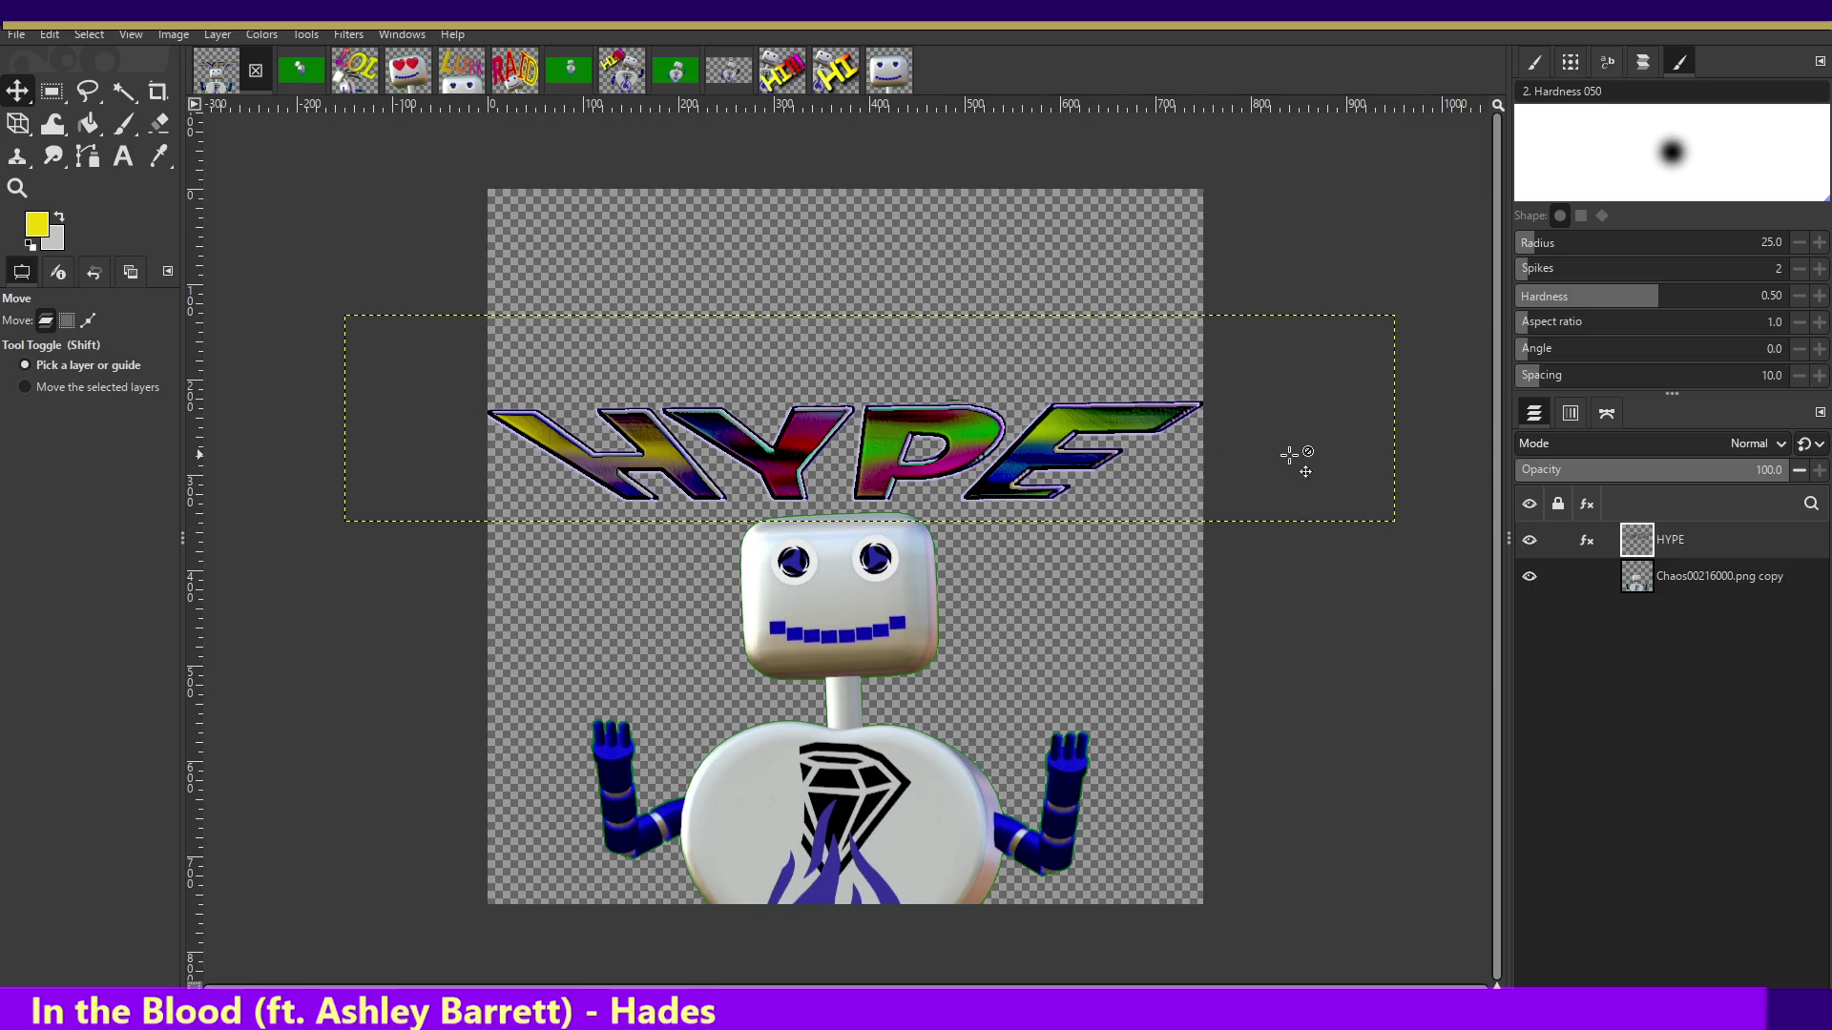
right_click(1668, 542)
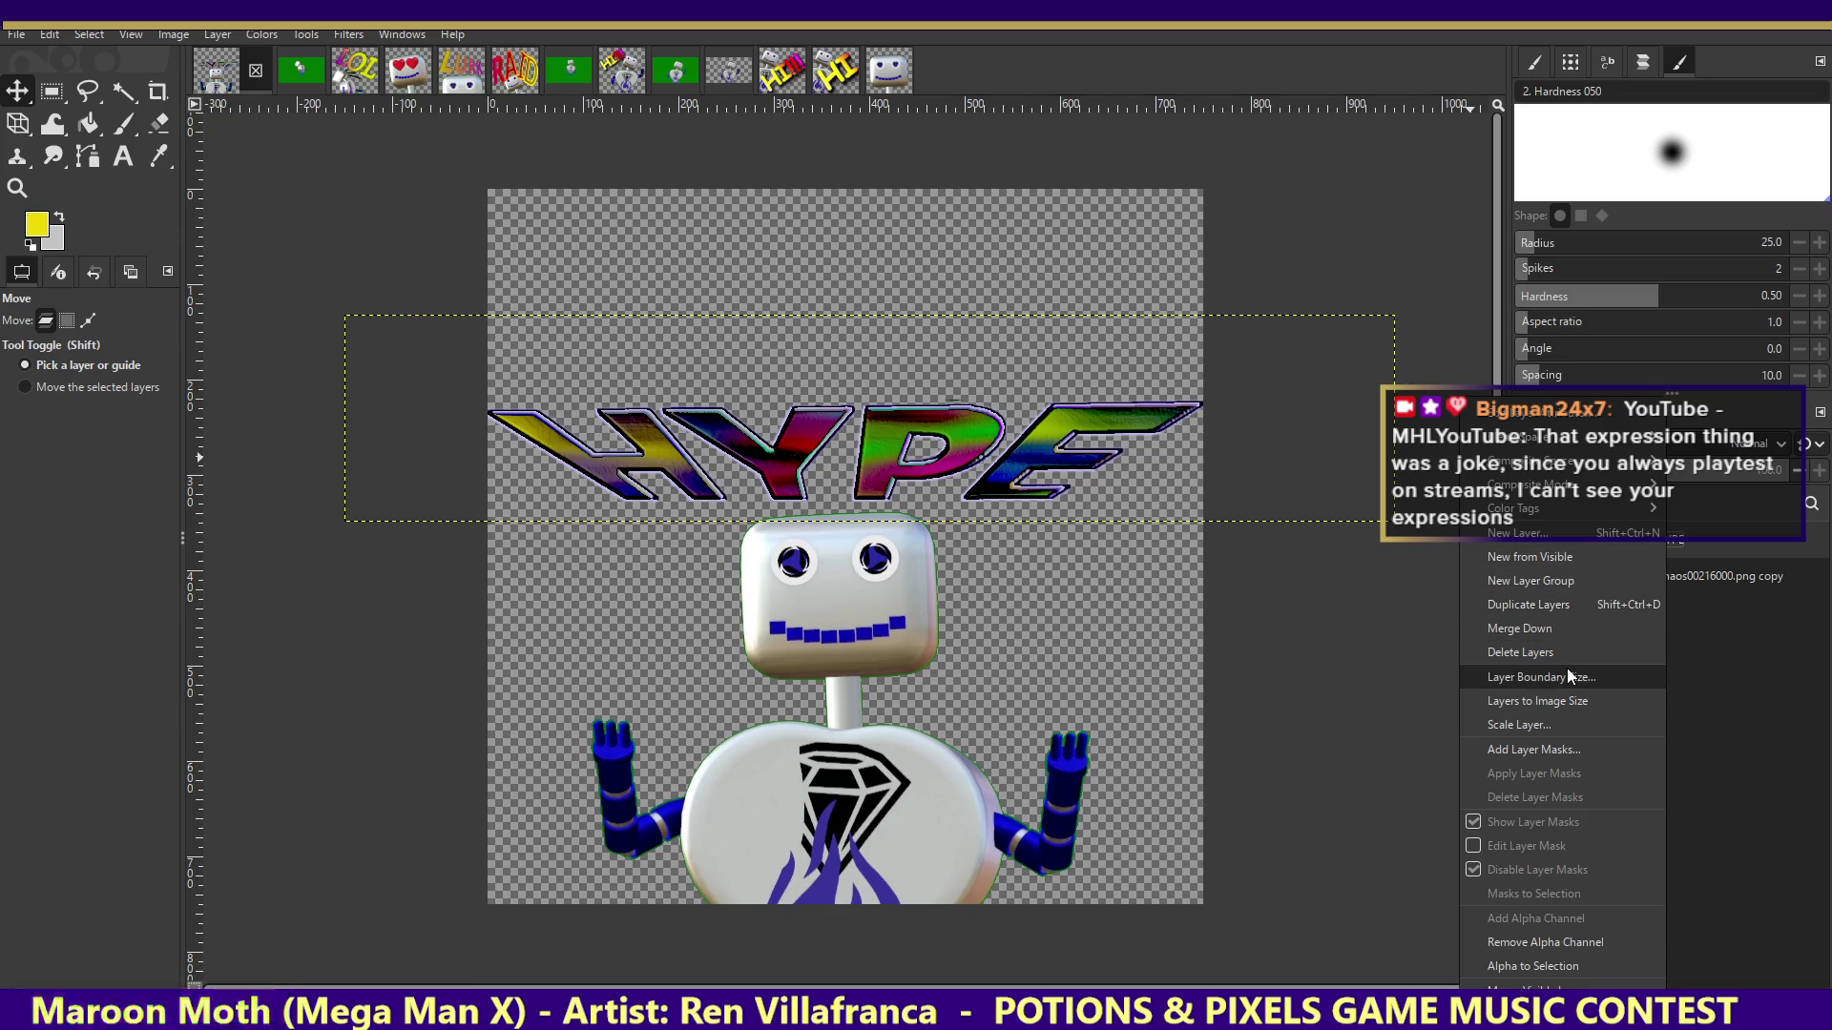
- Duplicate the HYPE layer and nudge the copy up with the arrow keys
left_click(1586, 625)
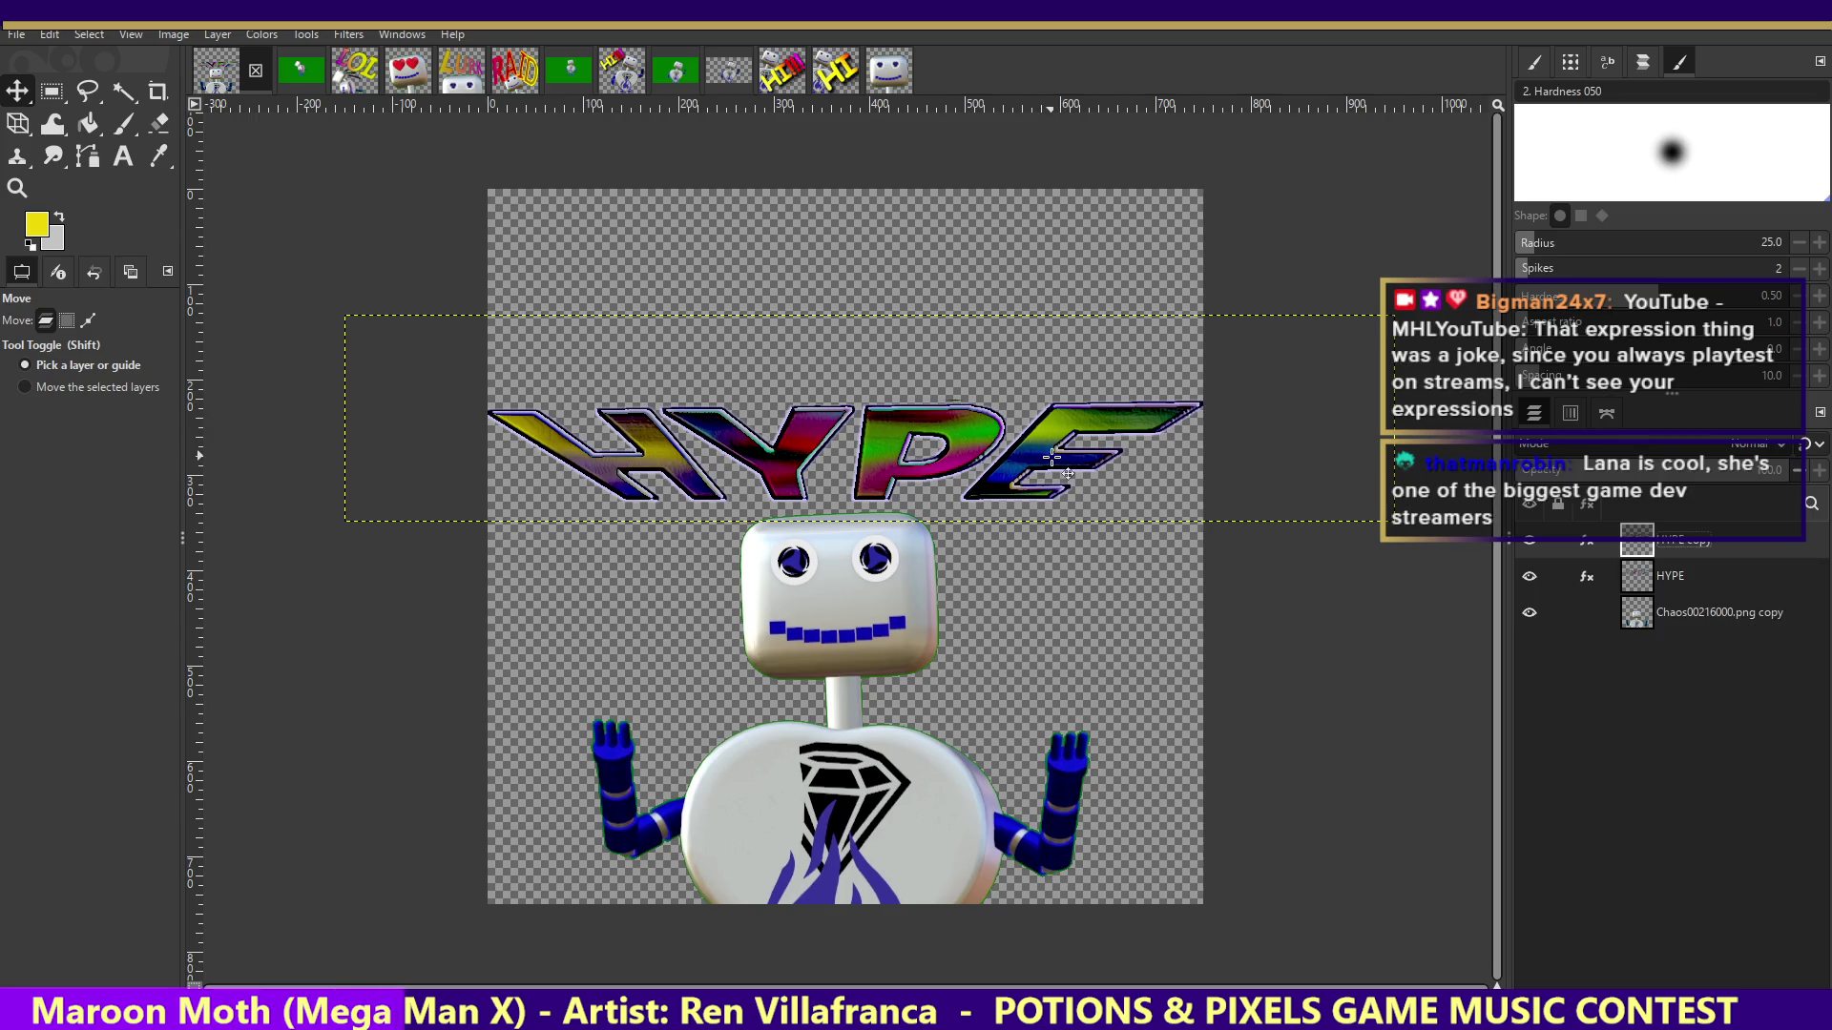
left_click_drag(1042, 454, 1037, 369)
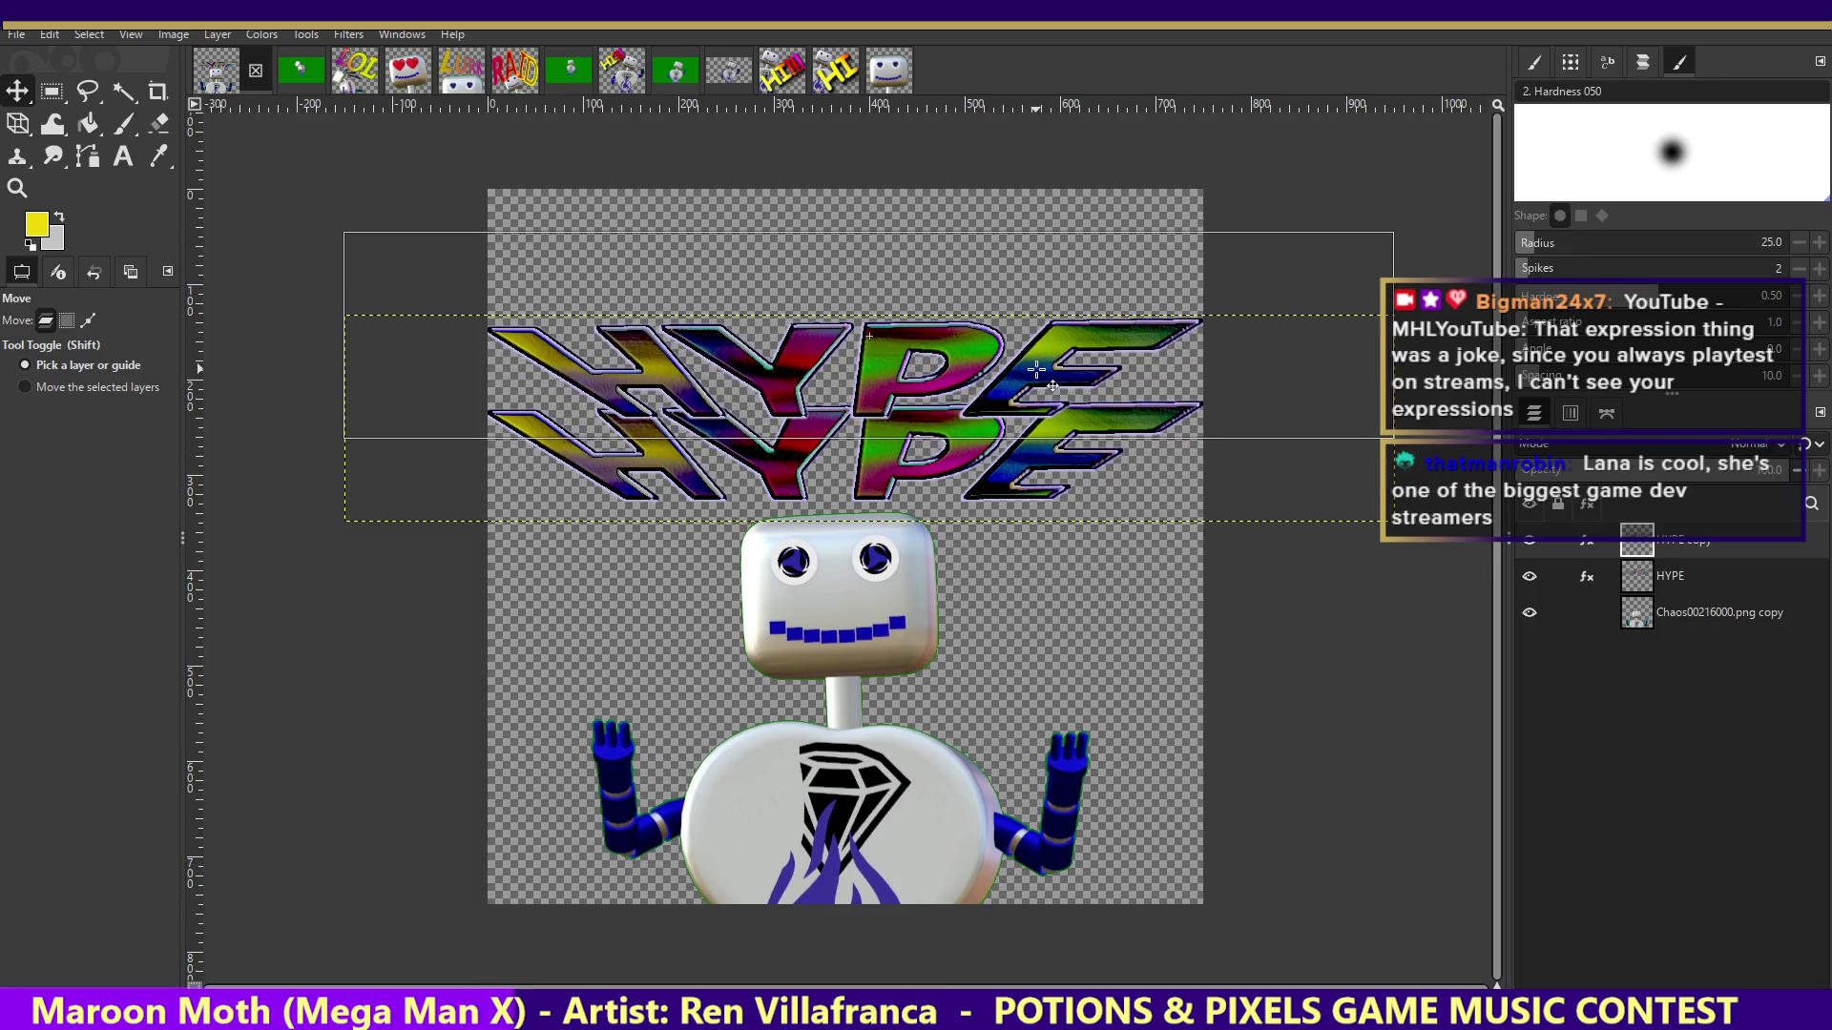
key("ctrl+z")
key("Up")
key("Up")
key("Up")
key("Up")
key("Up")
key("Up")
key("Up")
key("Up")
key("Up")
key("Up")
key("Up")
key("Up")
key("Up")
key("Up")
key("Up")
key("Up")
key("Up")
key("Up")
key("Up")
key("Up")
key("Up")
key("Up")
key("Up")
key("Up")
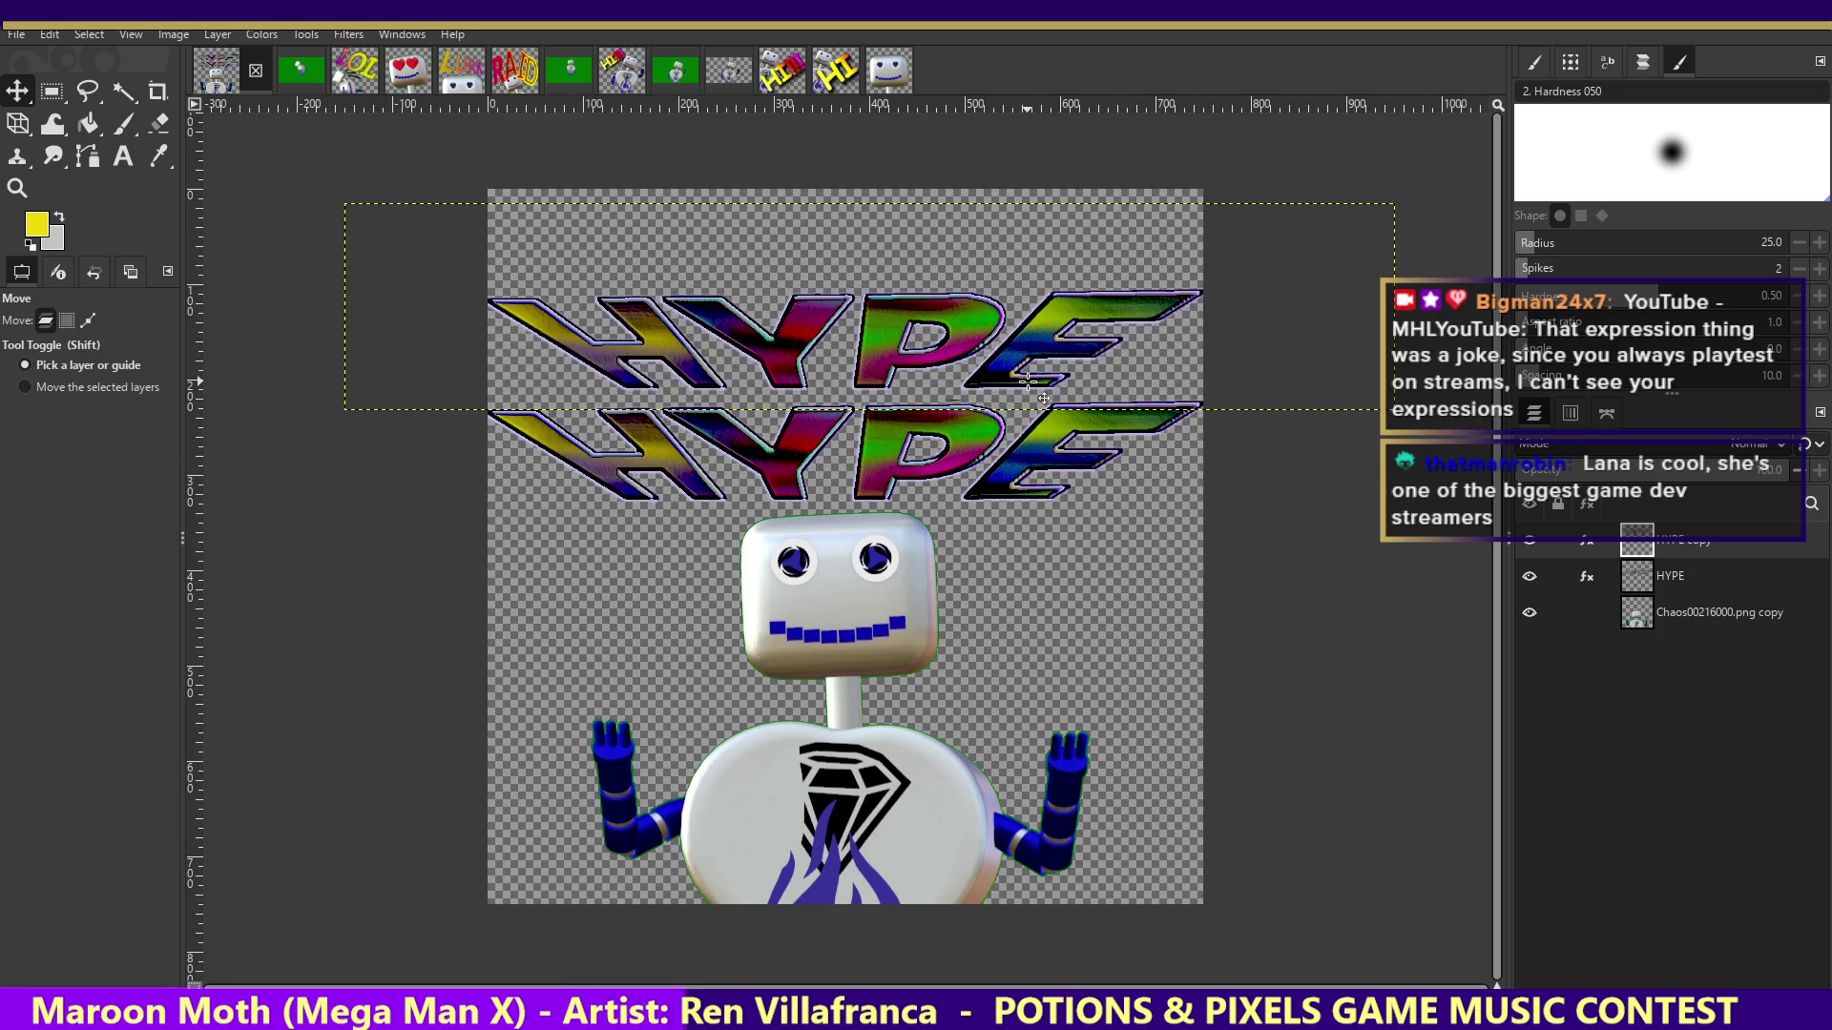
key("Up")
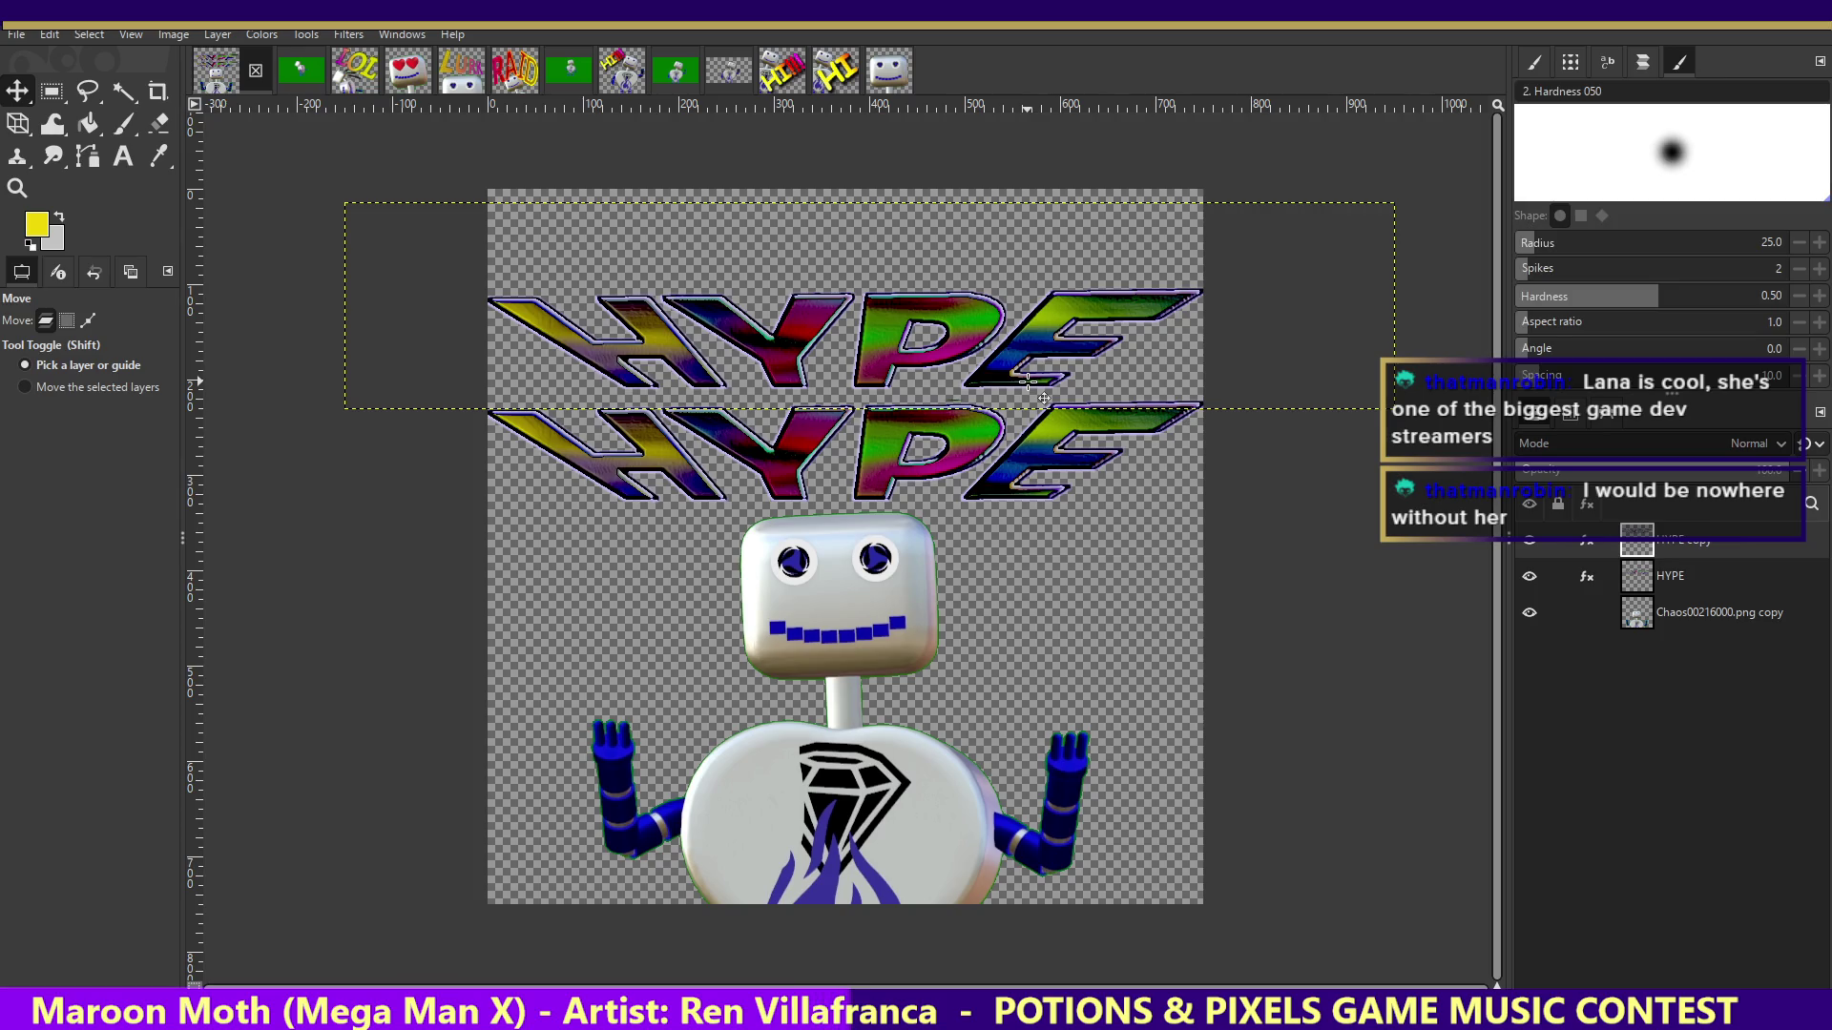
- Duplicate the copy with Shift+Ctrl+D and arrow-key it into a third row
key("shift+ctrl+d")
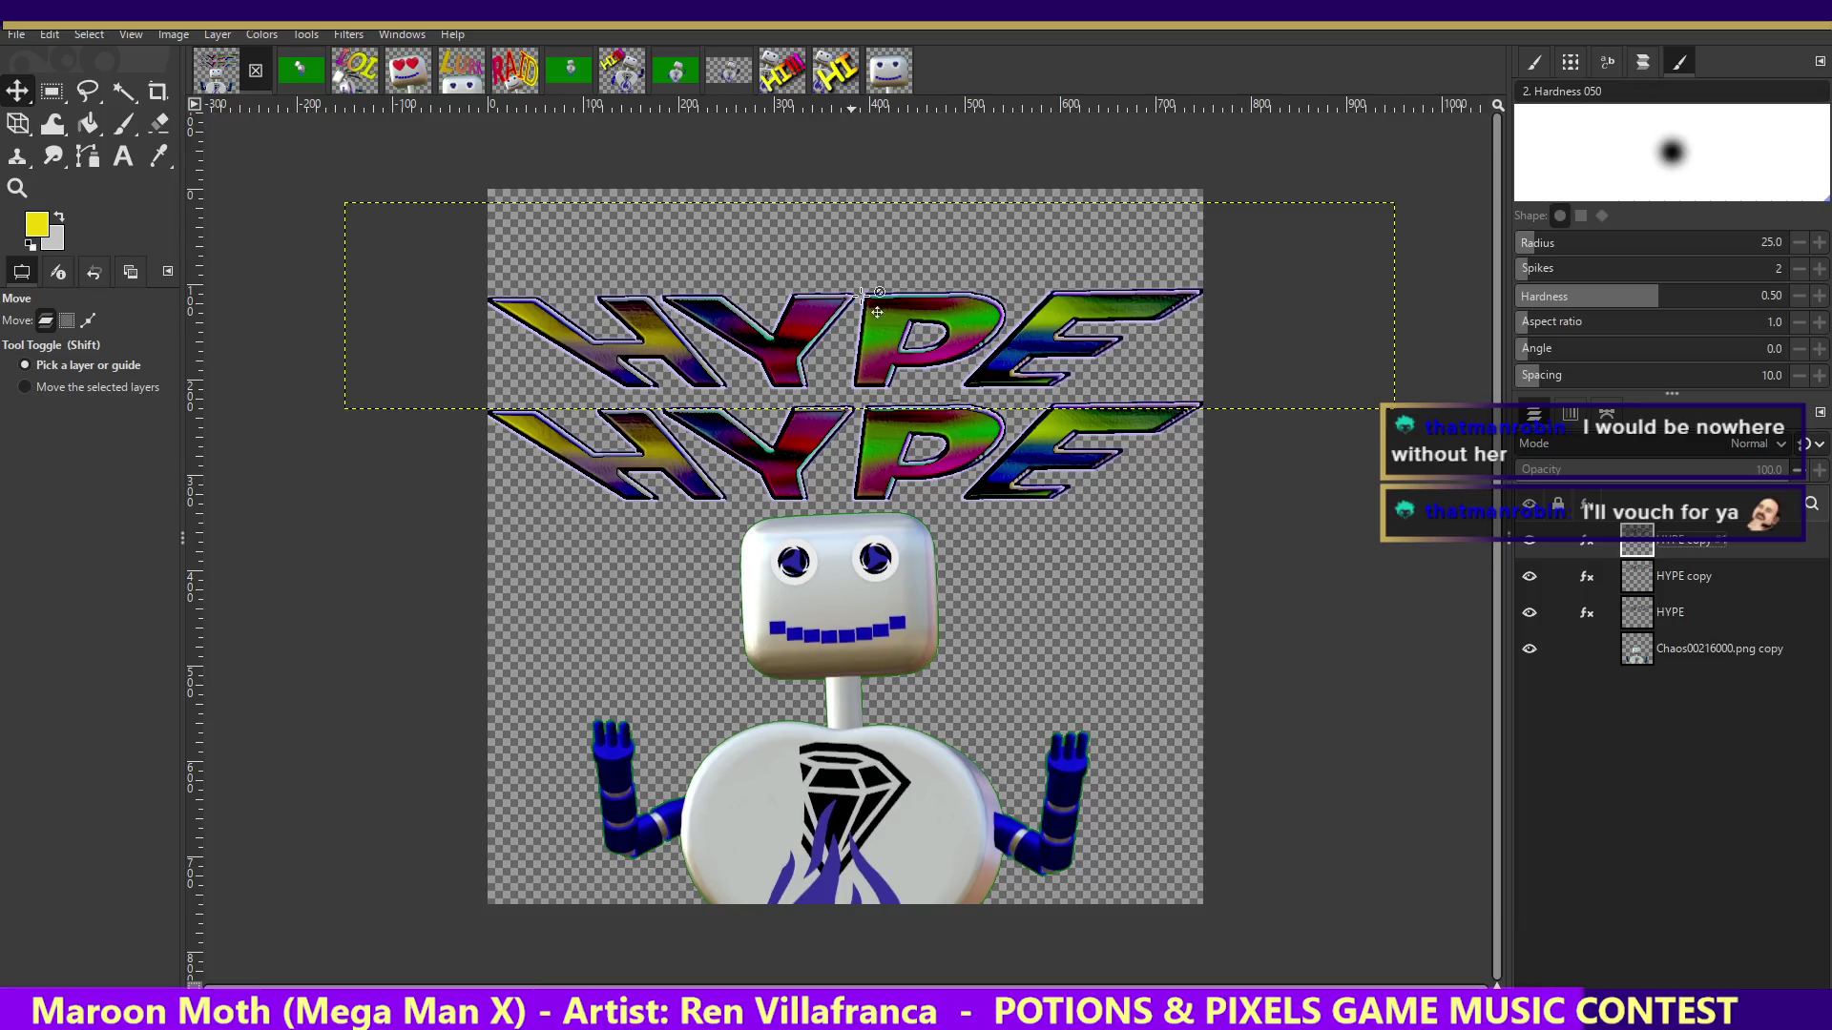
left_click_drag(1038, 350, 1041, 351)
key("Left")
key("Left")
key("Left")
key("Up")
key("Up")
key("Up")
key("Up")
key("Up")
key("Up")
key("Up")
key("Up")
key("Up")
key("Up")
key("Up")
key("Up")
key("Up")
key("Up")
key("Up")
key("Up")
key("Up")
key("Up")
key("Up")
key("Up")
key("Up")
key("Up")
key("Up")
key("Up")
key("Up")
key("Up")
key("Up")
key("Up")
key("Up")
key("Up")
key("Up")
key("Up")
key("Up")
key("Up")
key("Up")
key("Up")
key("Up")
key("Up")
key("Down")
key("Down")
key("Down")
key("Down")
key("Down")
key("Down")
key("Down")
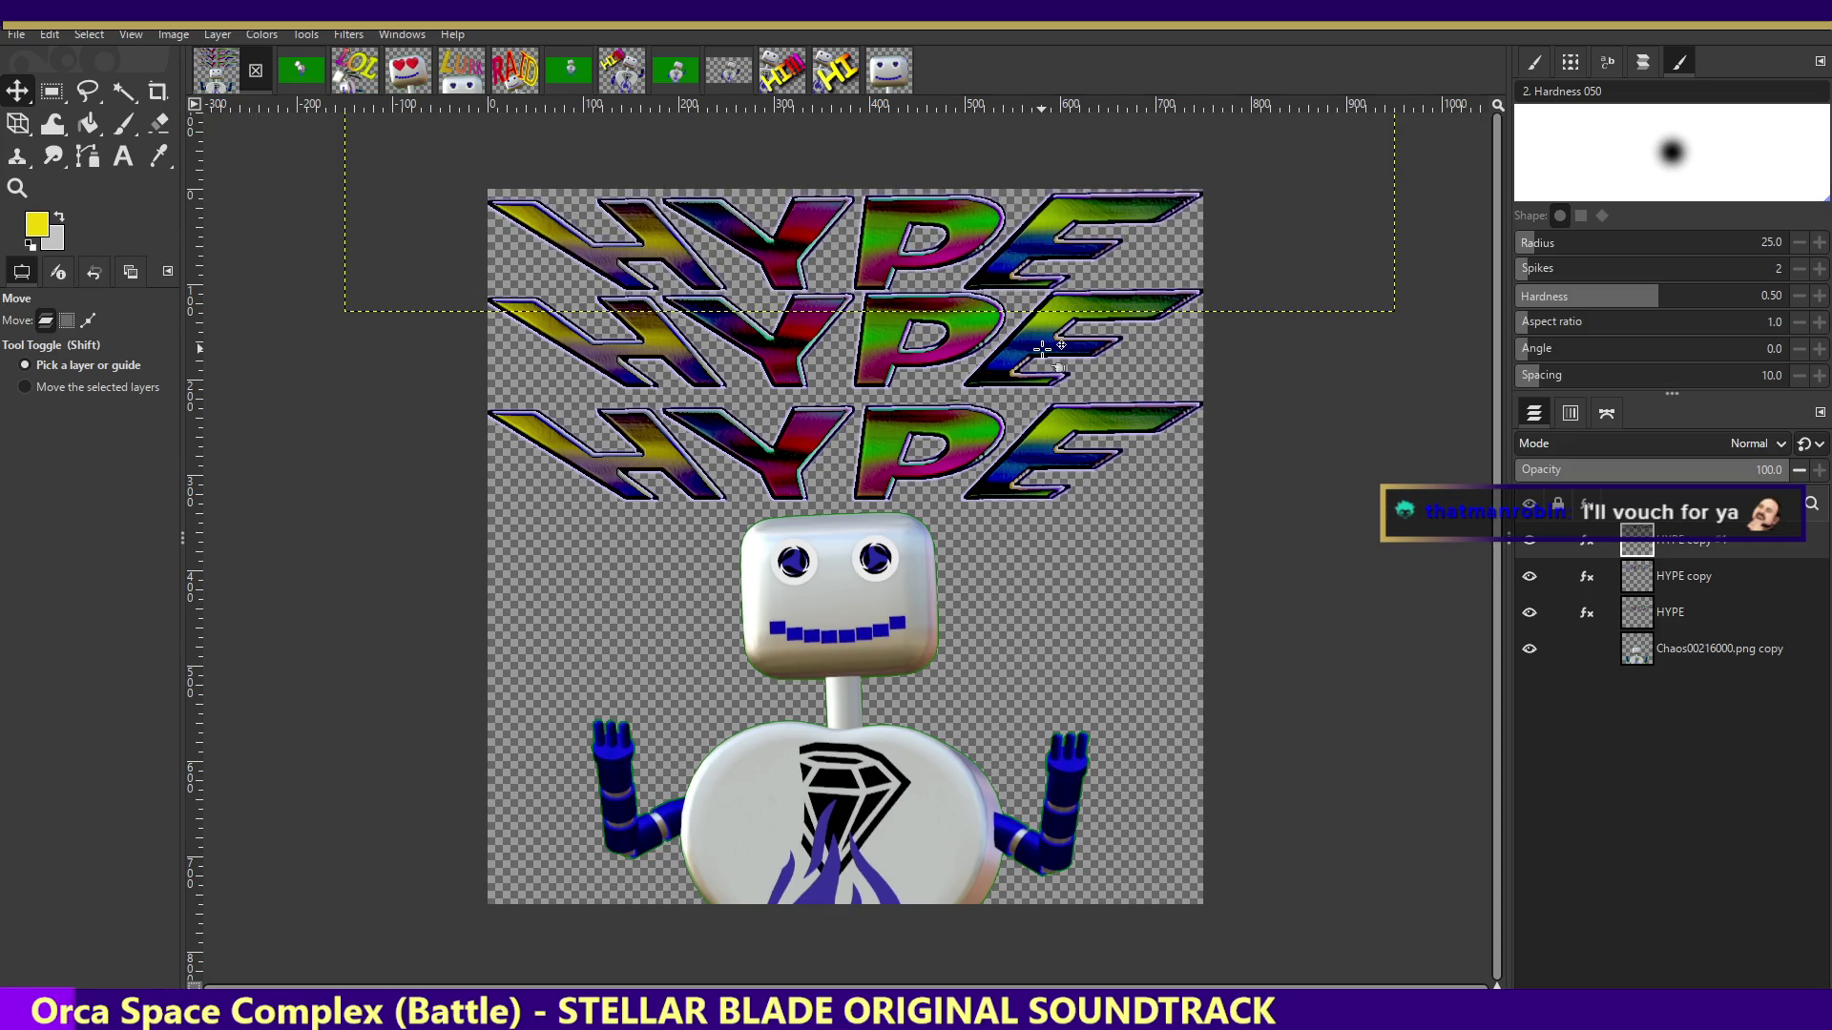
key("Down")
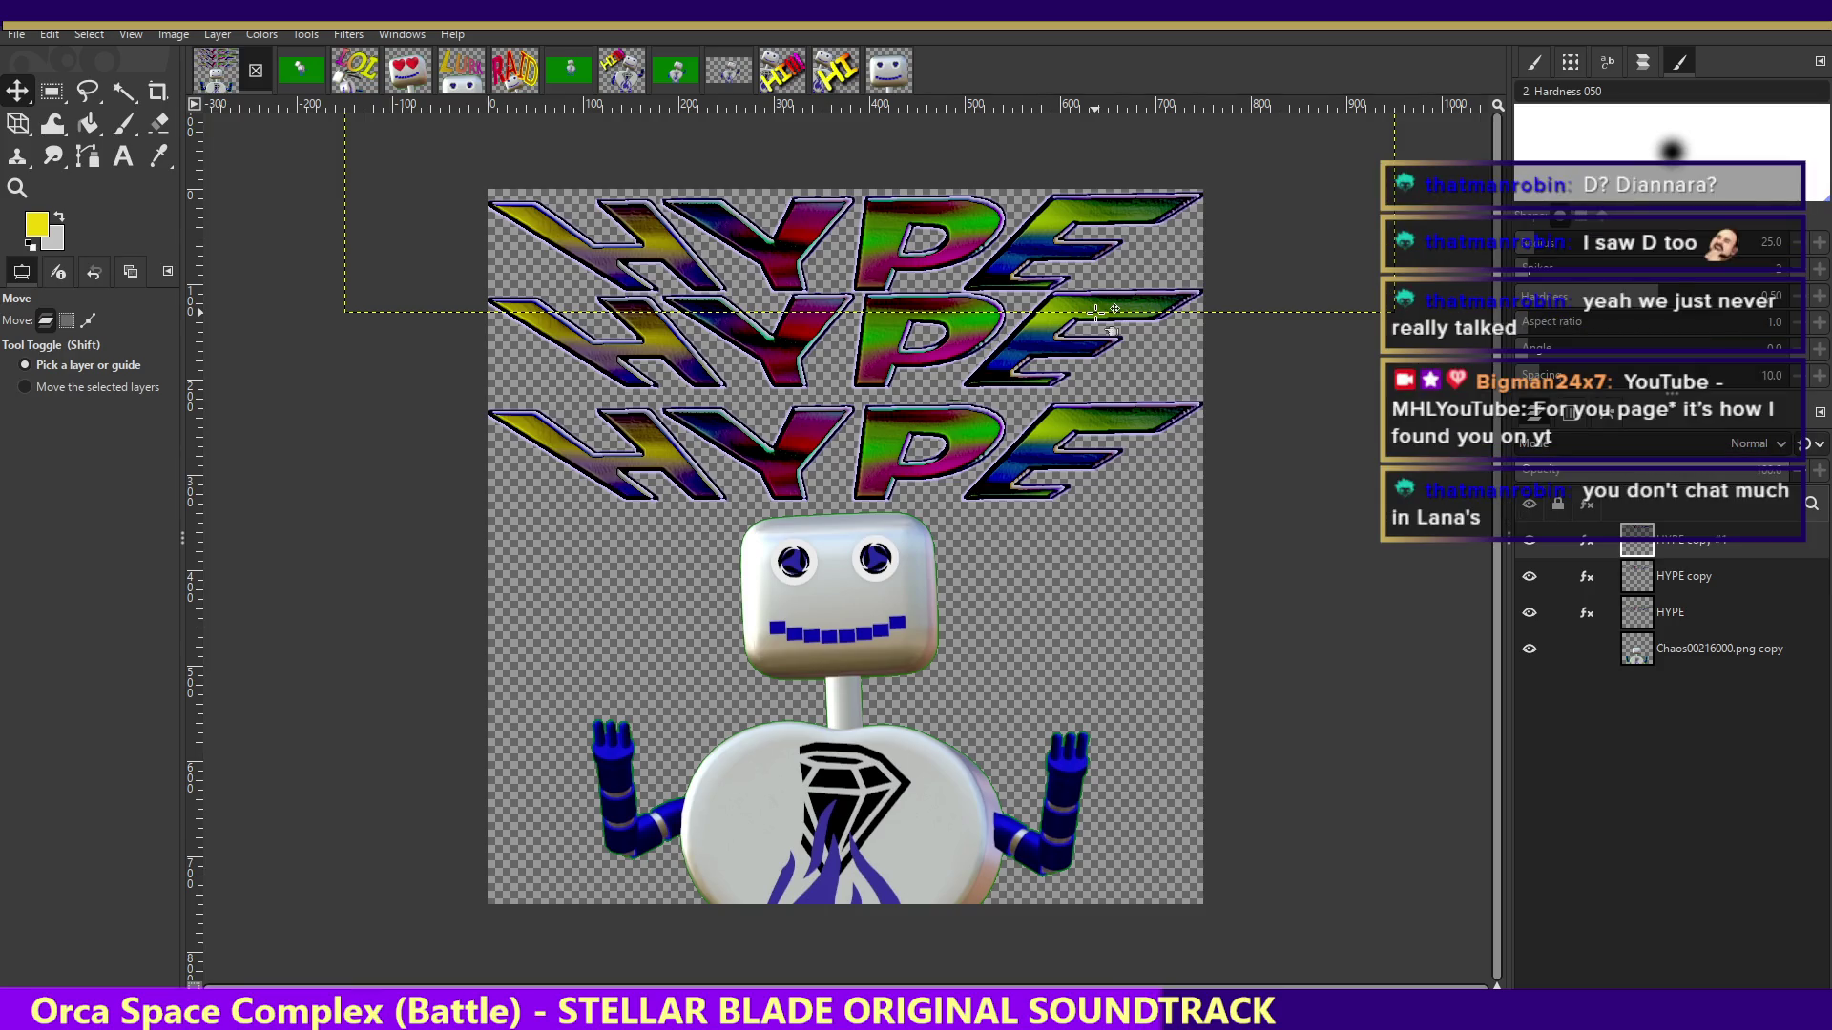
- Select the middle HYPE layer and nudge it down slightly
left_click(1725, 574)
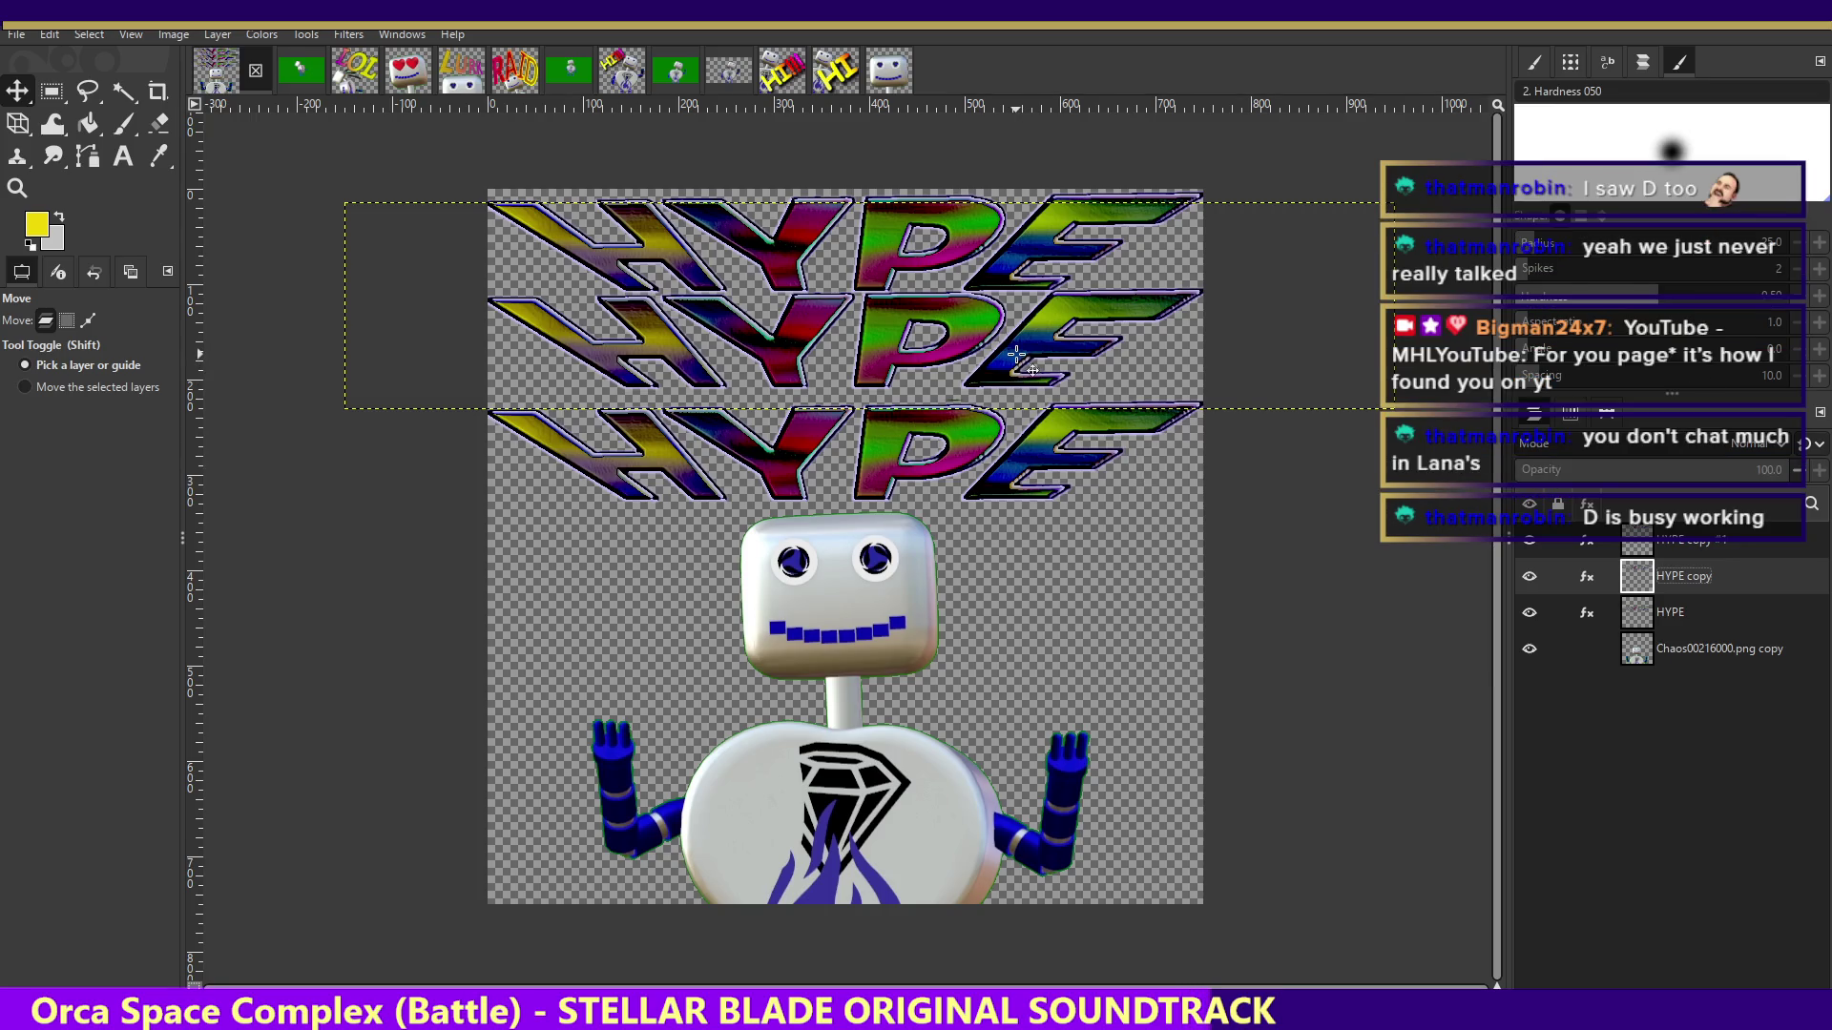
key("Down")
key("Down")
key("Down")
key("Down")
key("Down")
key("Down")
left_click_drag(1016, 359, 1016, 361)
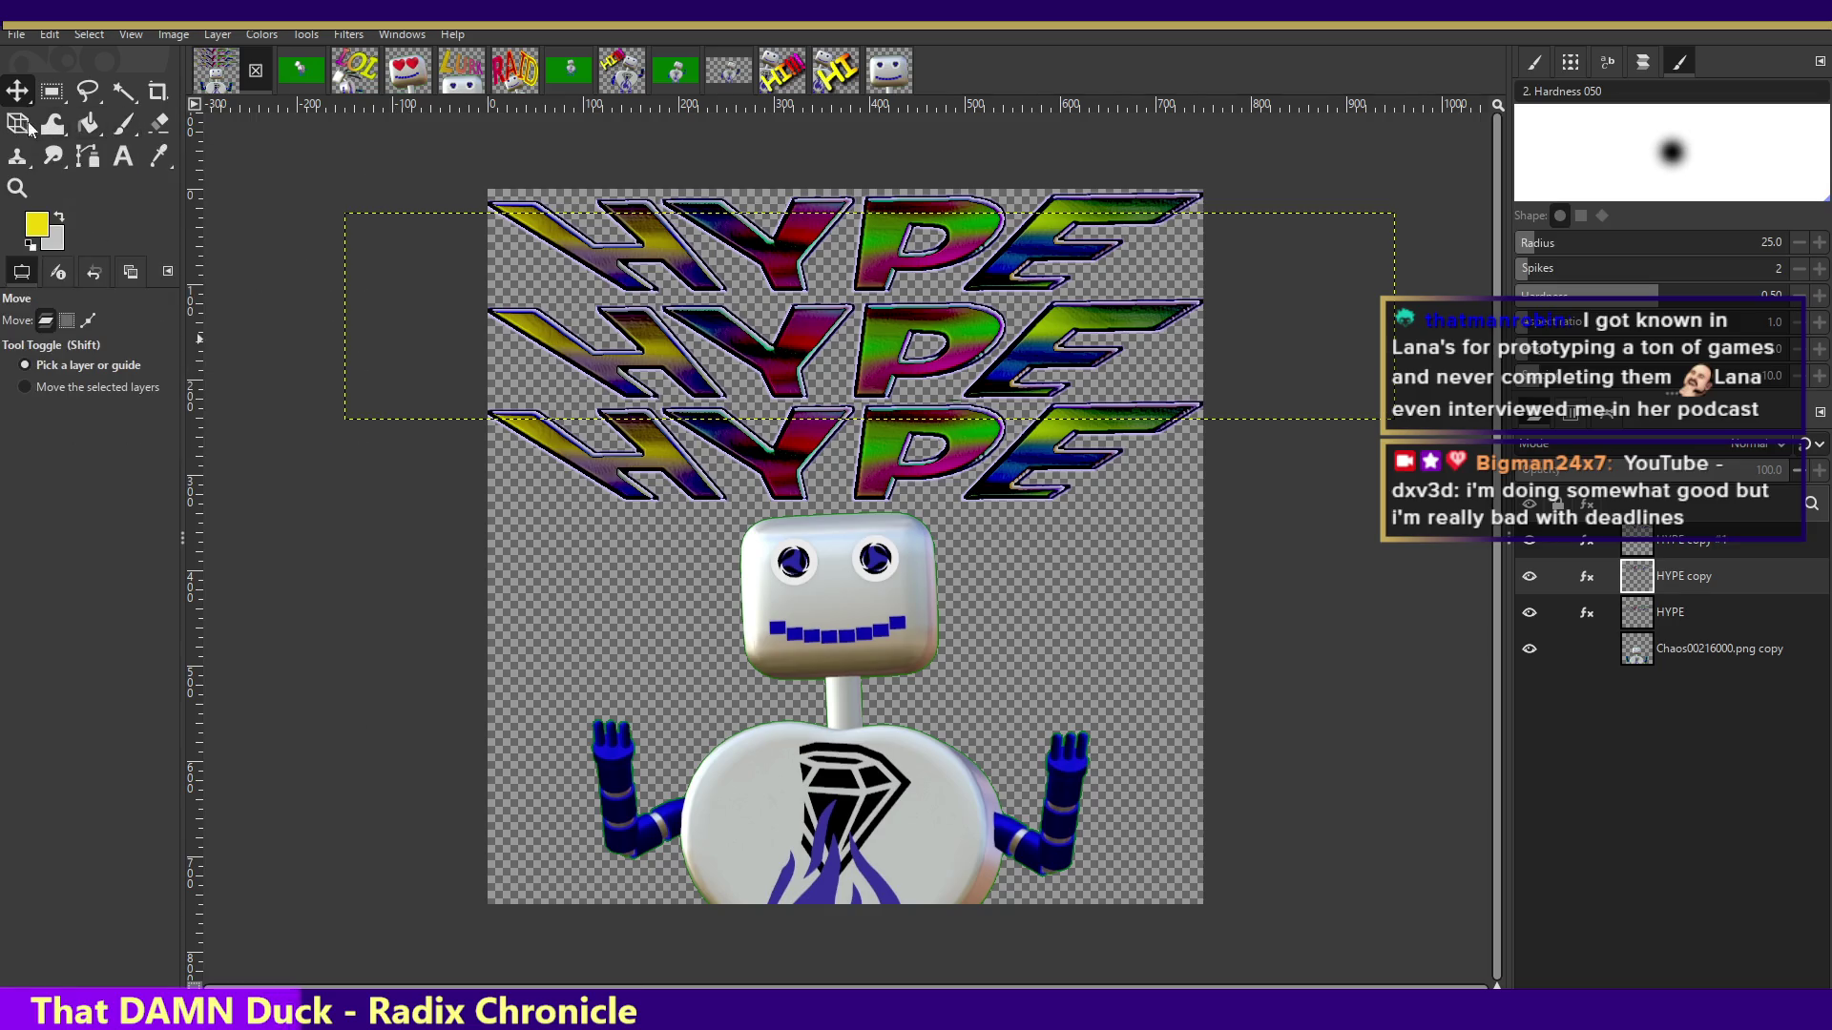
left_click_drag(34, 129, 67, 191)
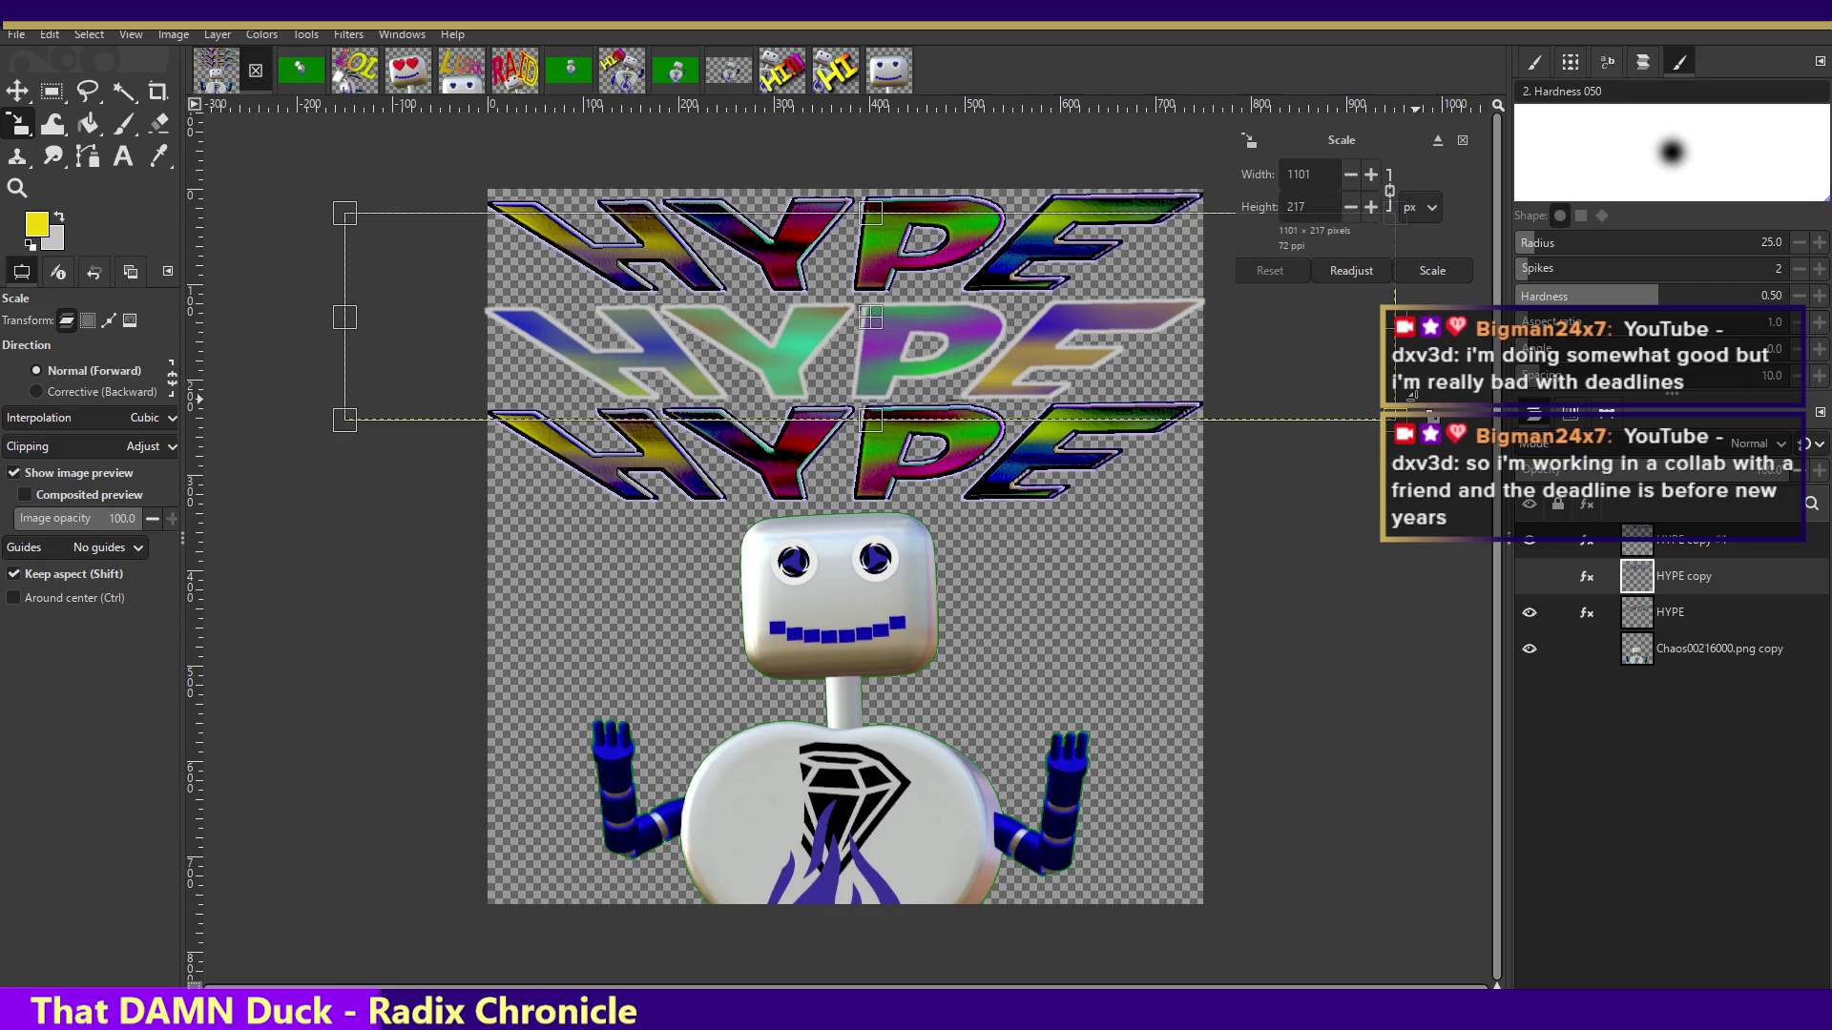
- Shrink the middle HYPE row to 952×188, recentre it, then view the robot-head image
left_click_drag(1394, 417, 1246, 410)
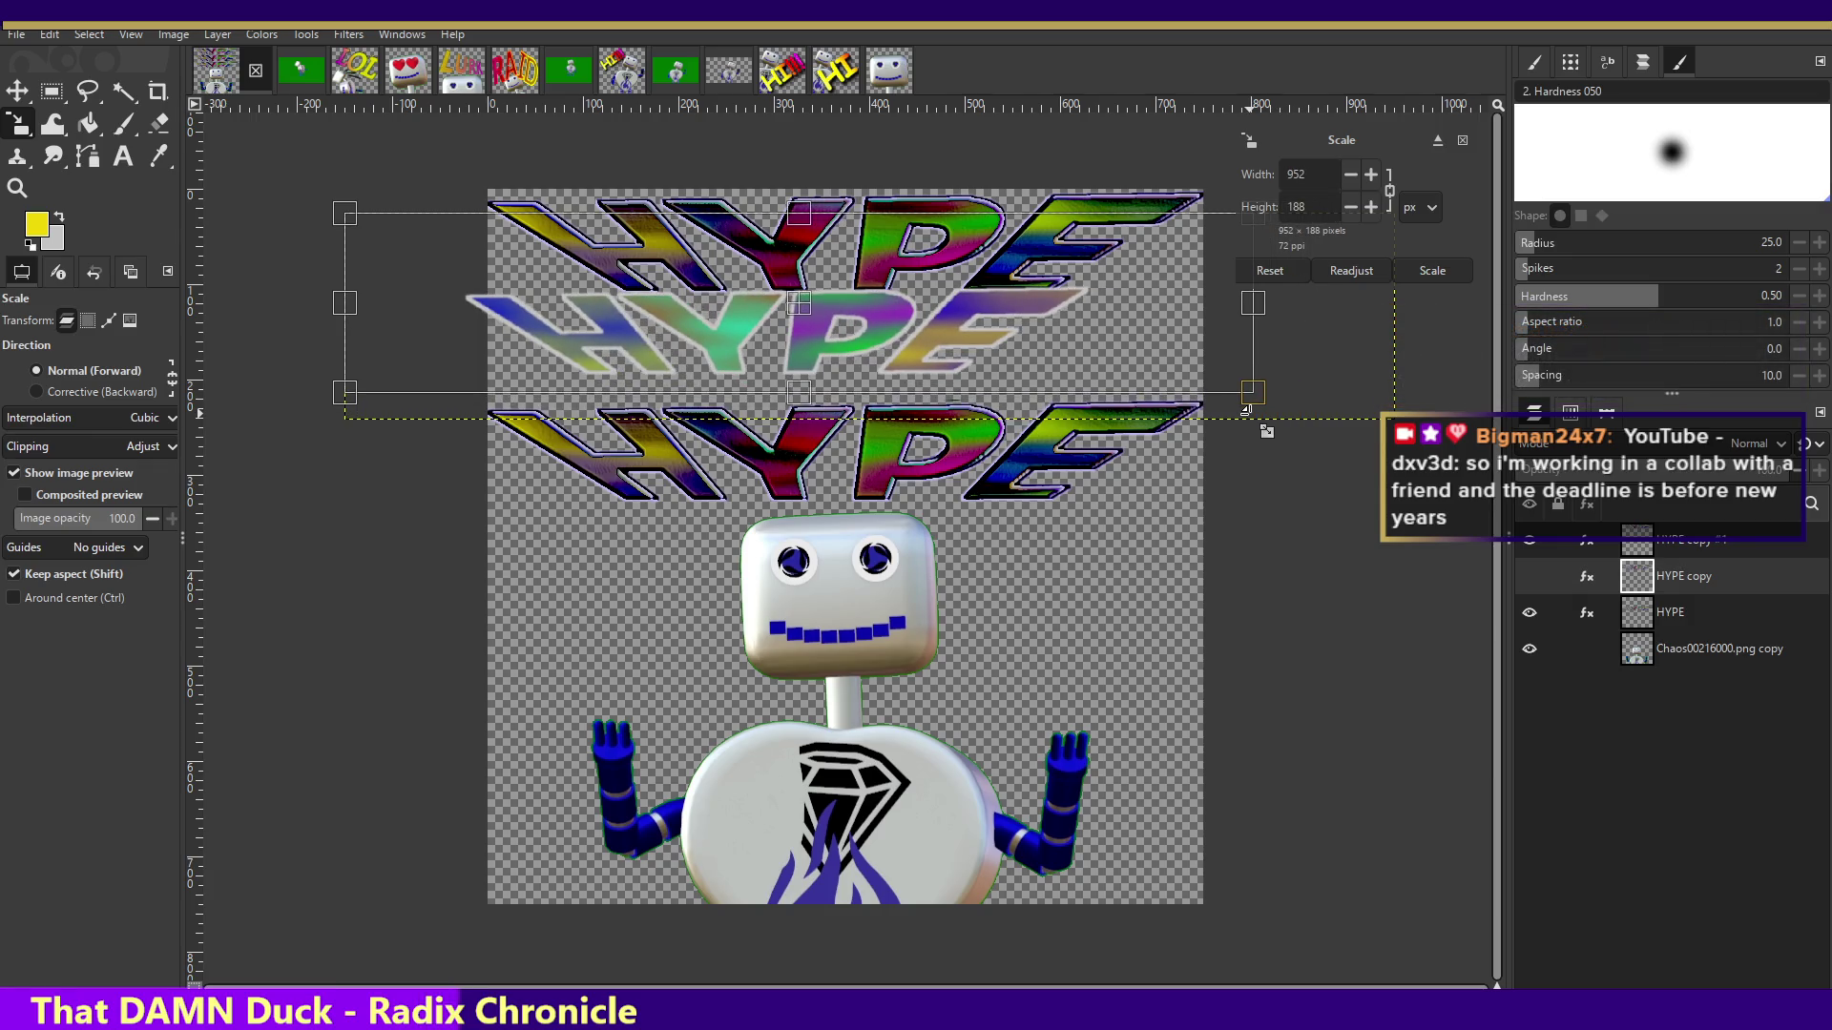
key("Return")
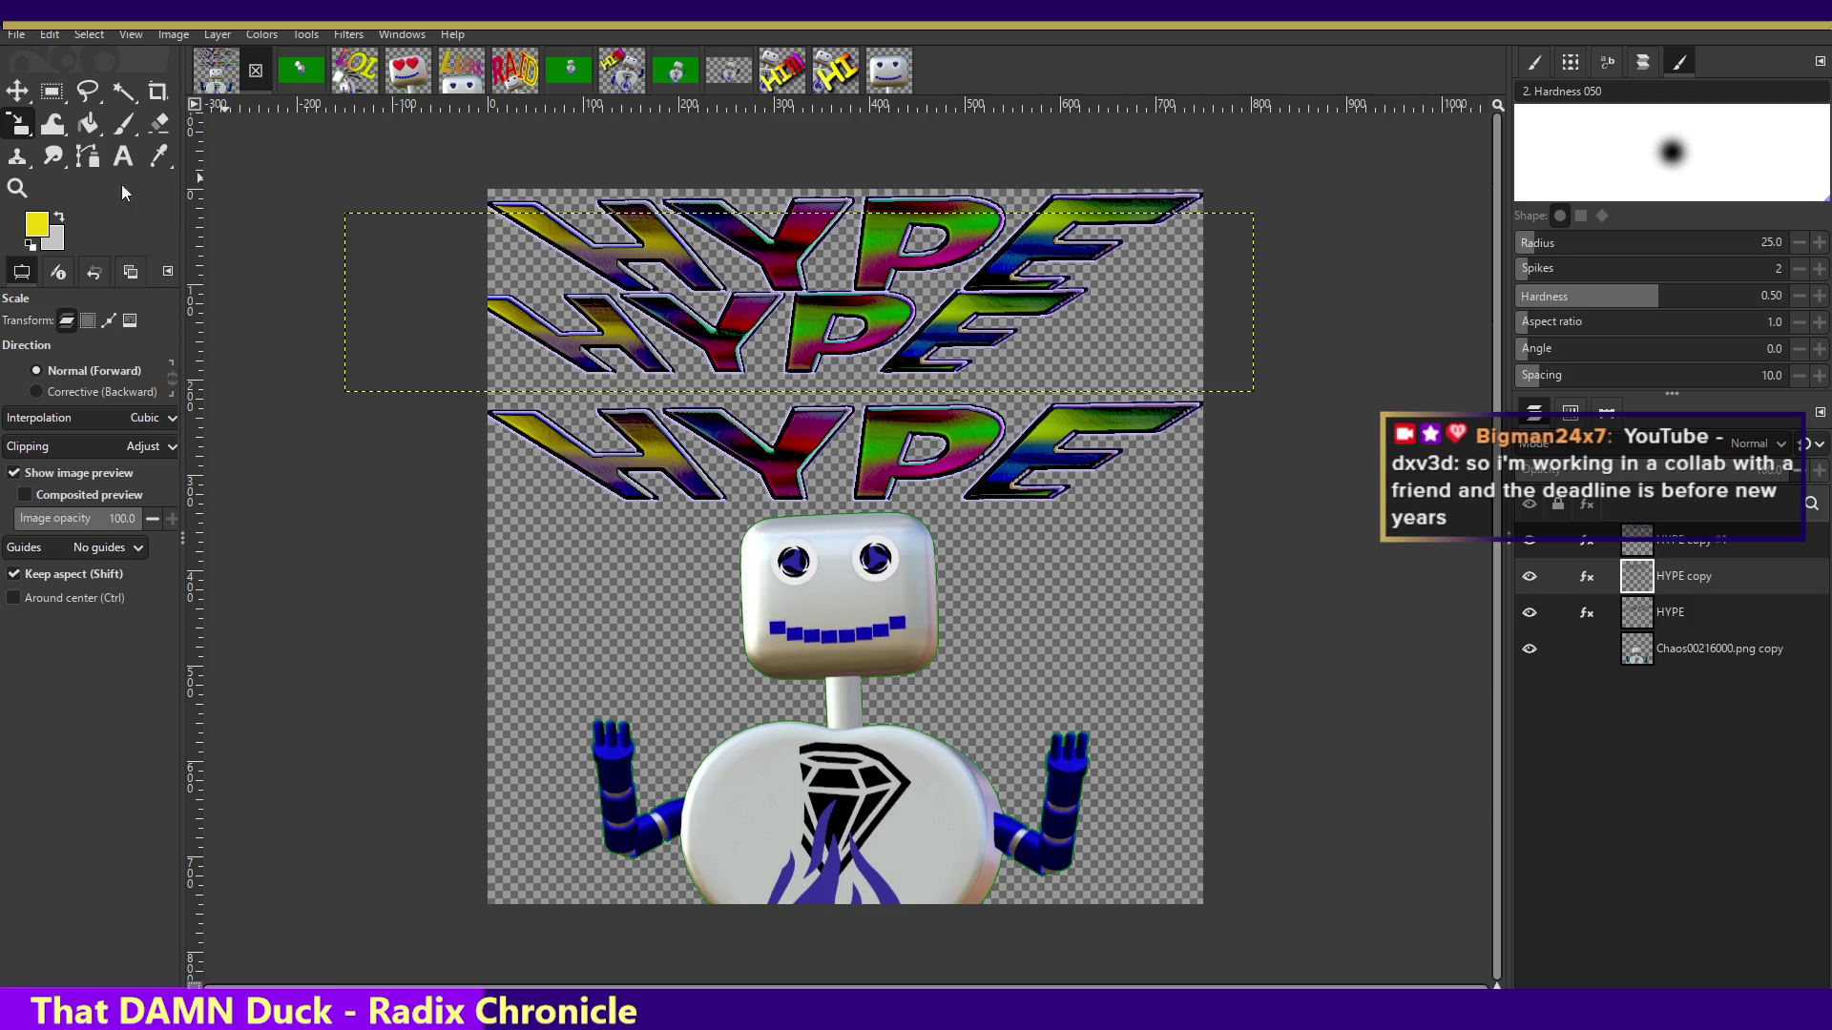
left_click(17, 91)
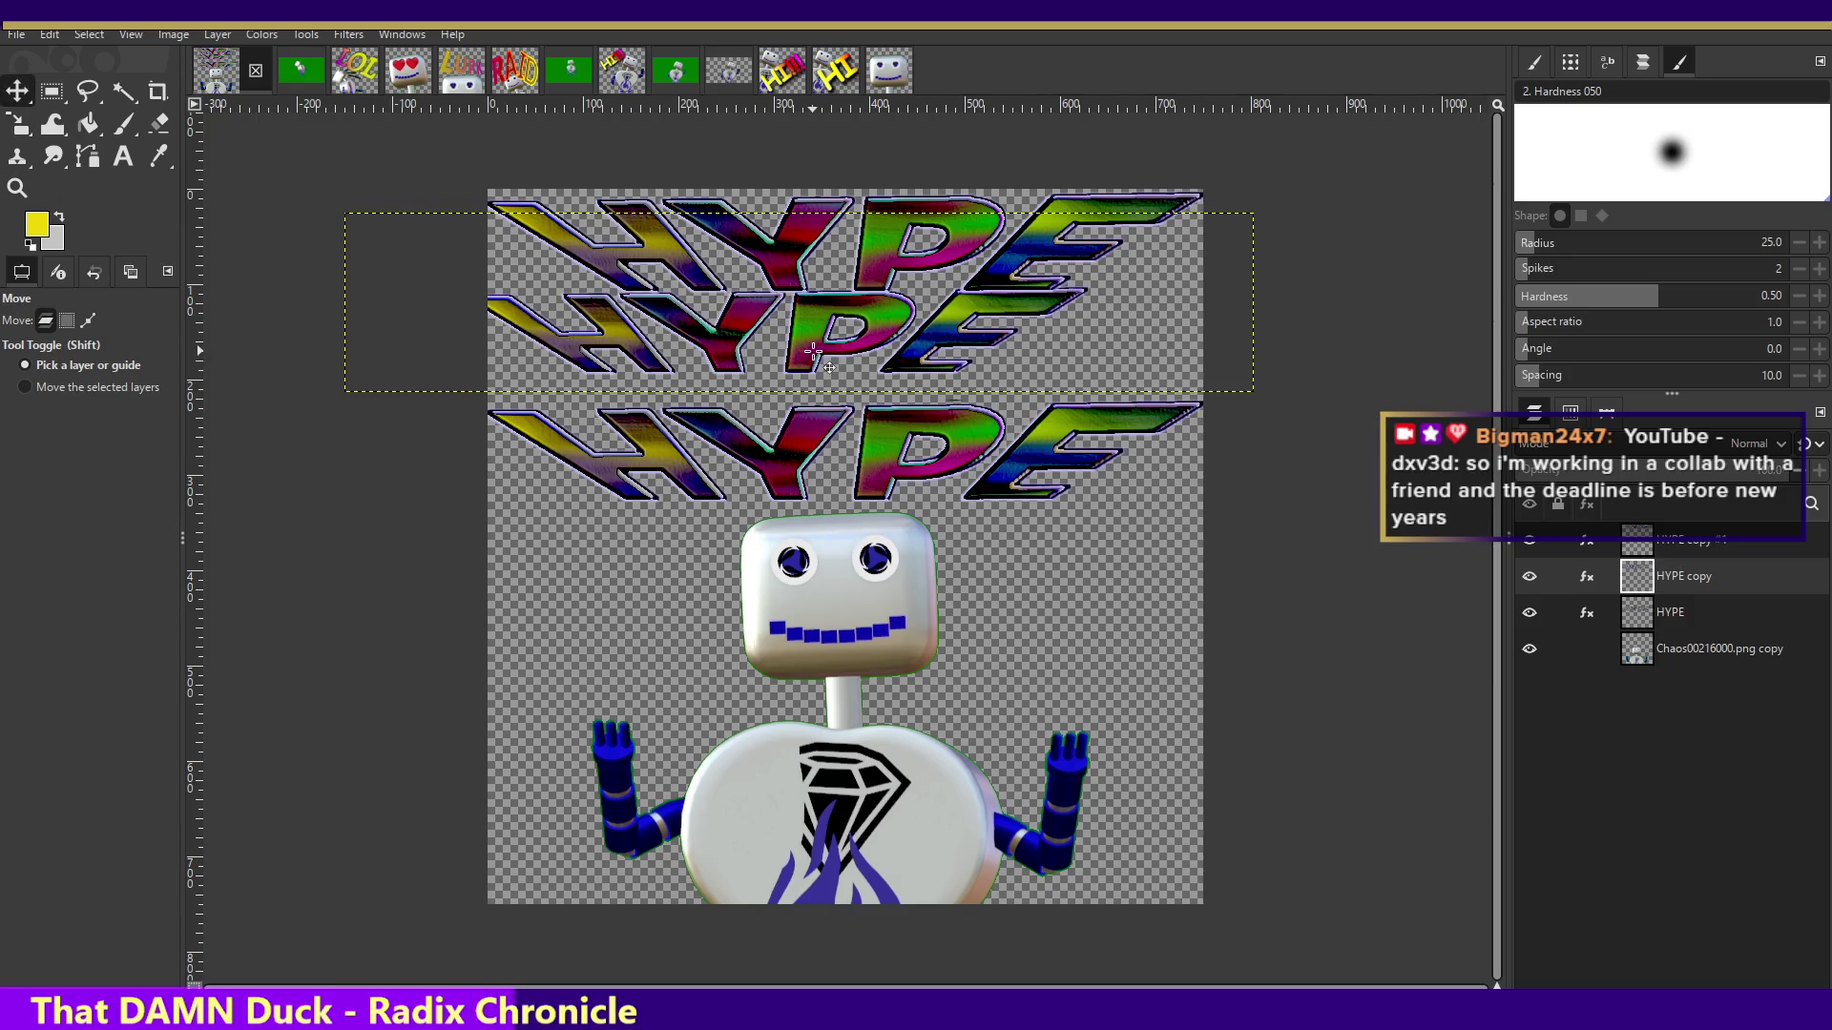
left_click_drag(812, 351, 886, 367)
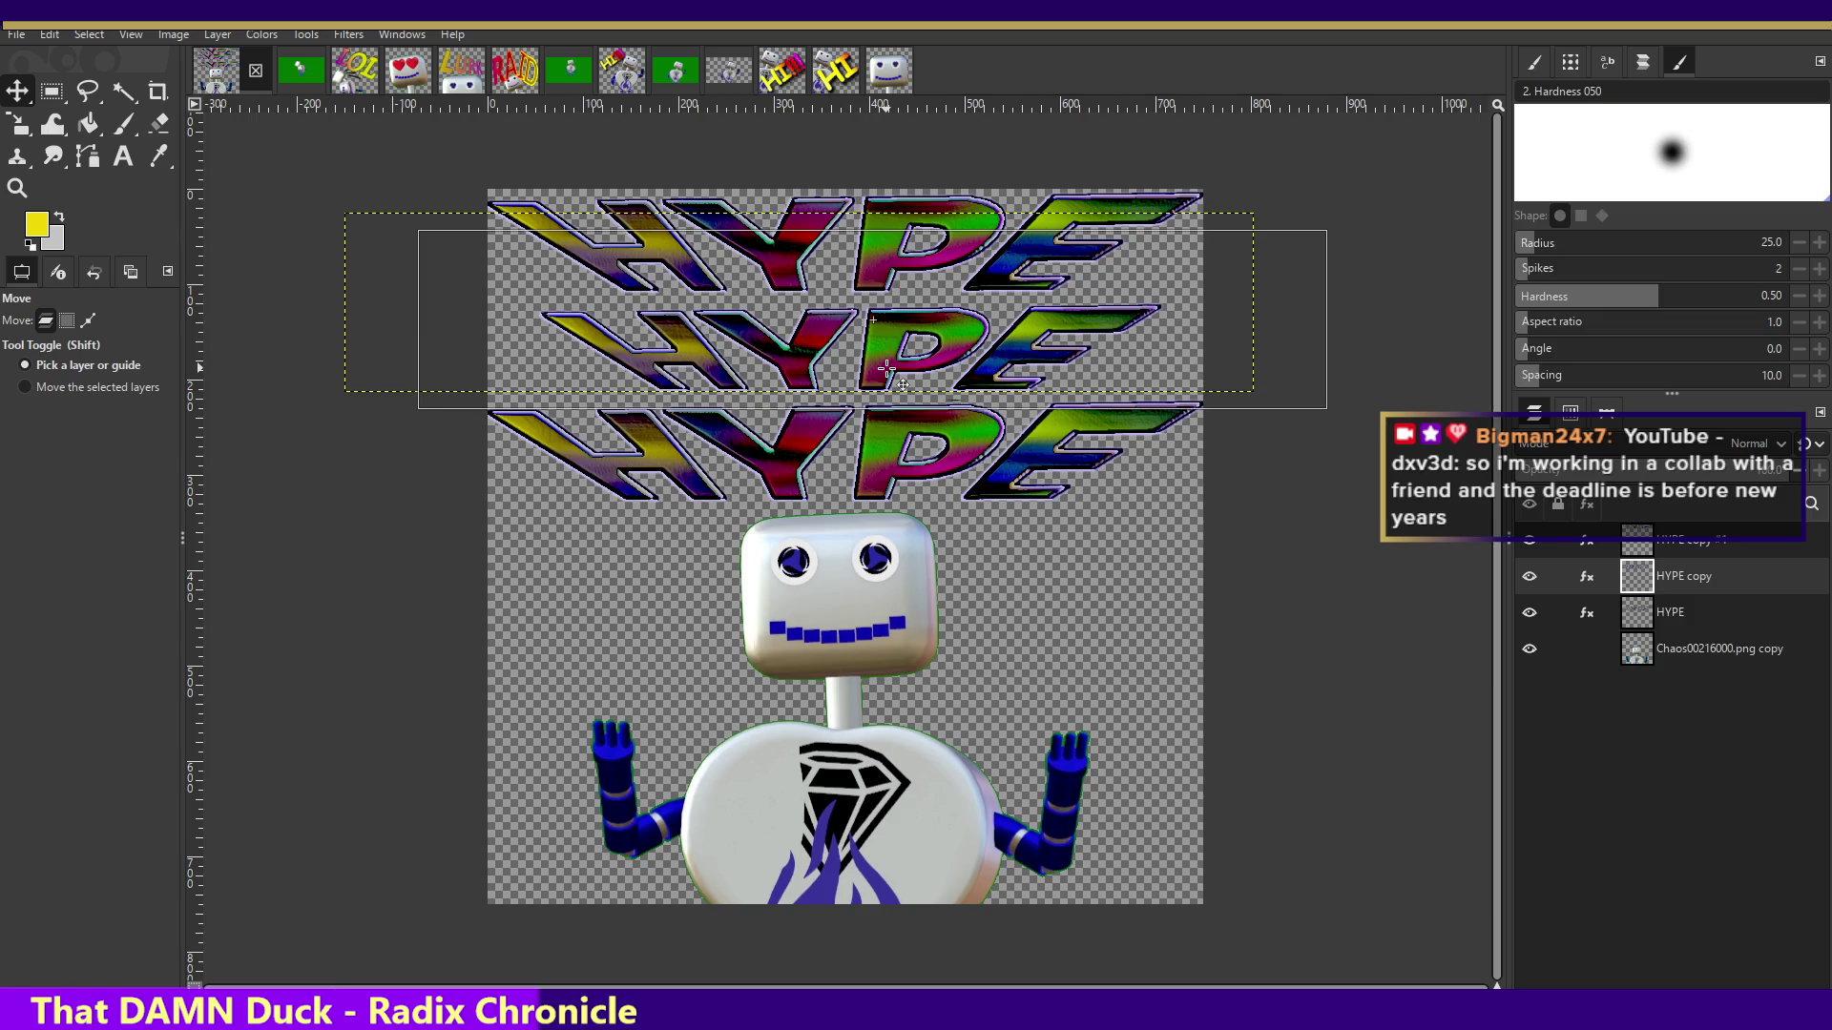
left_click_drag(887, 369, 881, 369)
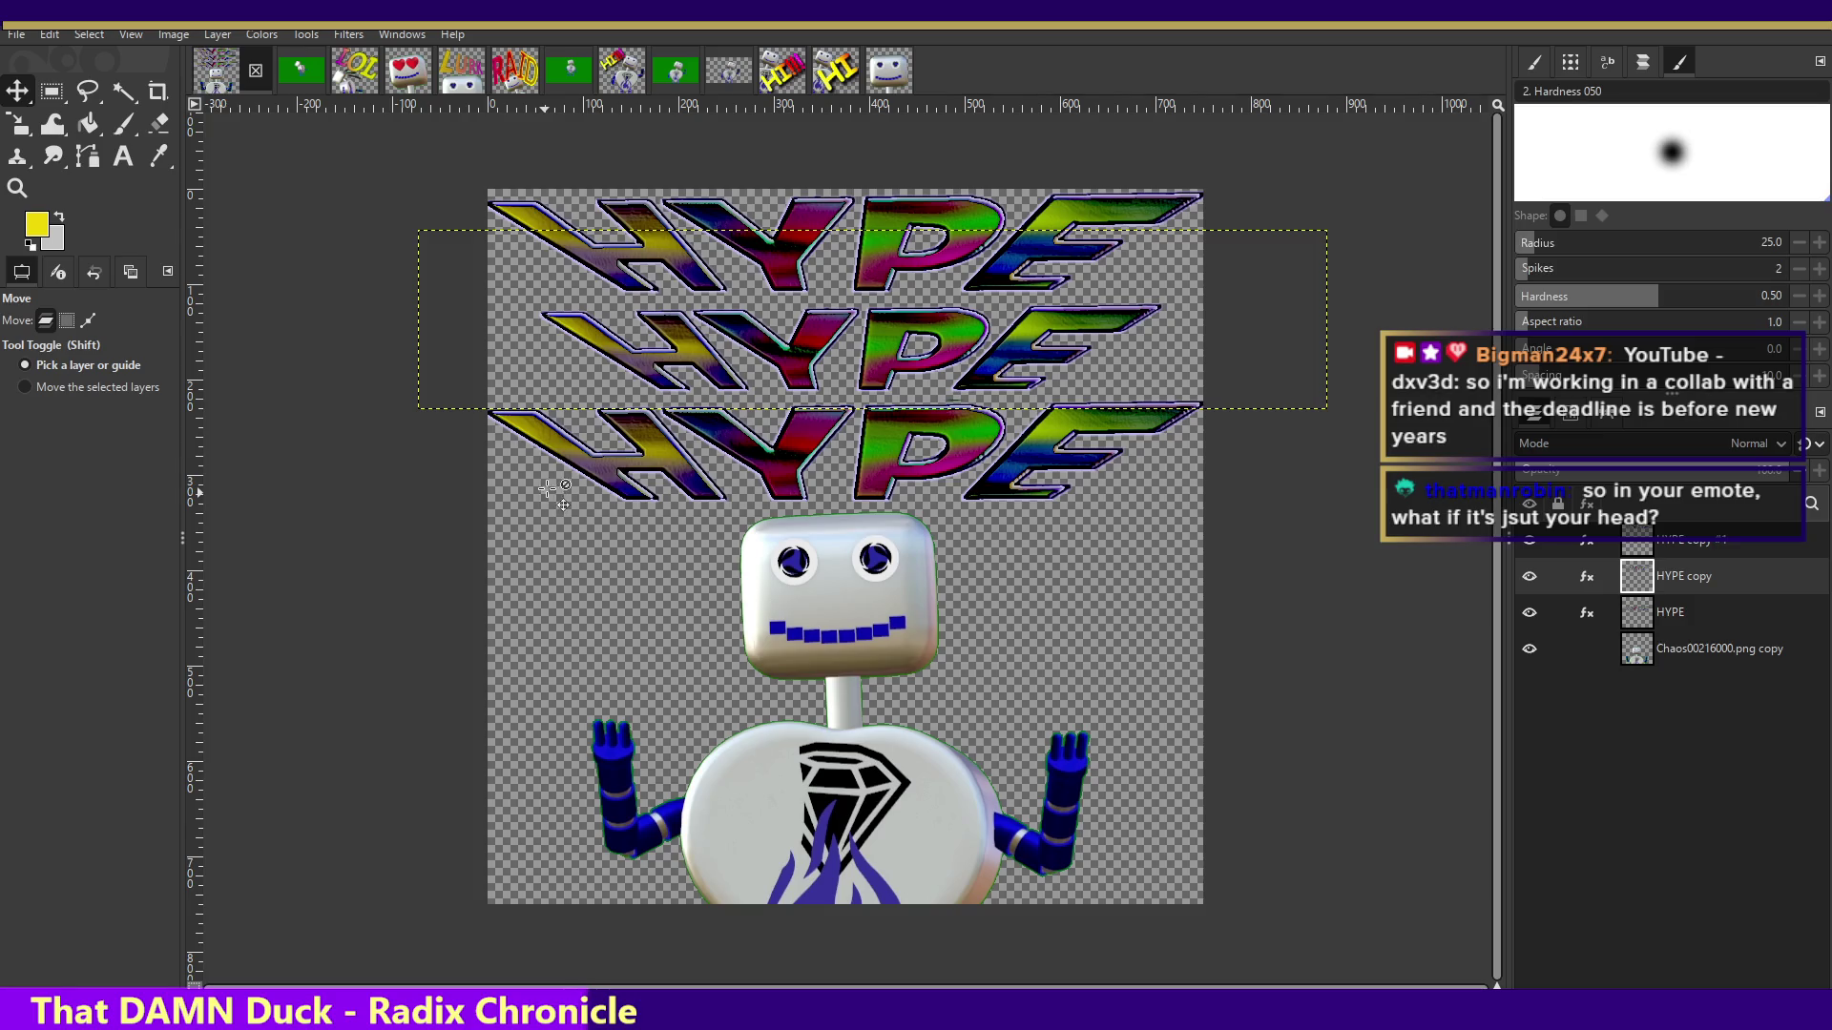
left_click(23, 129)
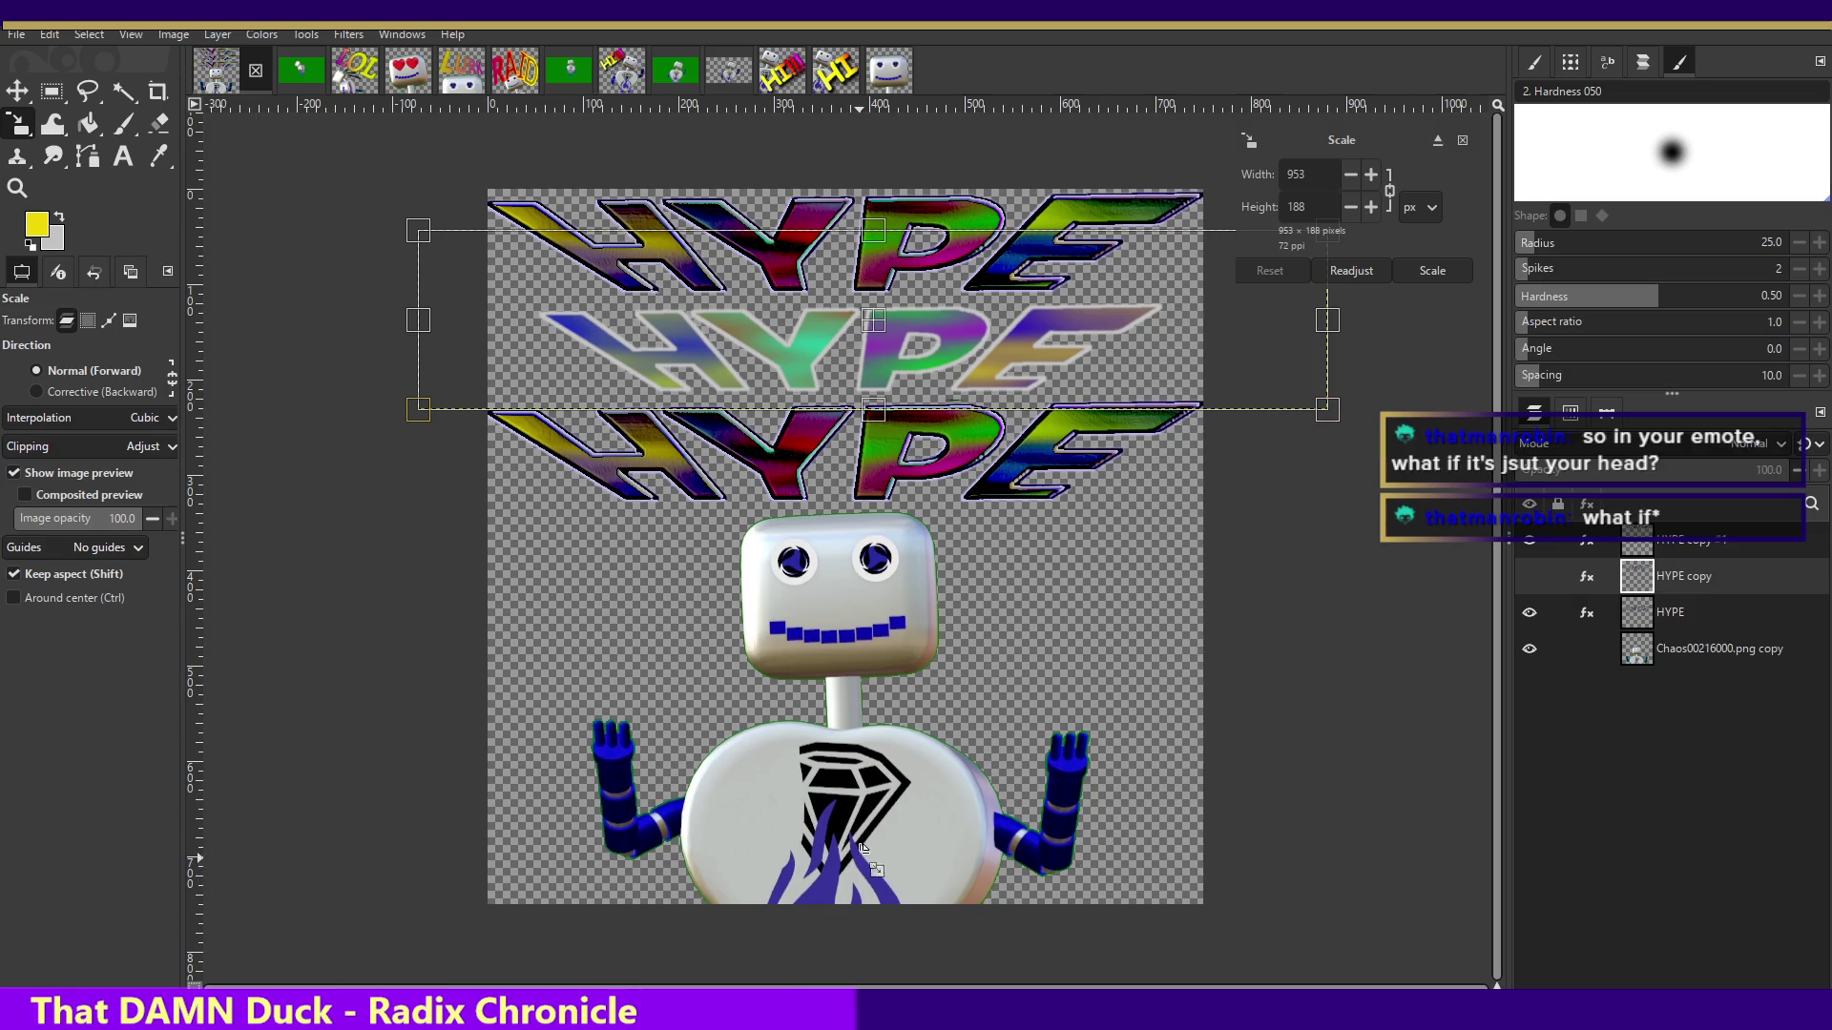
left_click(885, 65)
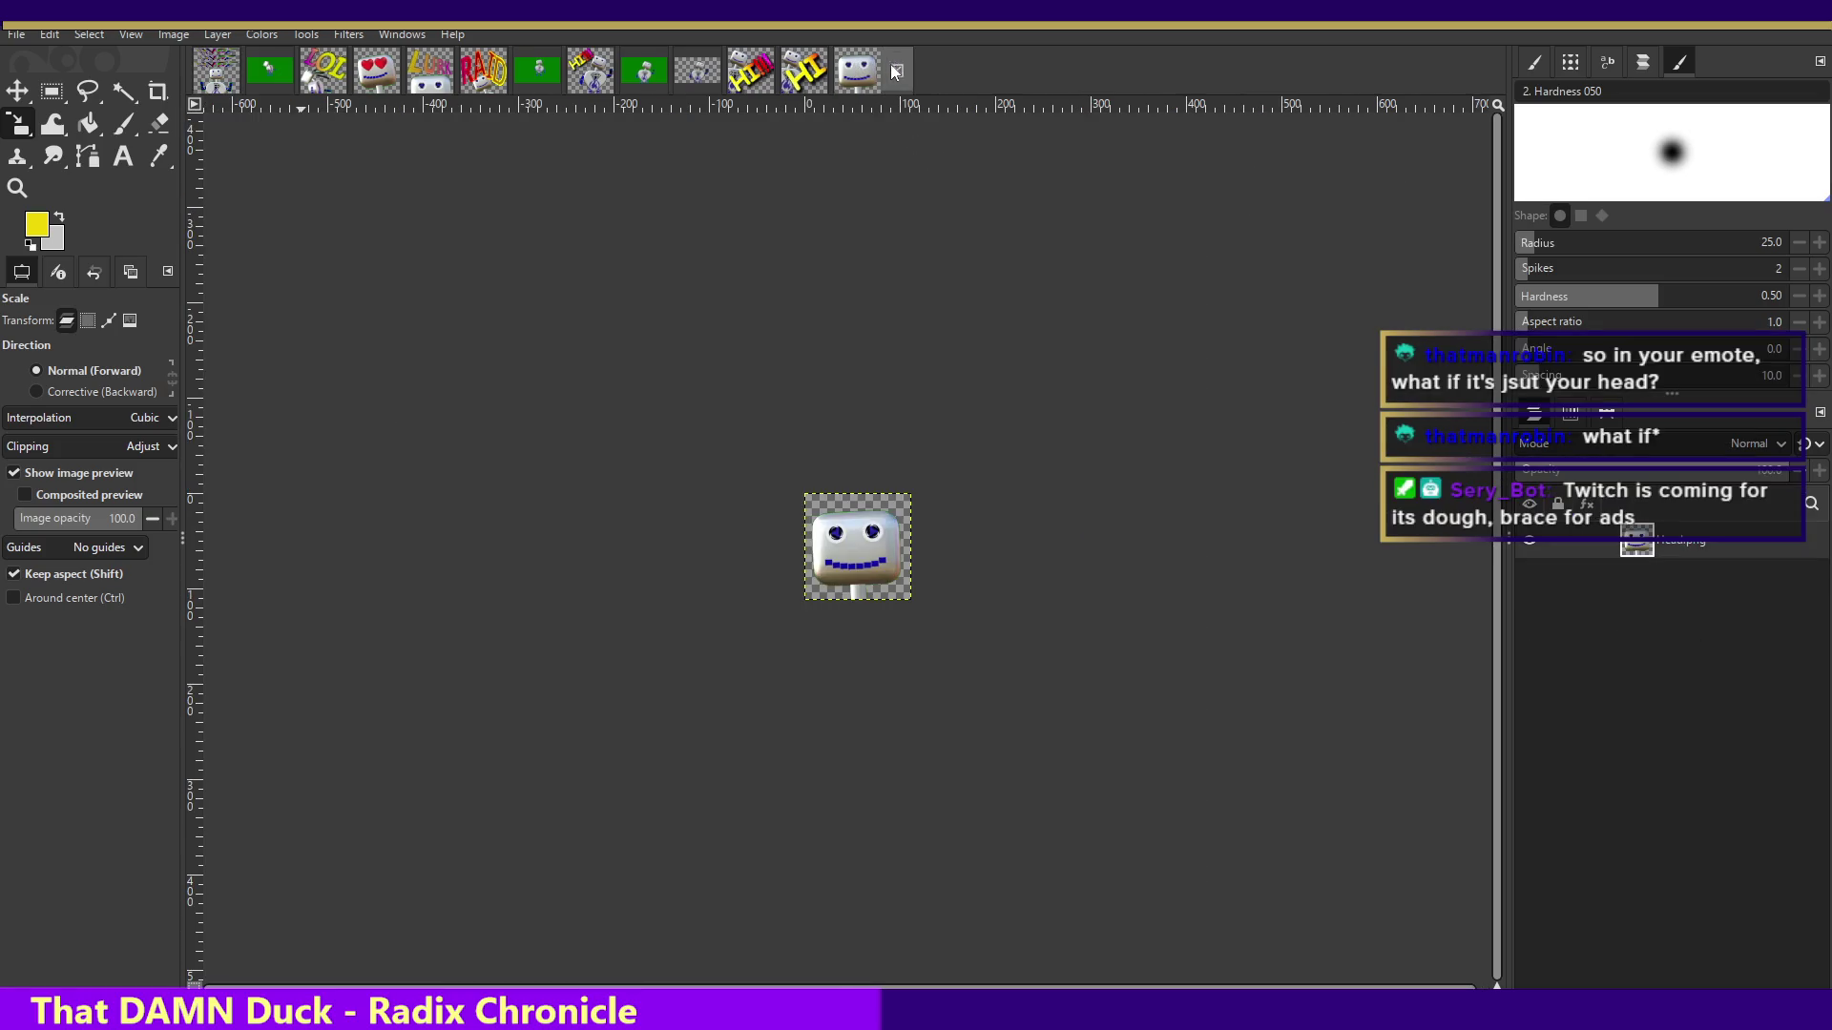
- Switch back to the HYPE and robot composition with Alt+1
key("alt+1")
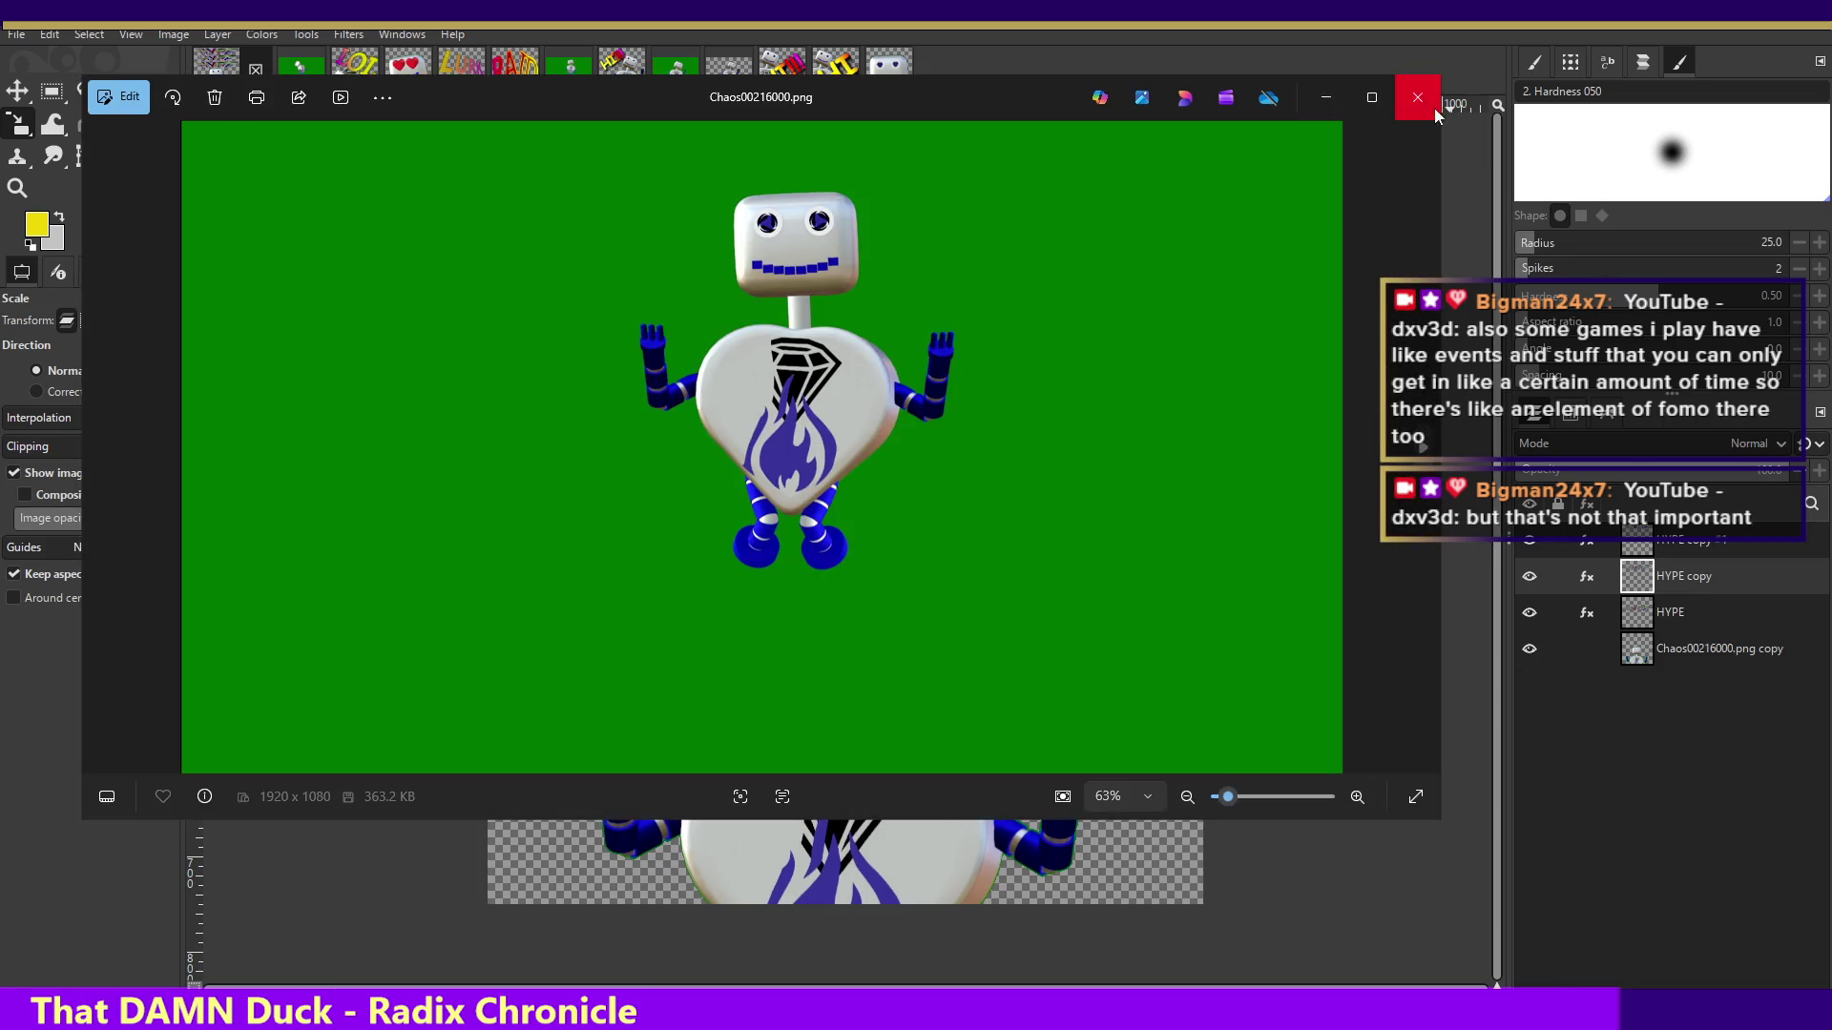
left_click(1434, 107)
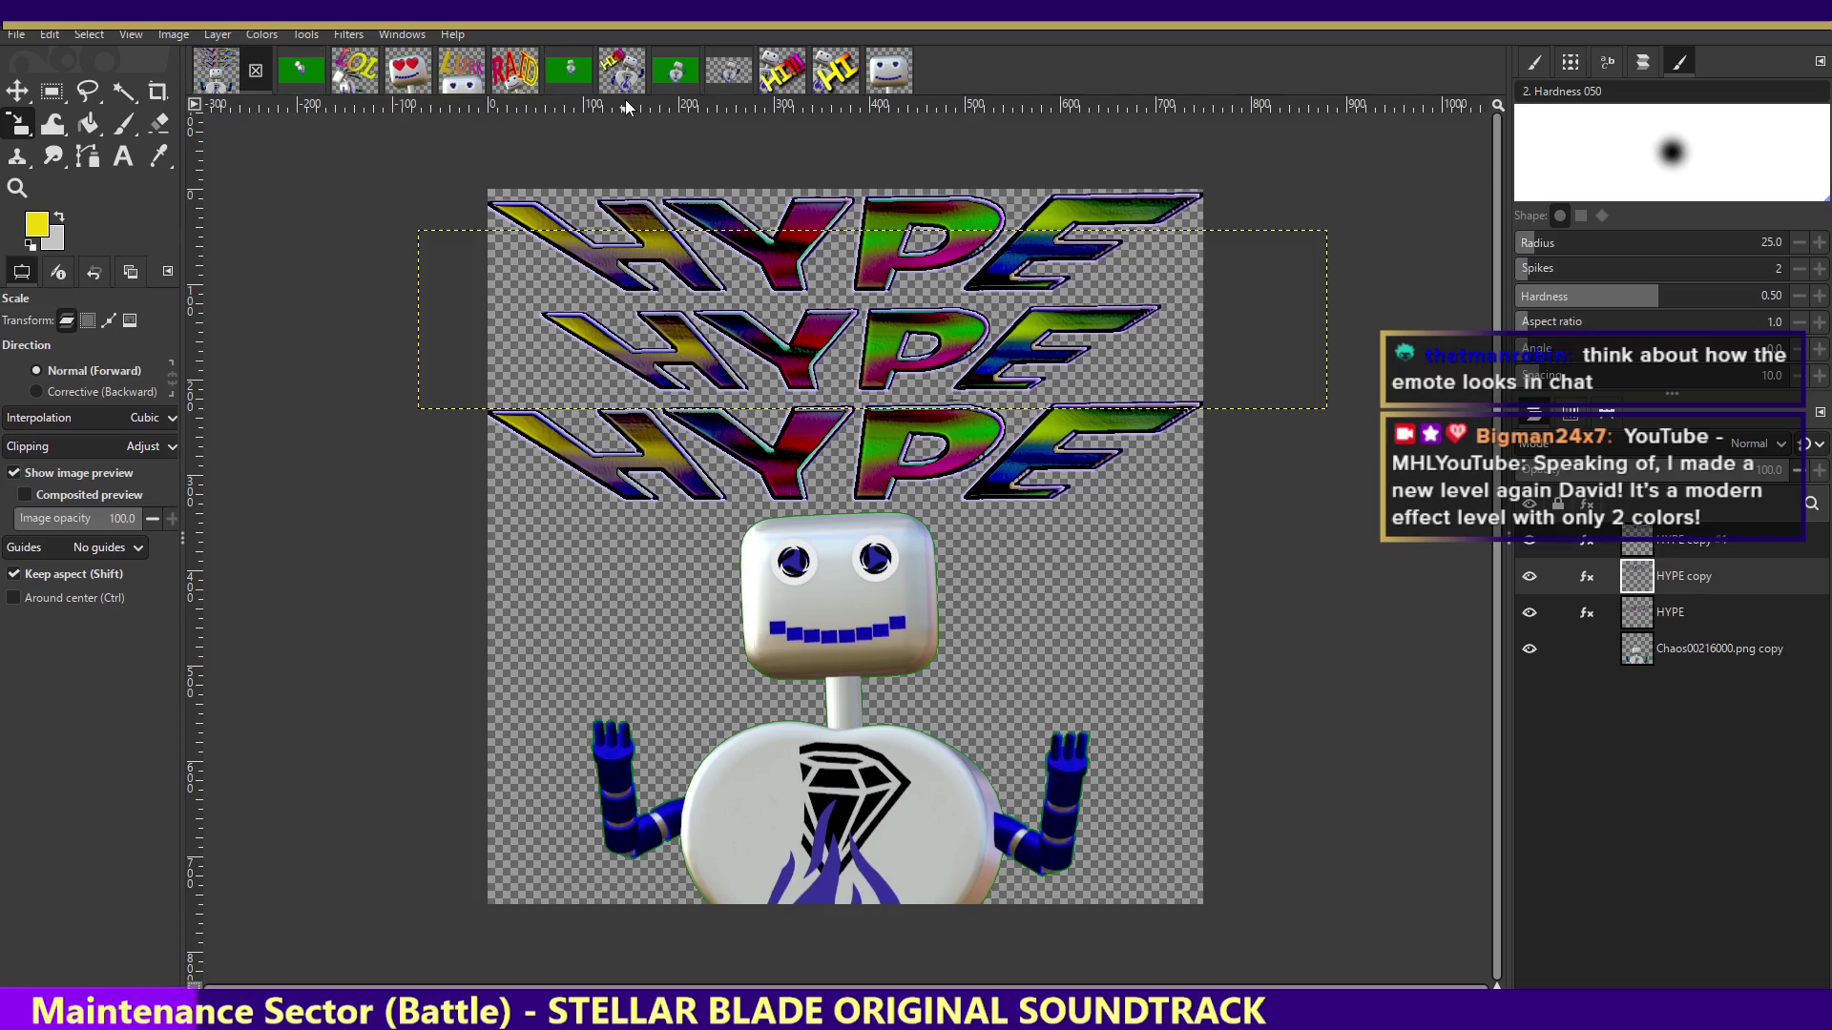
left_click(469, 83)
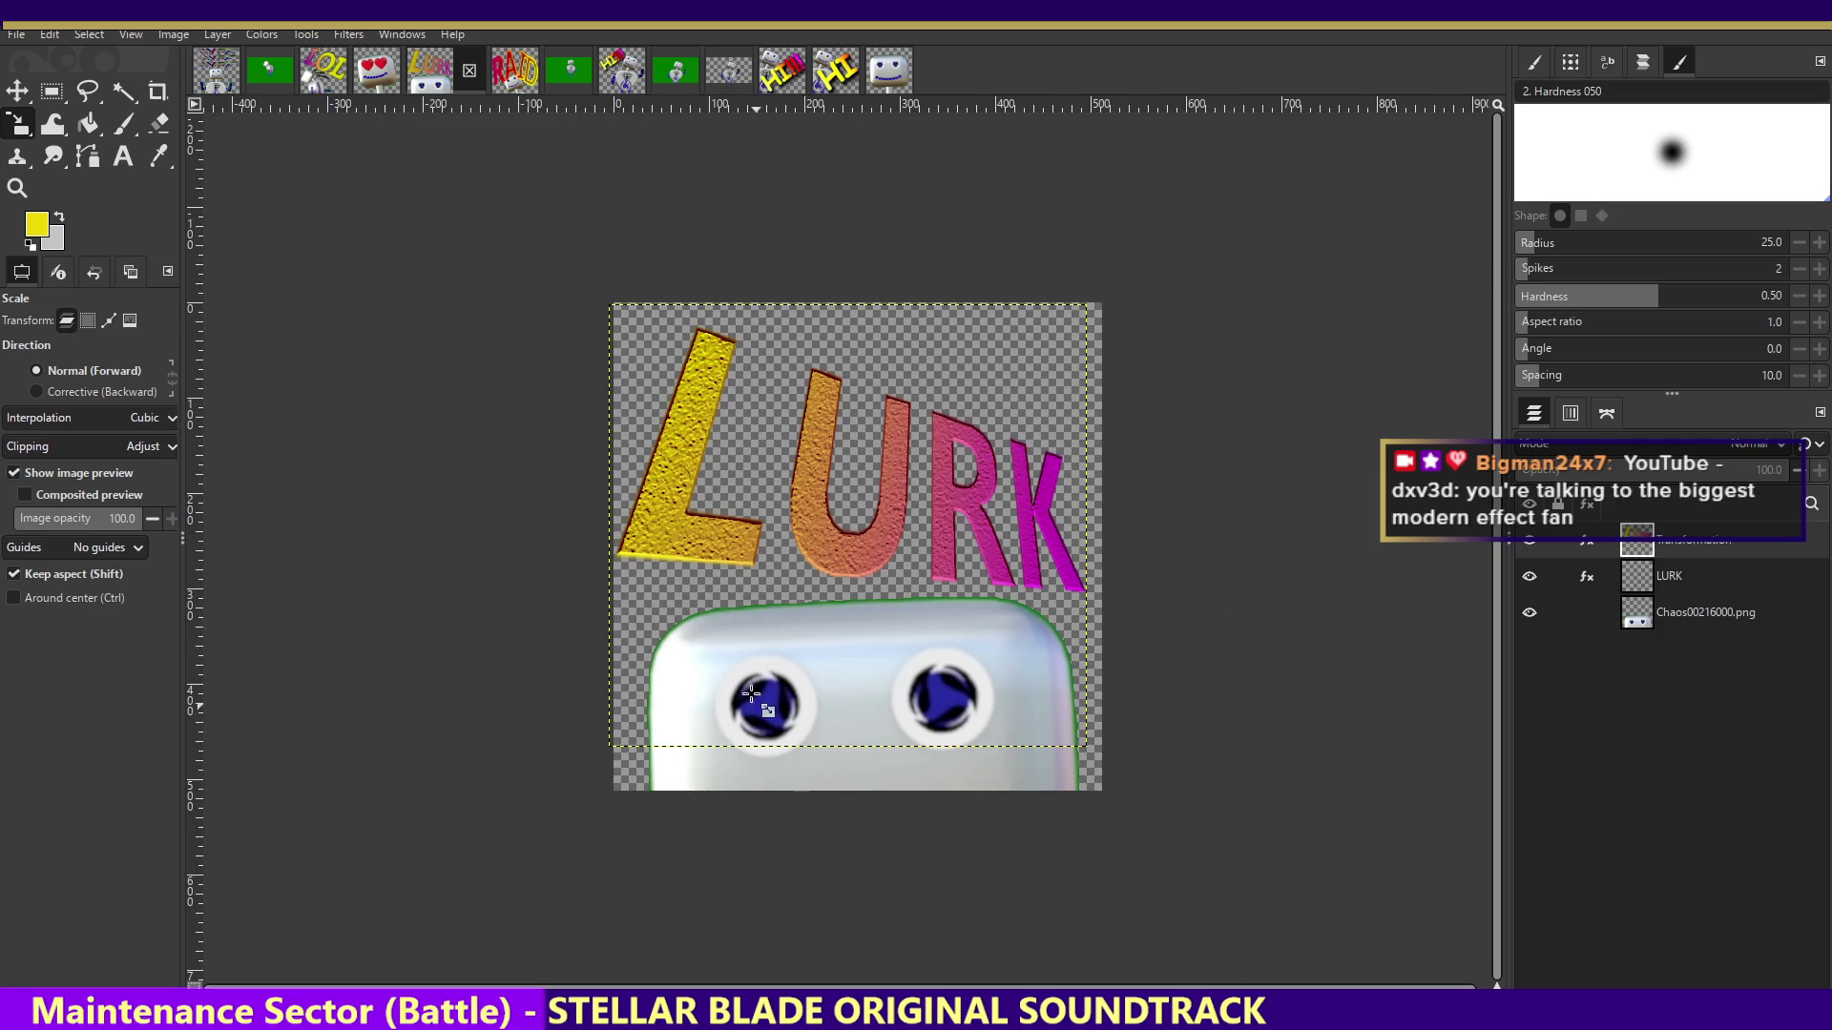
left_click(219, 81)
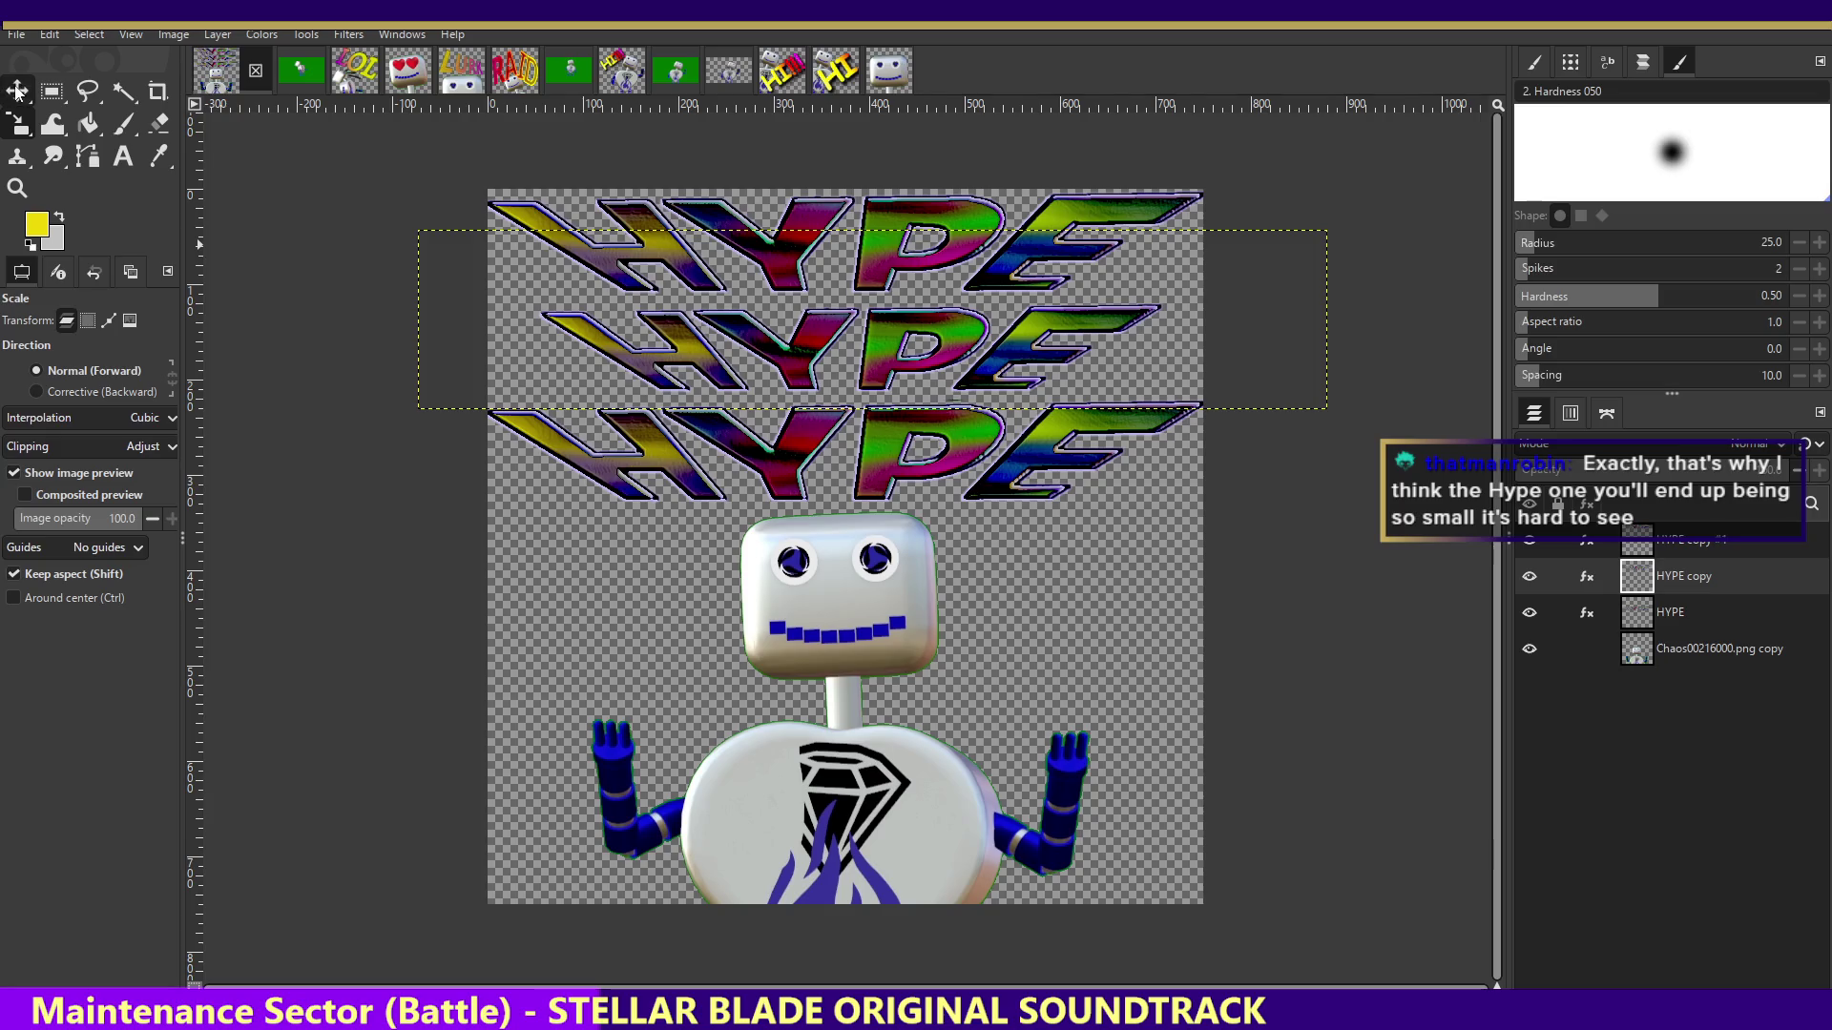
- Scale the middle HYPE row down slightly, then drag the robot layer larger to 2320×1305
right_click(34, 134)
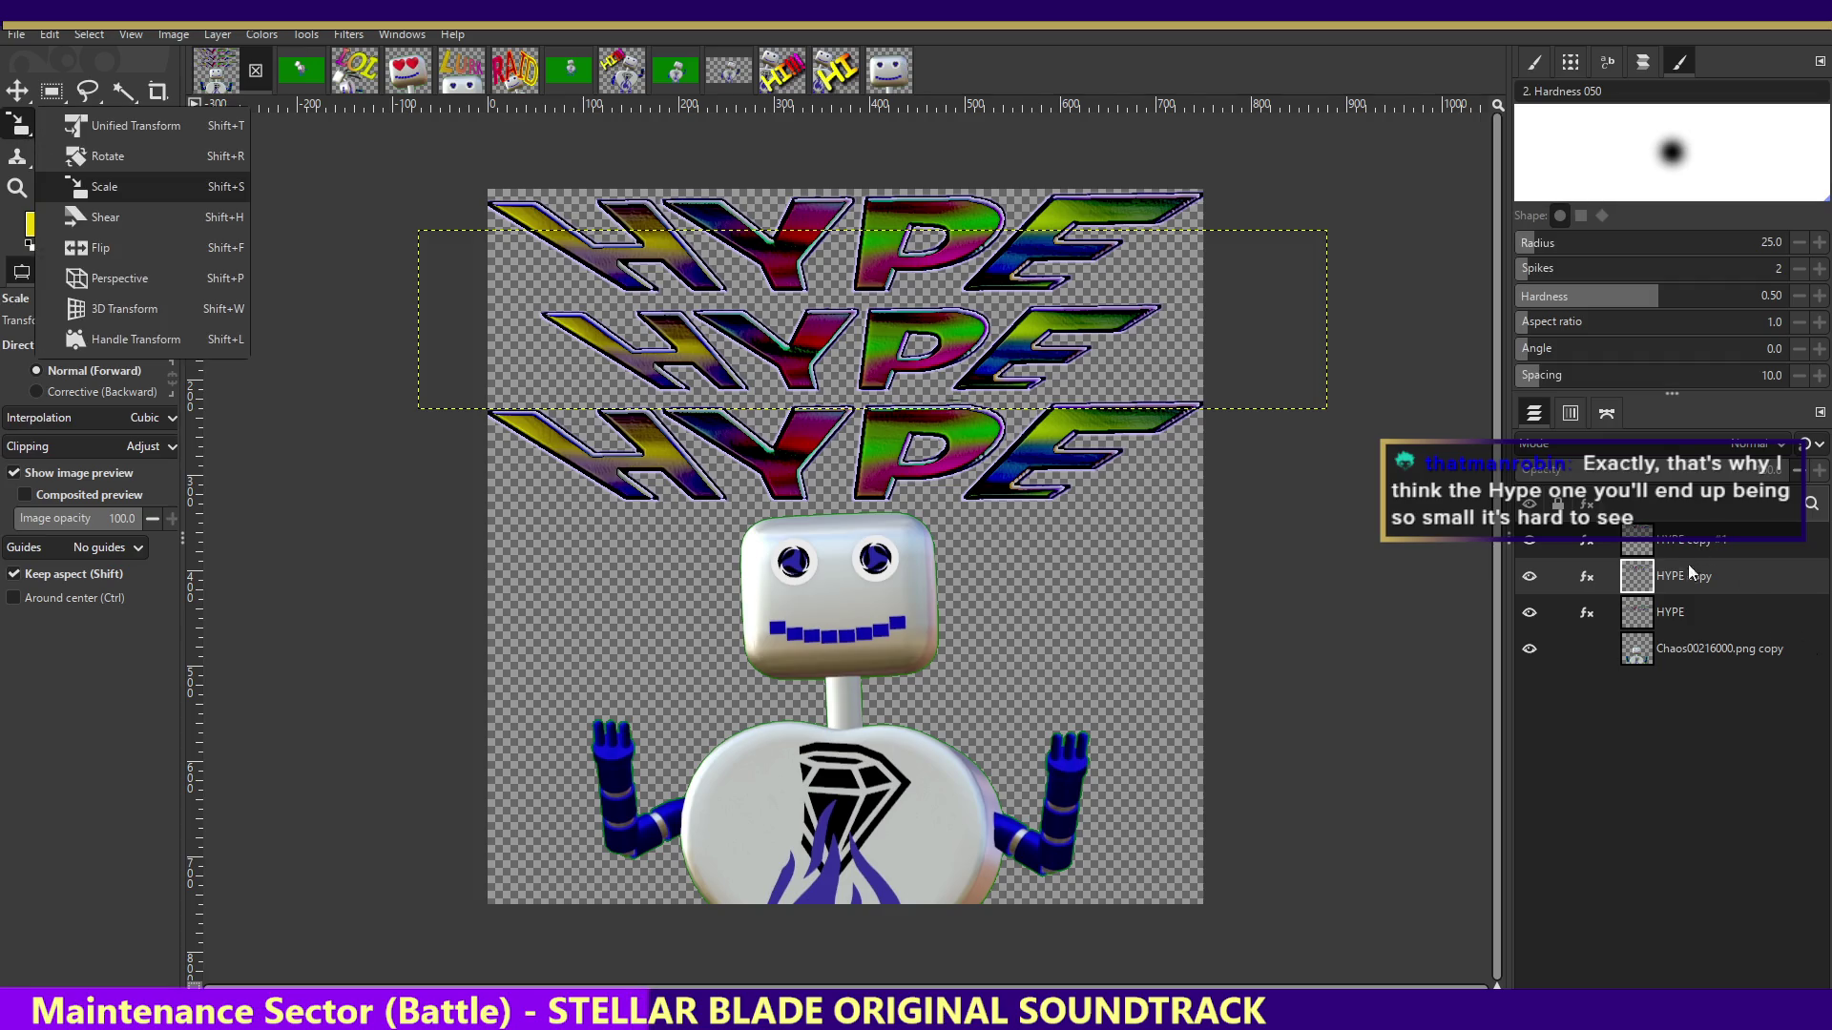
left_click(820, 584)
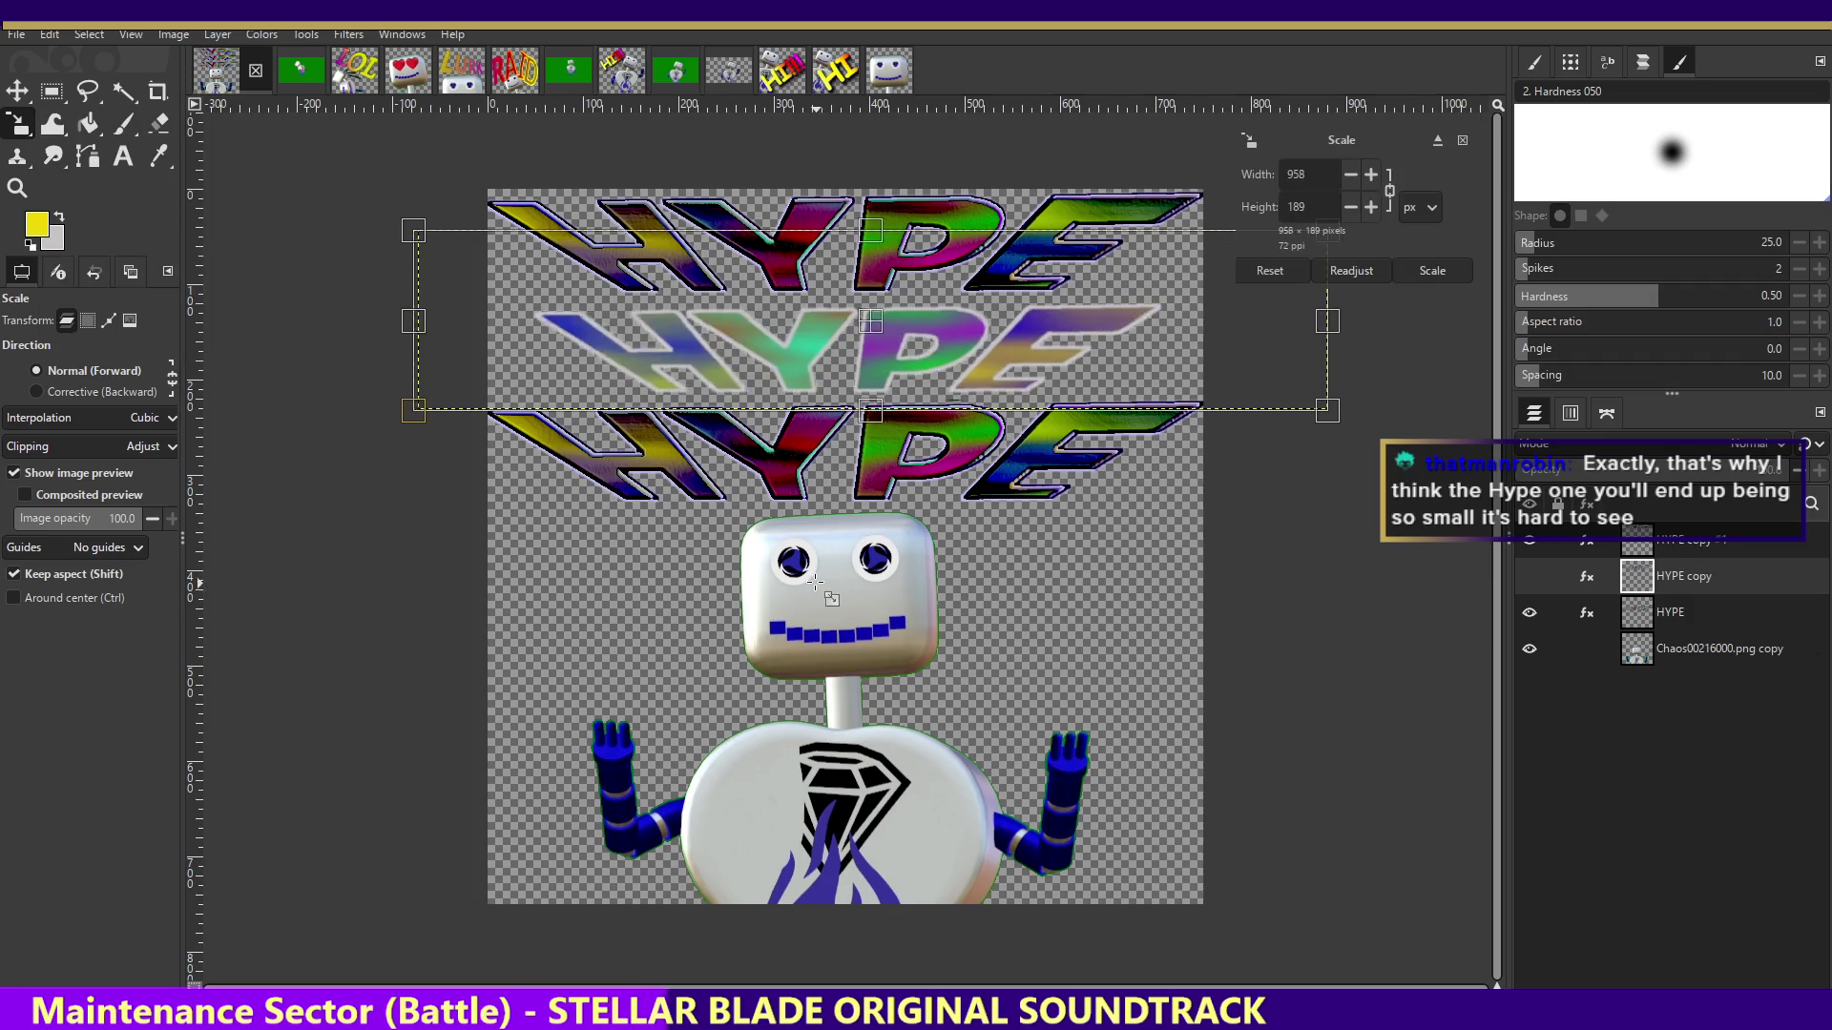
left_click_drag(792, 561, 845, 533)
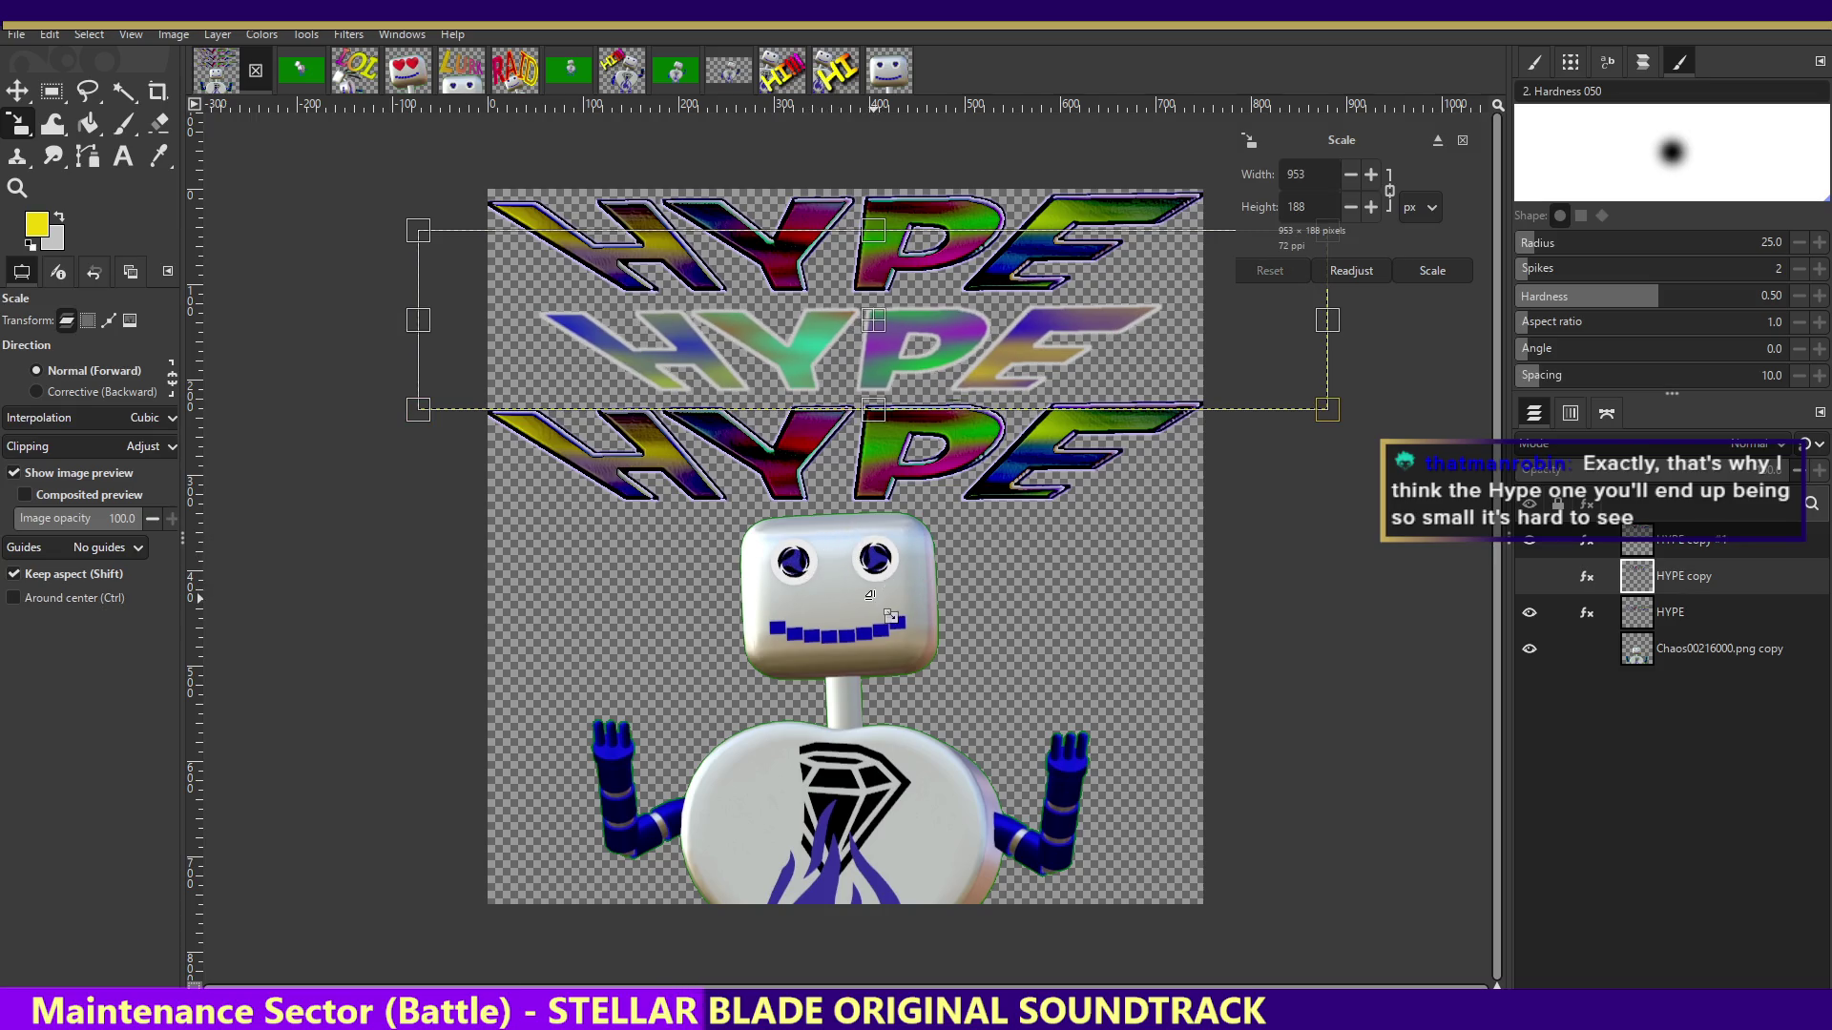
left_click(1687, 657)
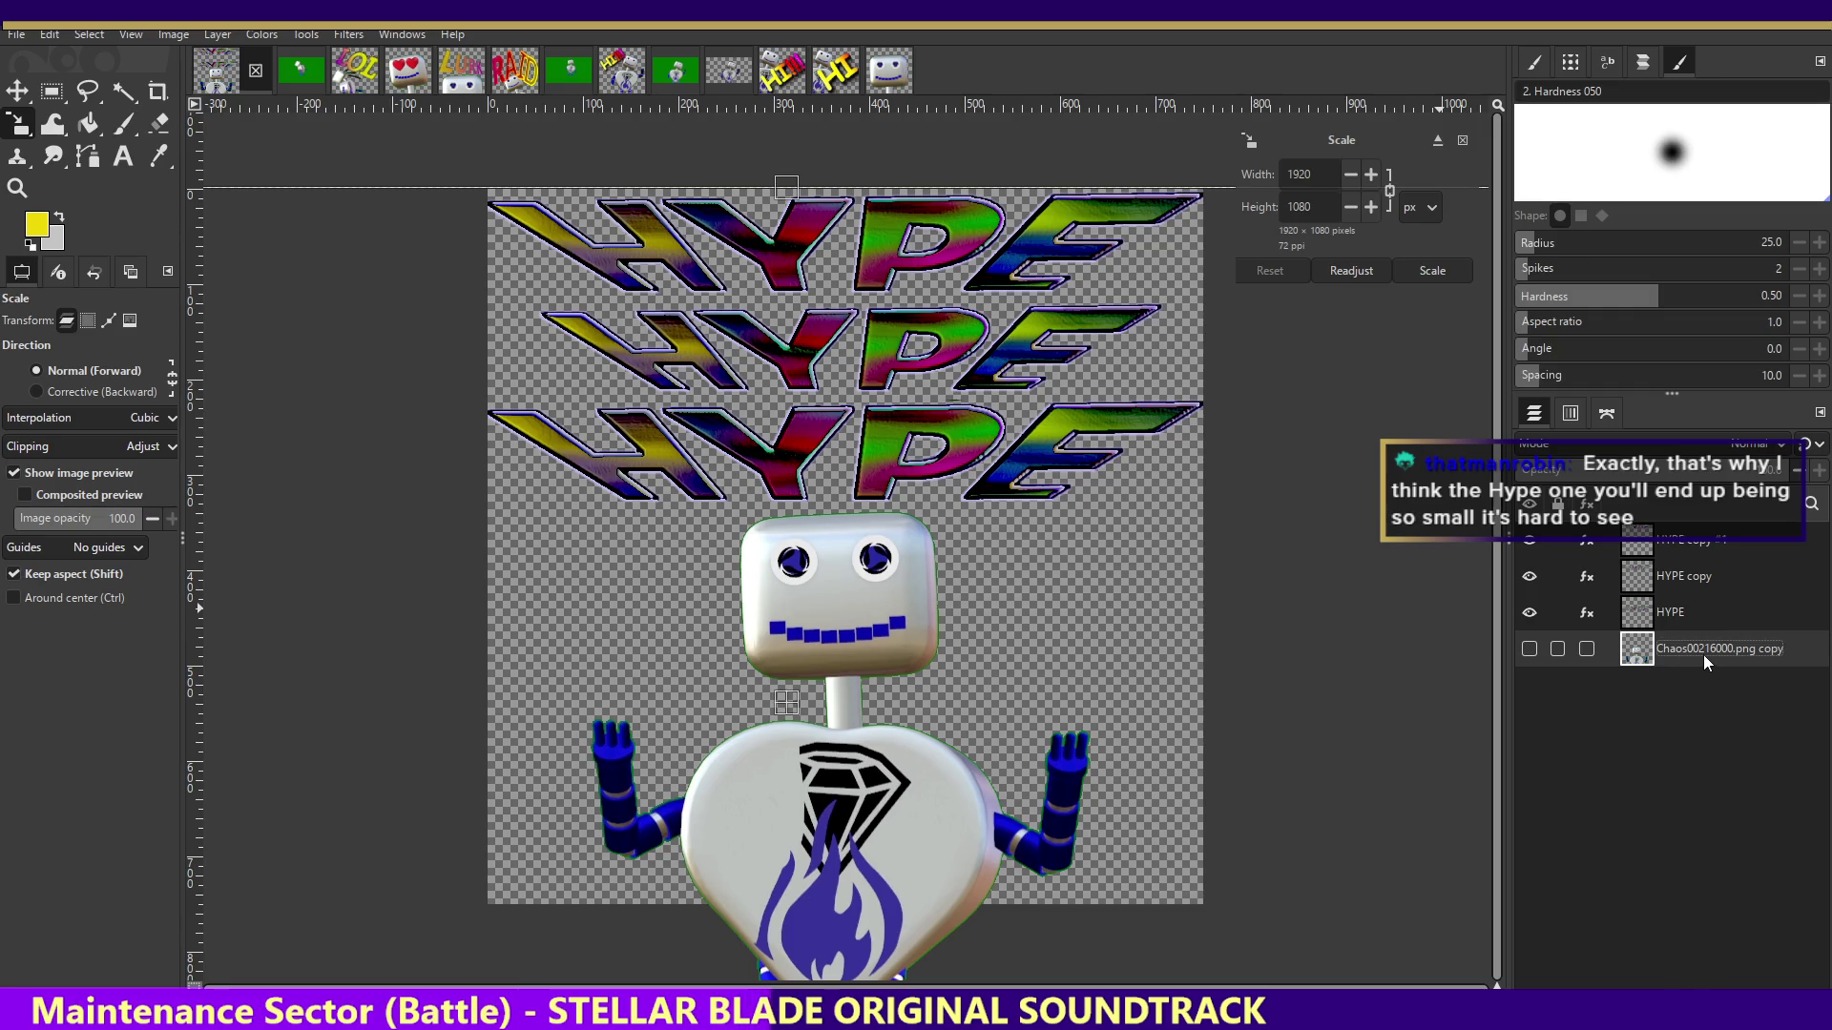
mouse_move(867, 658)
left_mouse_down()
mouse_move(873, 603)
mouse_move(1146, 287)
left_mouse_up()
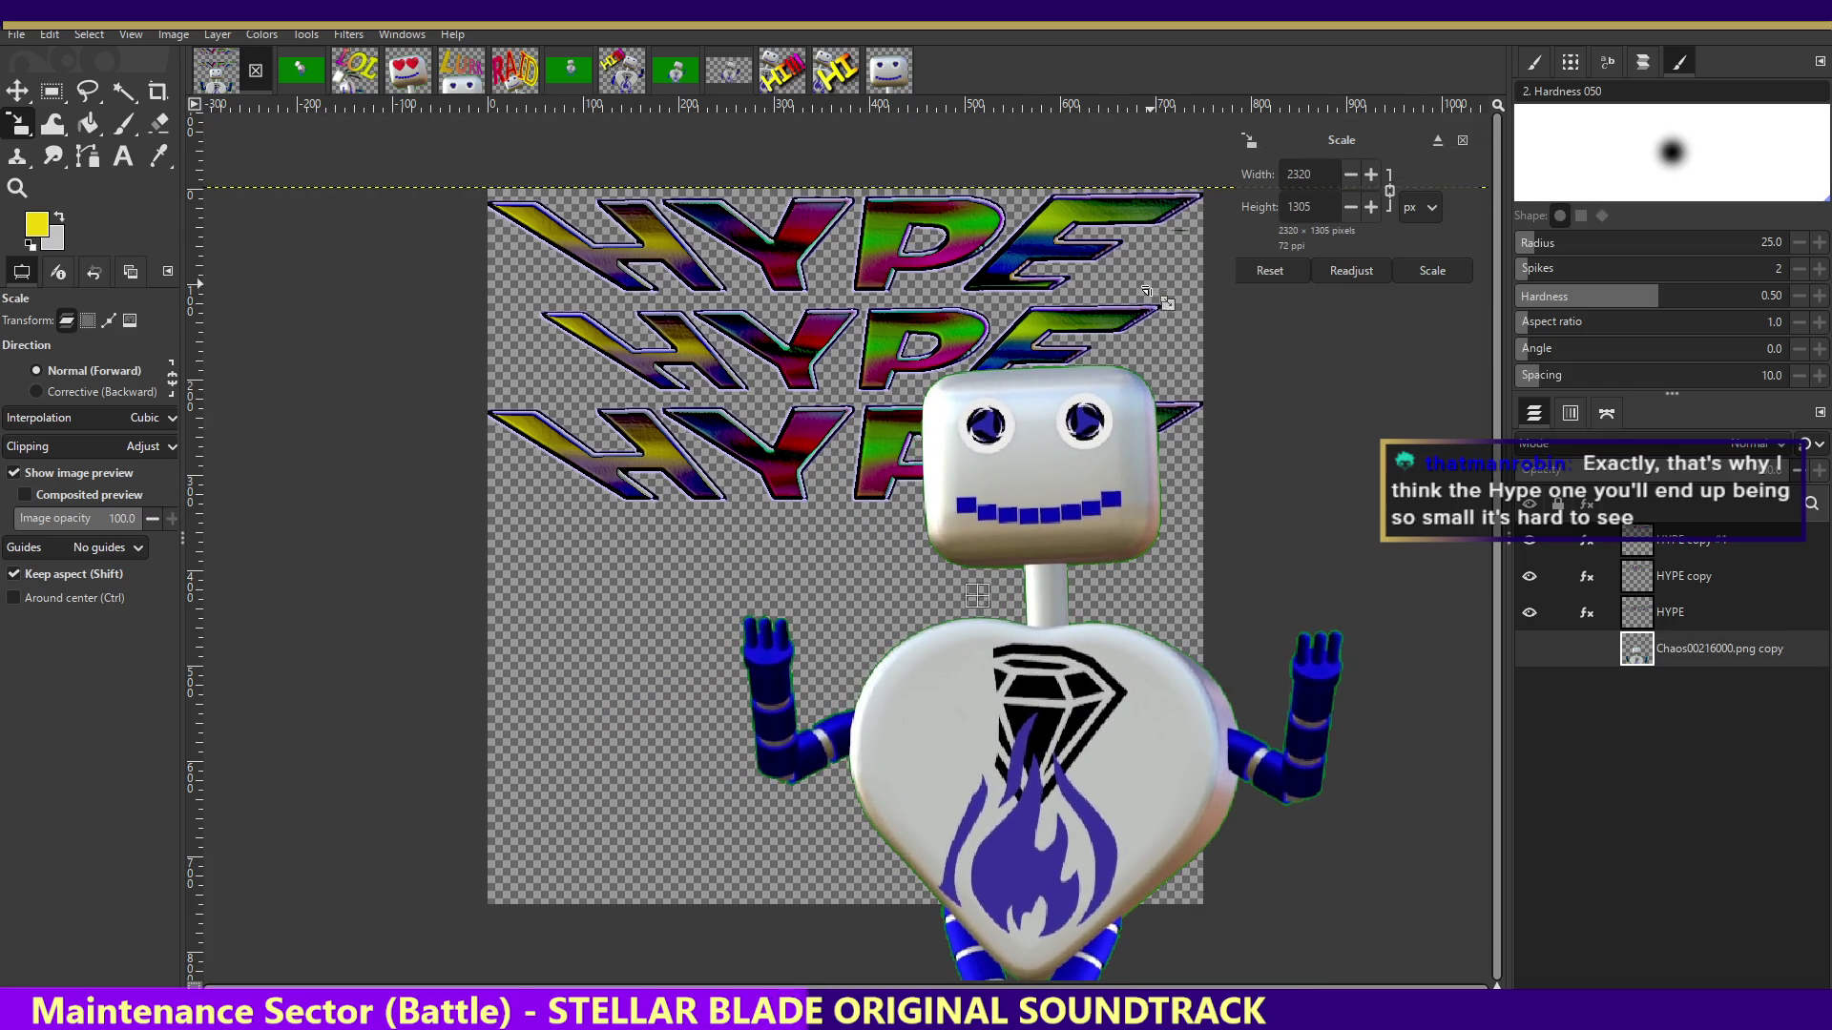
- Commit the robot enlargement, scale it further and centre its head at the canvas bottom
key("Return")
key("m")
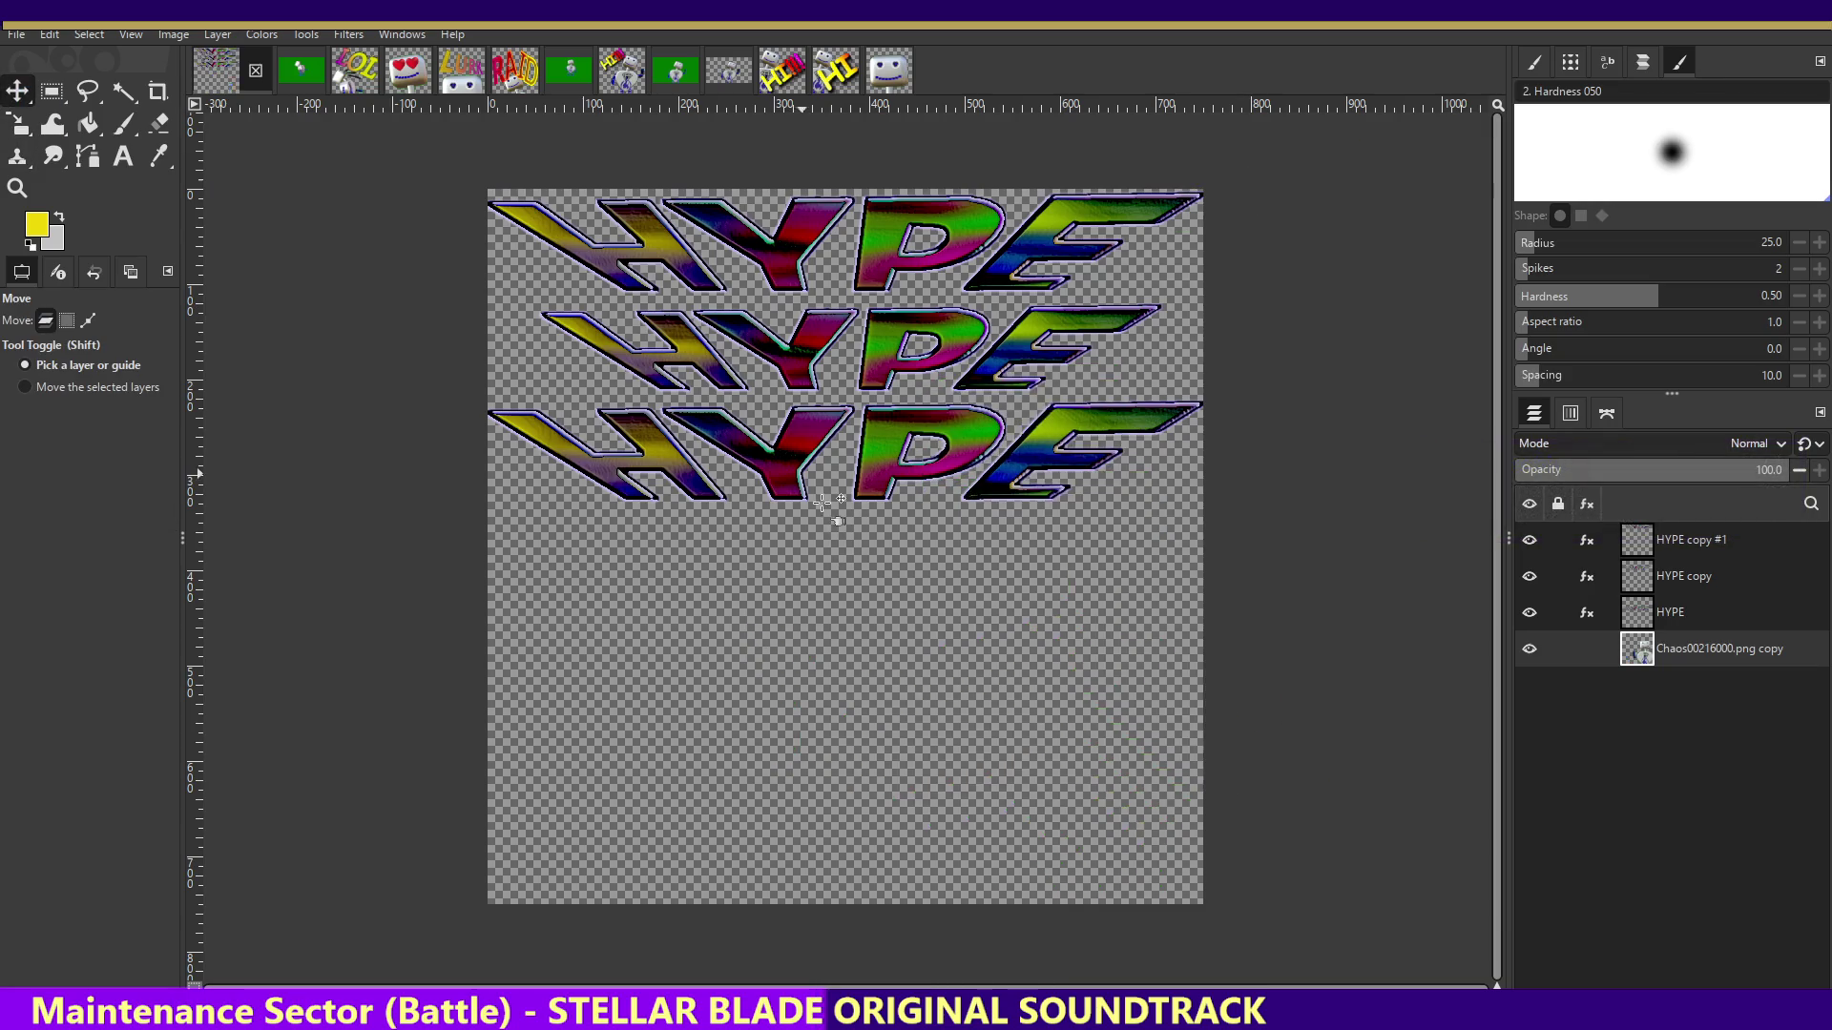
left_click_drag(1047, 639, 902, 975)
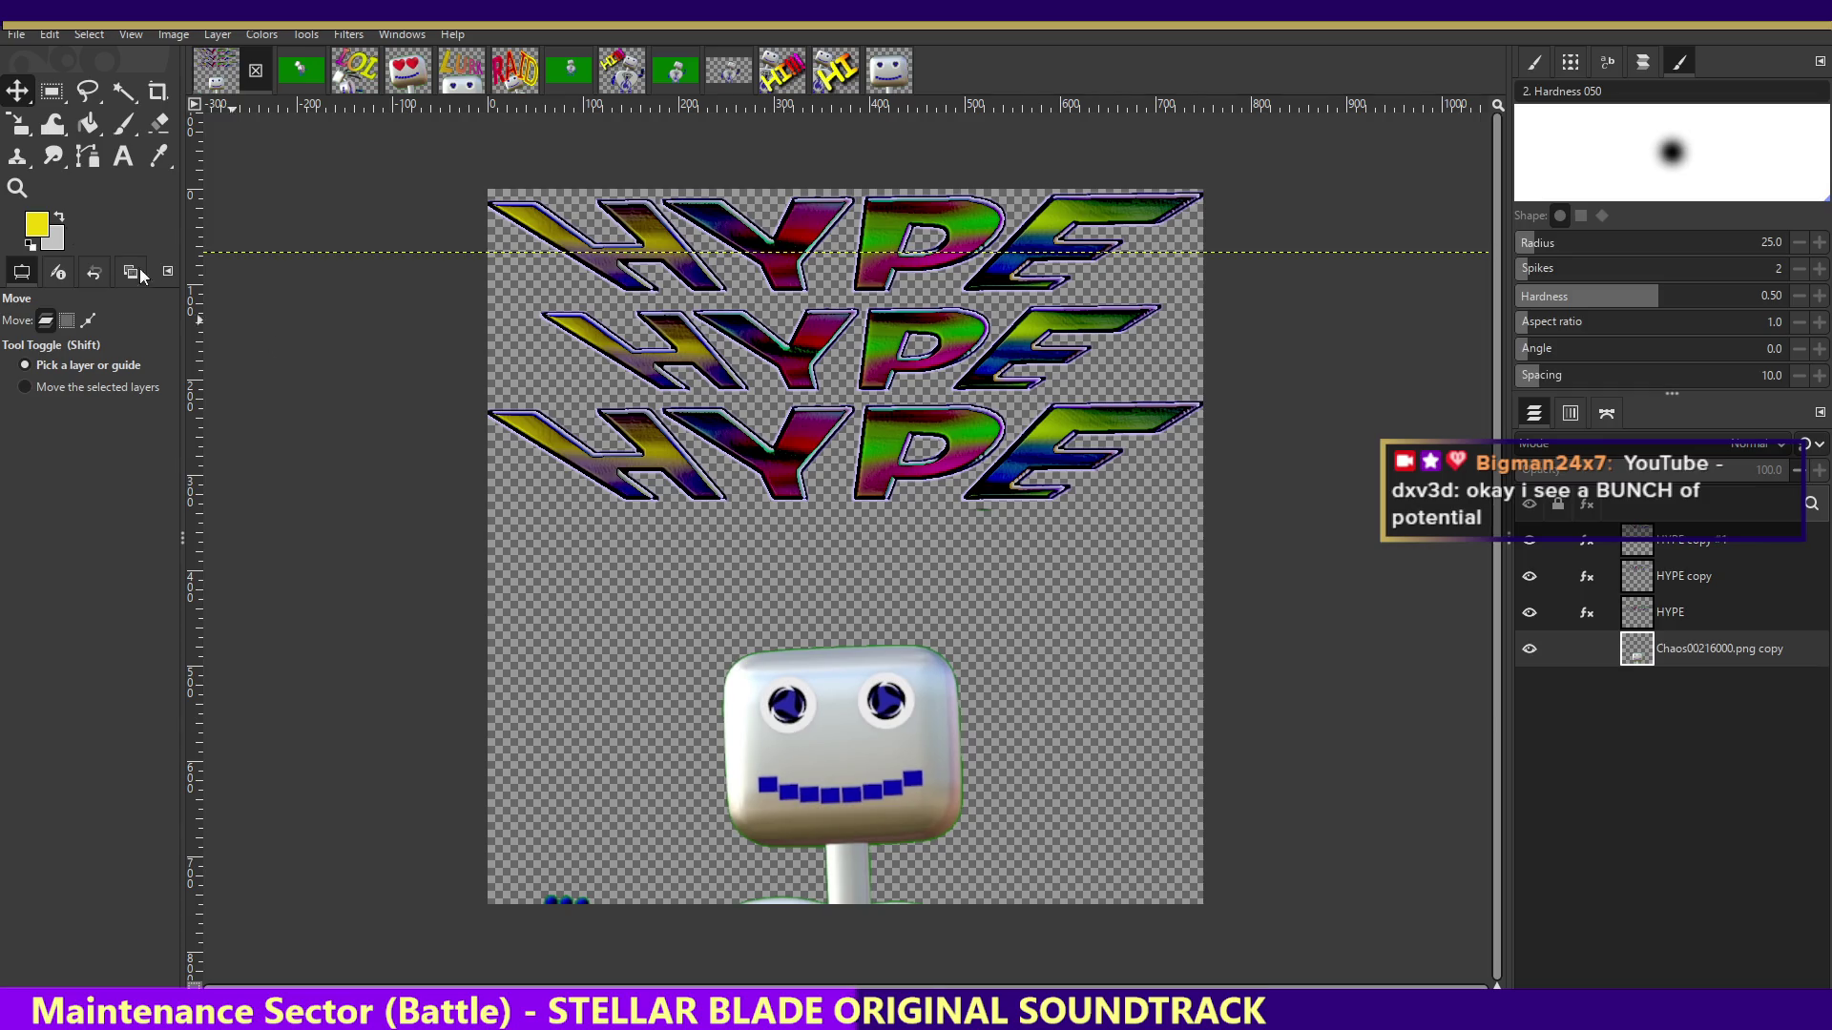
left_click(17, 124)
left_click(722, 477)
mouse_move(830, 711)
left_mouse_down()
mouse_move(1061, 531)
mouse_move(1308, 286)
mouse_move(1403, 155)
left_mouse_up()
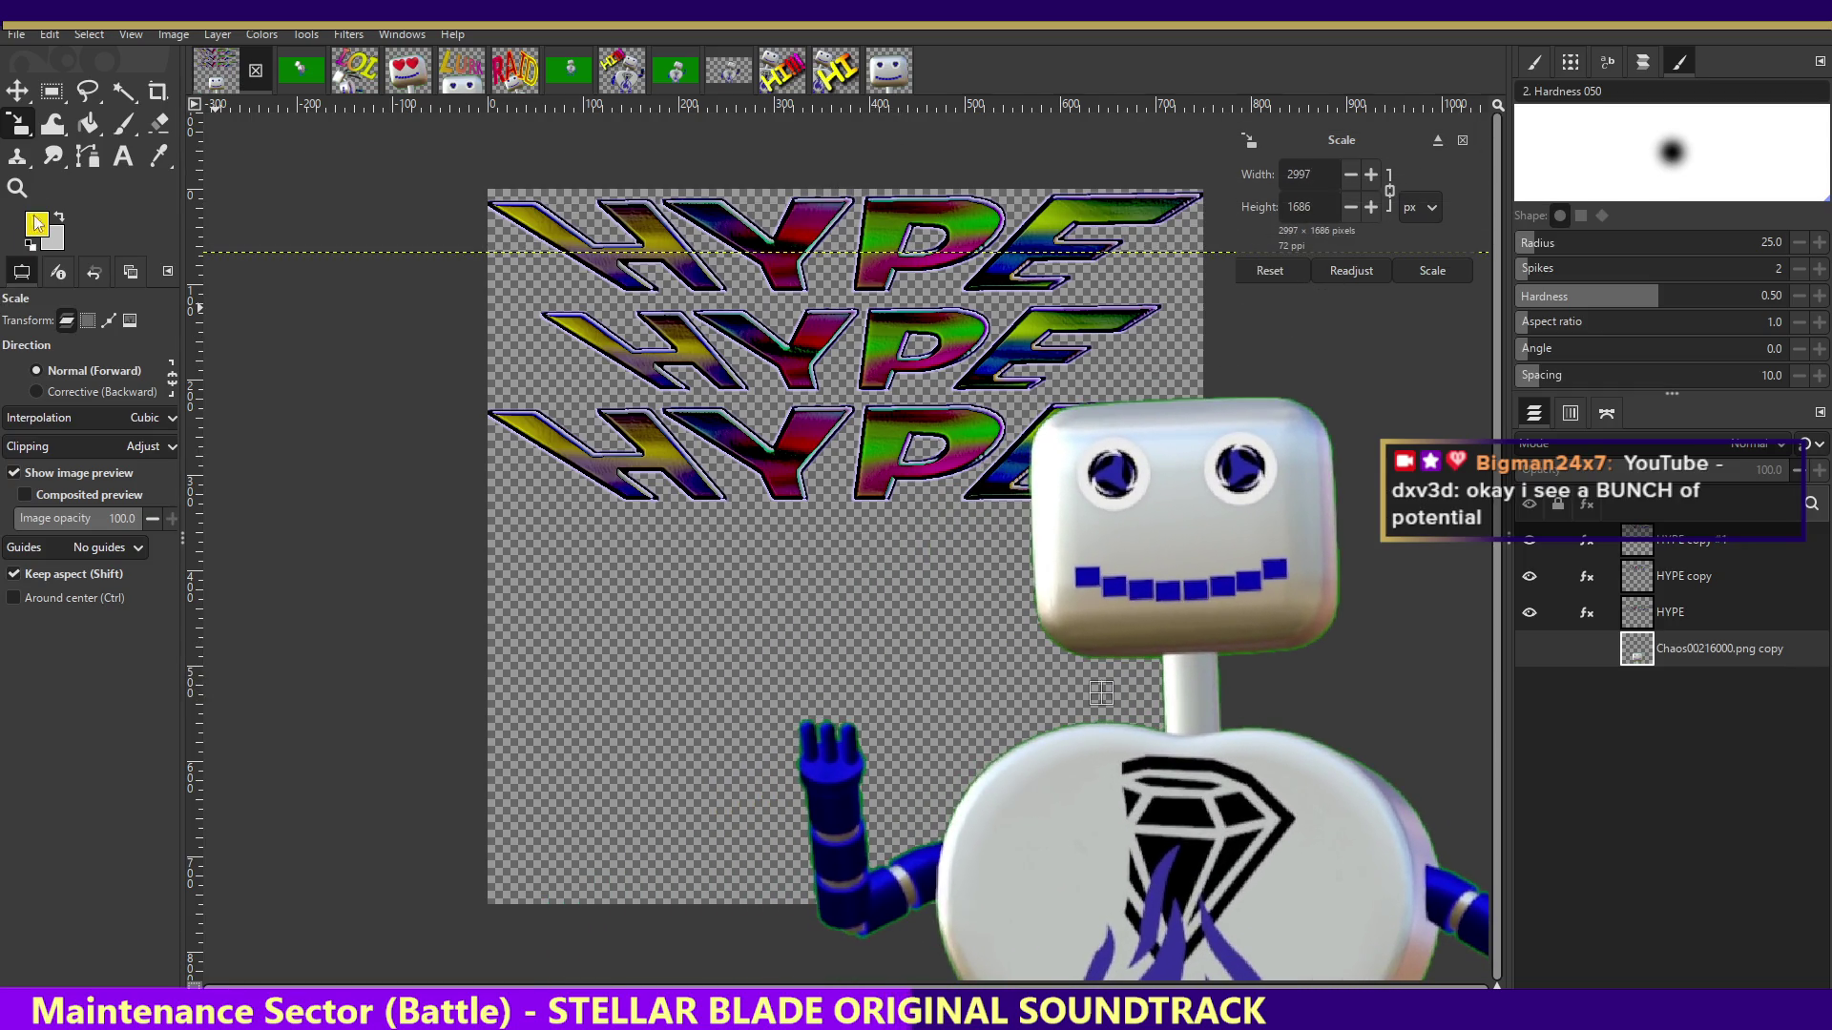
left_click(16, 92)
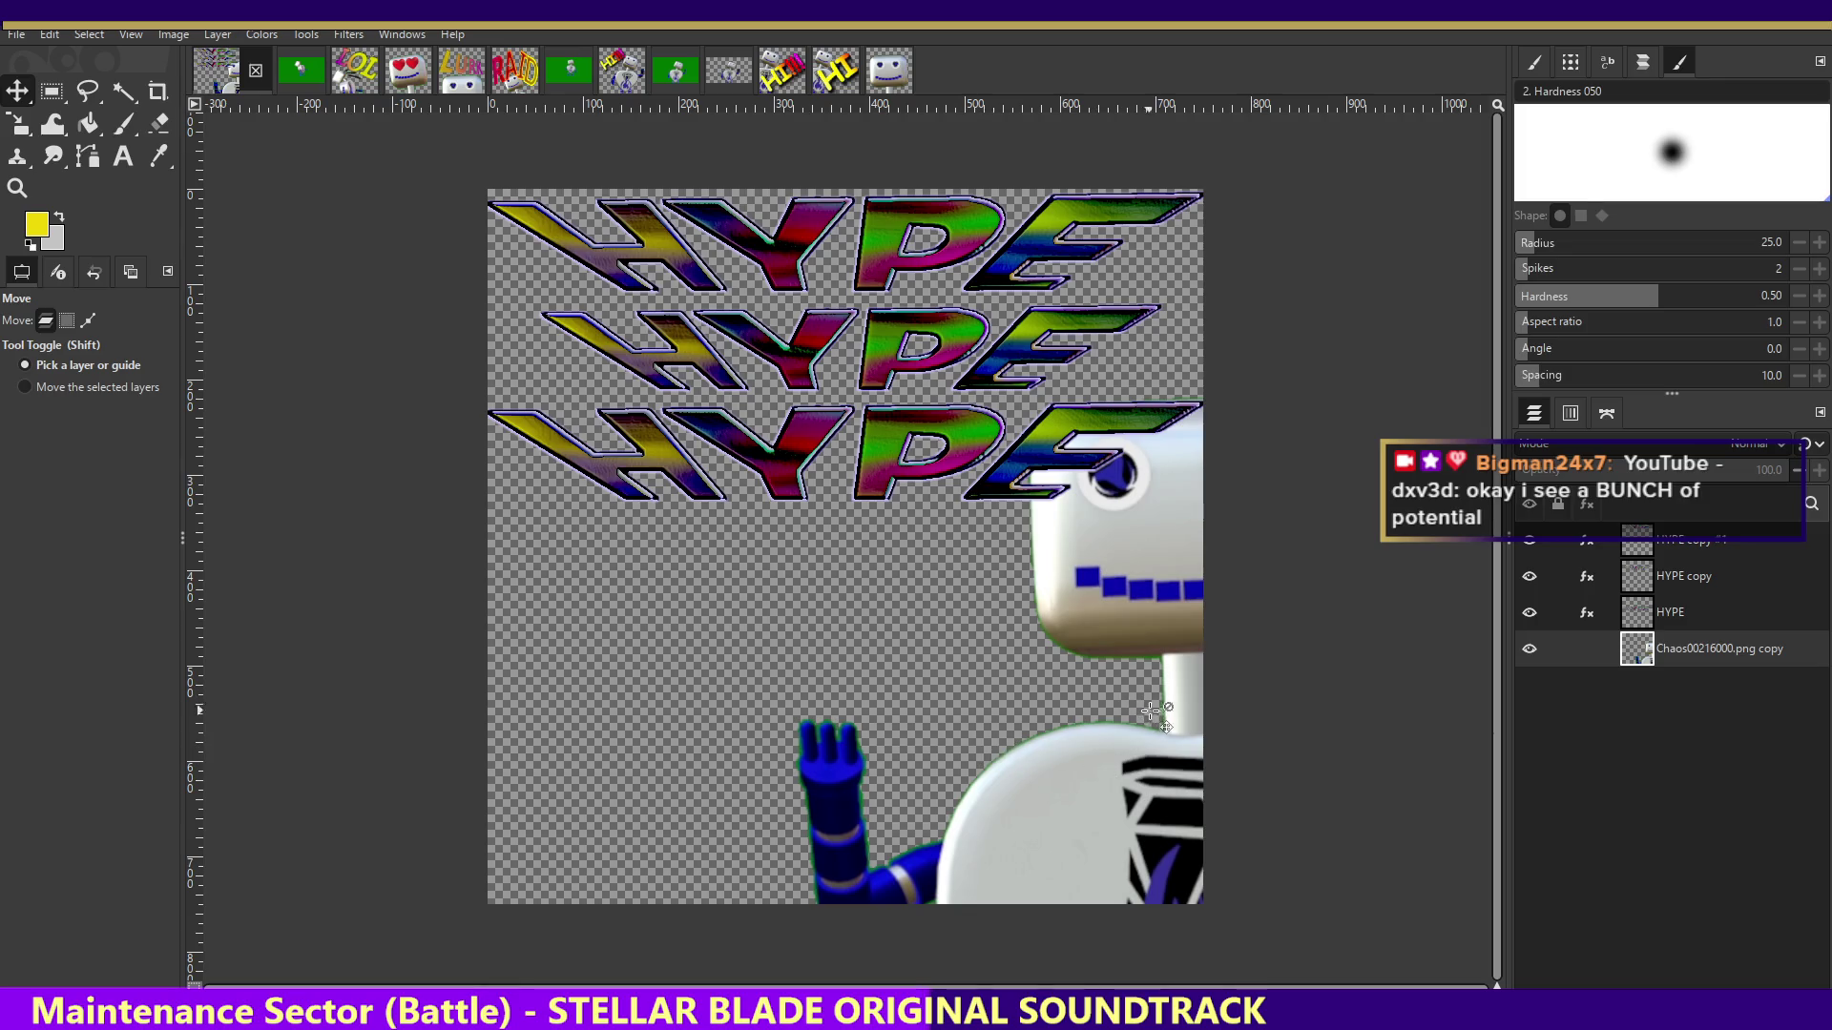
mouse_move(984, 819)
left_mouse_down()
mouse_move(784, 925)
mouse_move(768, 883)
left_mouse_up()
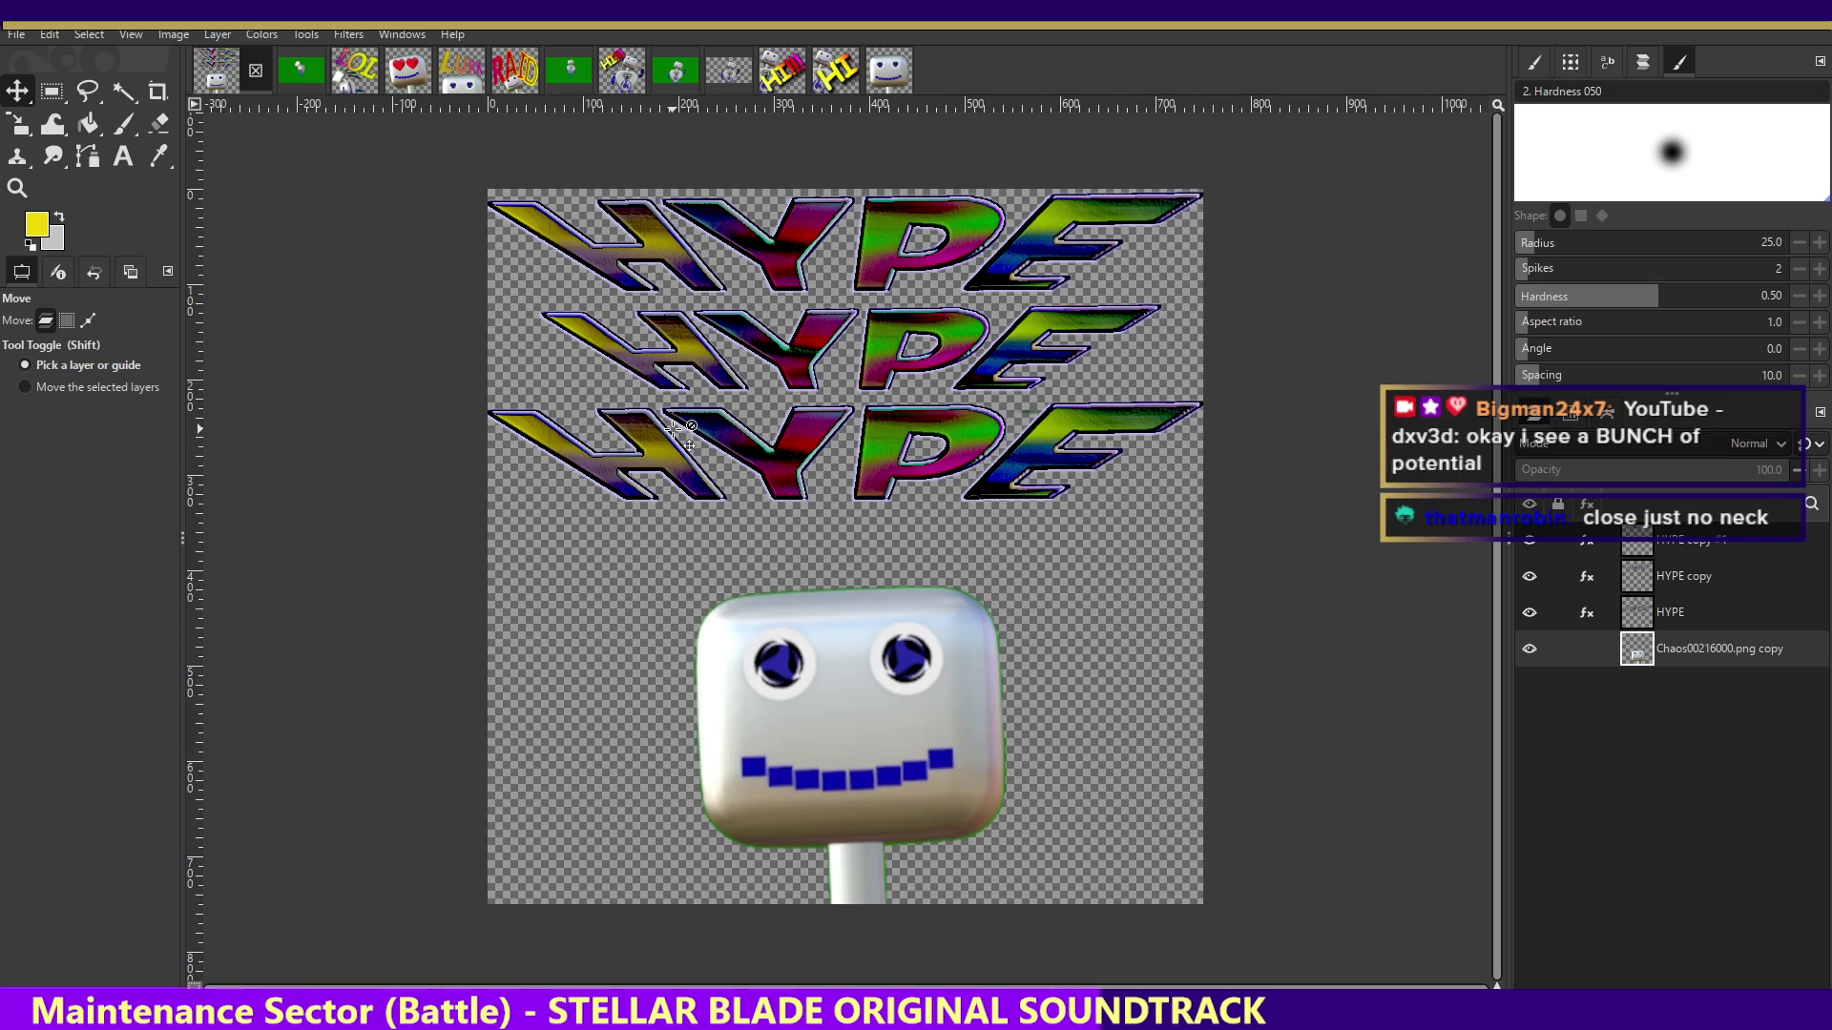
- Enlarge the robot twice more past the canvas bottom, shifting it left and down under the rows
left_click(10, 129)
left_click(1097, 661)
left_click_drag(930, 675, 1307, 407)
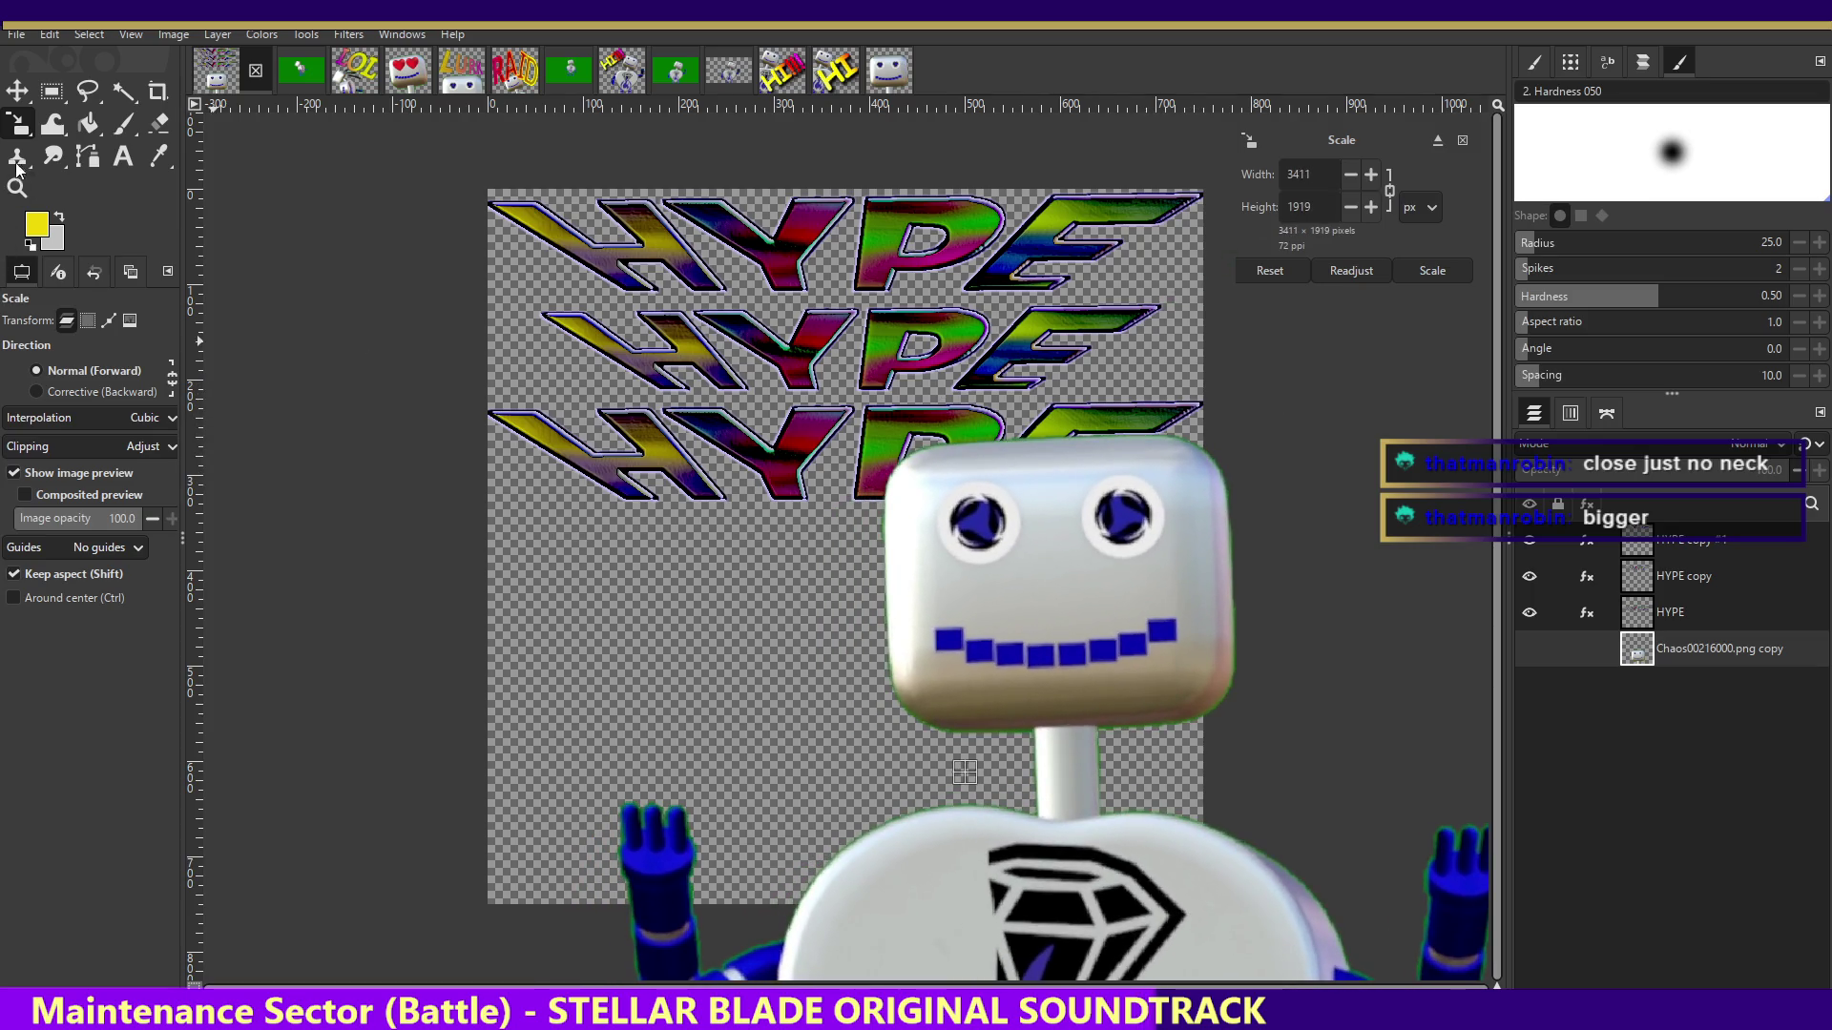
left_click(17, 90)
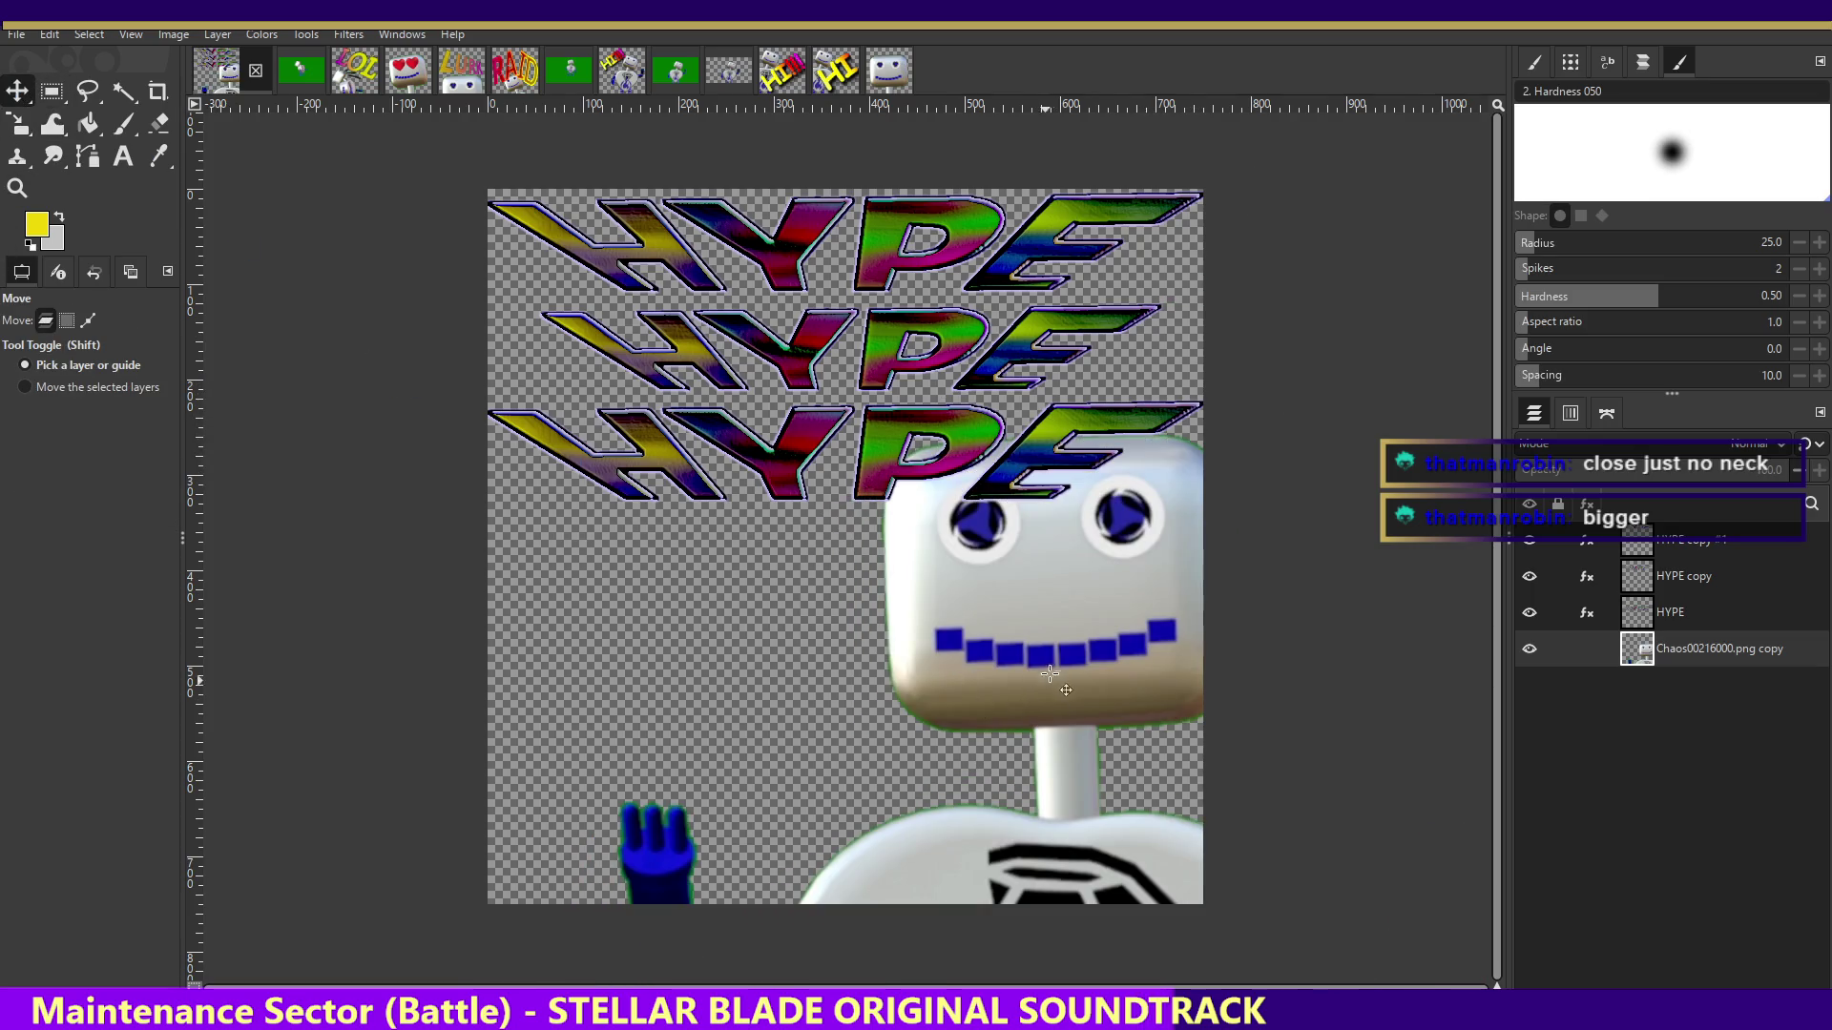
left_click_drag(1057, 662, 853, 812)
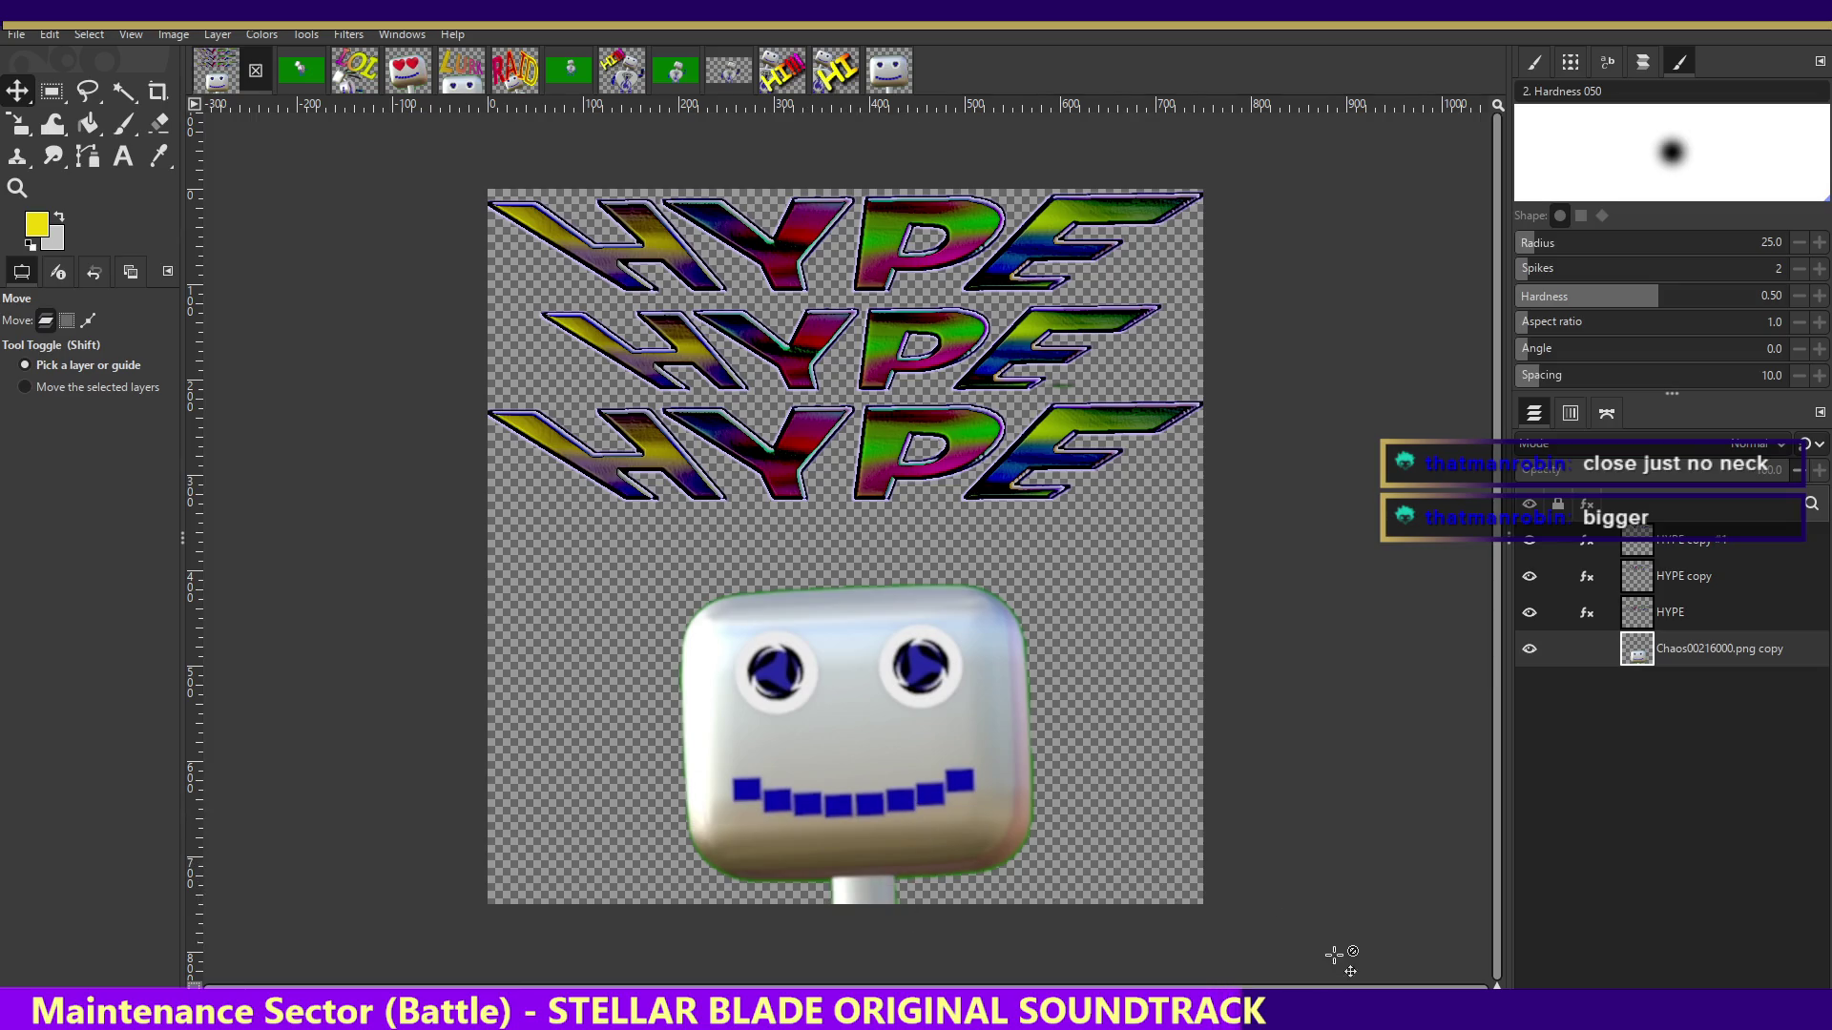
left_click(18, 123)
left_click(859, 725)
left_click_drag(1026, 587, 1090, 523)
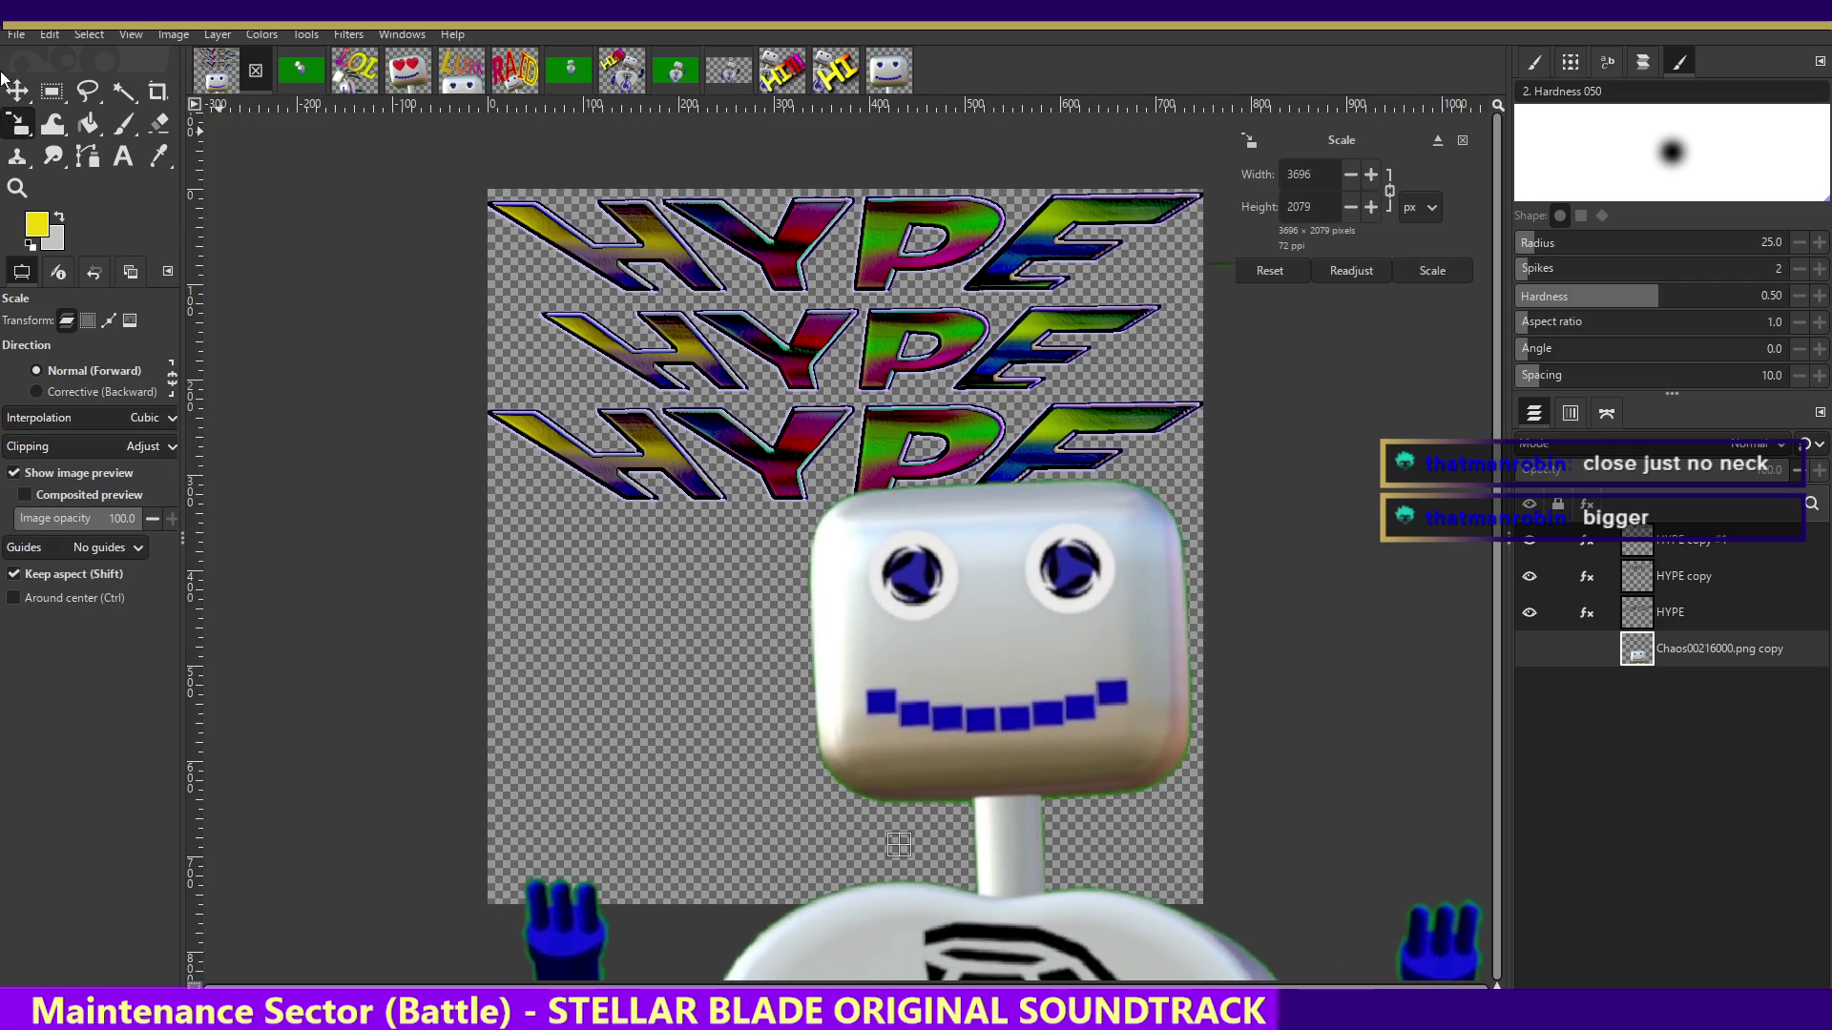
key("Return")
key("m")
left_click_drag(1048, 649, 918, 732)
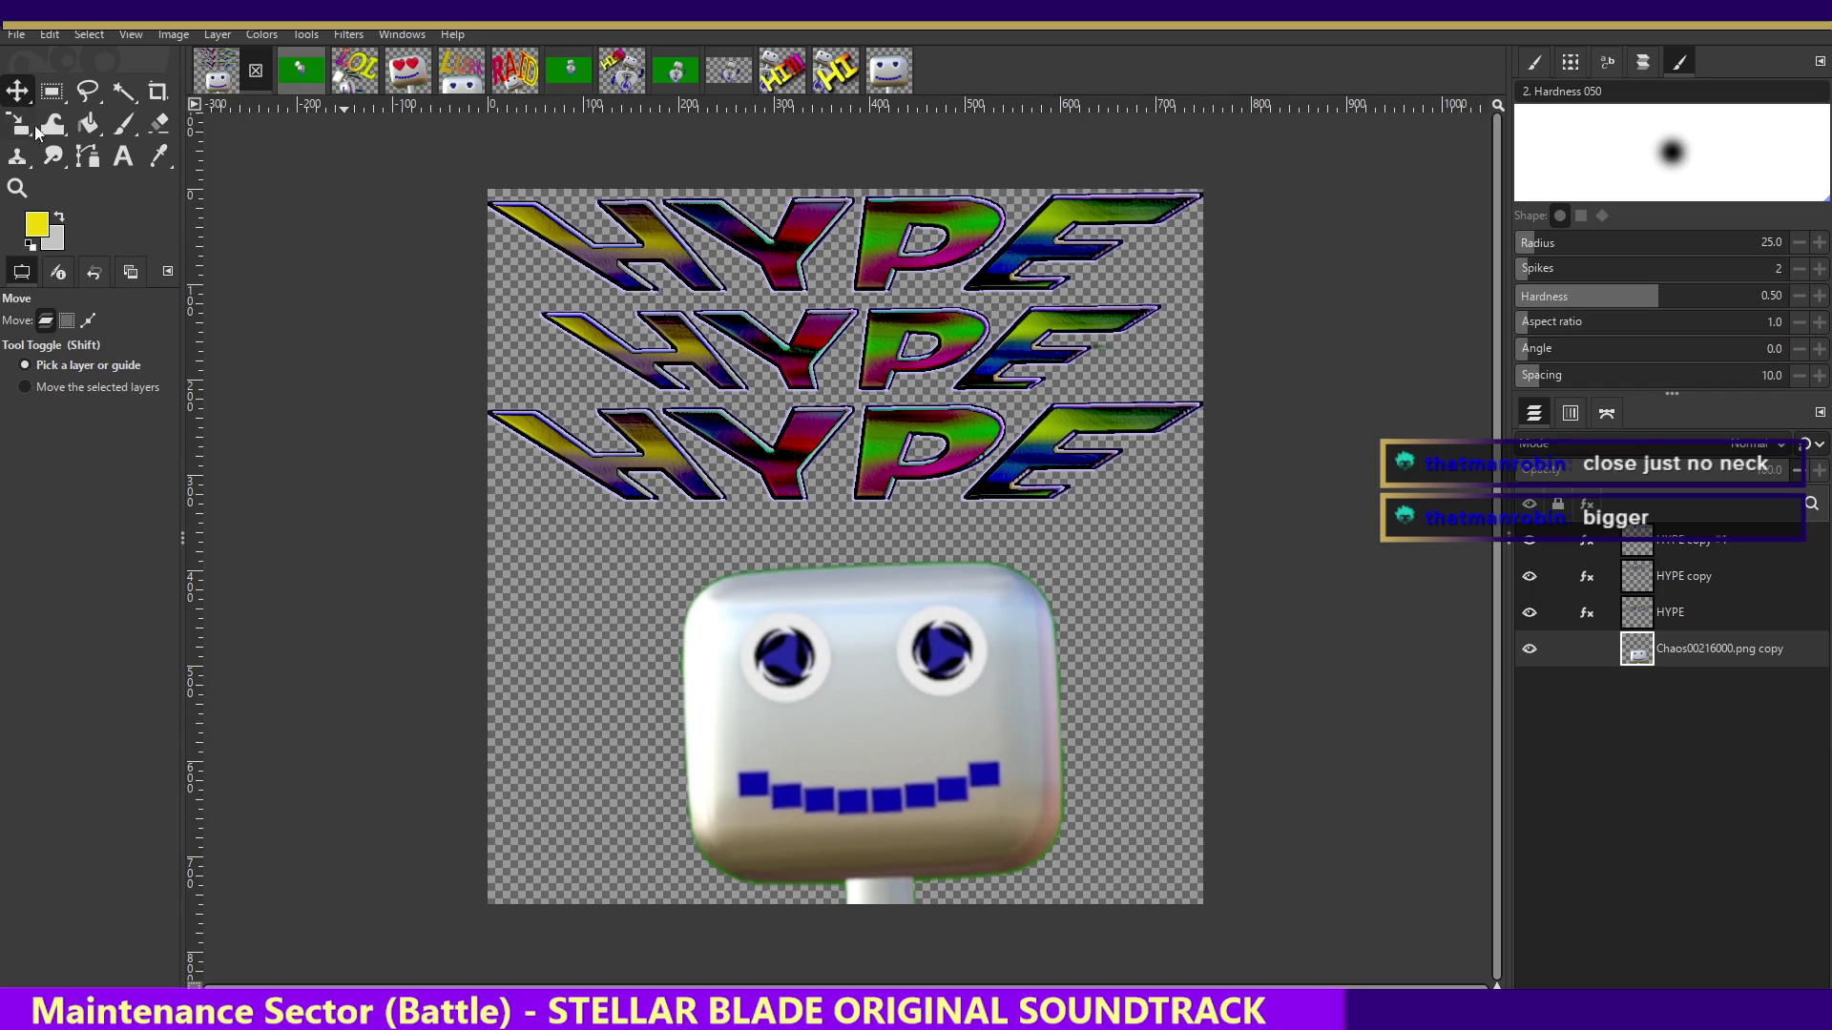
left_click(160, 123)
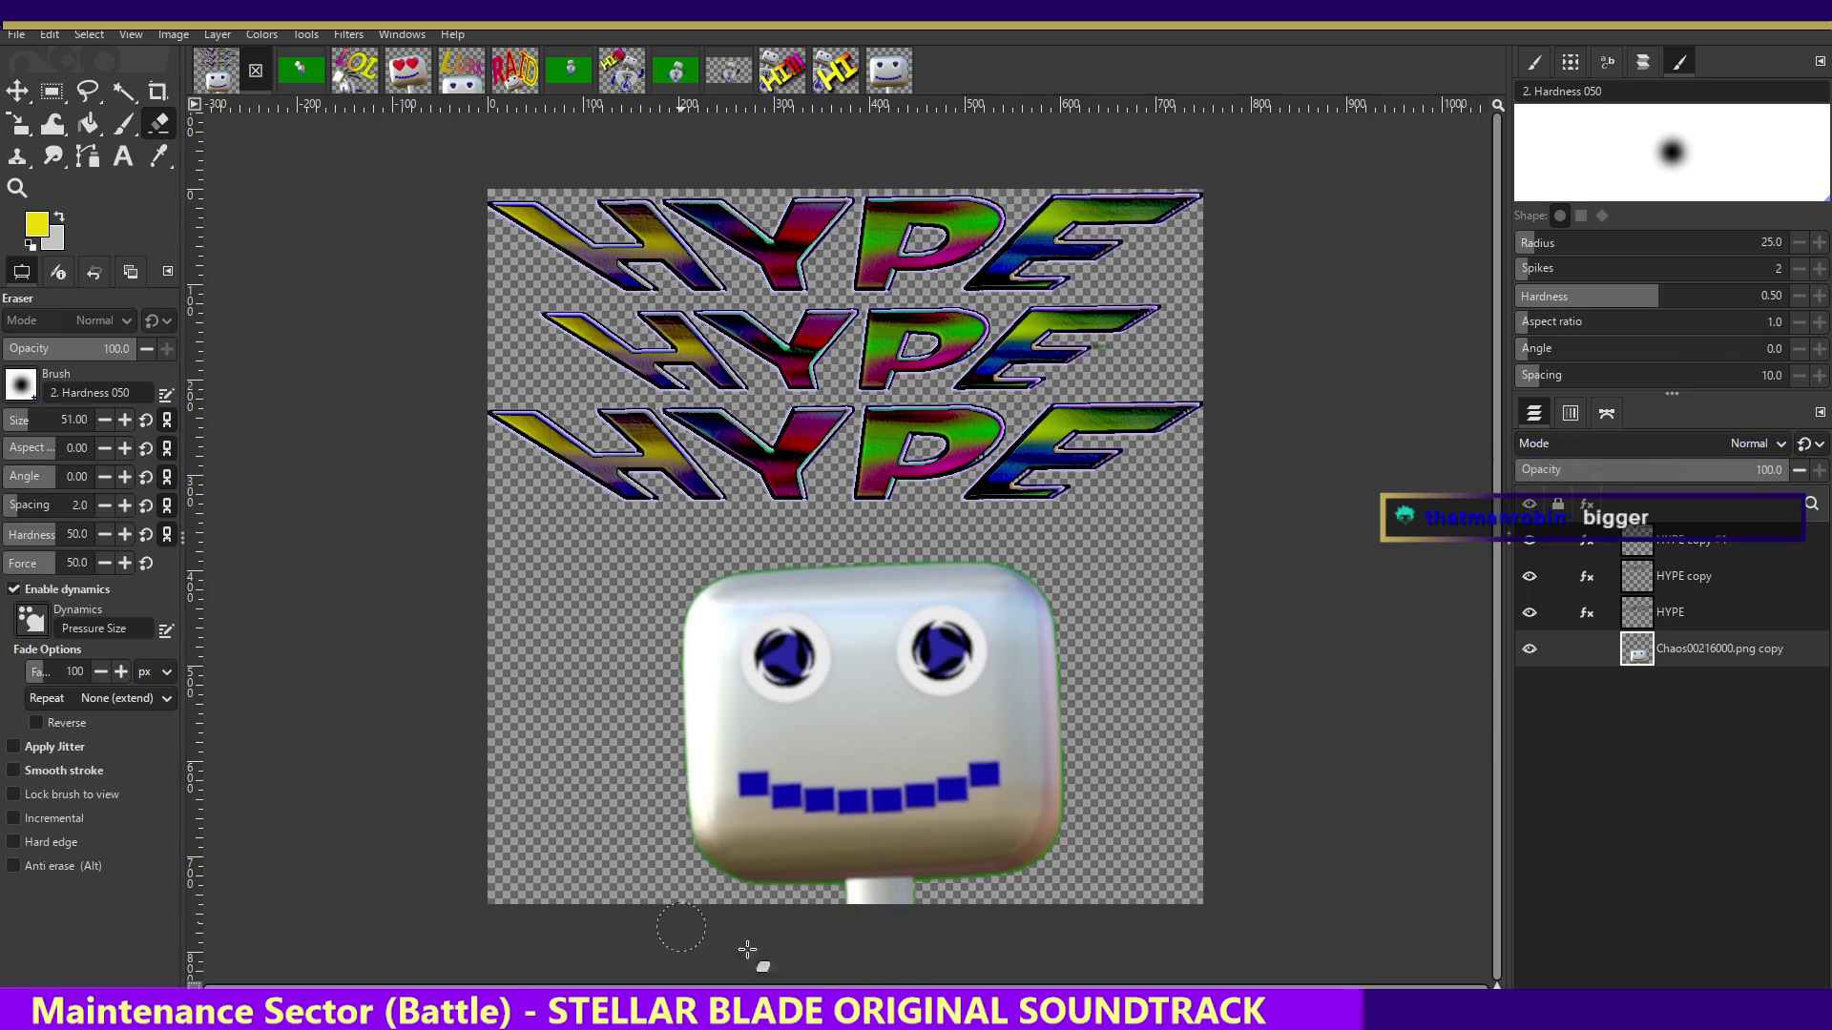
left_click_drag(770, 882, 902, 892)
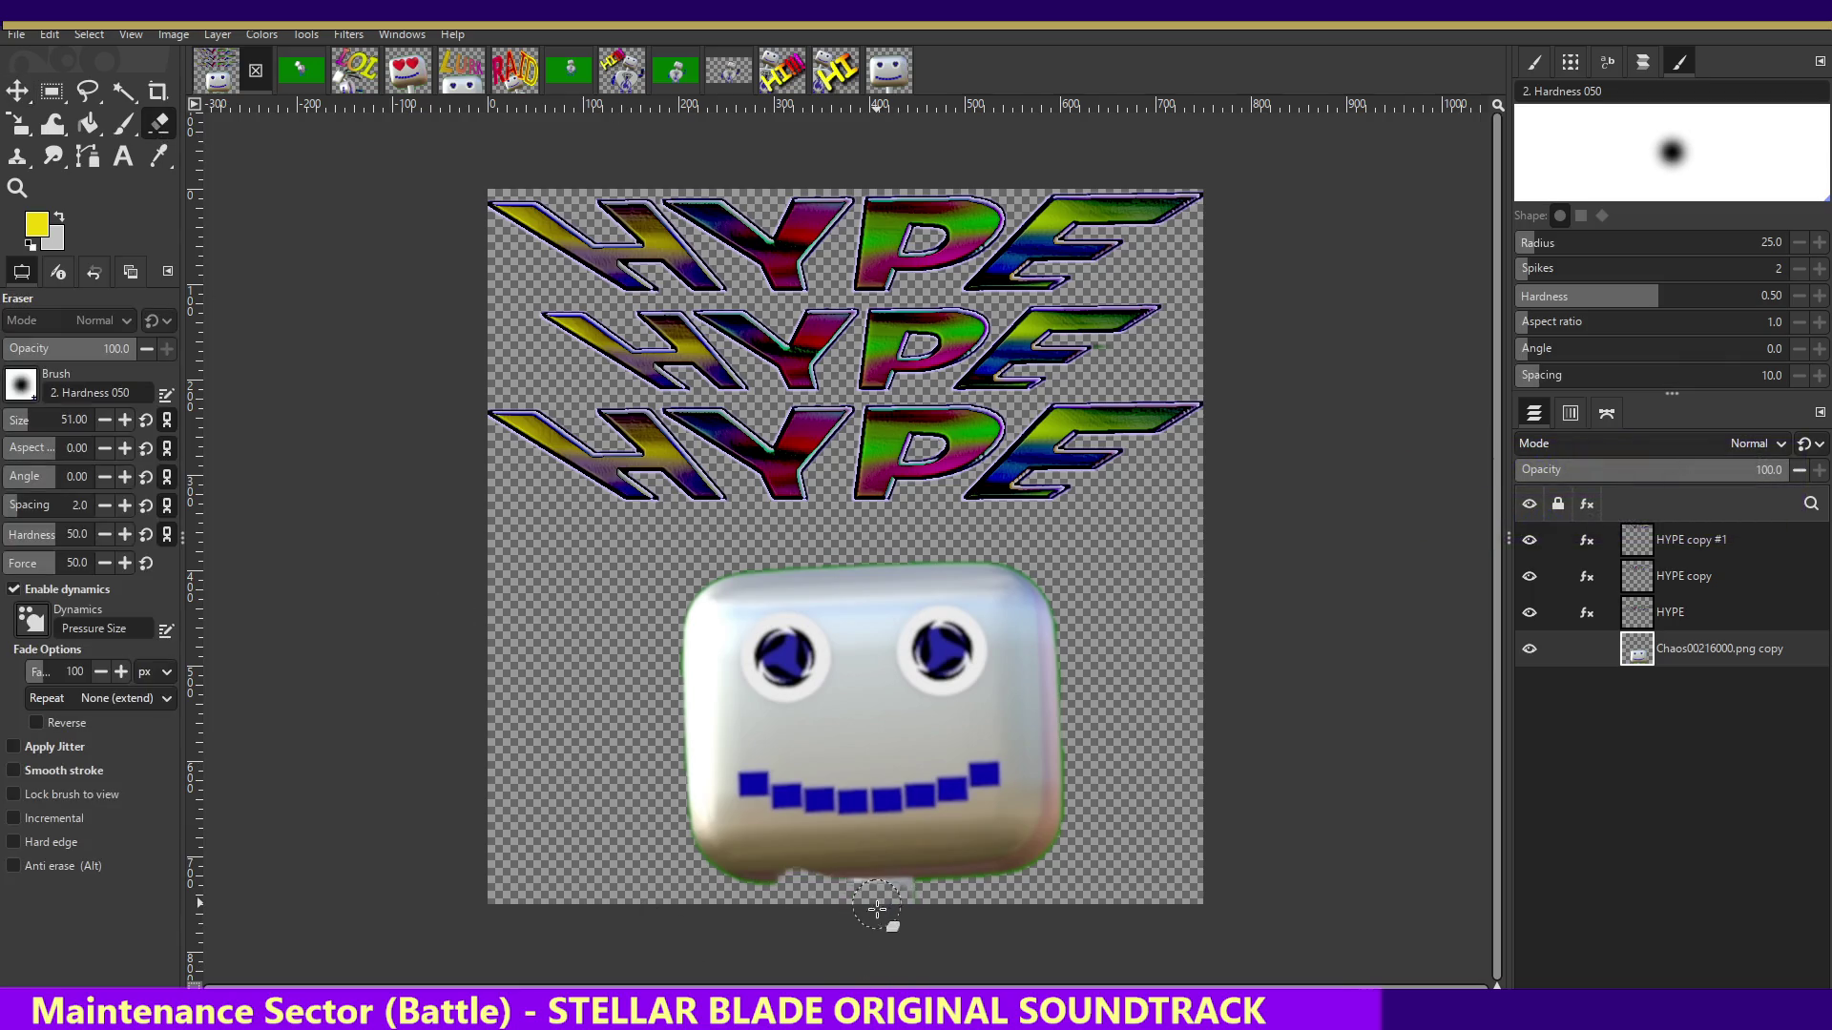
key("ctrl+z")
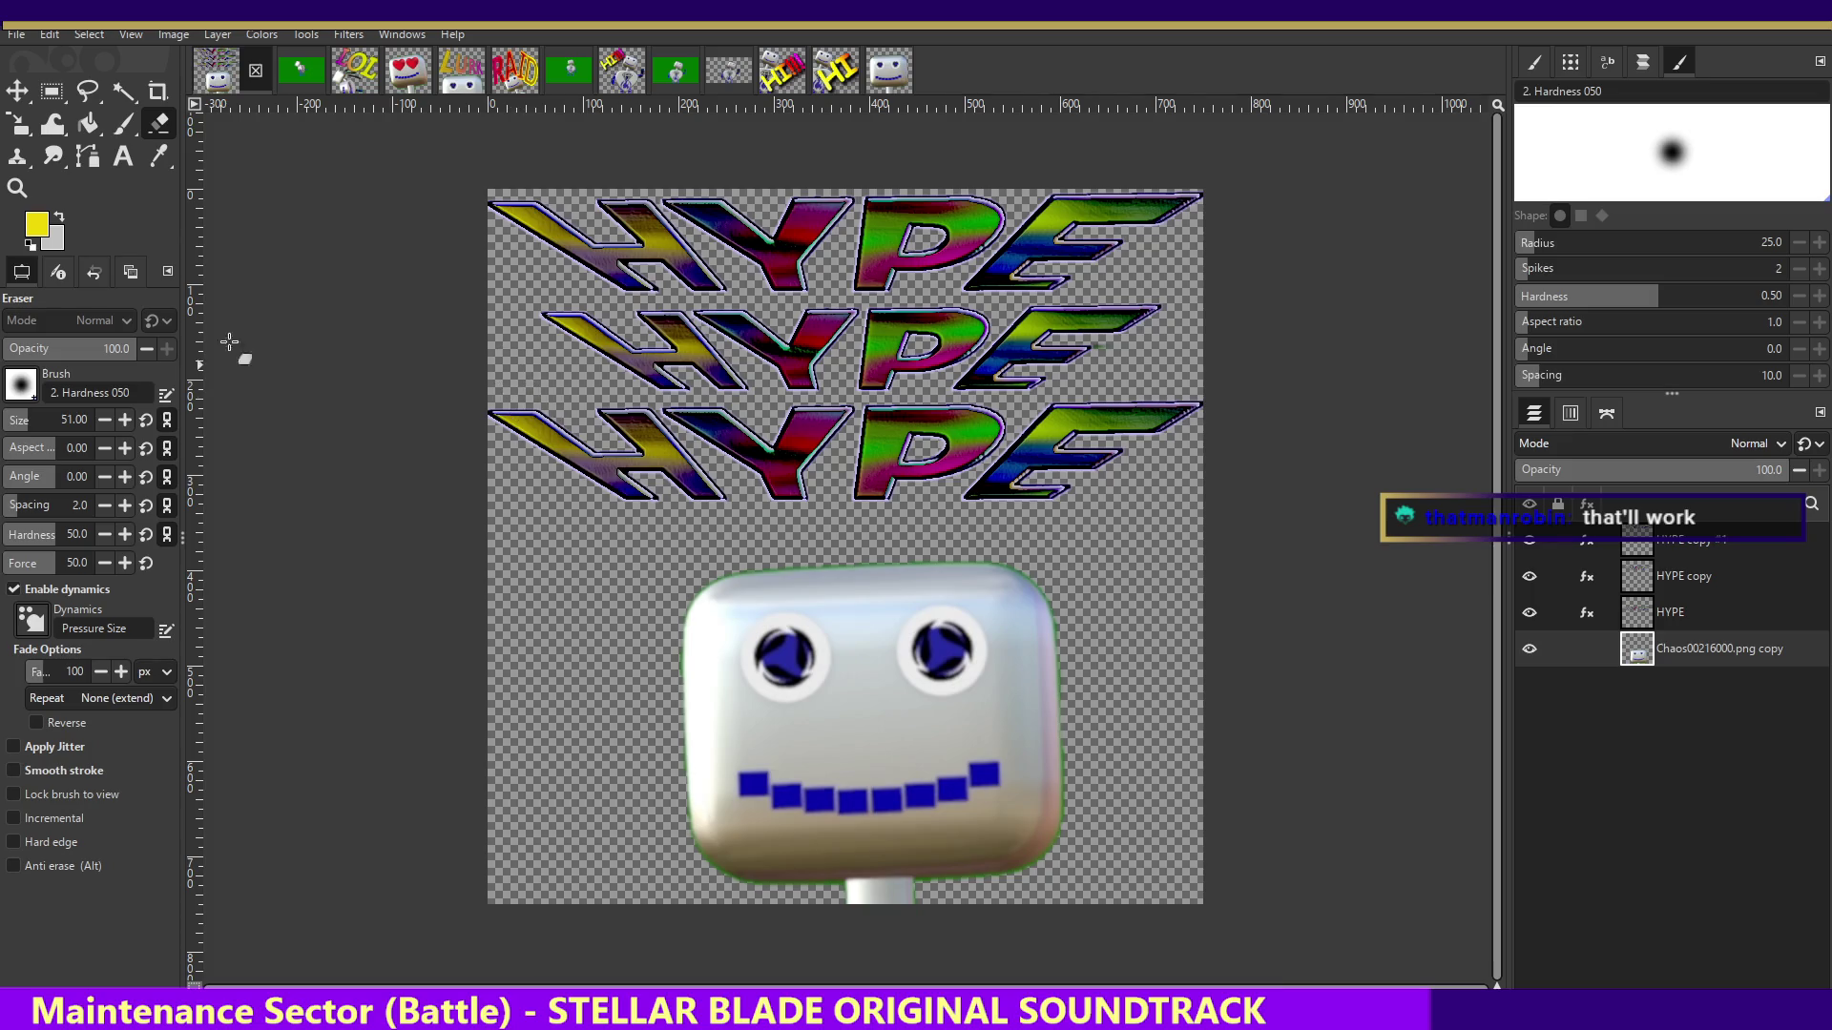
left_click(17, 91)
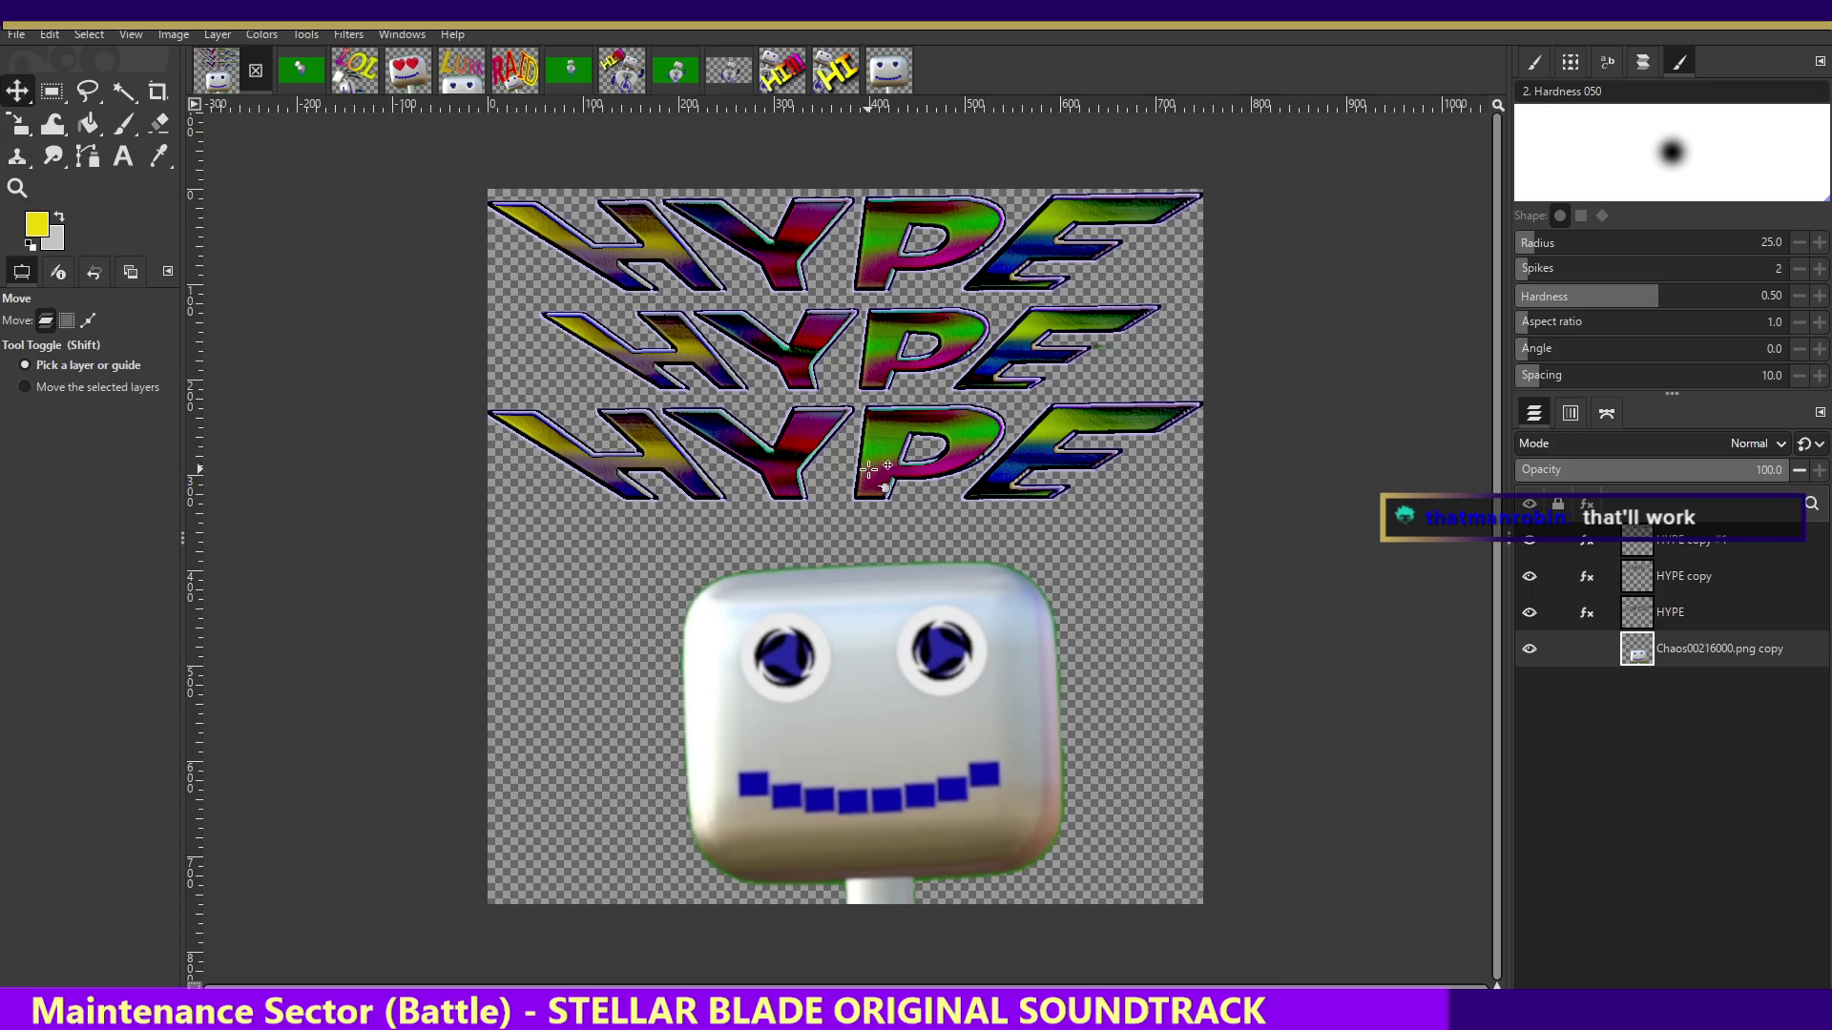
left_click(1722, 615)
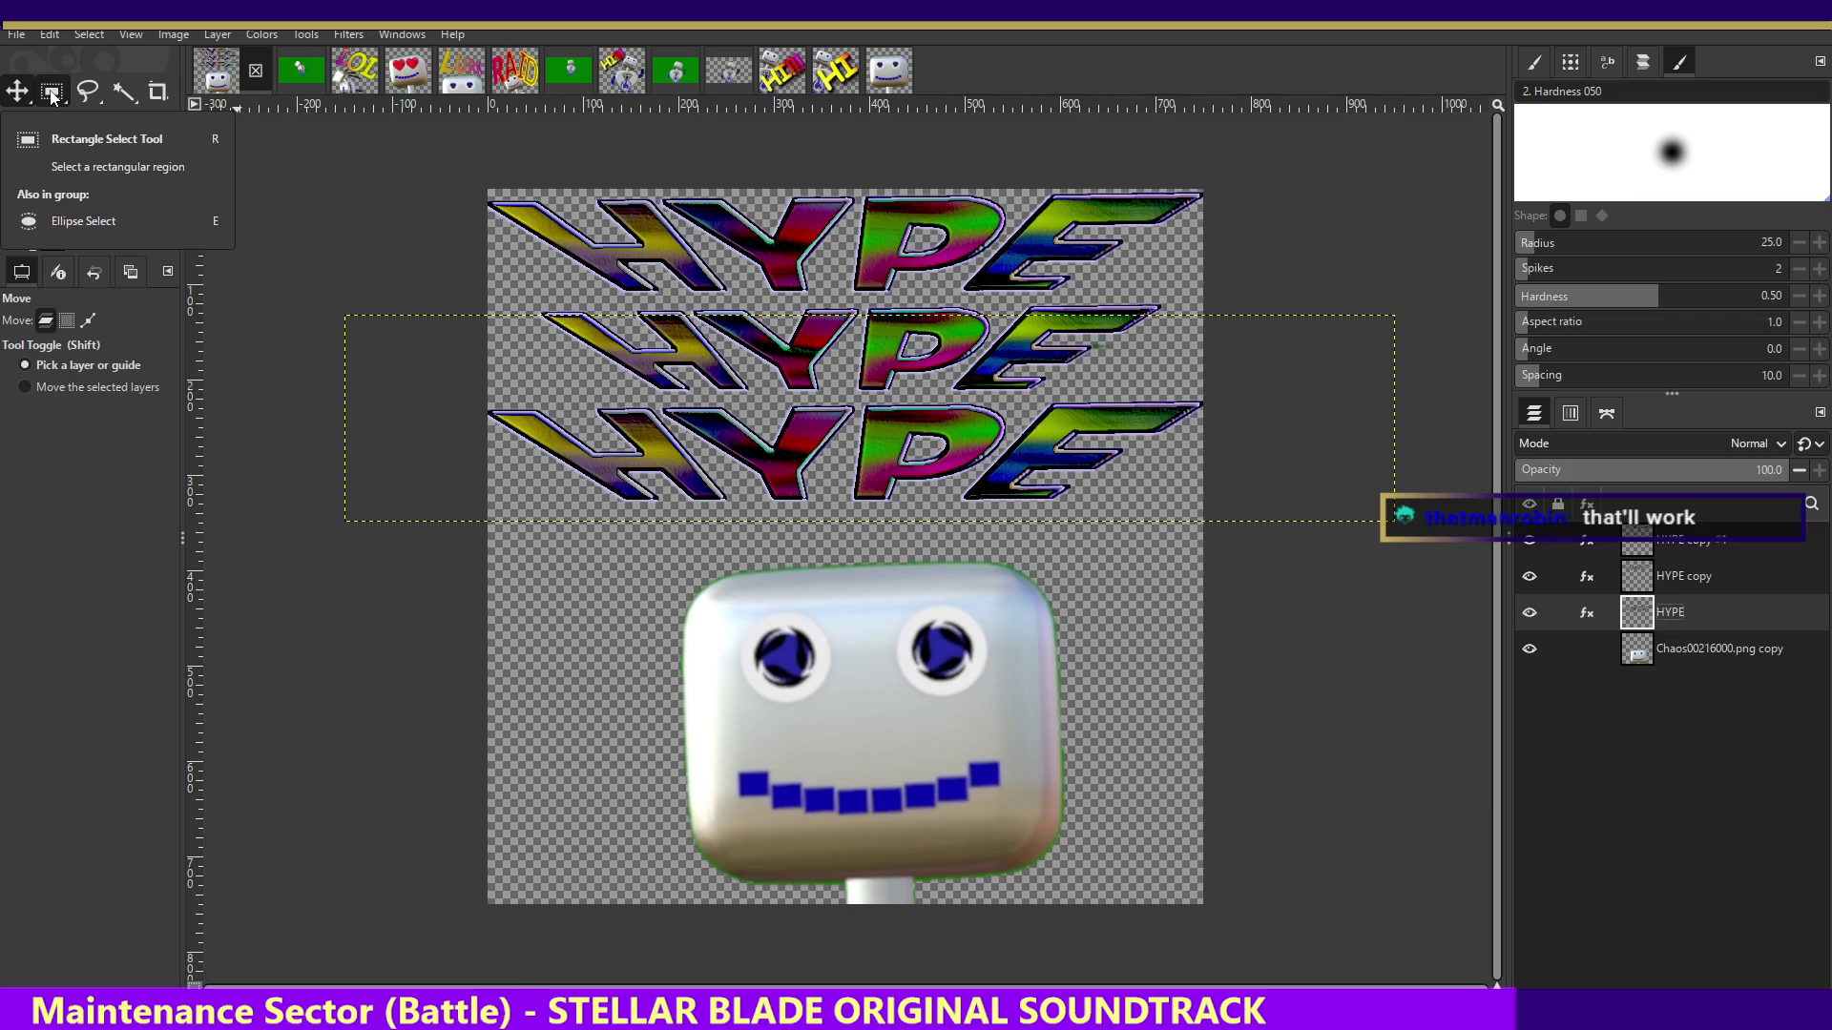
- Scale the bottom HYPE row down to 877×173 pixels
left_click(17, 124)
left_click(843, 439)
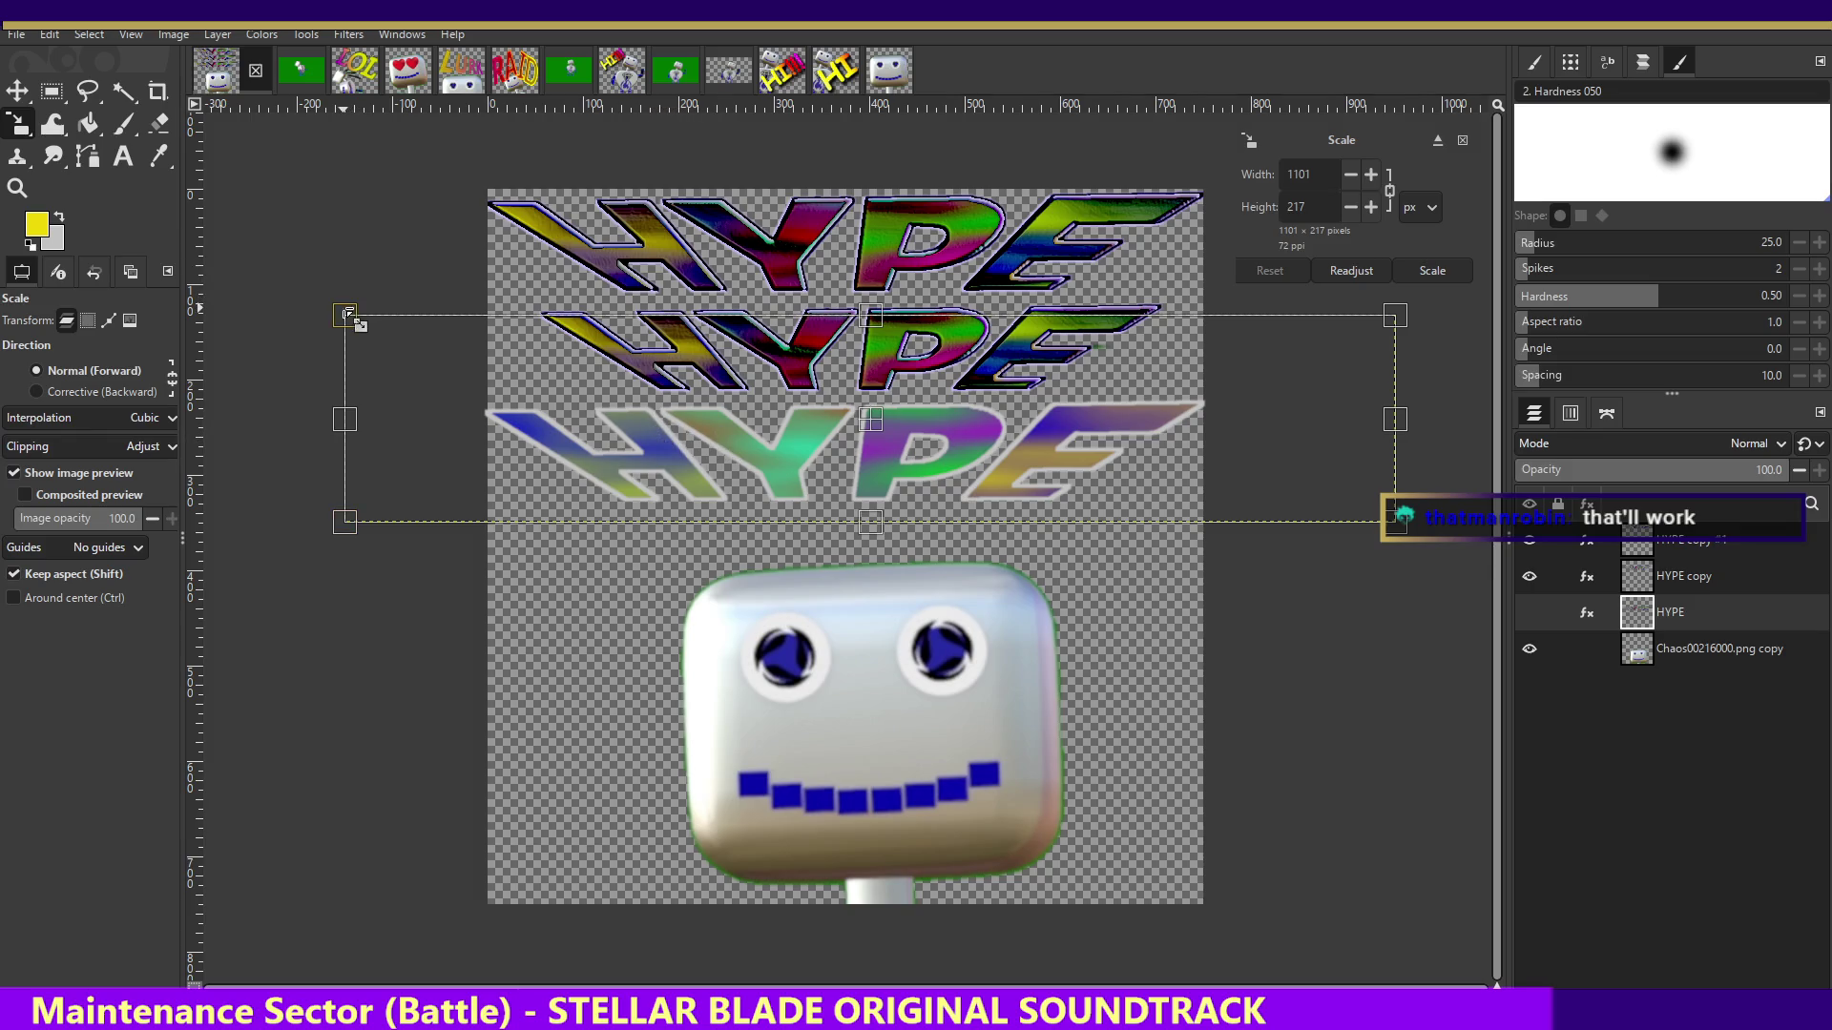
left_click_drag(346, 313, 532, 406)
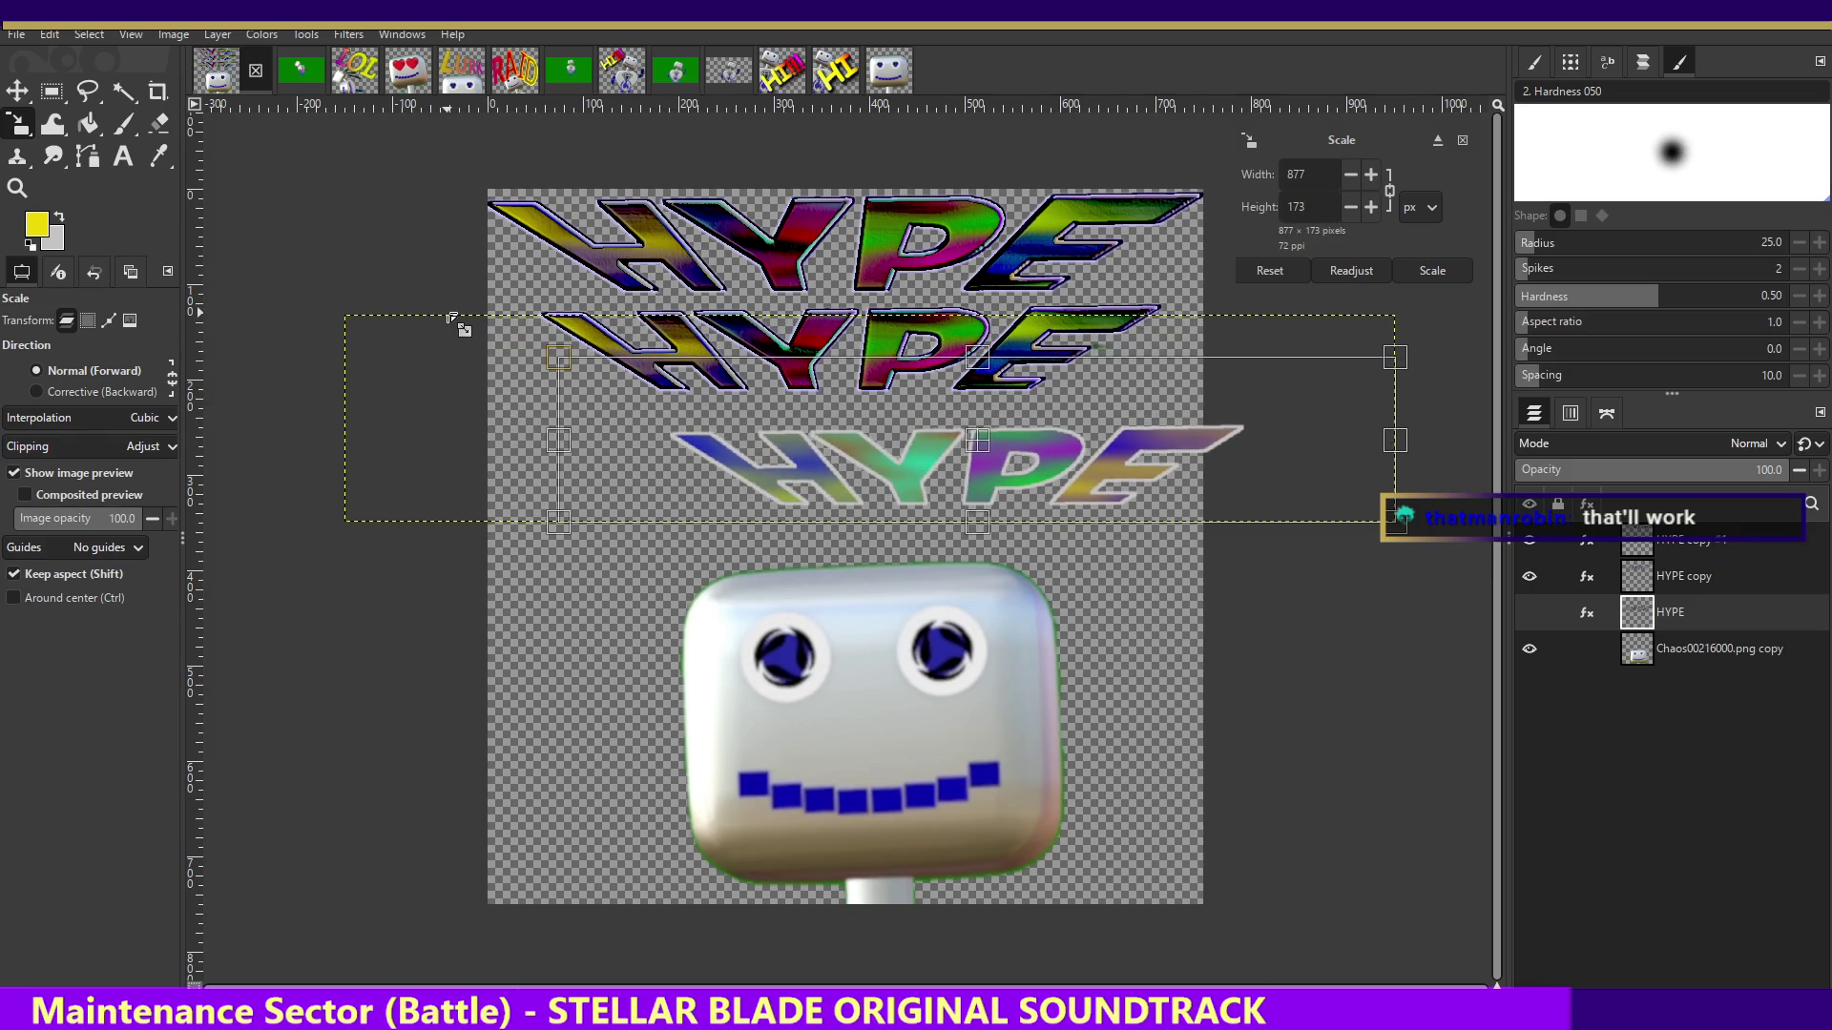
key("Return")
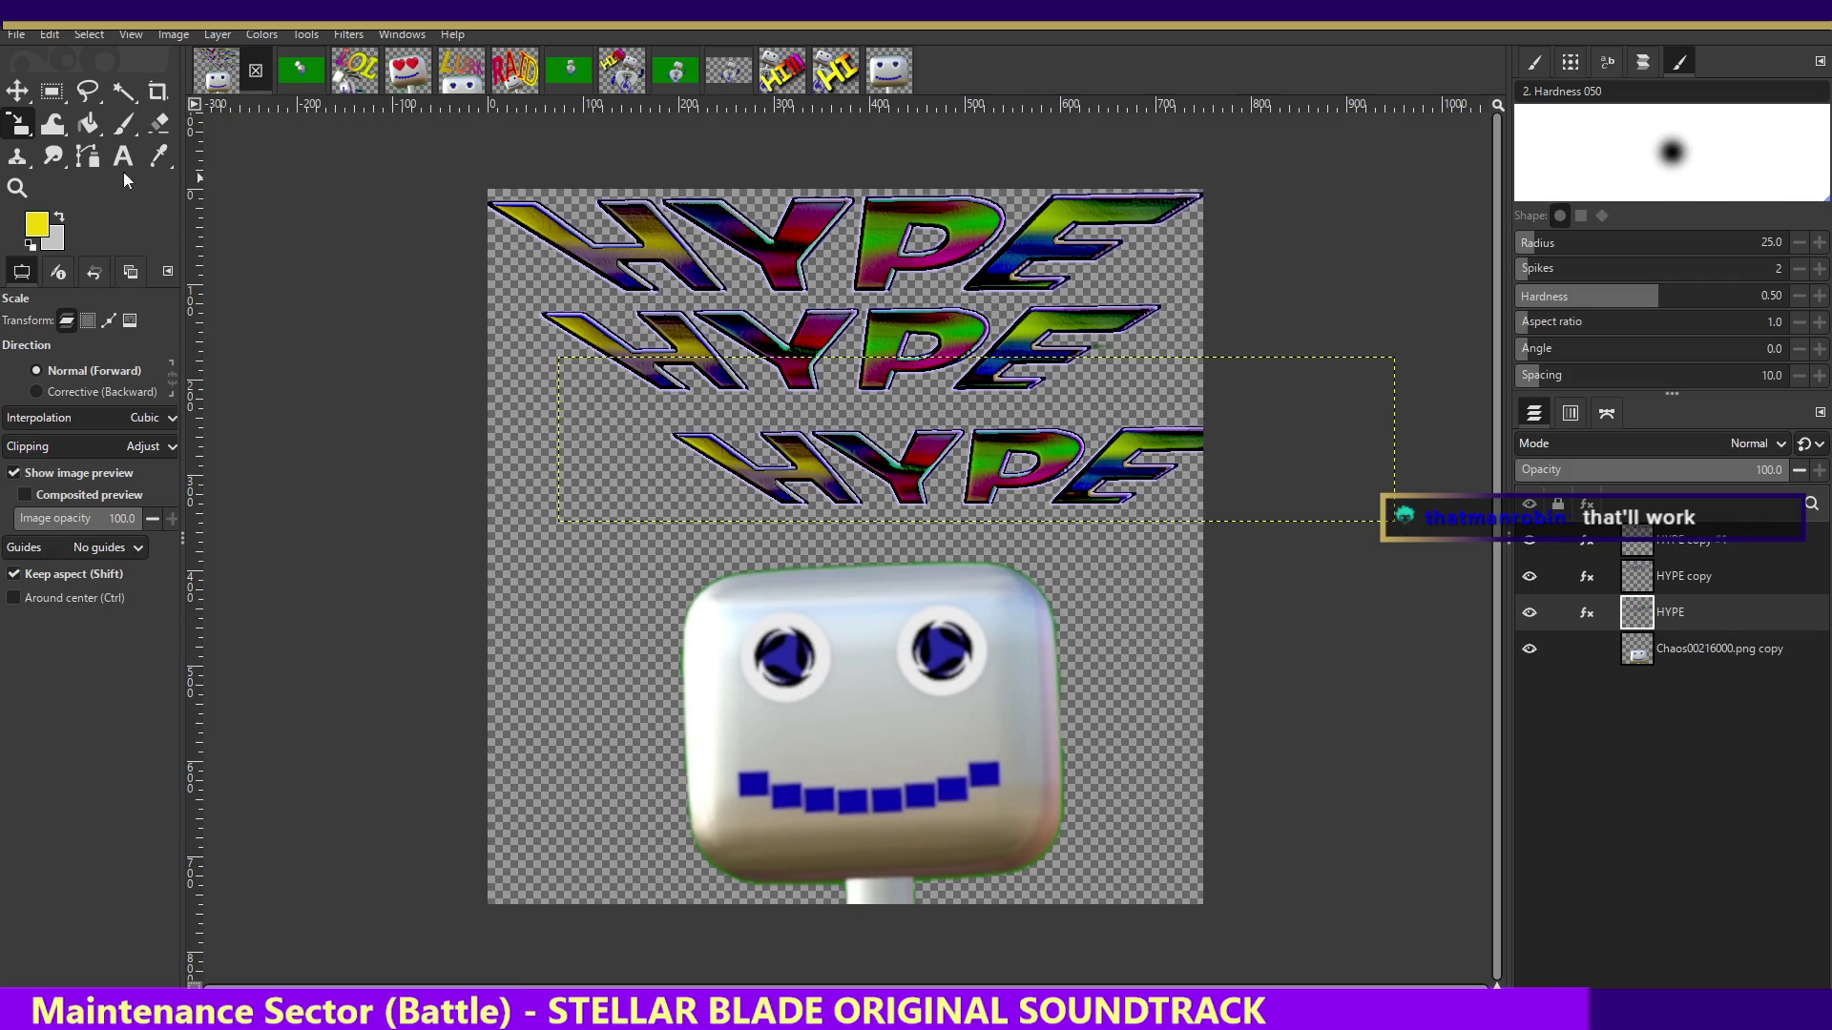
- Shift the bottom HYPE row down-left and pull a vertical guide onto the canvas
left_click(20, 92)
left_click_drag(1107, 467, 1046, 491)
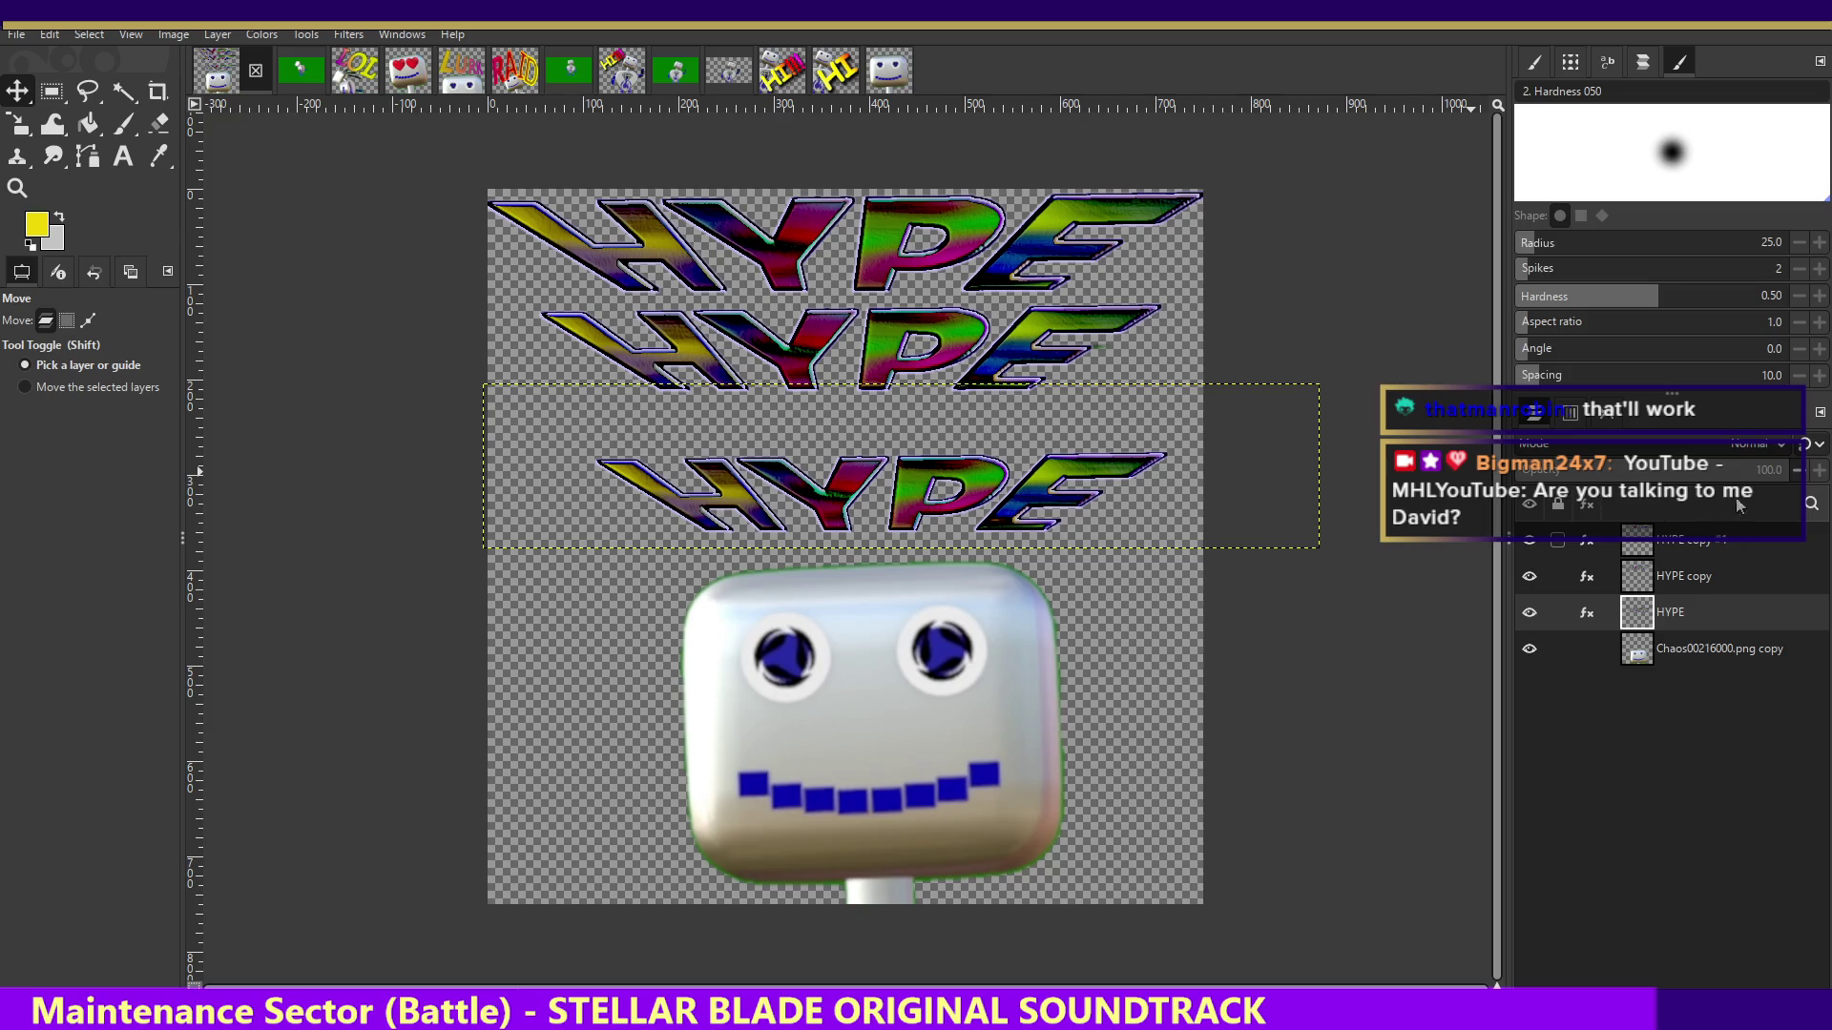
left_click(1681, 576)
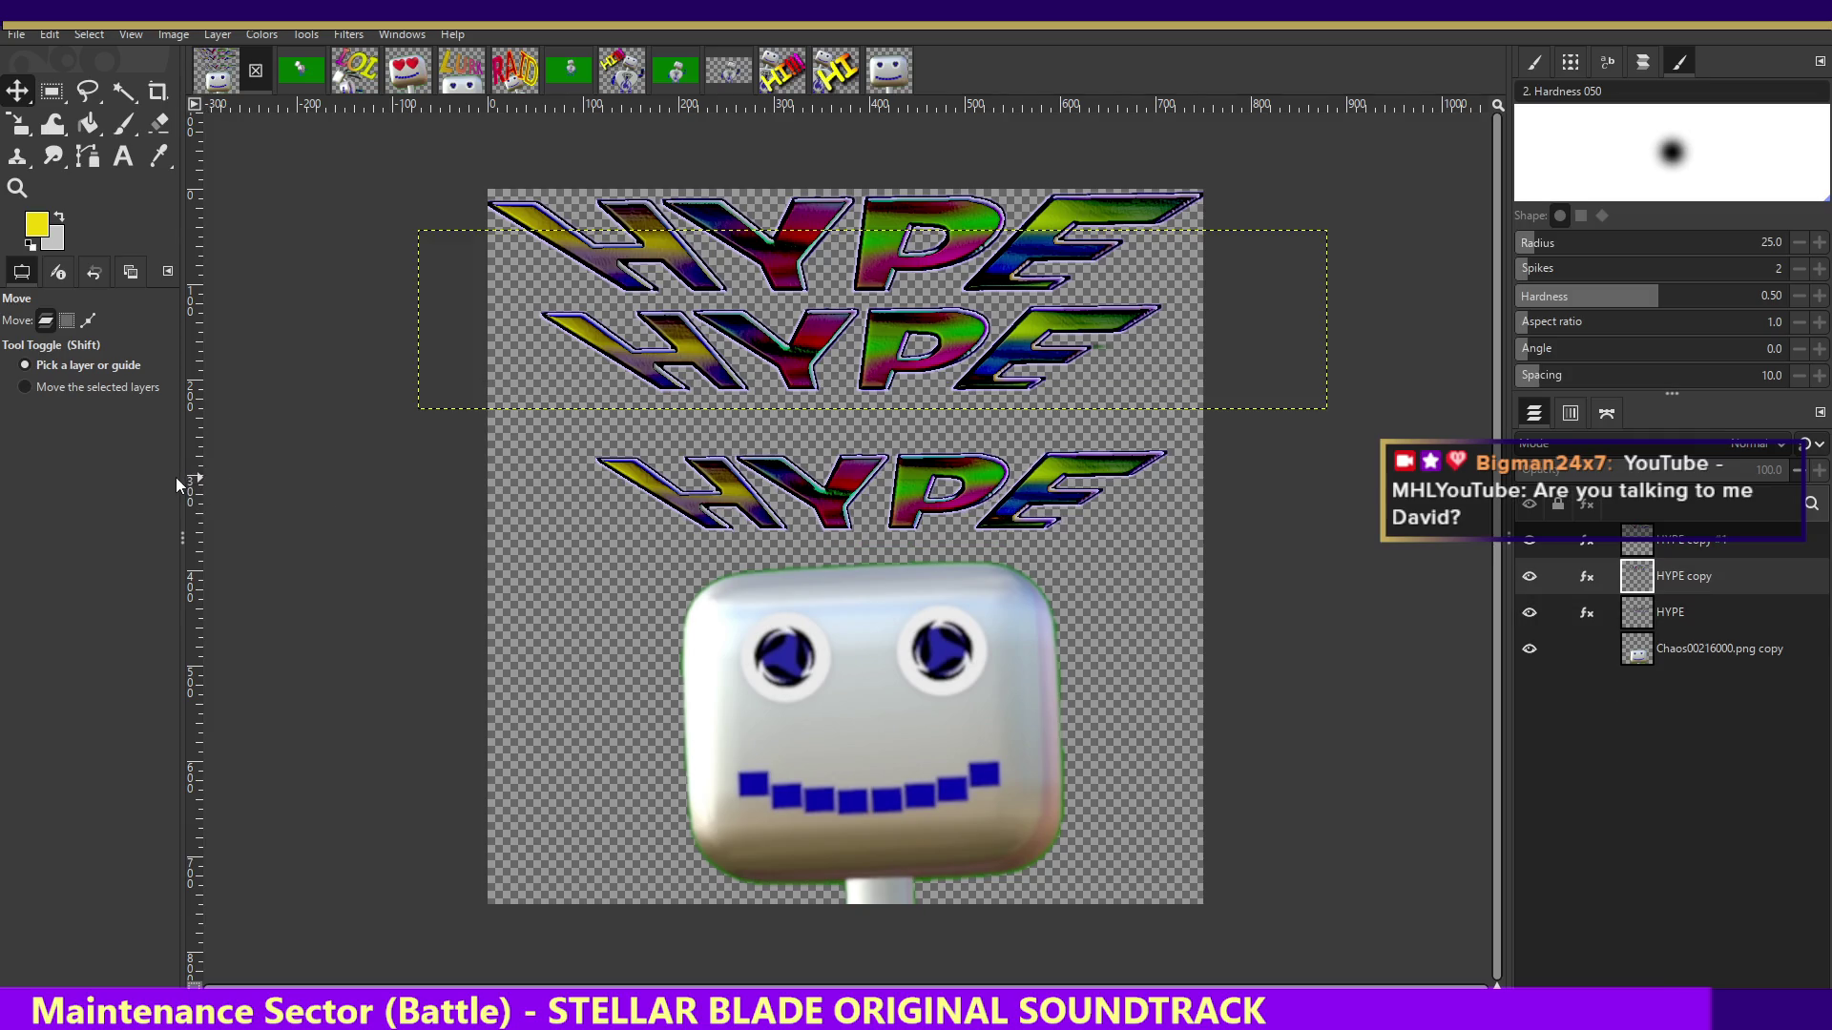
left_click_drag(193, 500, 835, 528)
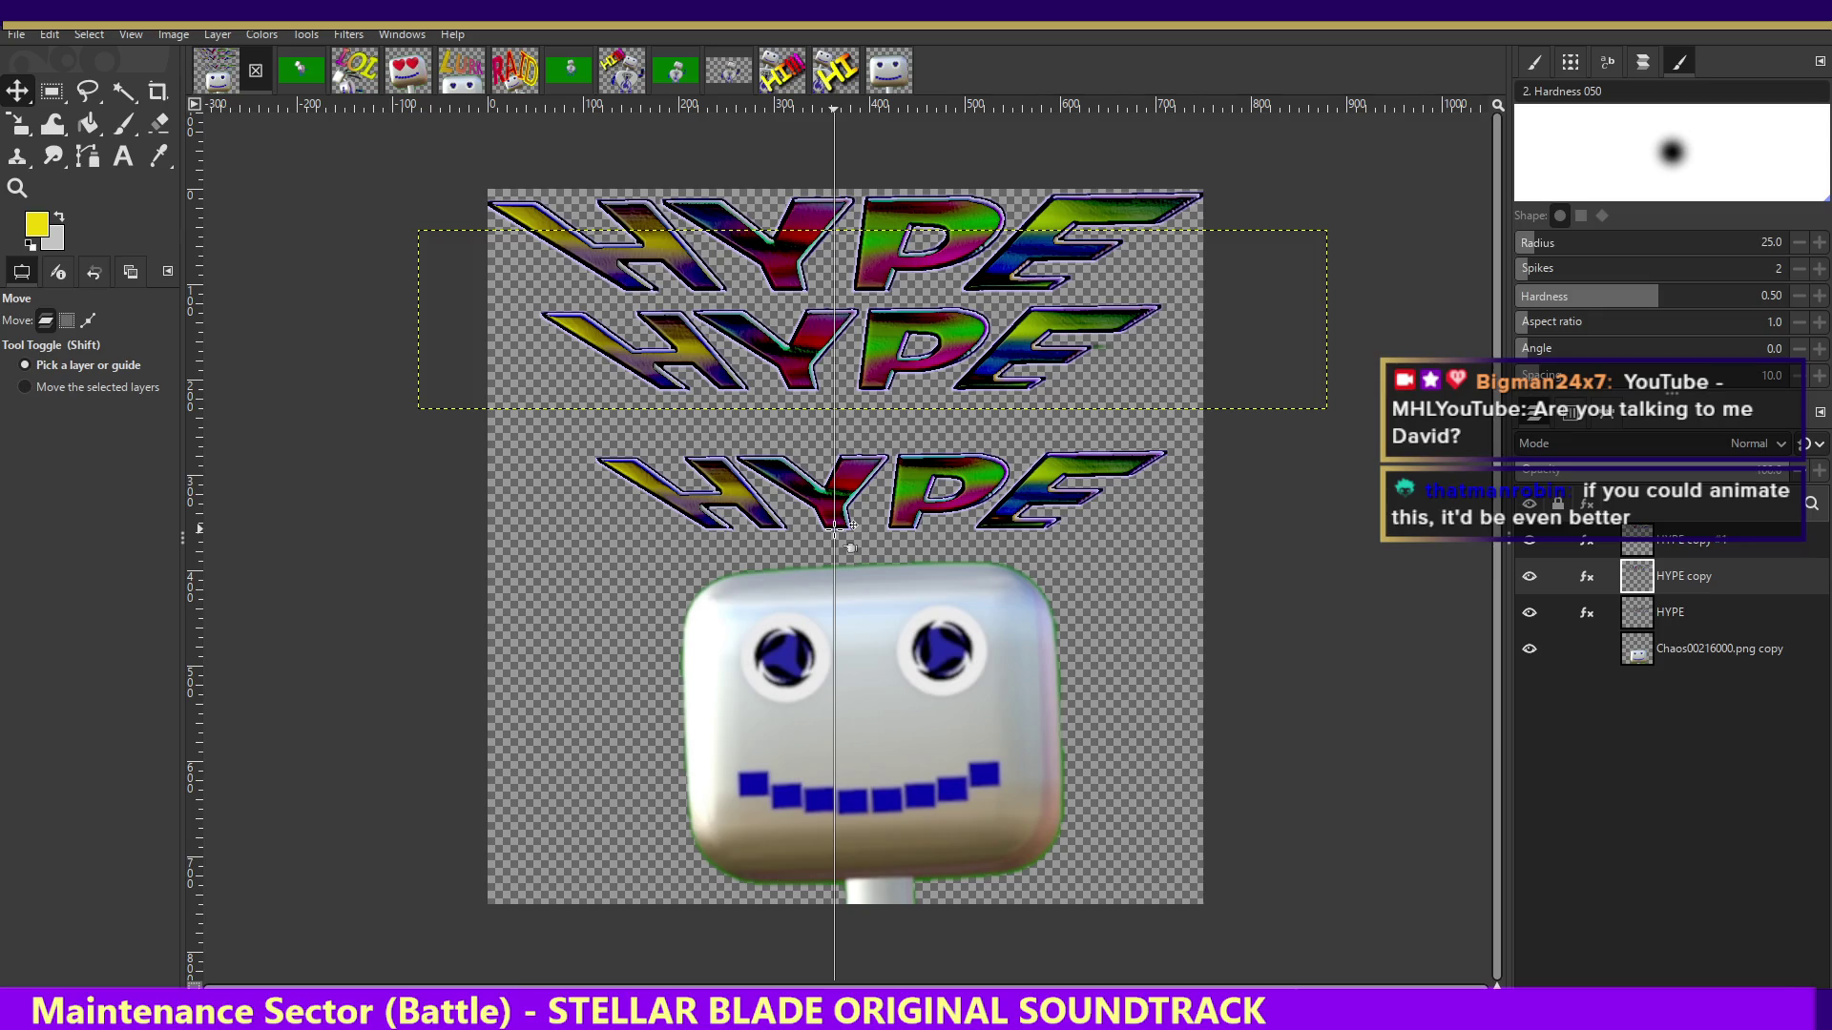
- Set the guide at canvas centre, nudge the bottom row down-left, lower the middle row ~40 px
left_click_drag(835, 527, 851, 530)
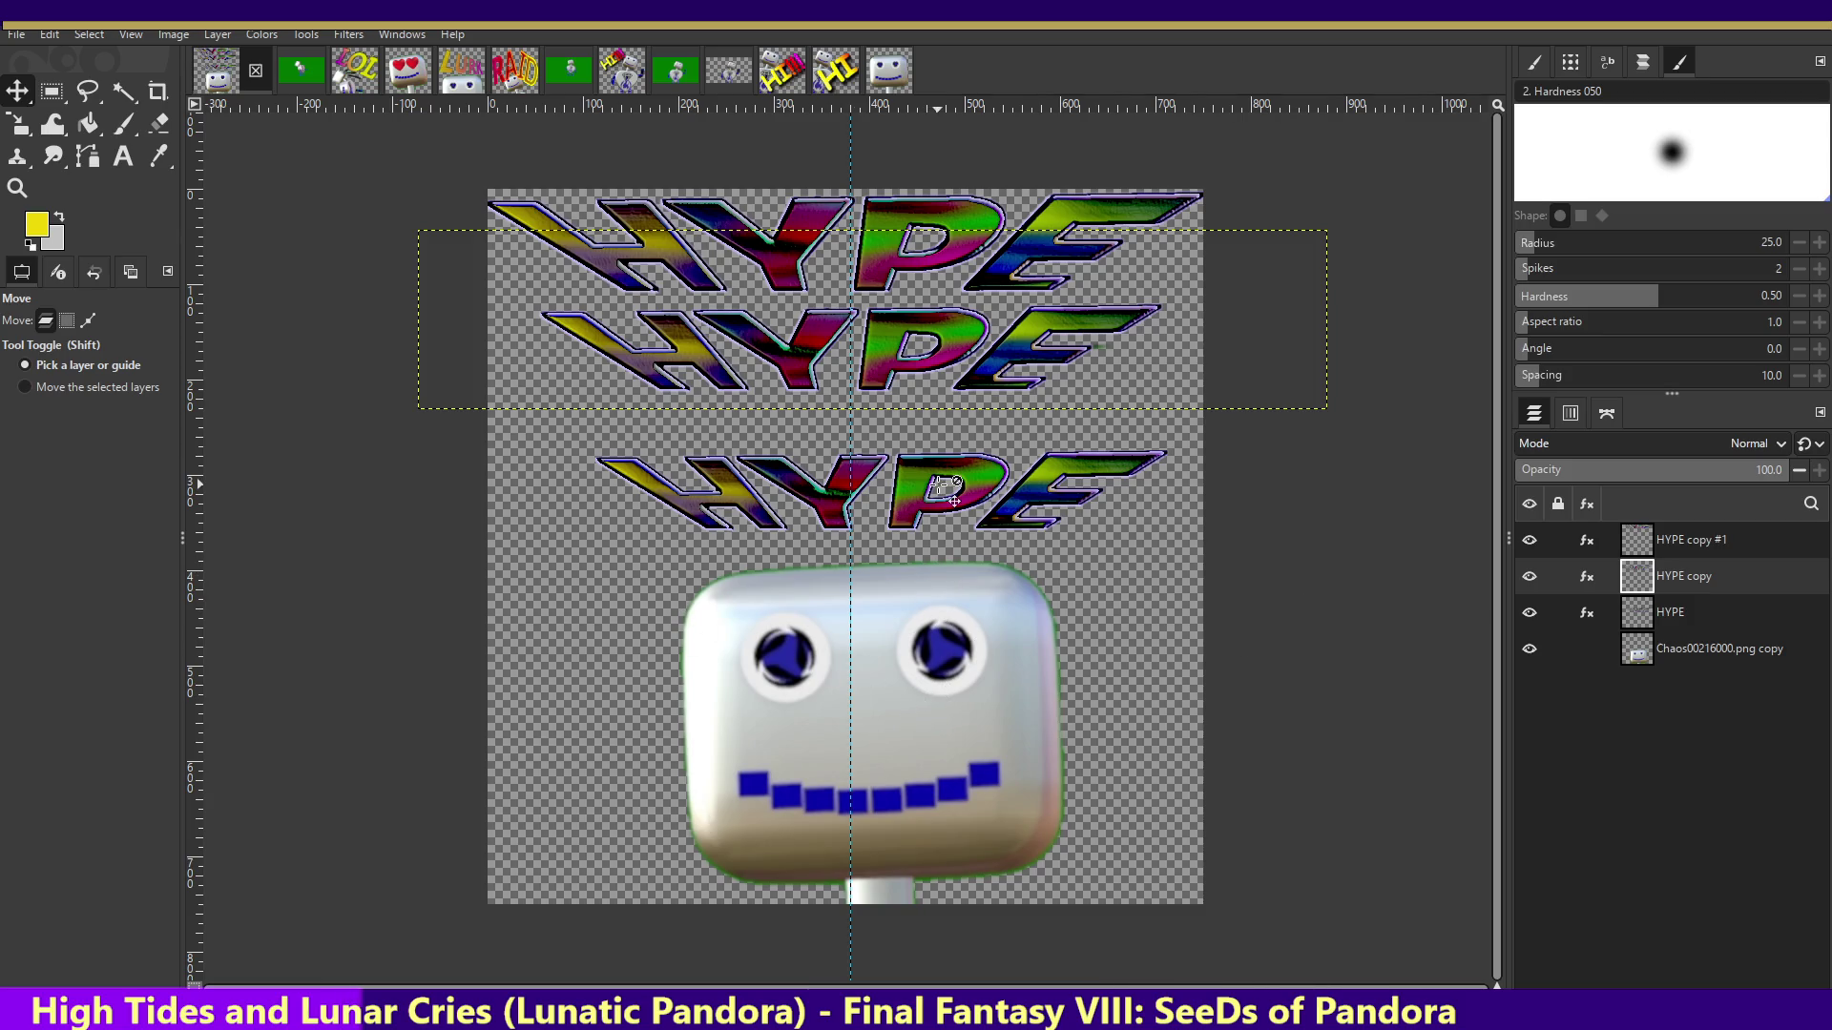
left_click_drag(907, 488, 873, 497)
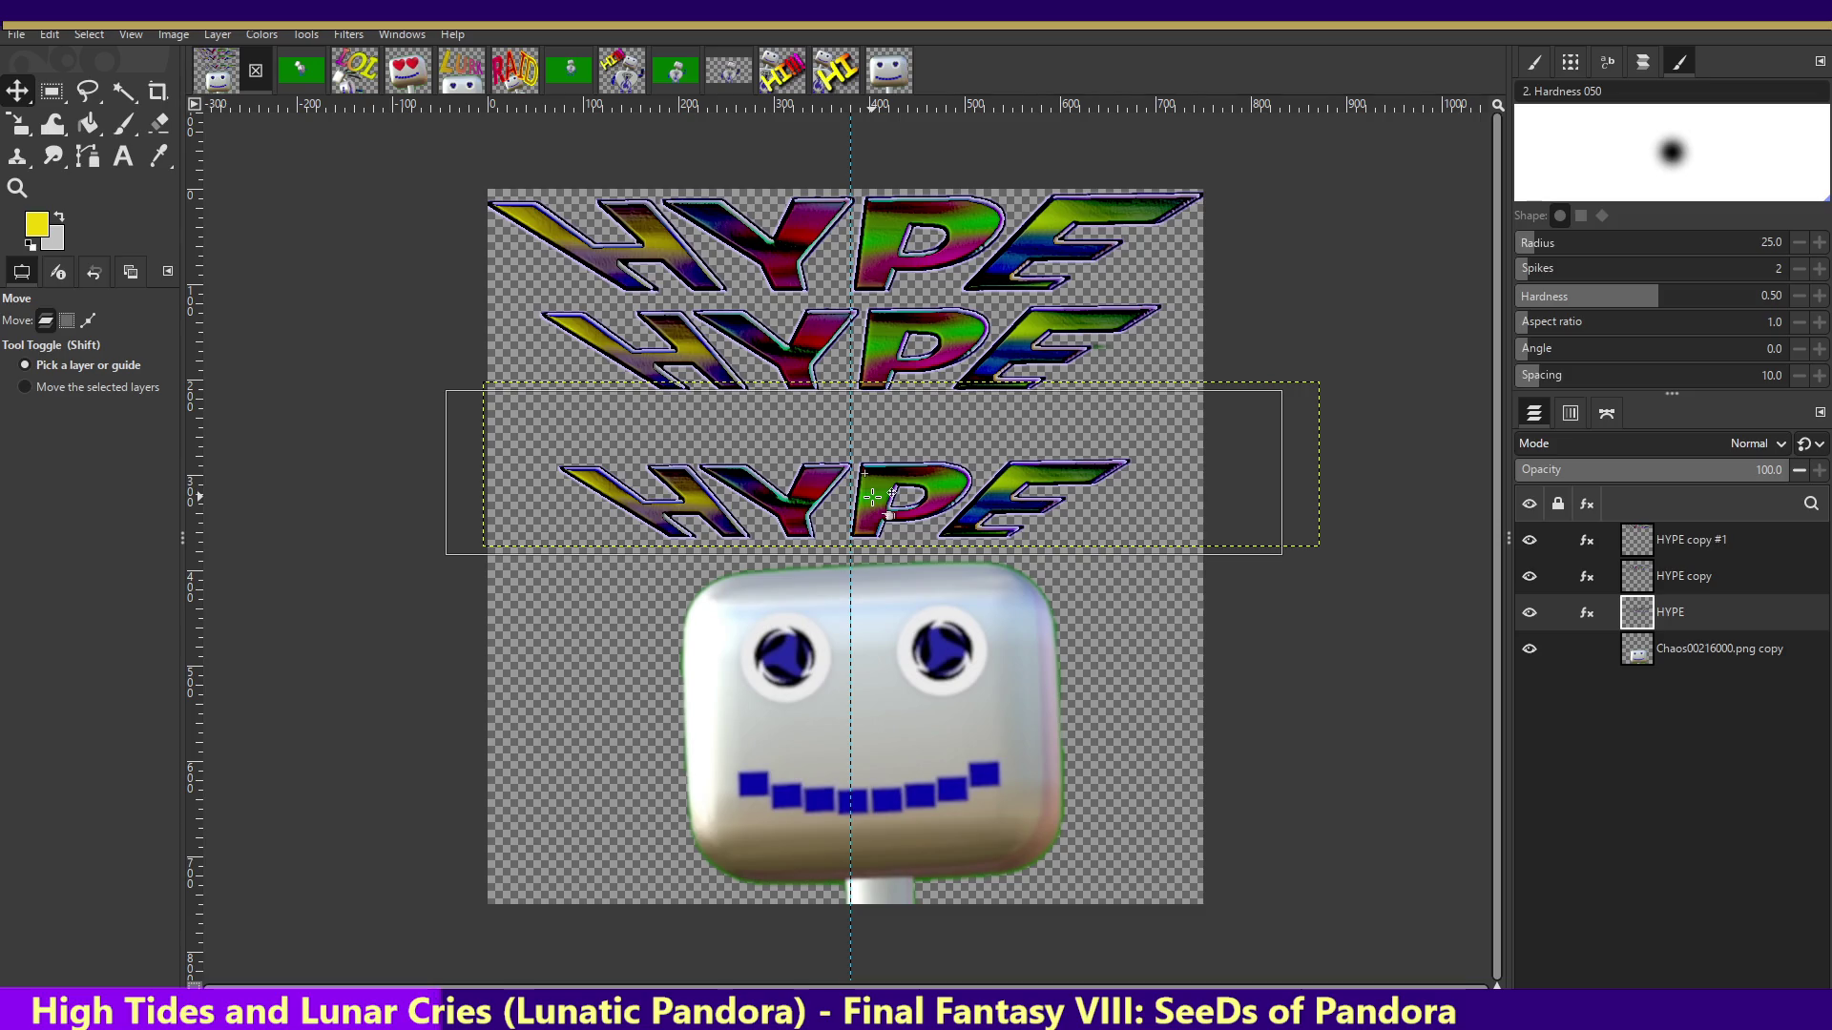
left_click(897, 339)
left_click_drag(895, 336, 886, 373)
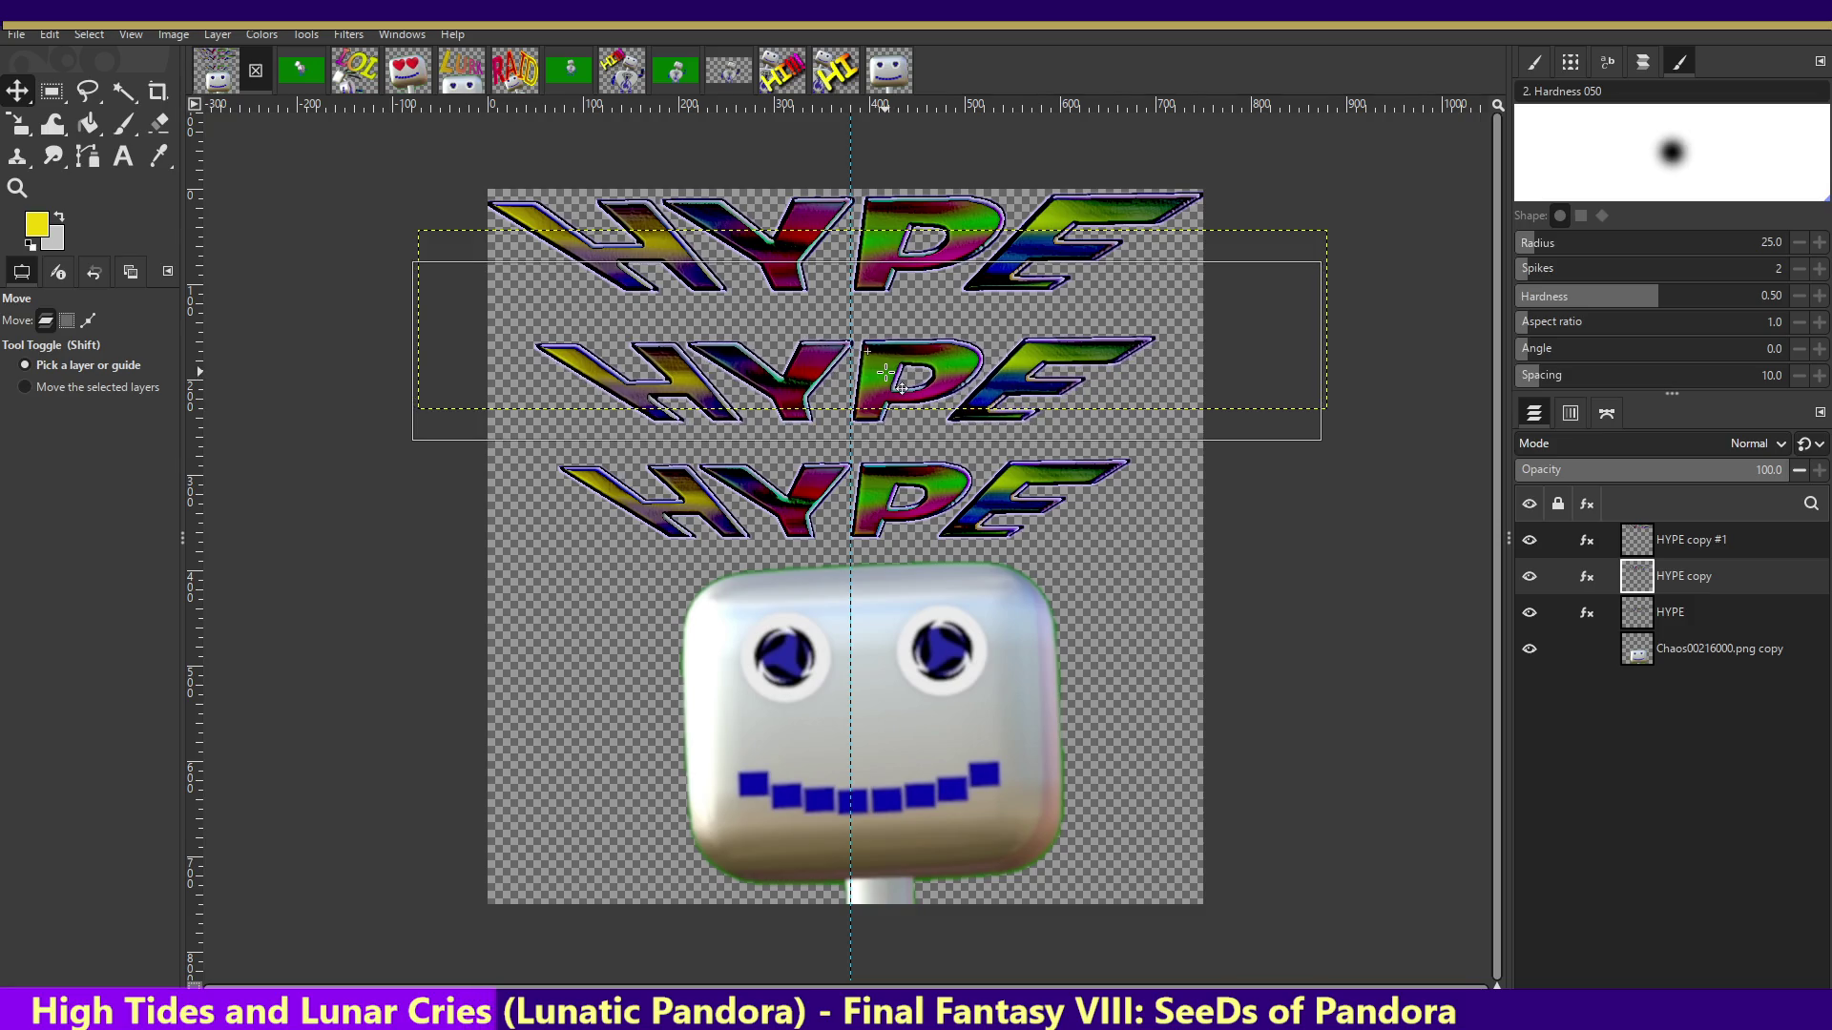
- Scale the bottom HYPE row to 756×149 and slide it right onto the vertical guide
left_click_drag(885, 373, 886, 374)
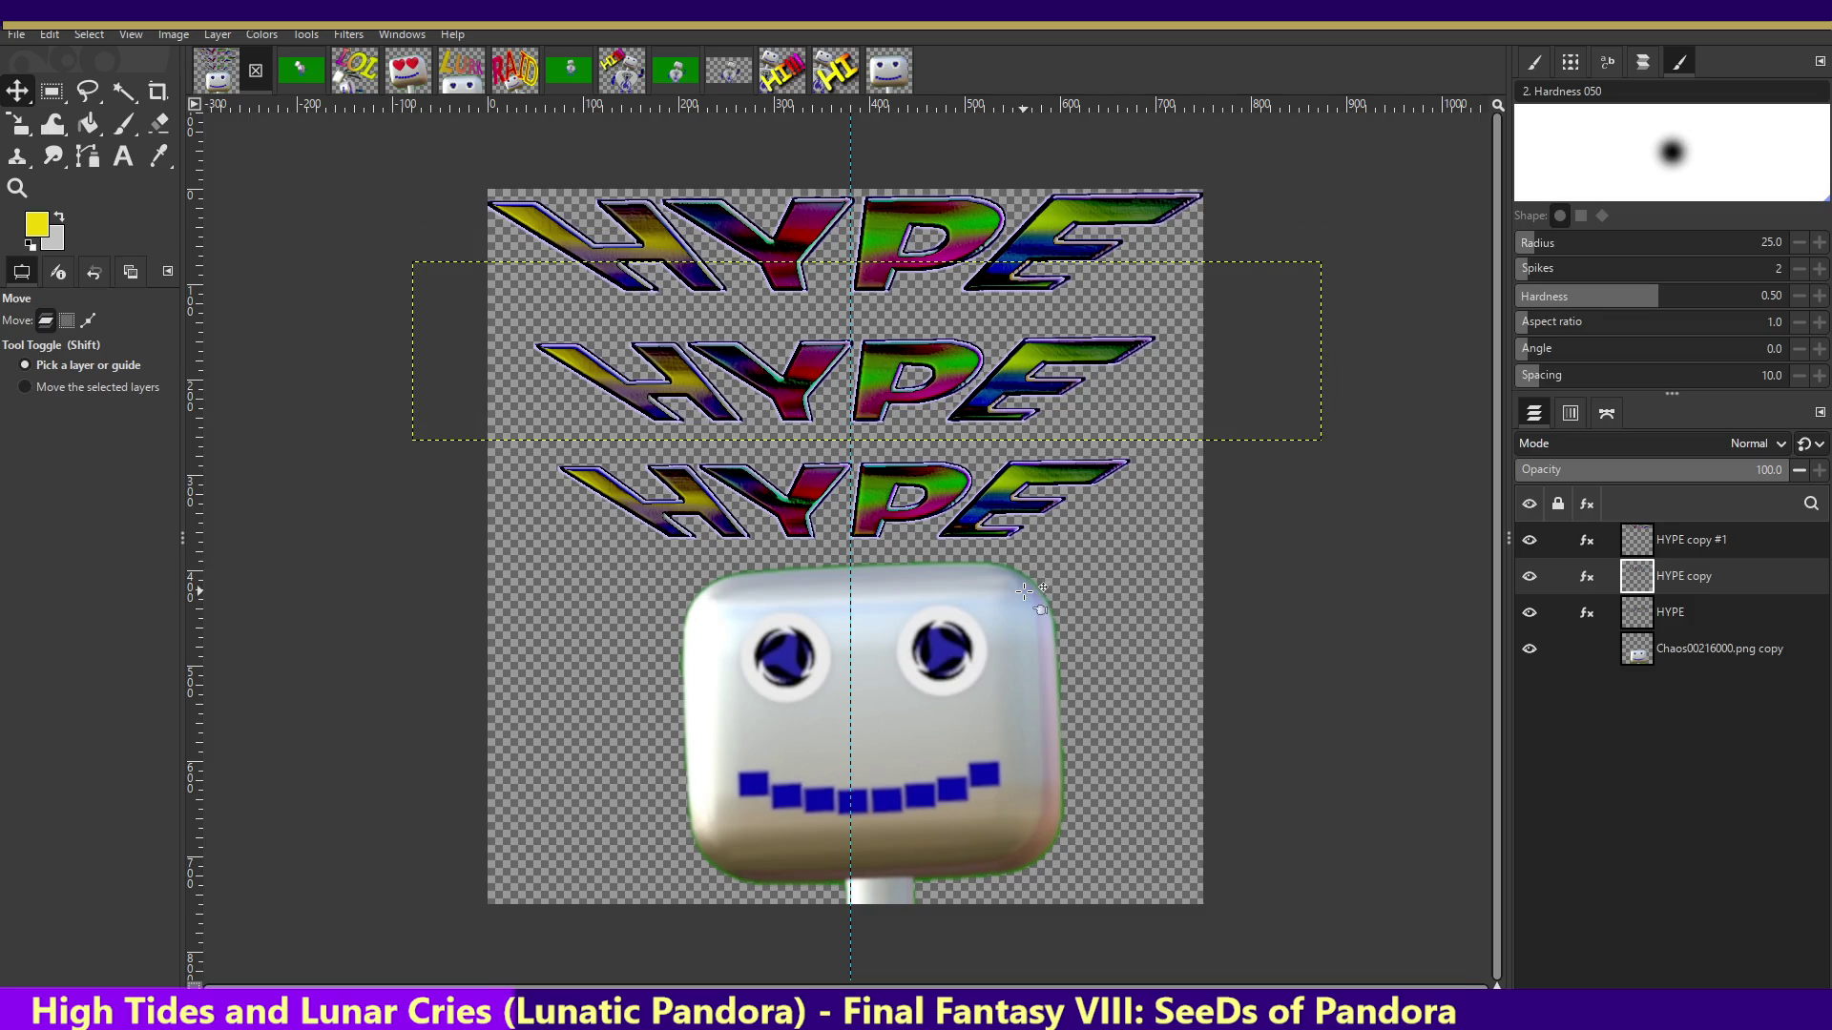
left_click(17, 124)
left_click(219, 167)
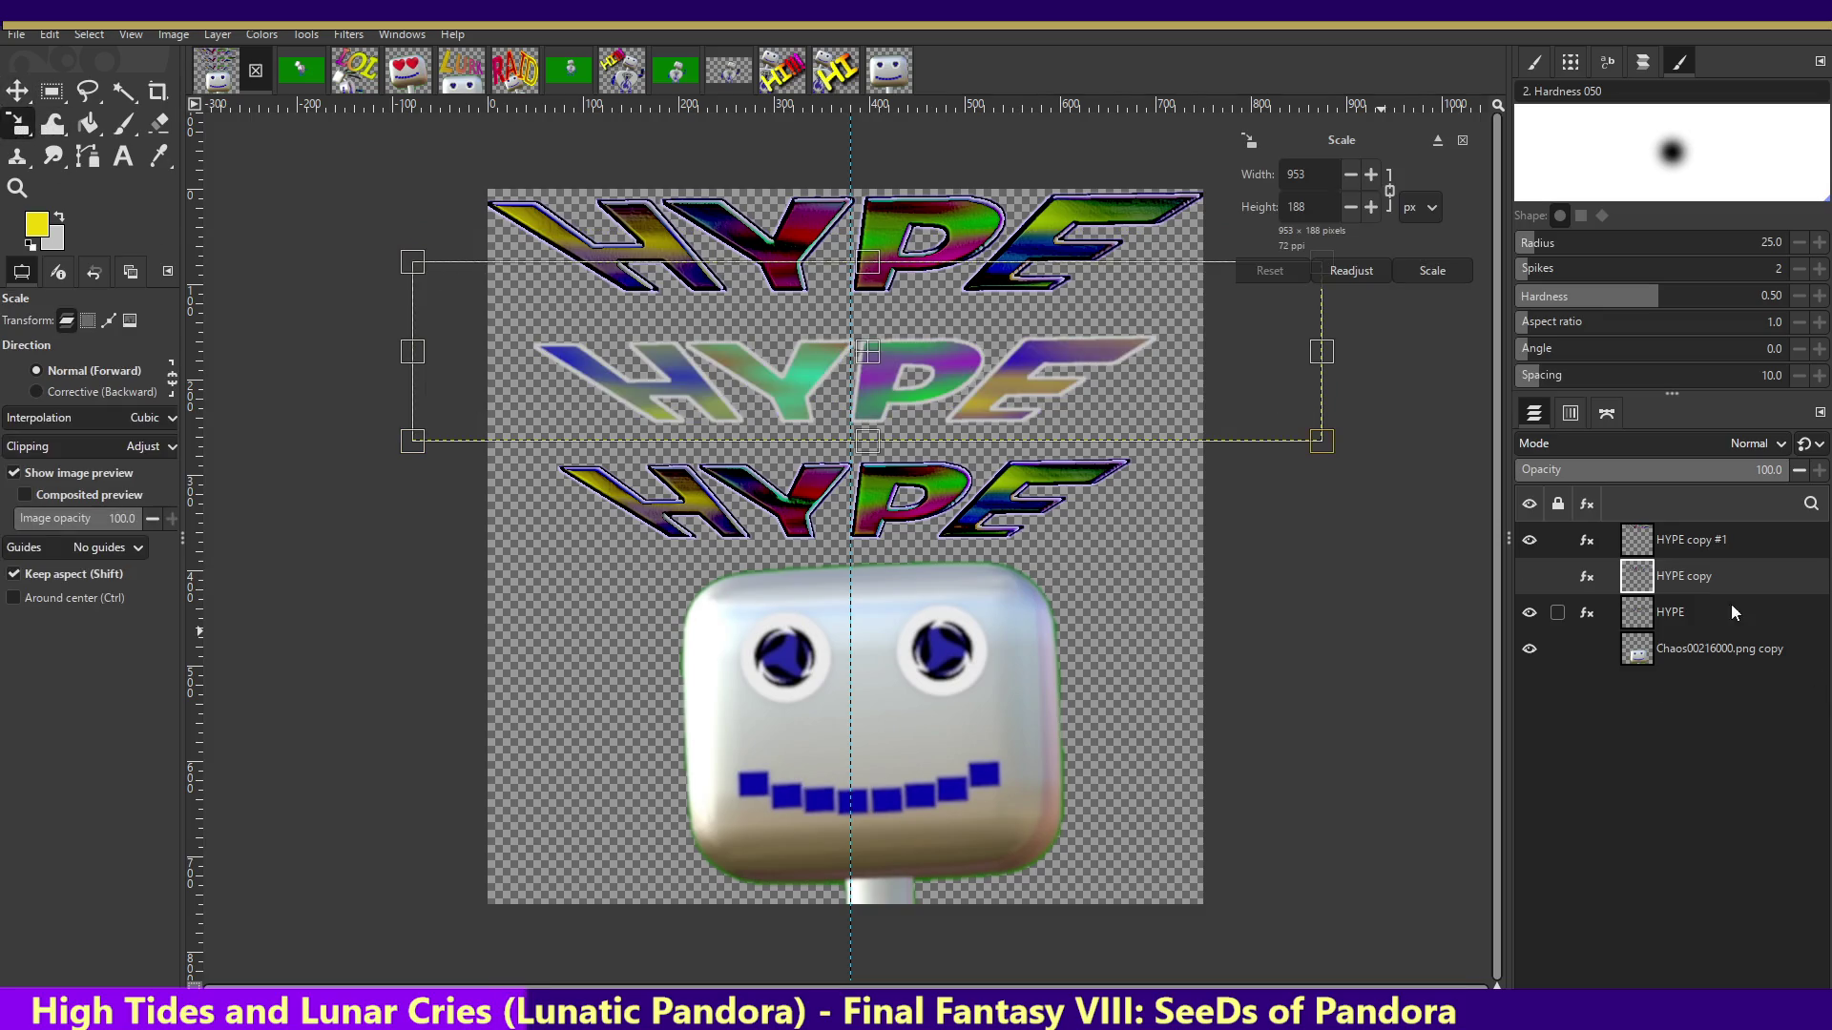
left_click(1699, 605)
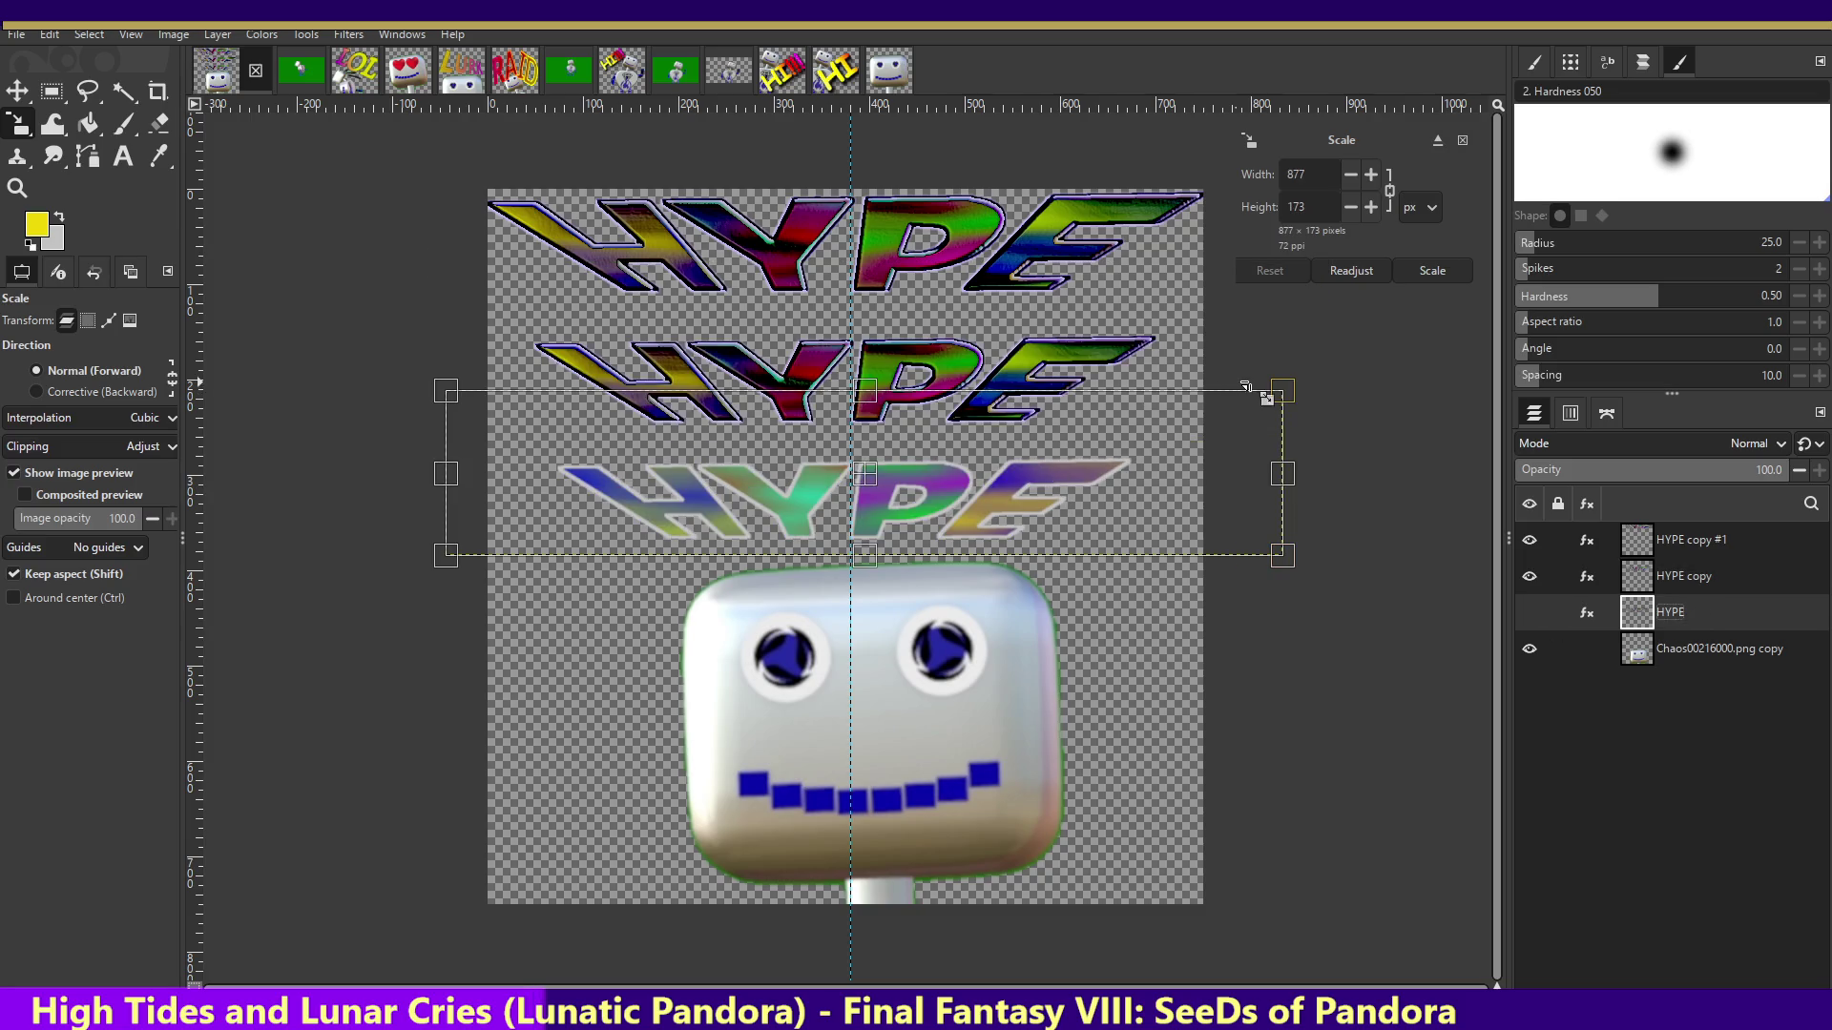
left_click_drag(1241, 387, 942, 446)
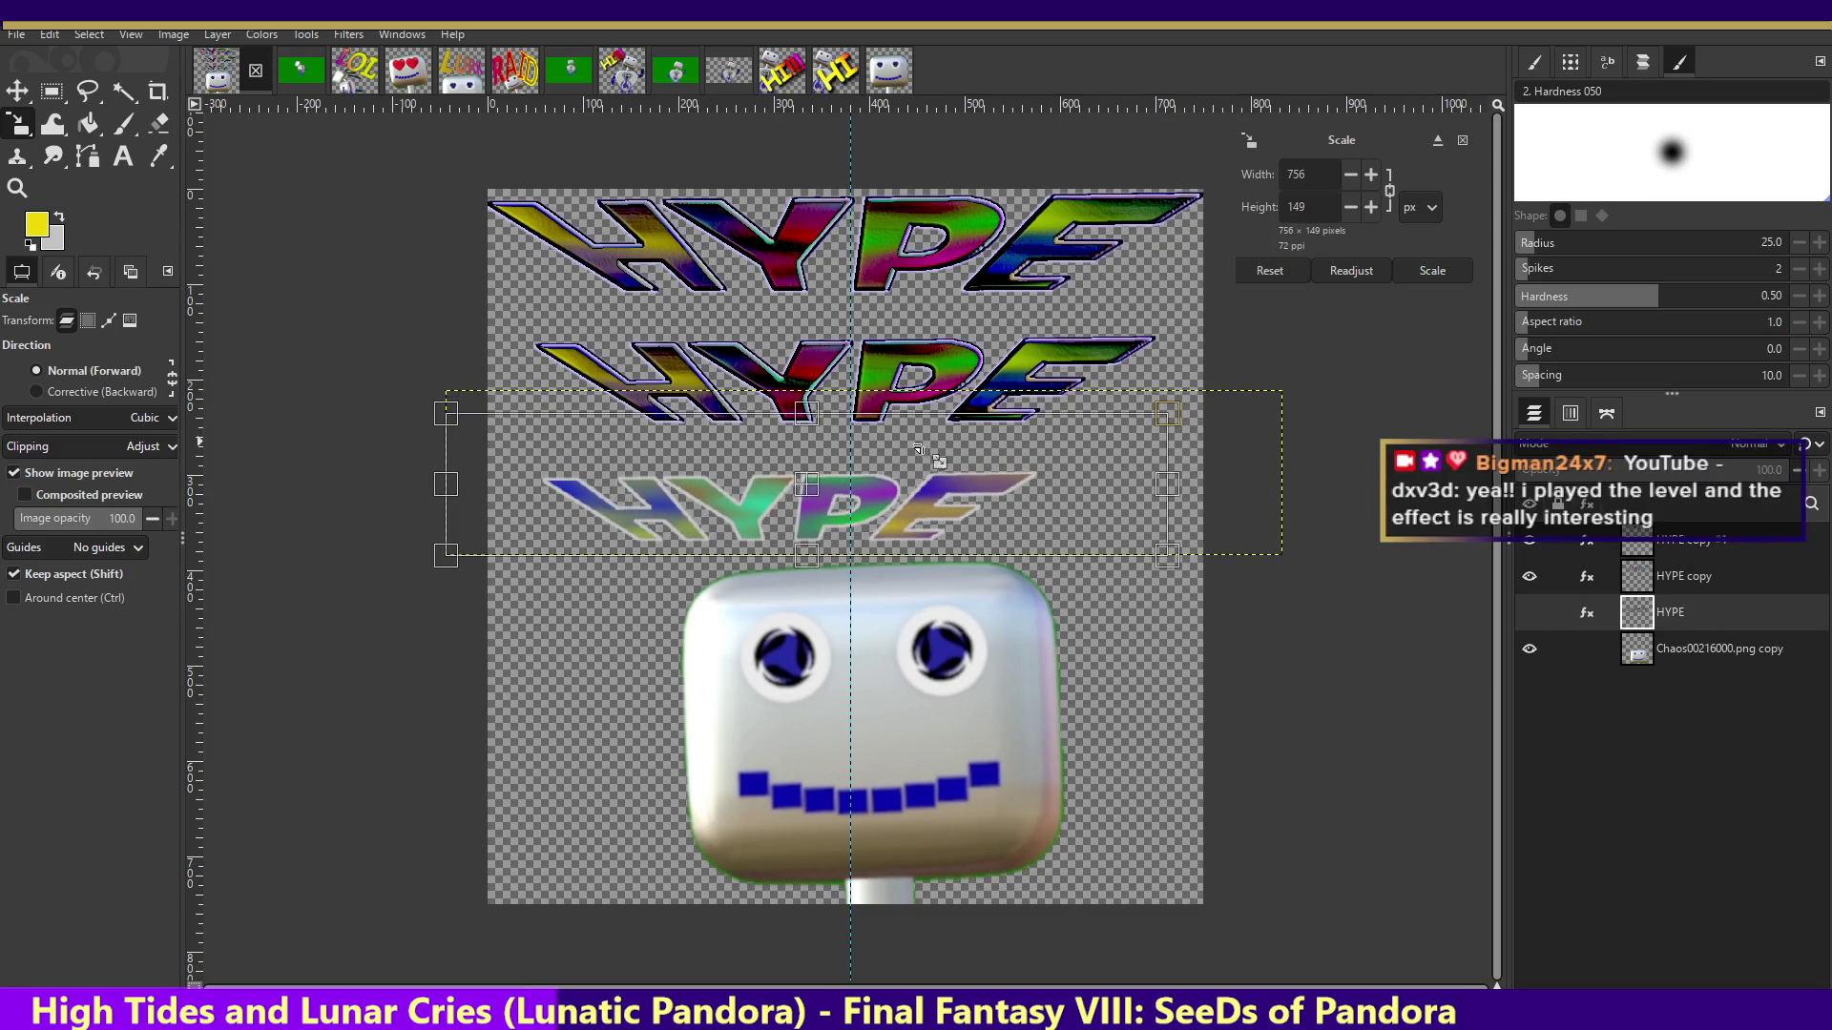
key("Return")
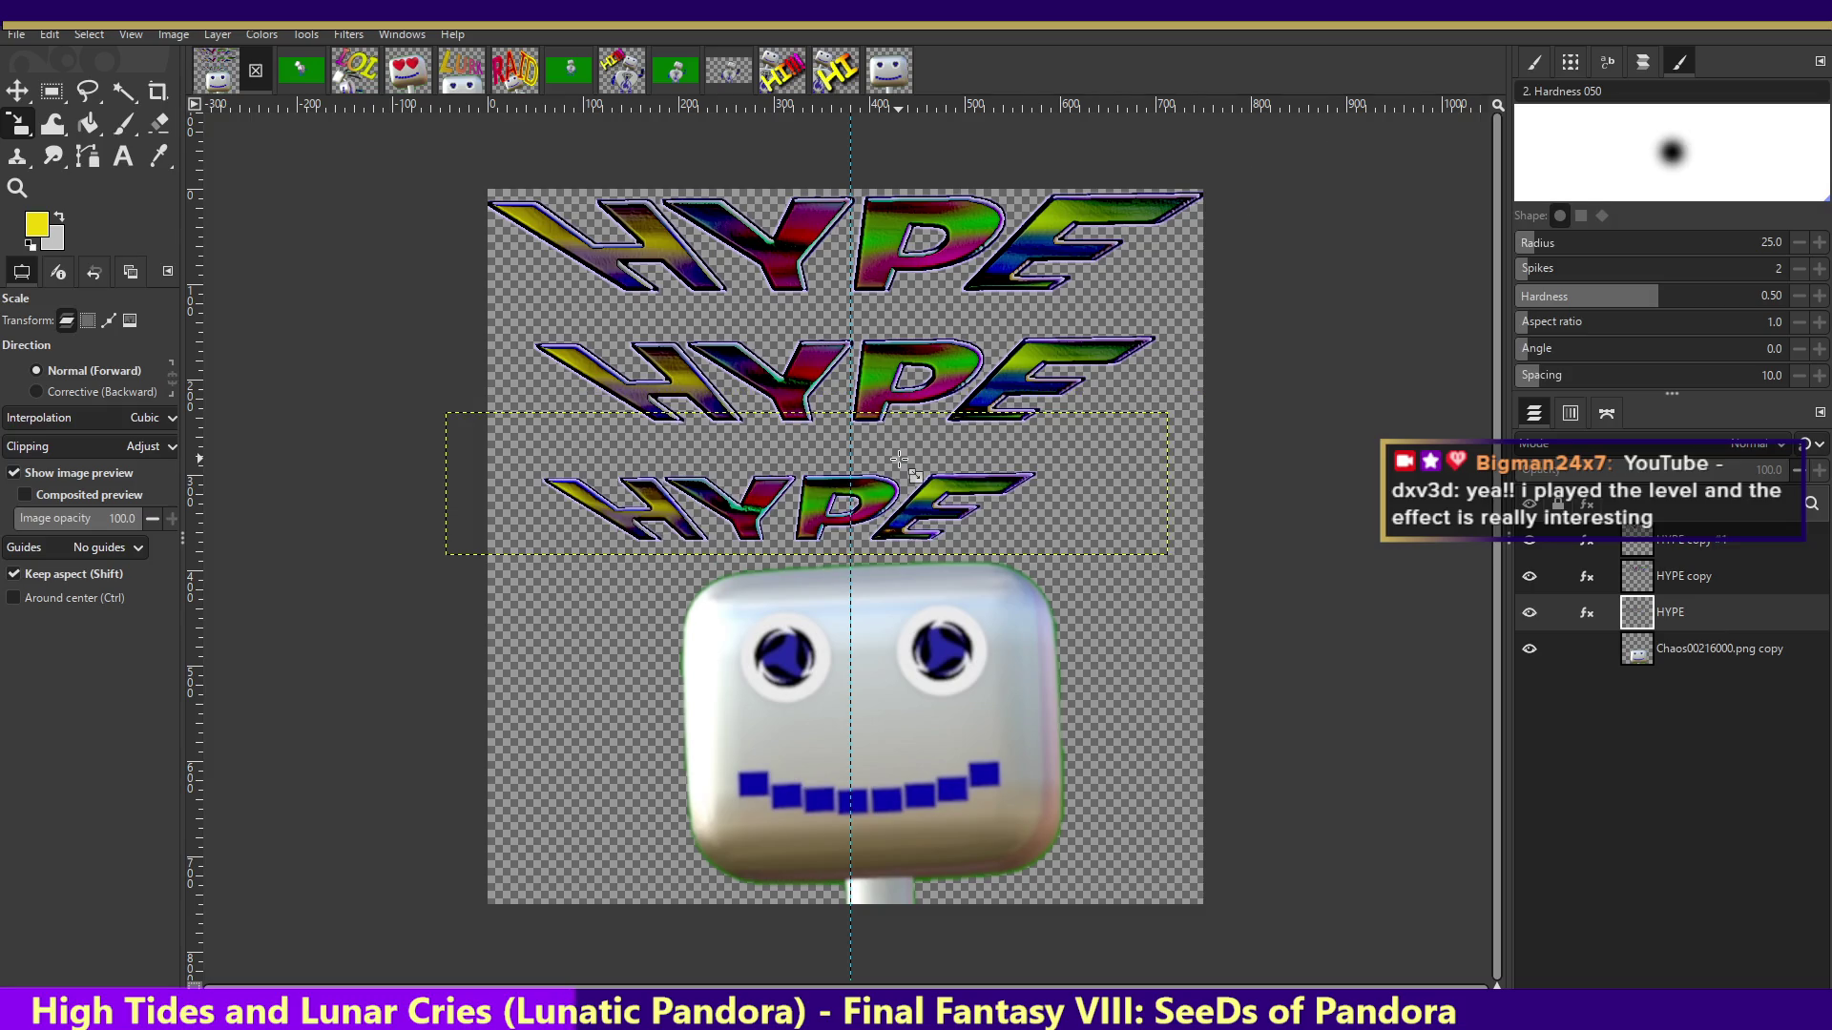
left_click(17, 91)
left_click_drag(939, 509, 979, 505)
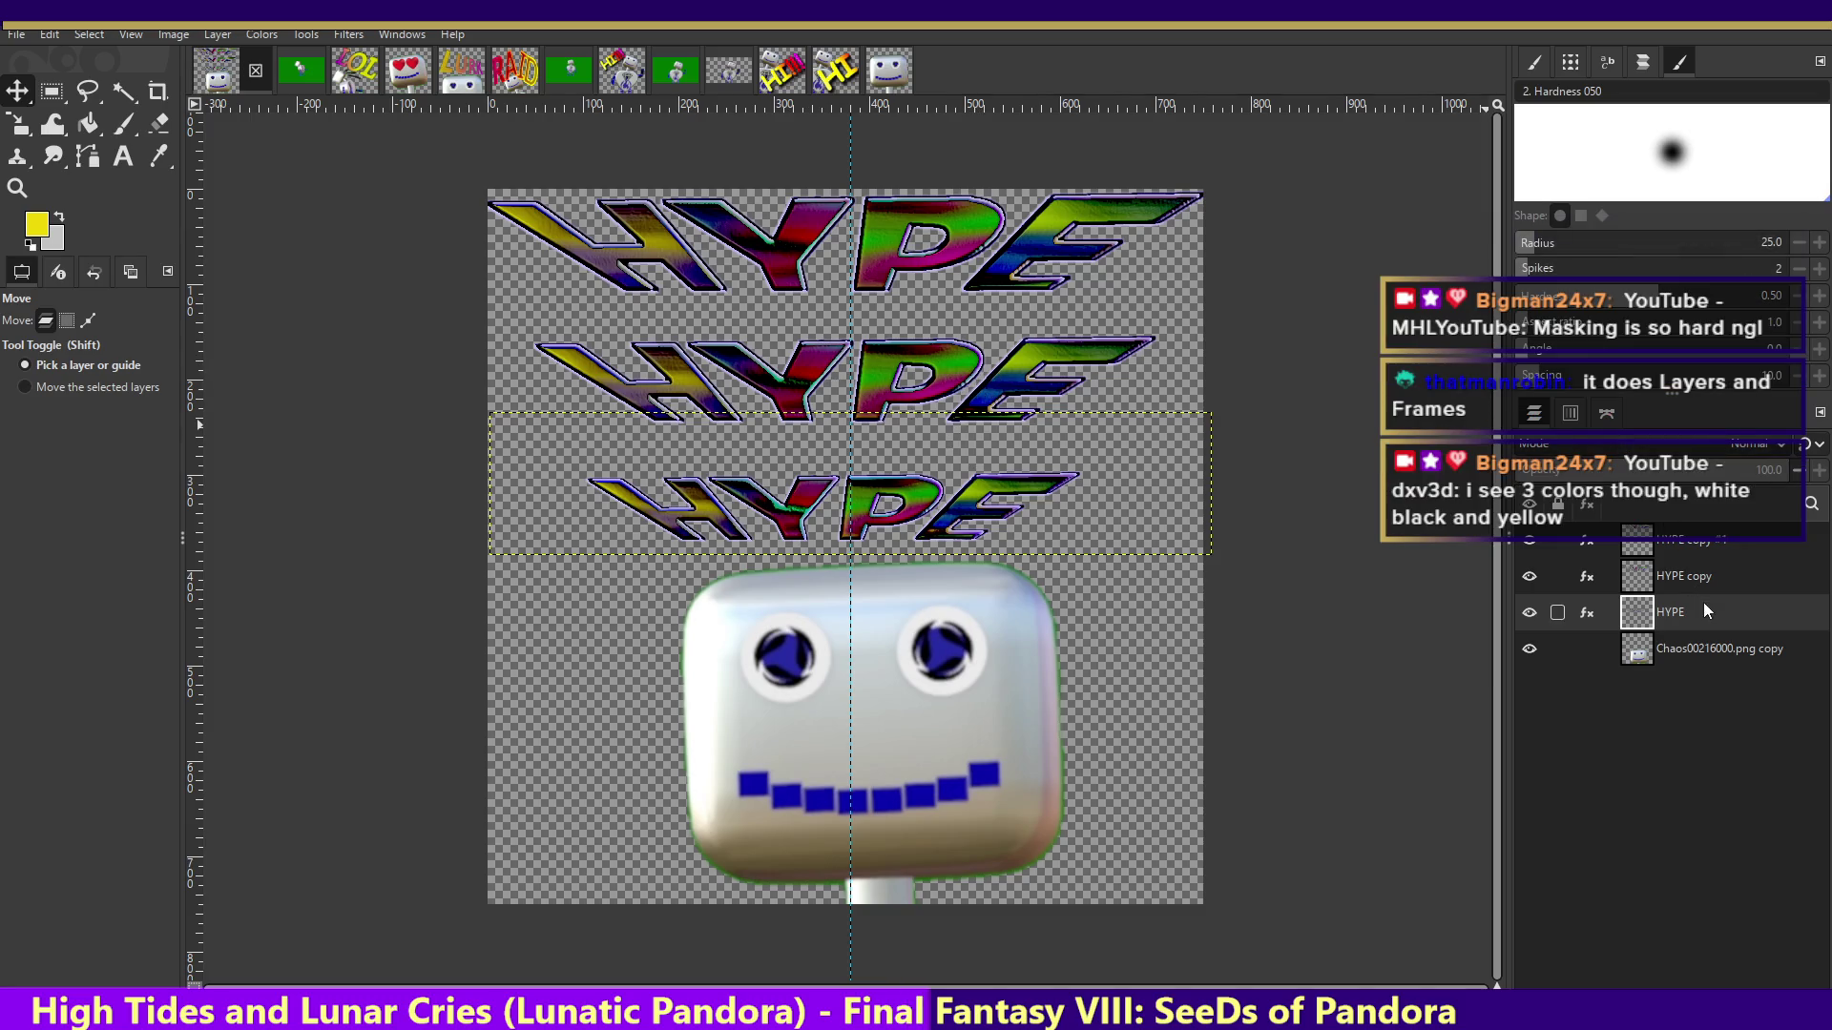
- Nudge the middle row down about 20 px, the bottom row right, and the top row down-right
left_click(1684, 576)
mouse_move(981, 404)
left_mouse_down()
mouse_move(962, 398)
mouse_move(990, 396)
left_mouse_up()
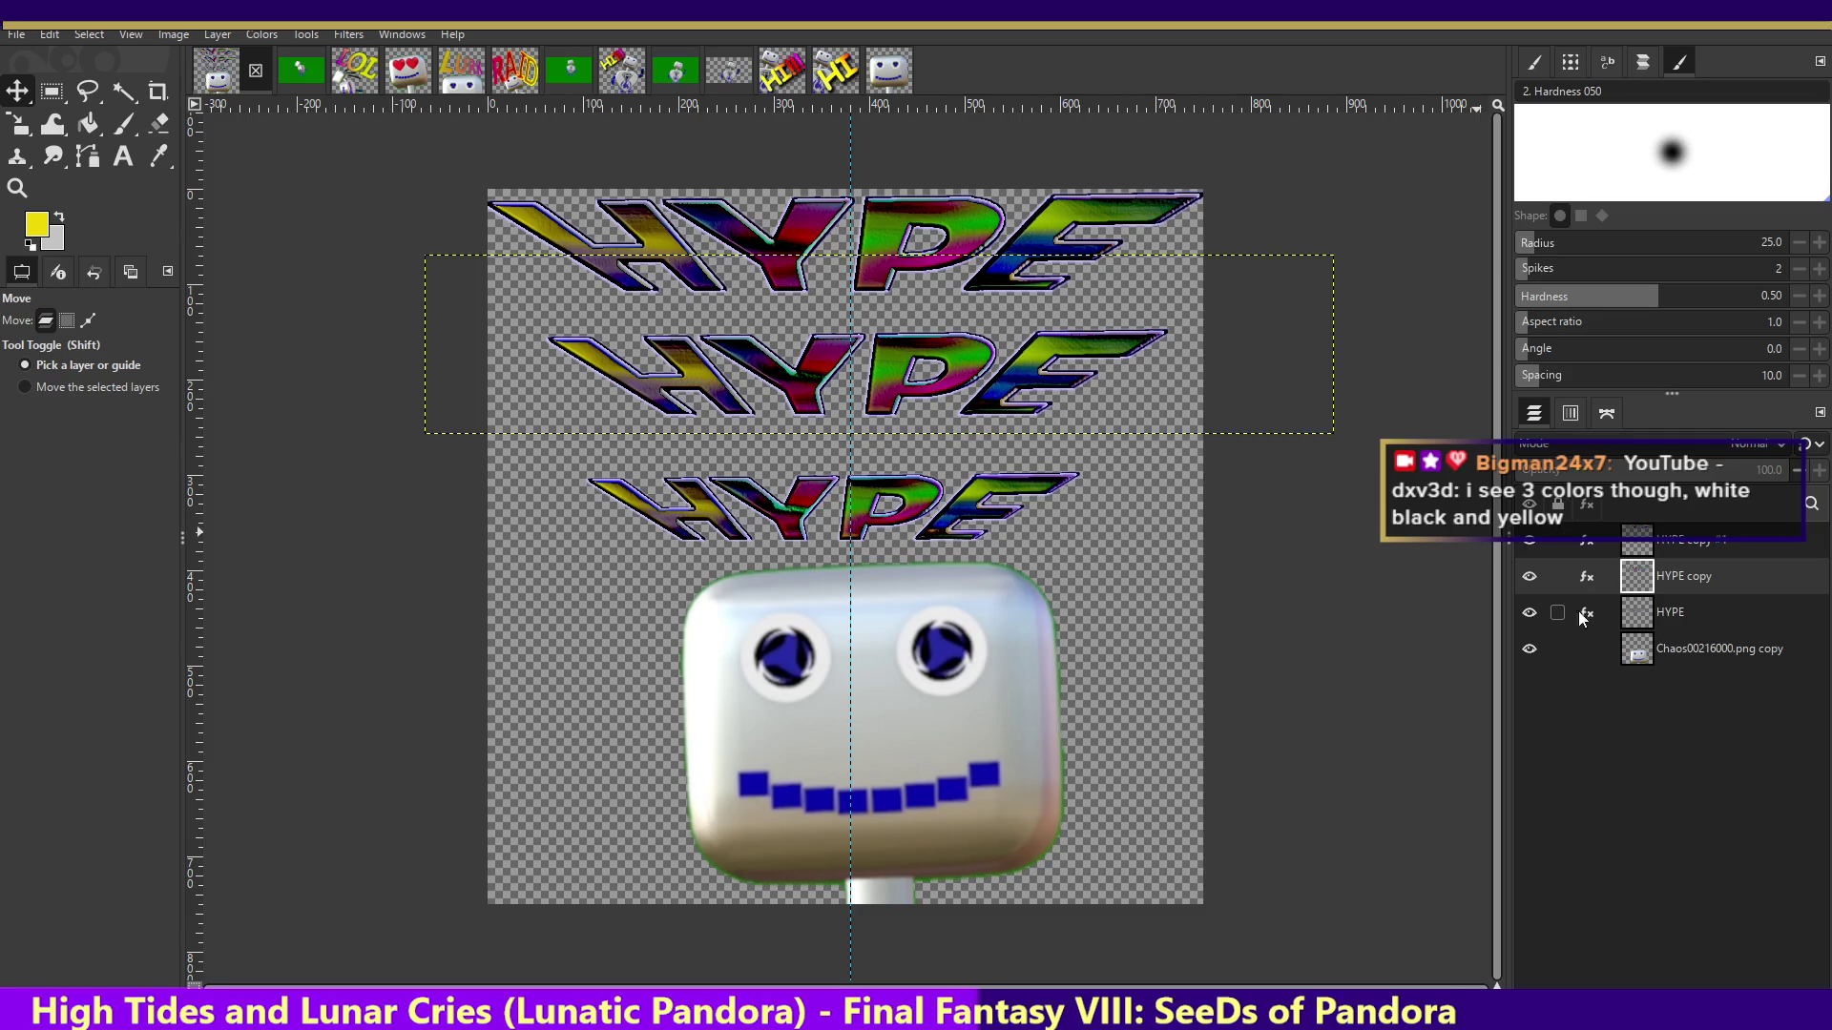
left_click(1668, 616)
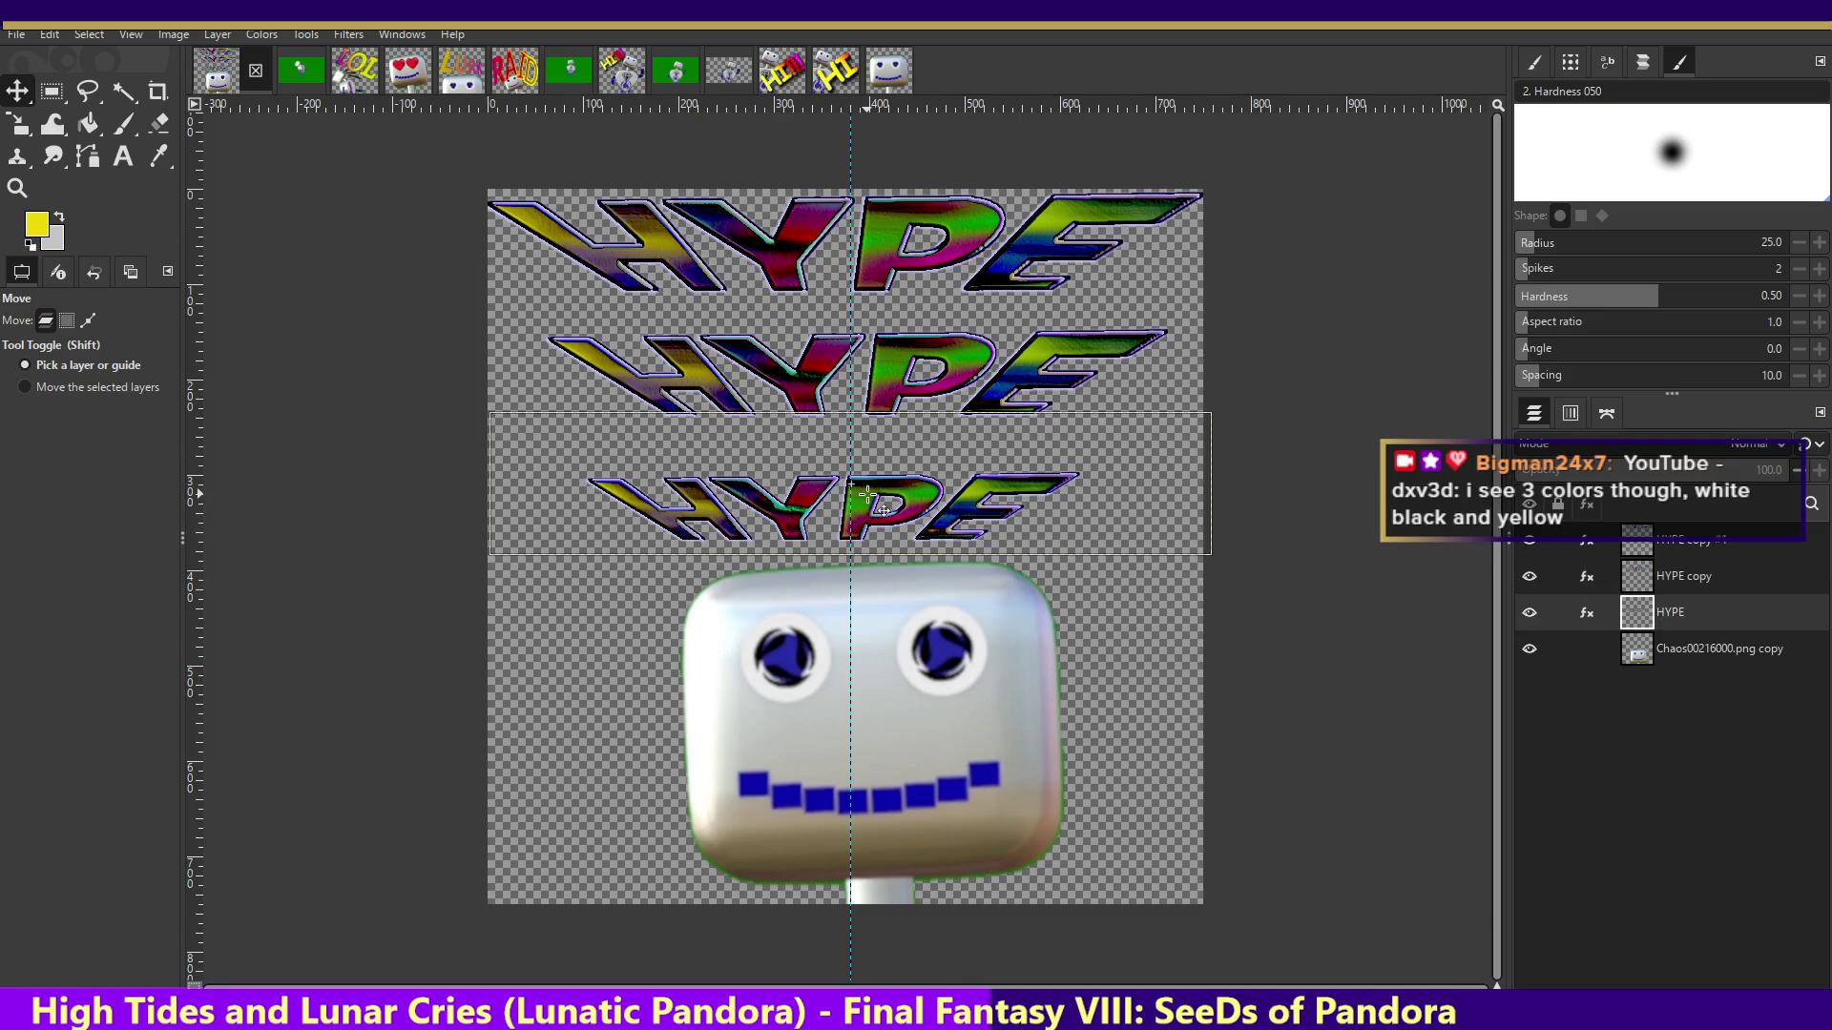
left_click_drag(849, 493, 884, 494)
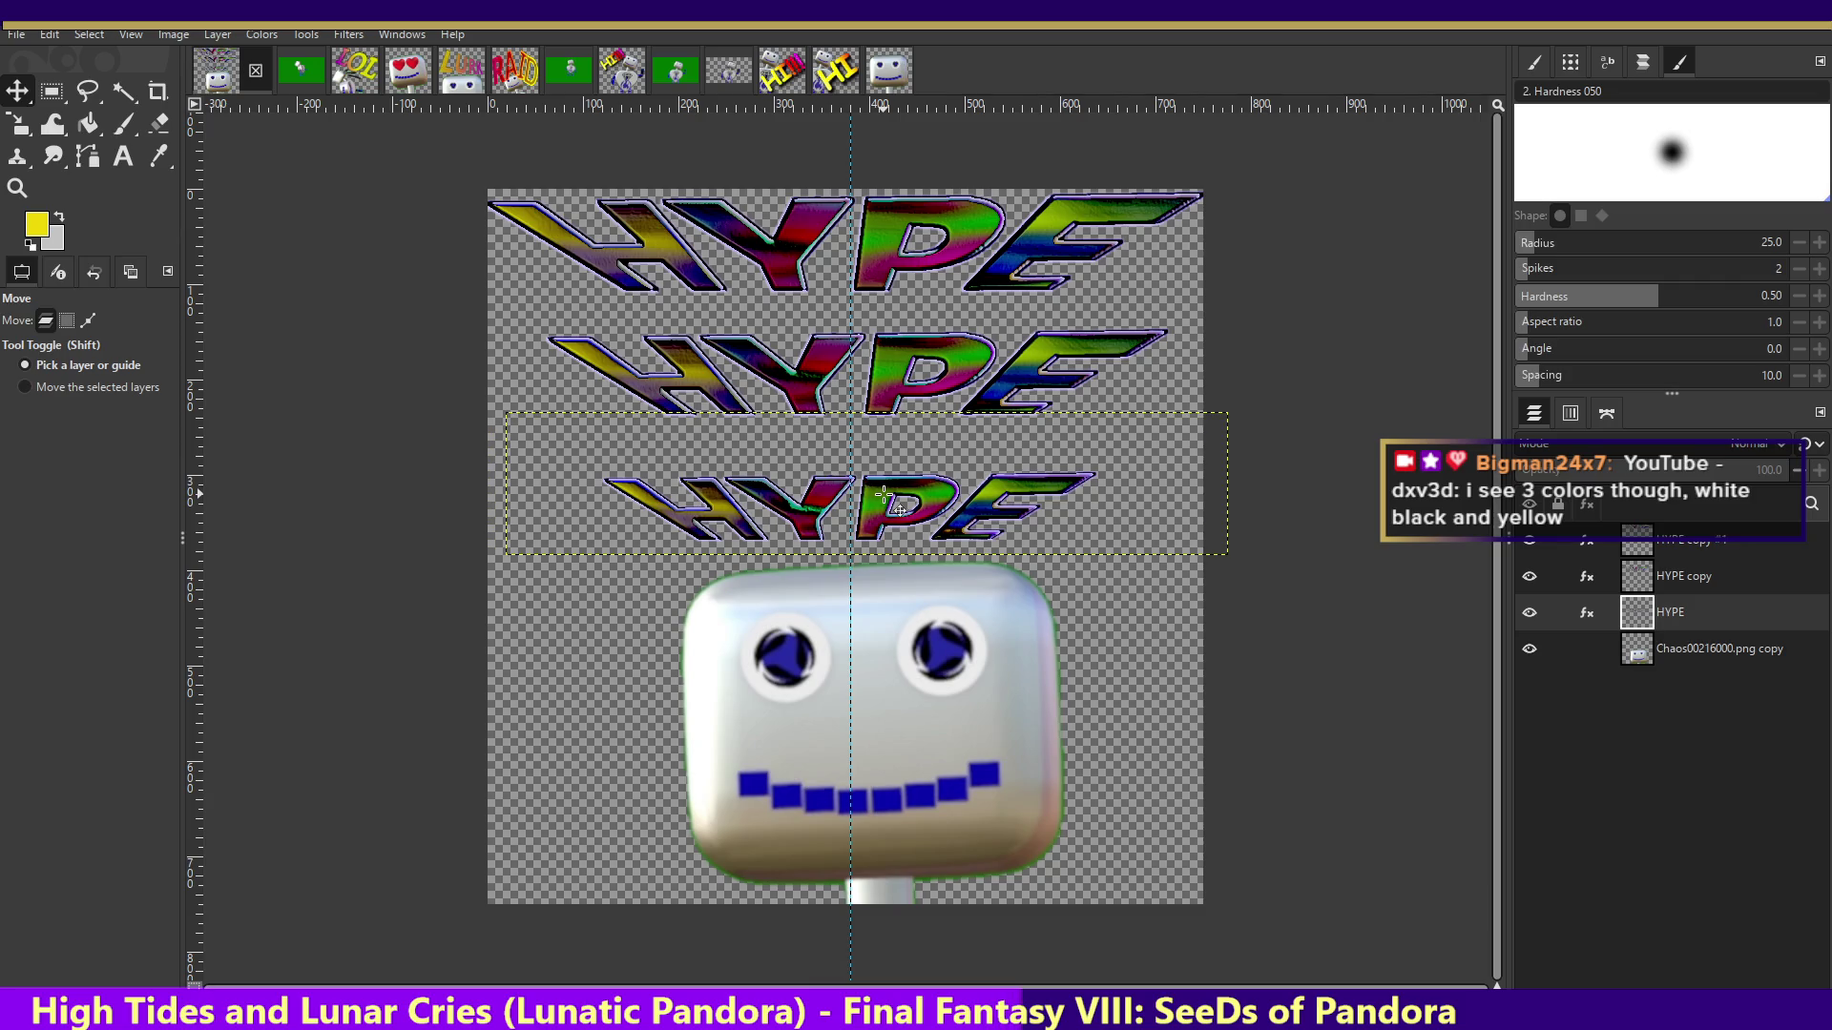
left_click_drag(920, 346, 919, 371)
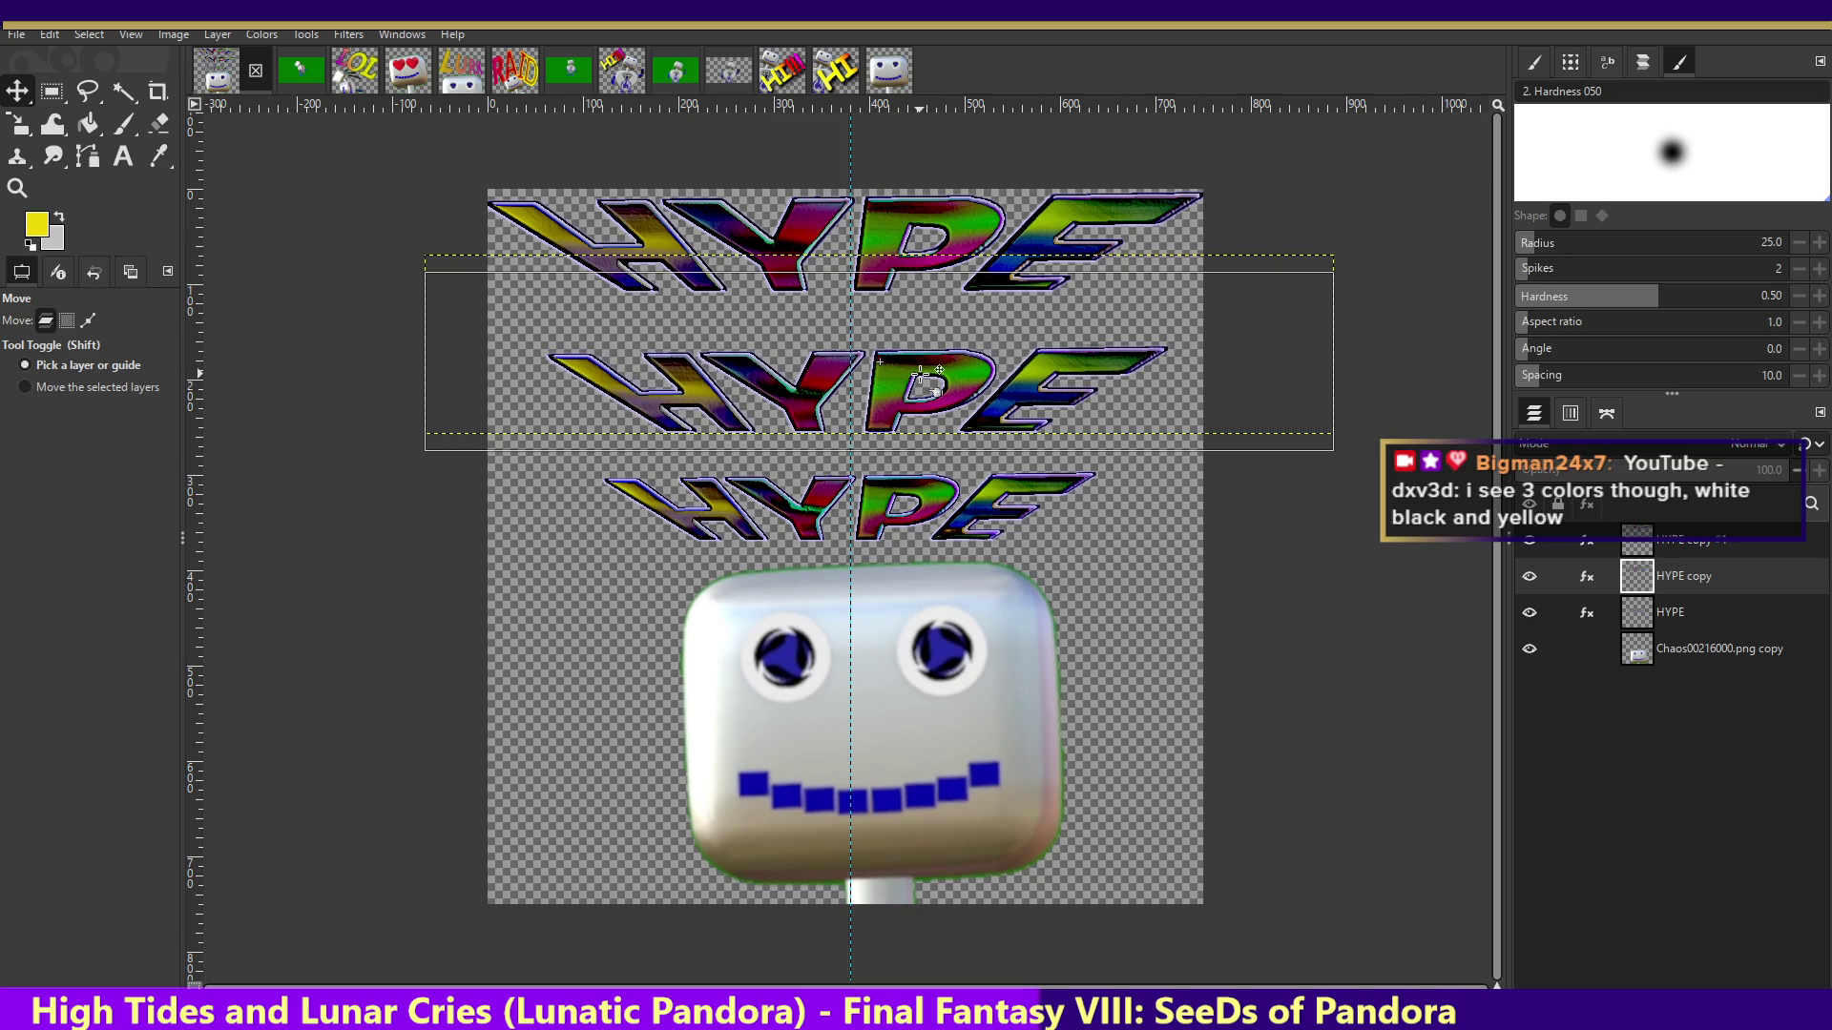
left_click_drag(920, 372, 917, 365)
left_click(918, 364)
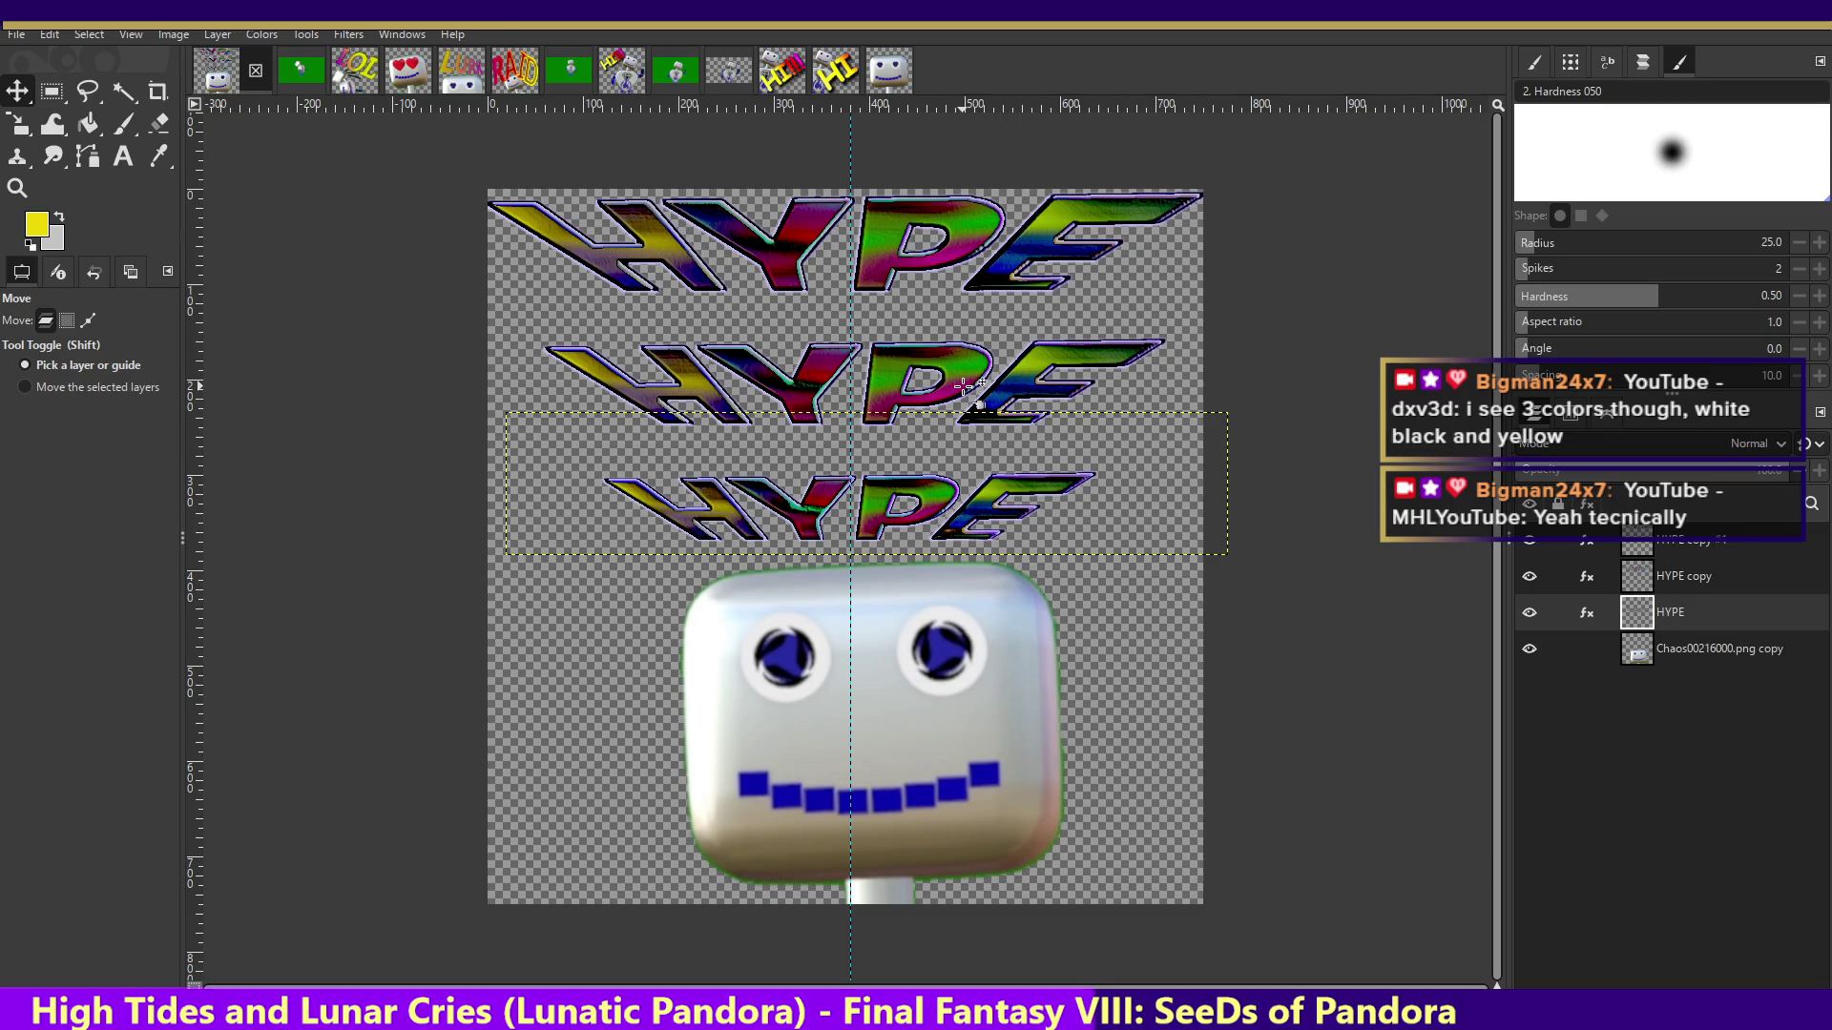
left_click(1704, 541)
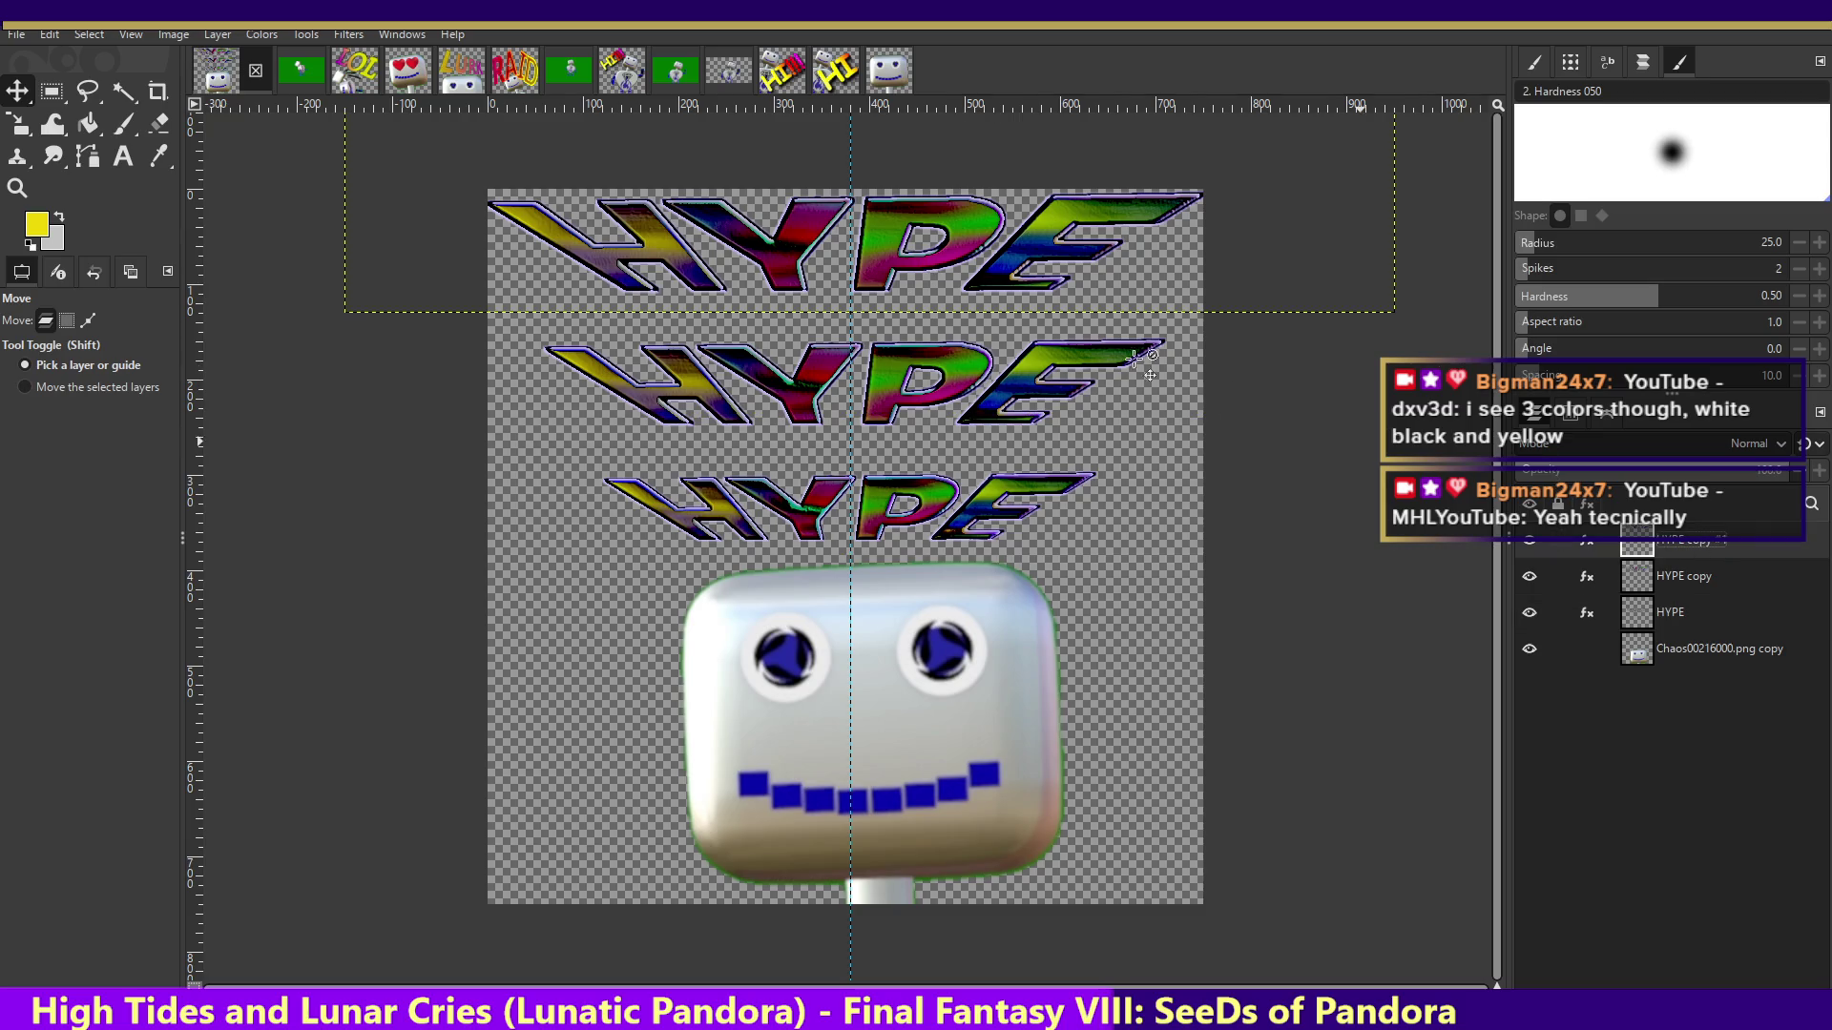
left_click_drag(1000, 271, 1021, 288)
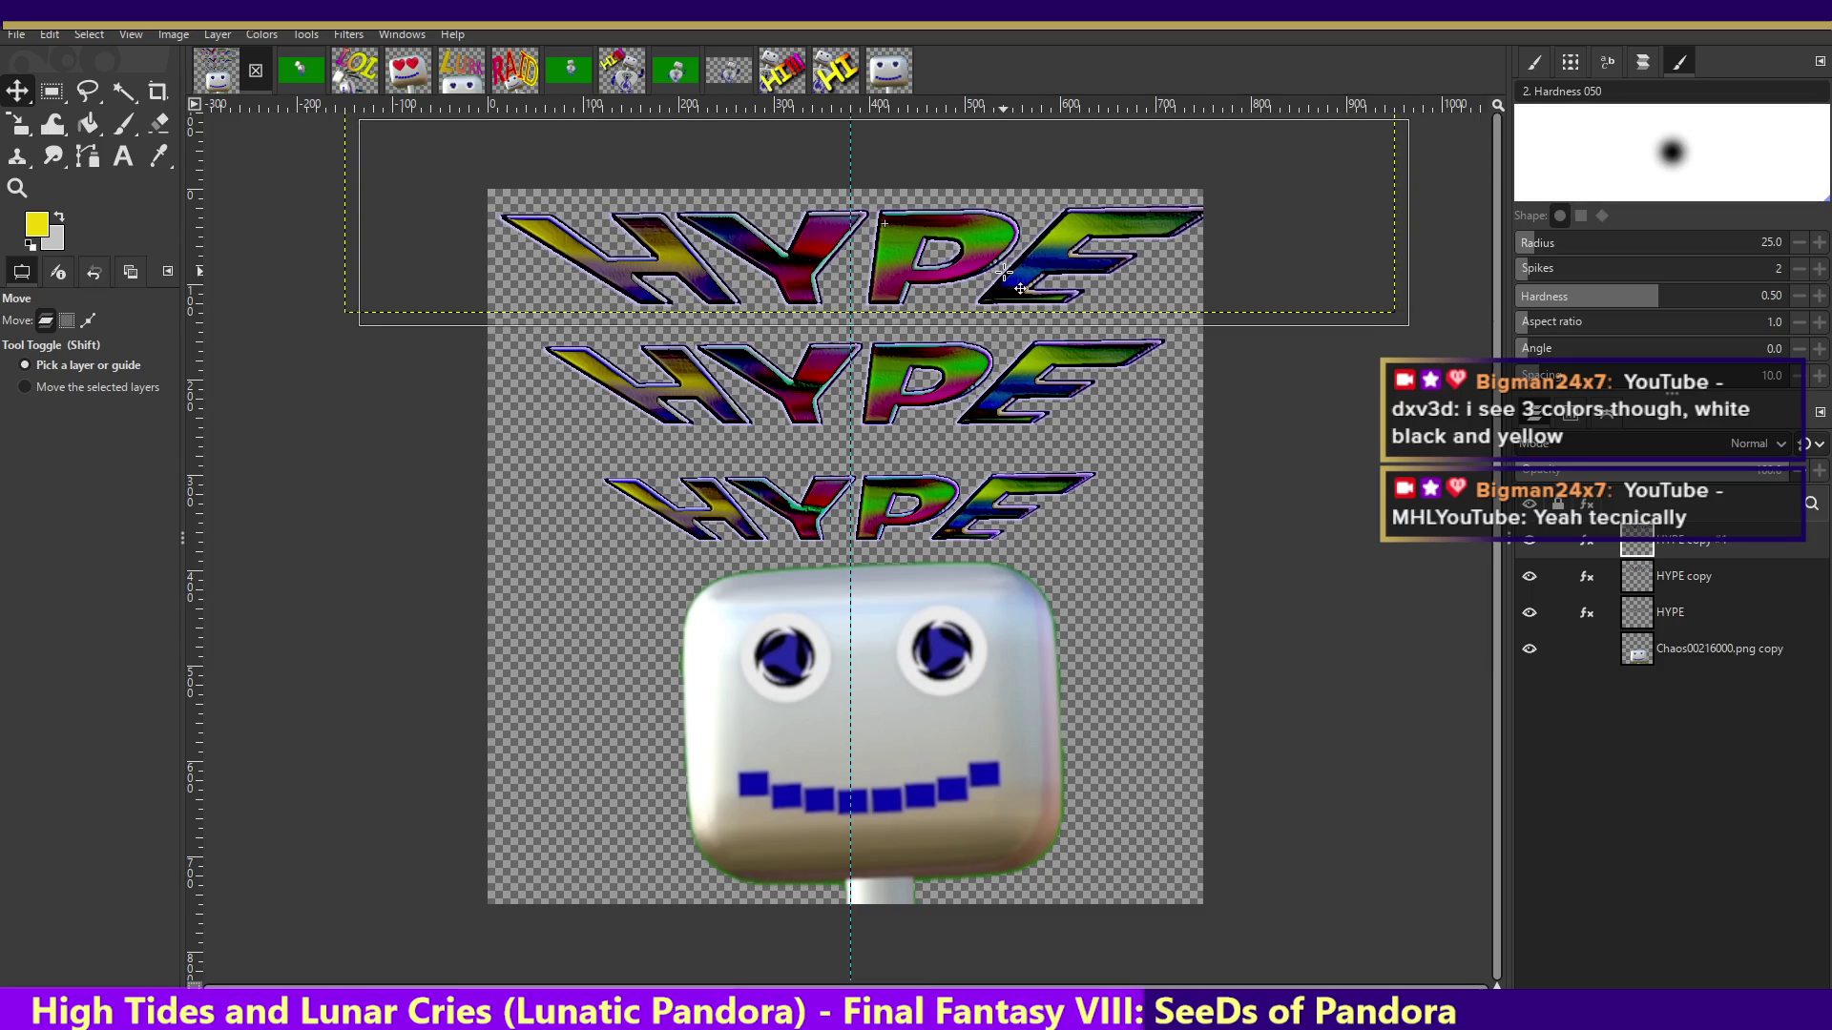
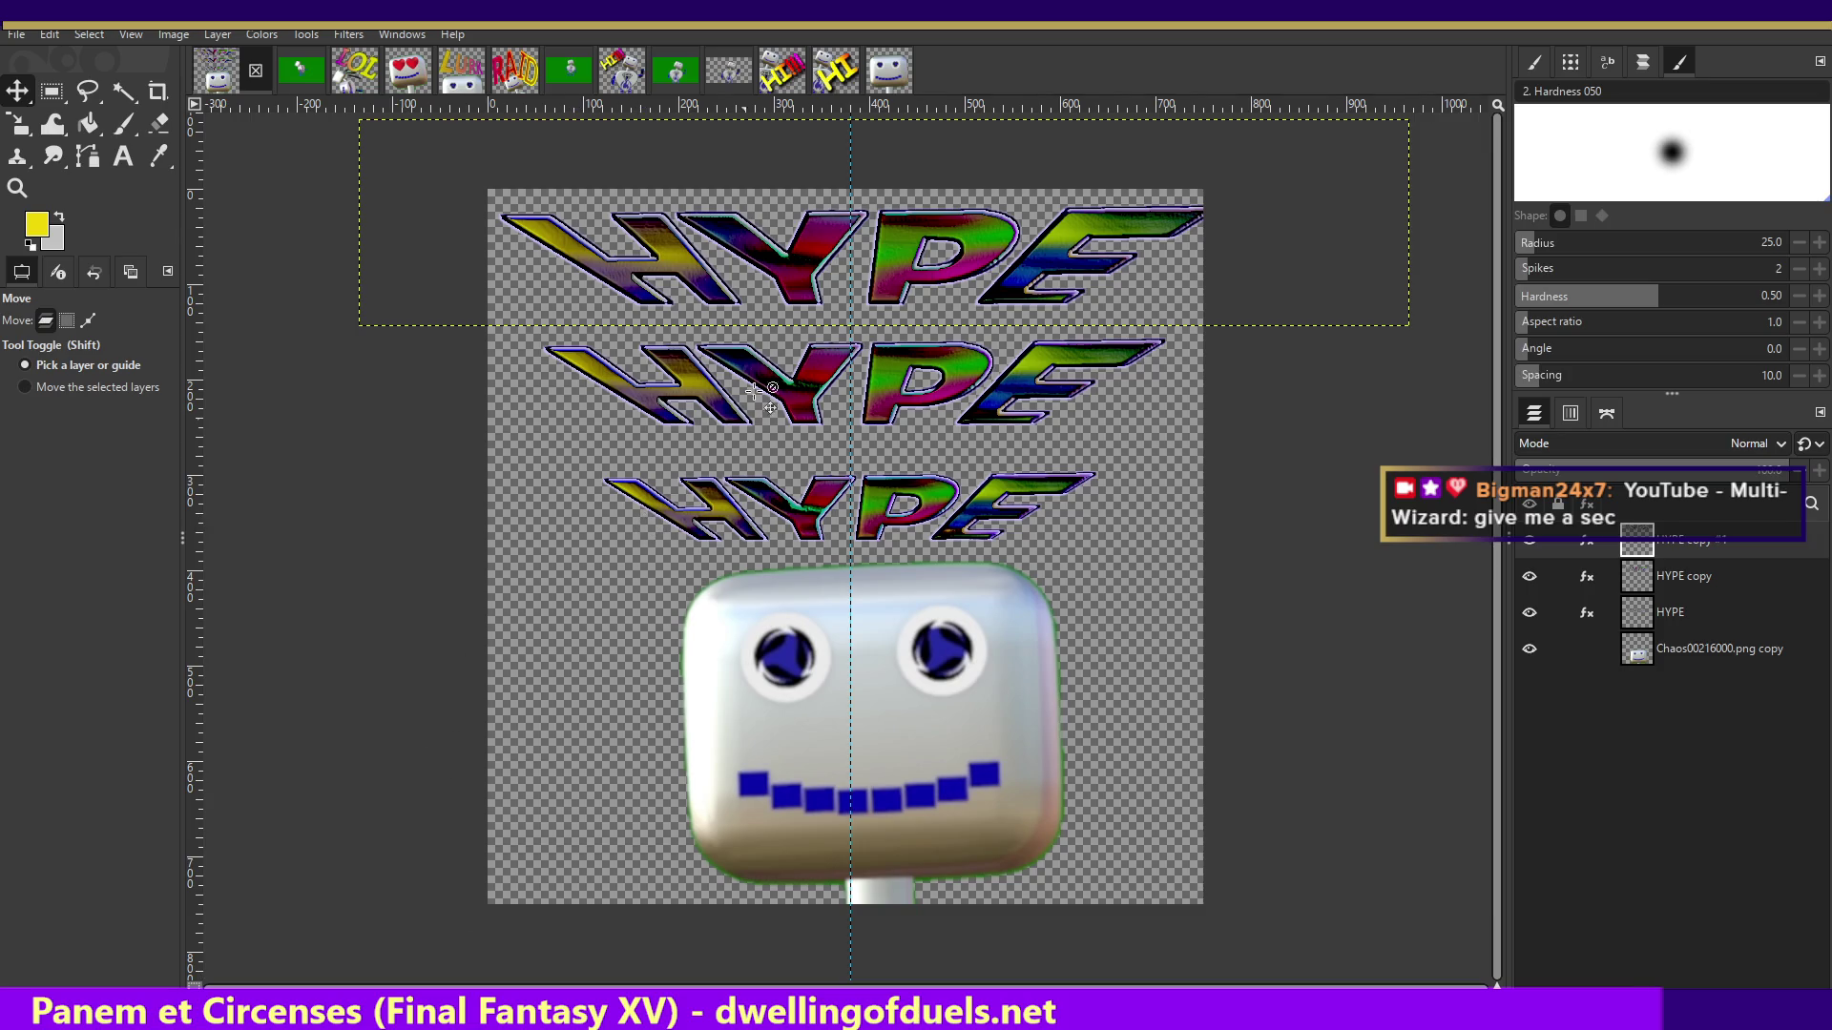
- Nudge the middle HYPE layer up and down until it sits evenly between the top and bottom copies
left_click(795, 386)
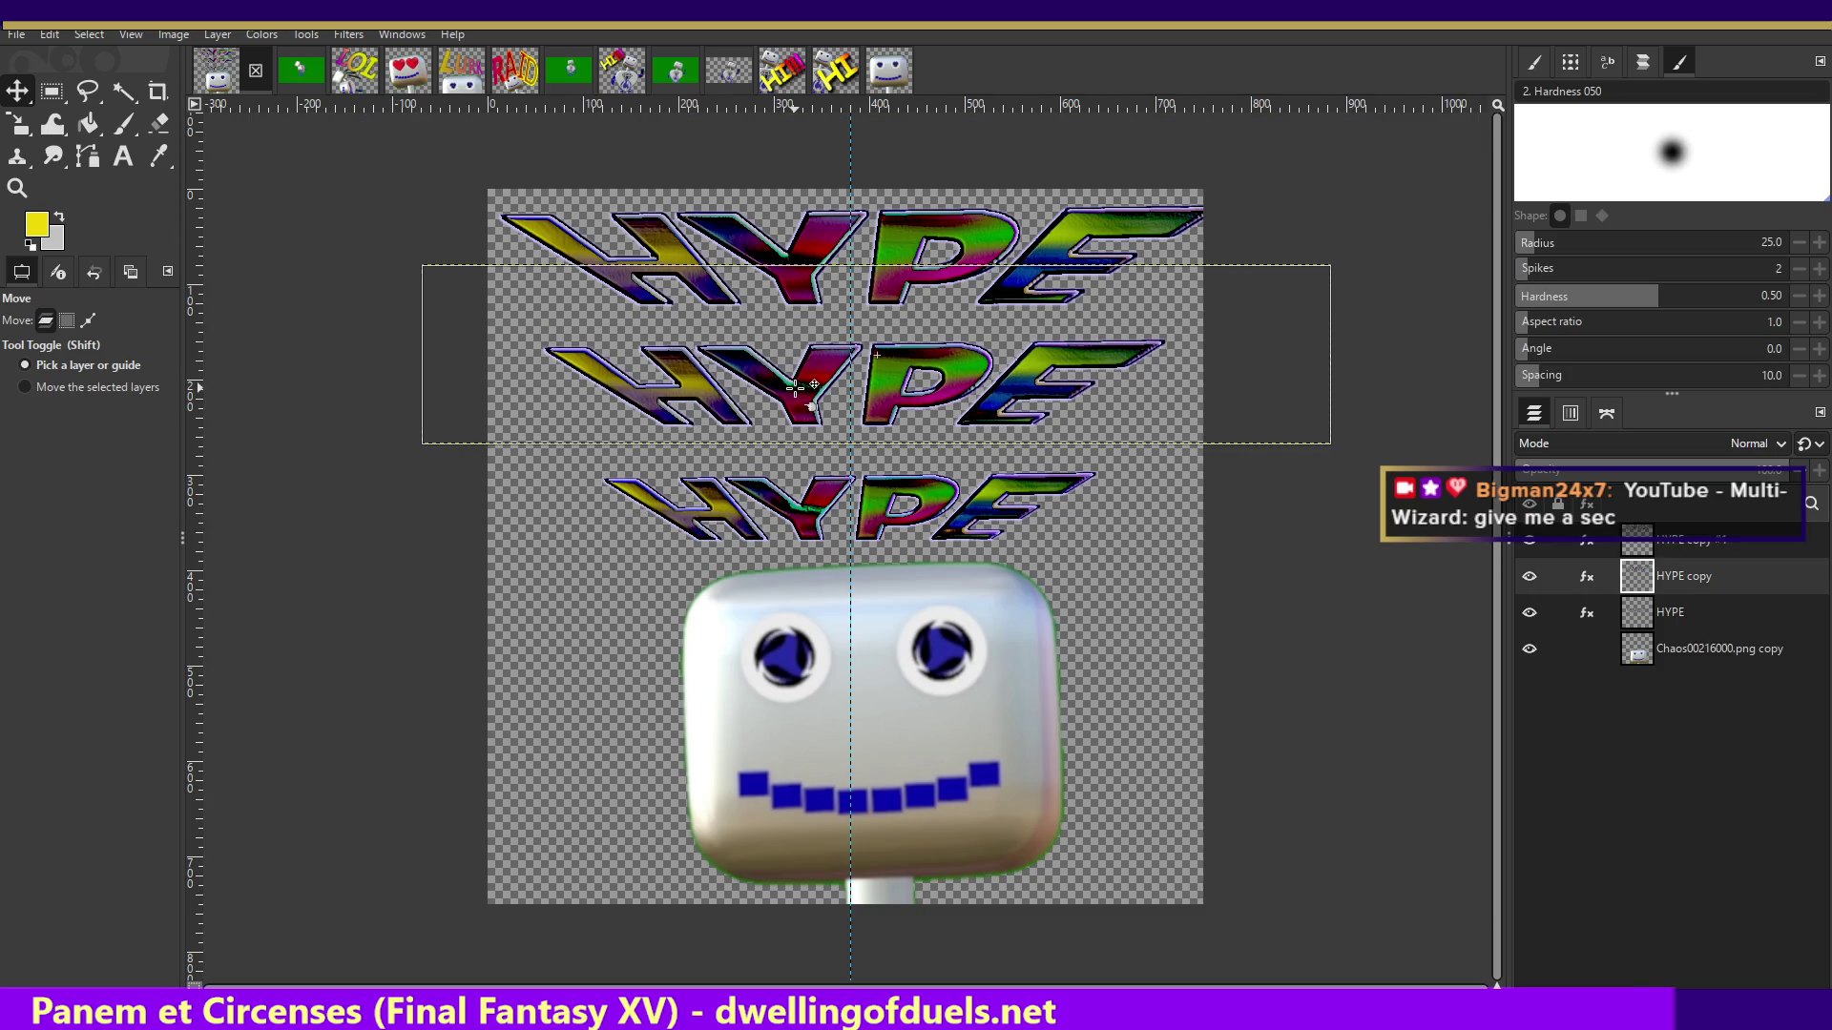
left_click_drag(794, 386, 795, 390)
key("Page_Up")
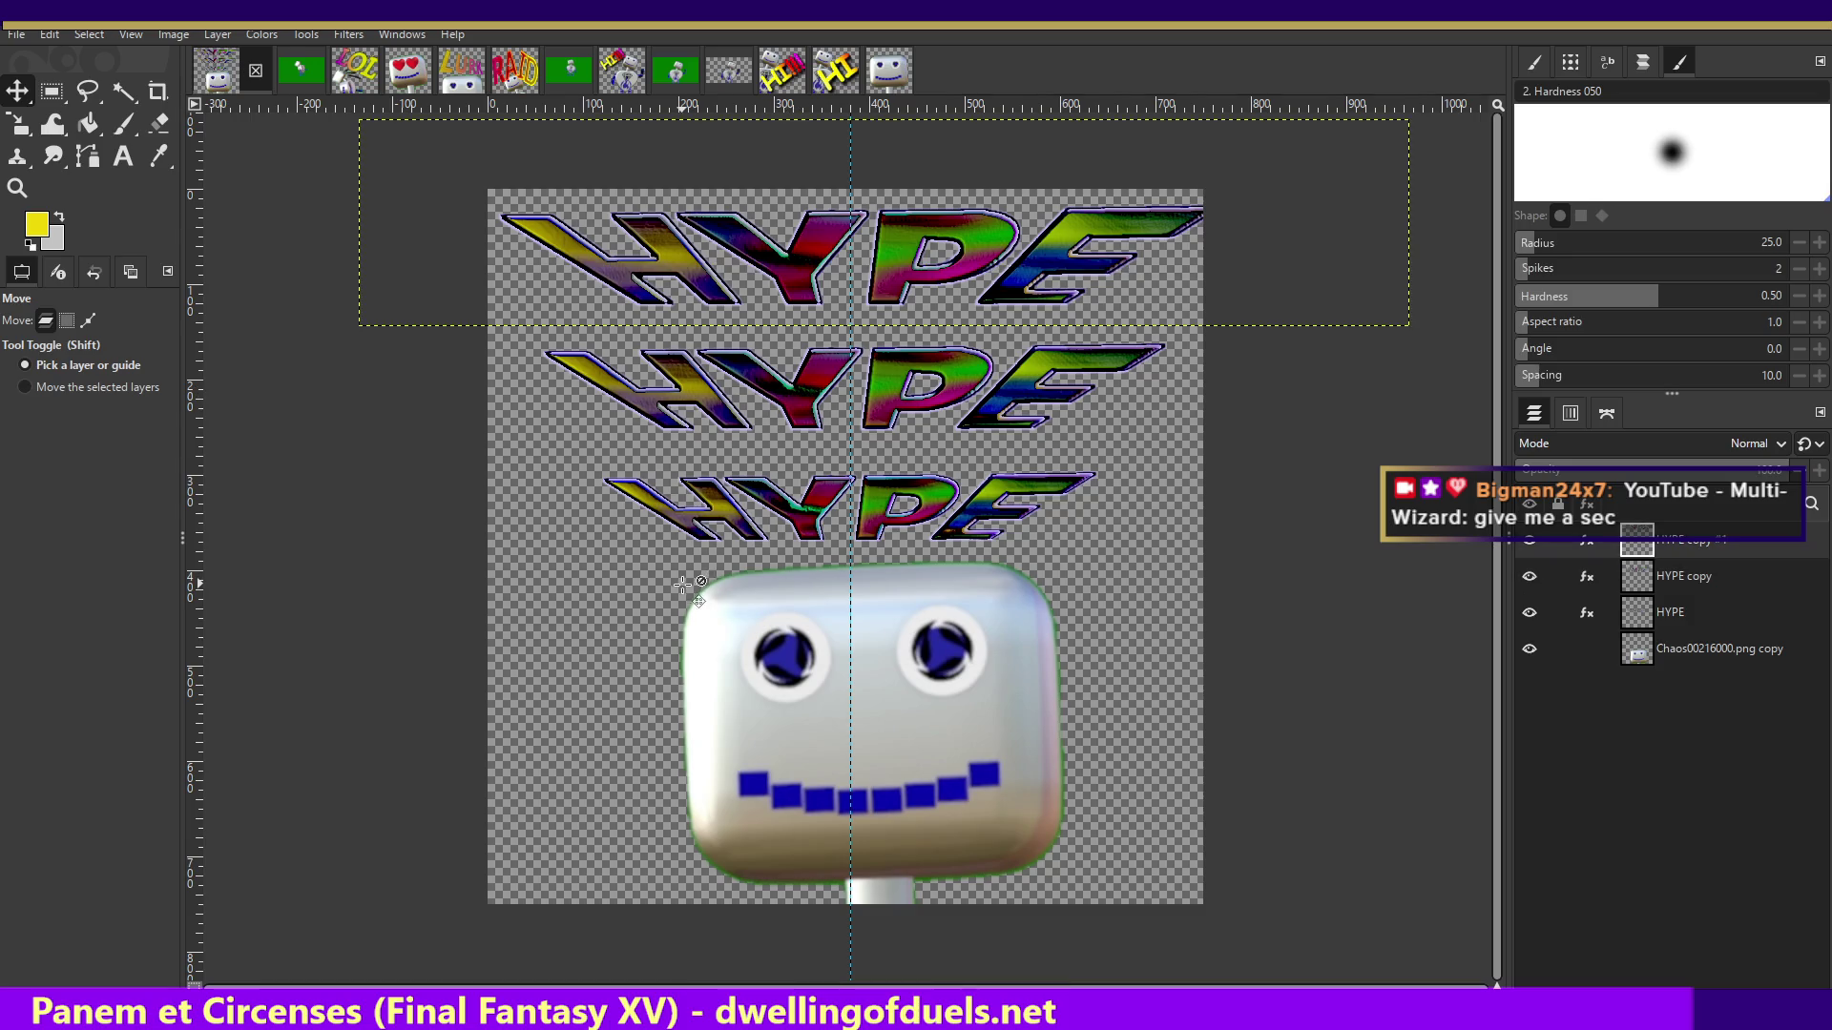
left_click_drag(897, 382, 897, 392)
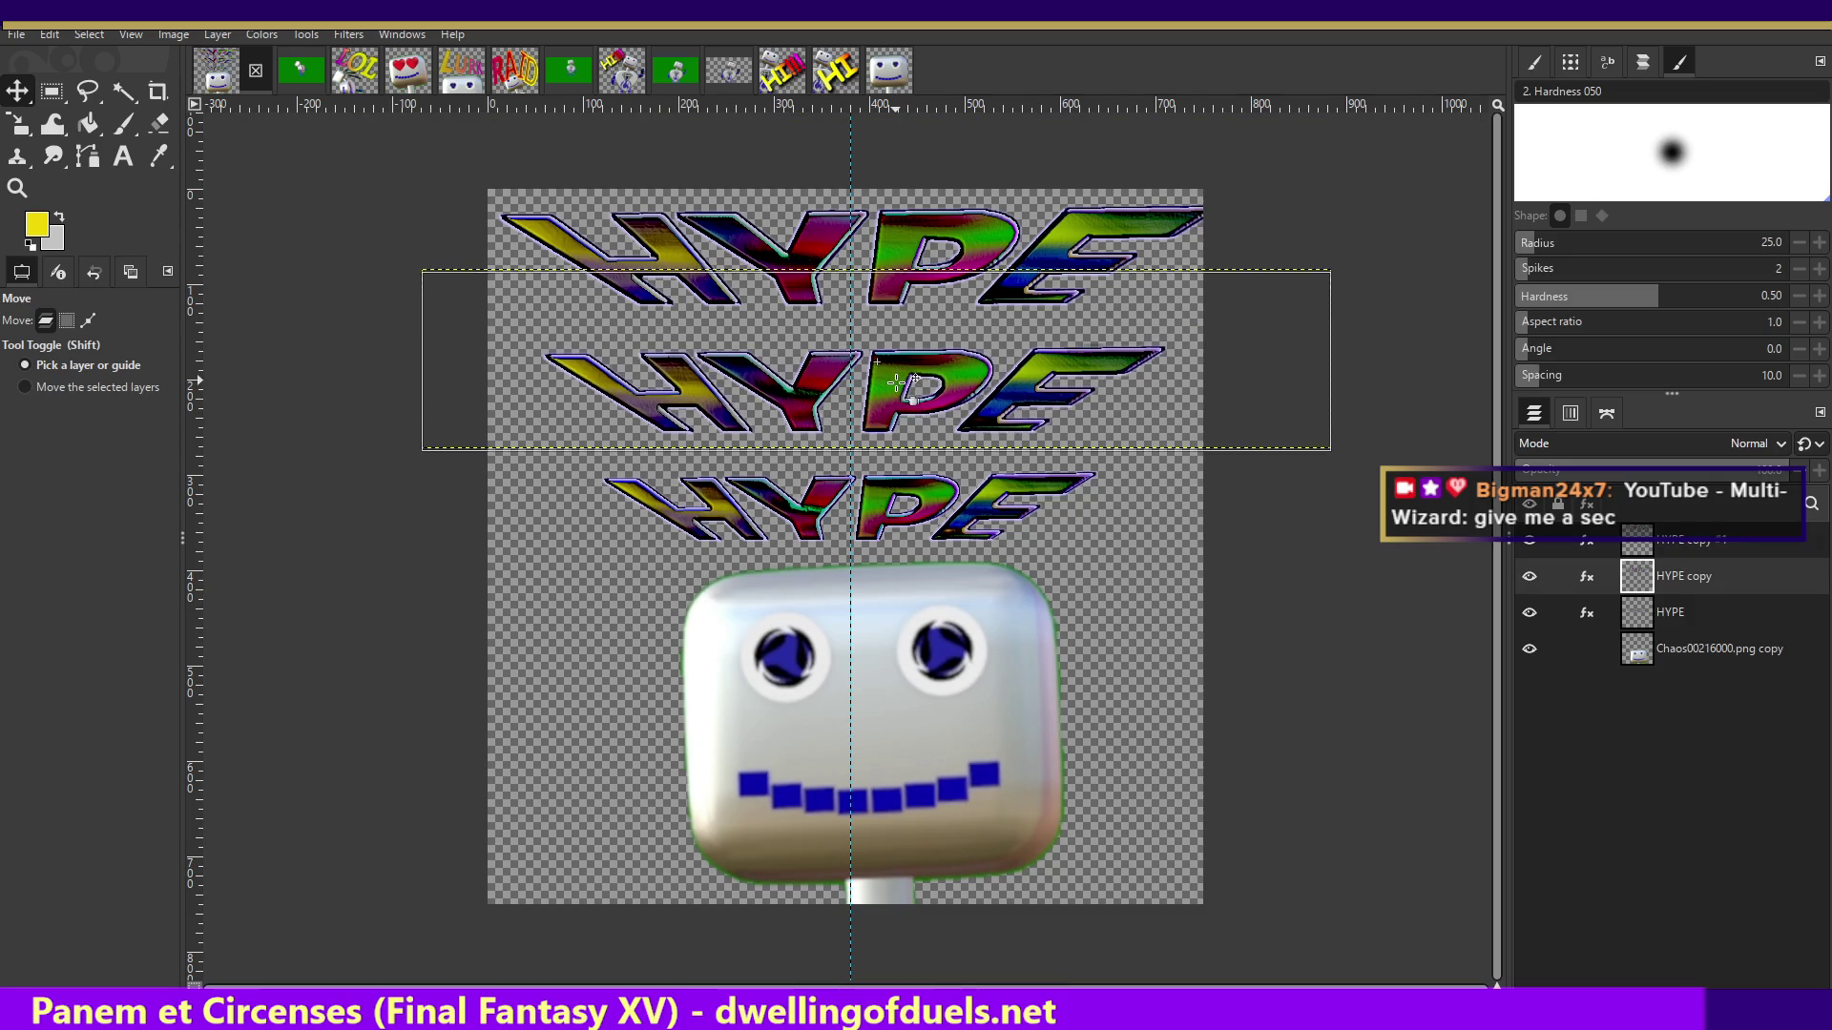
key("Page_Up")
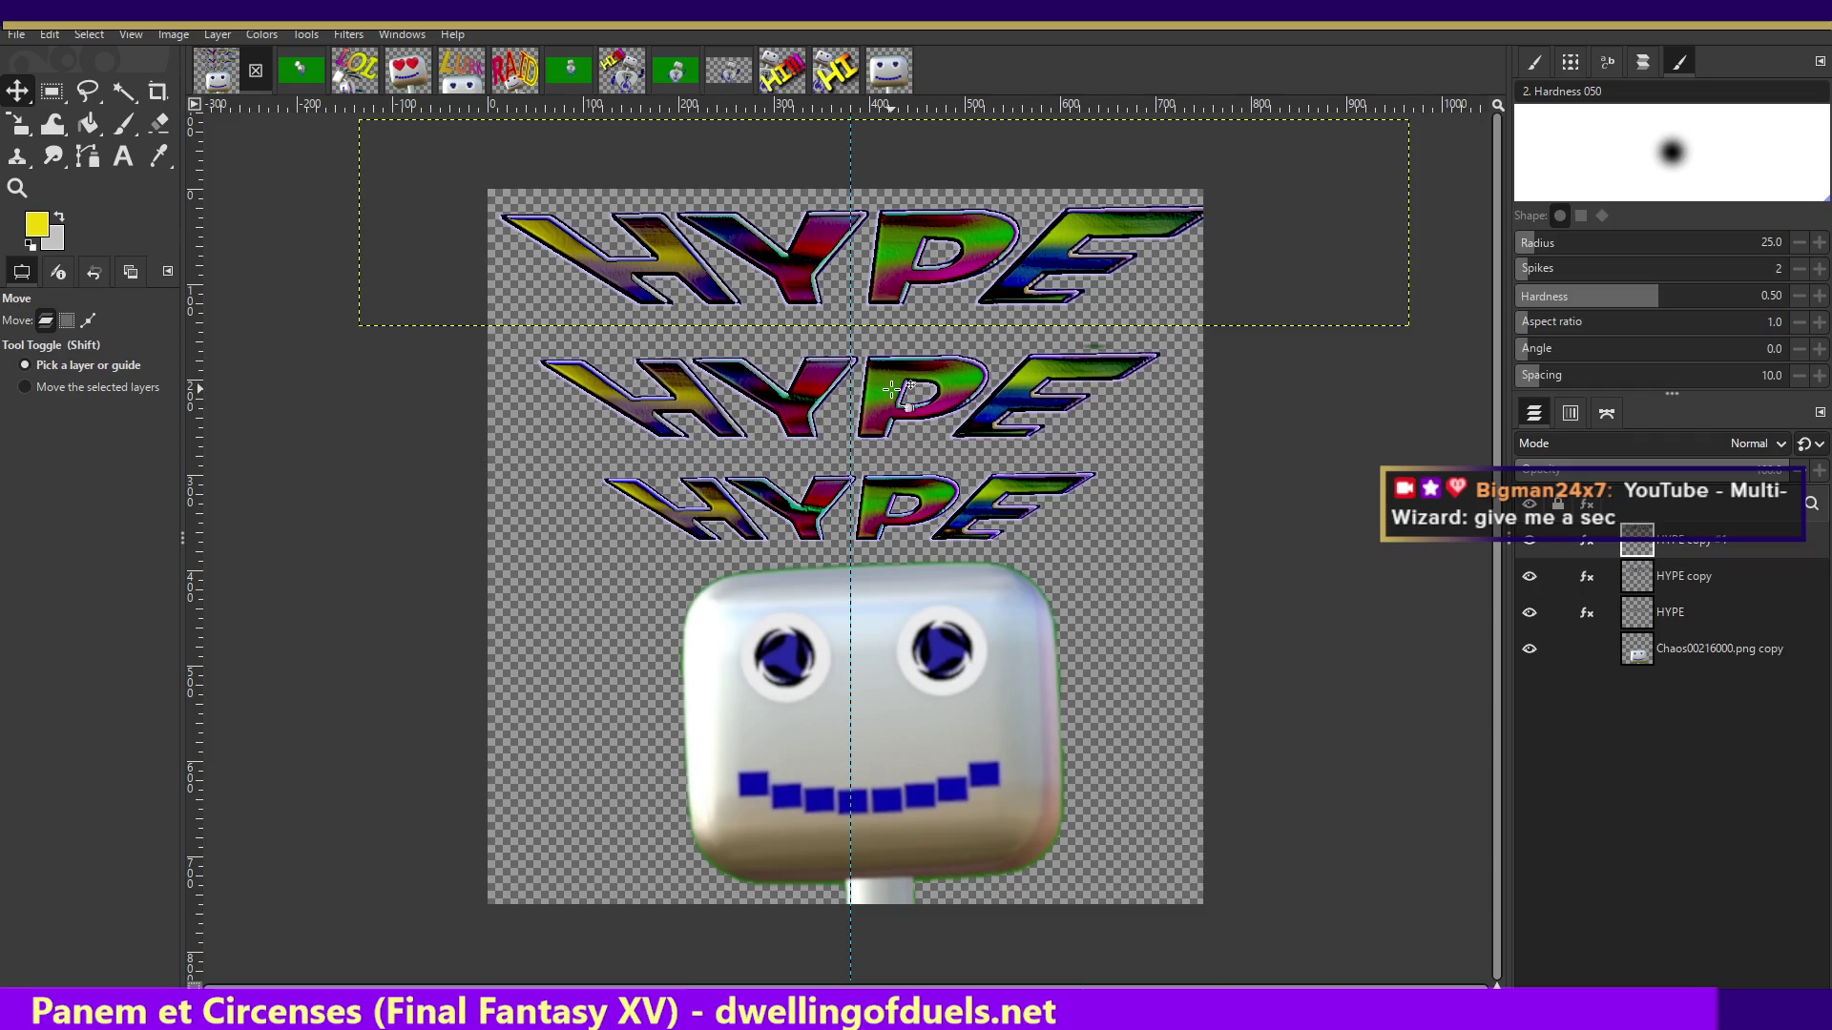
left_click_drag(926, 403, 925, 395)
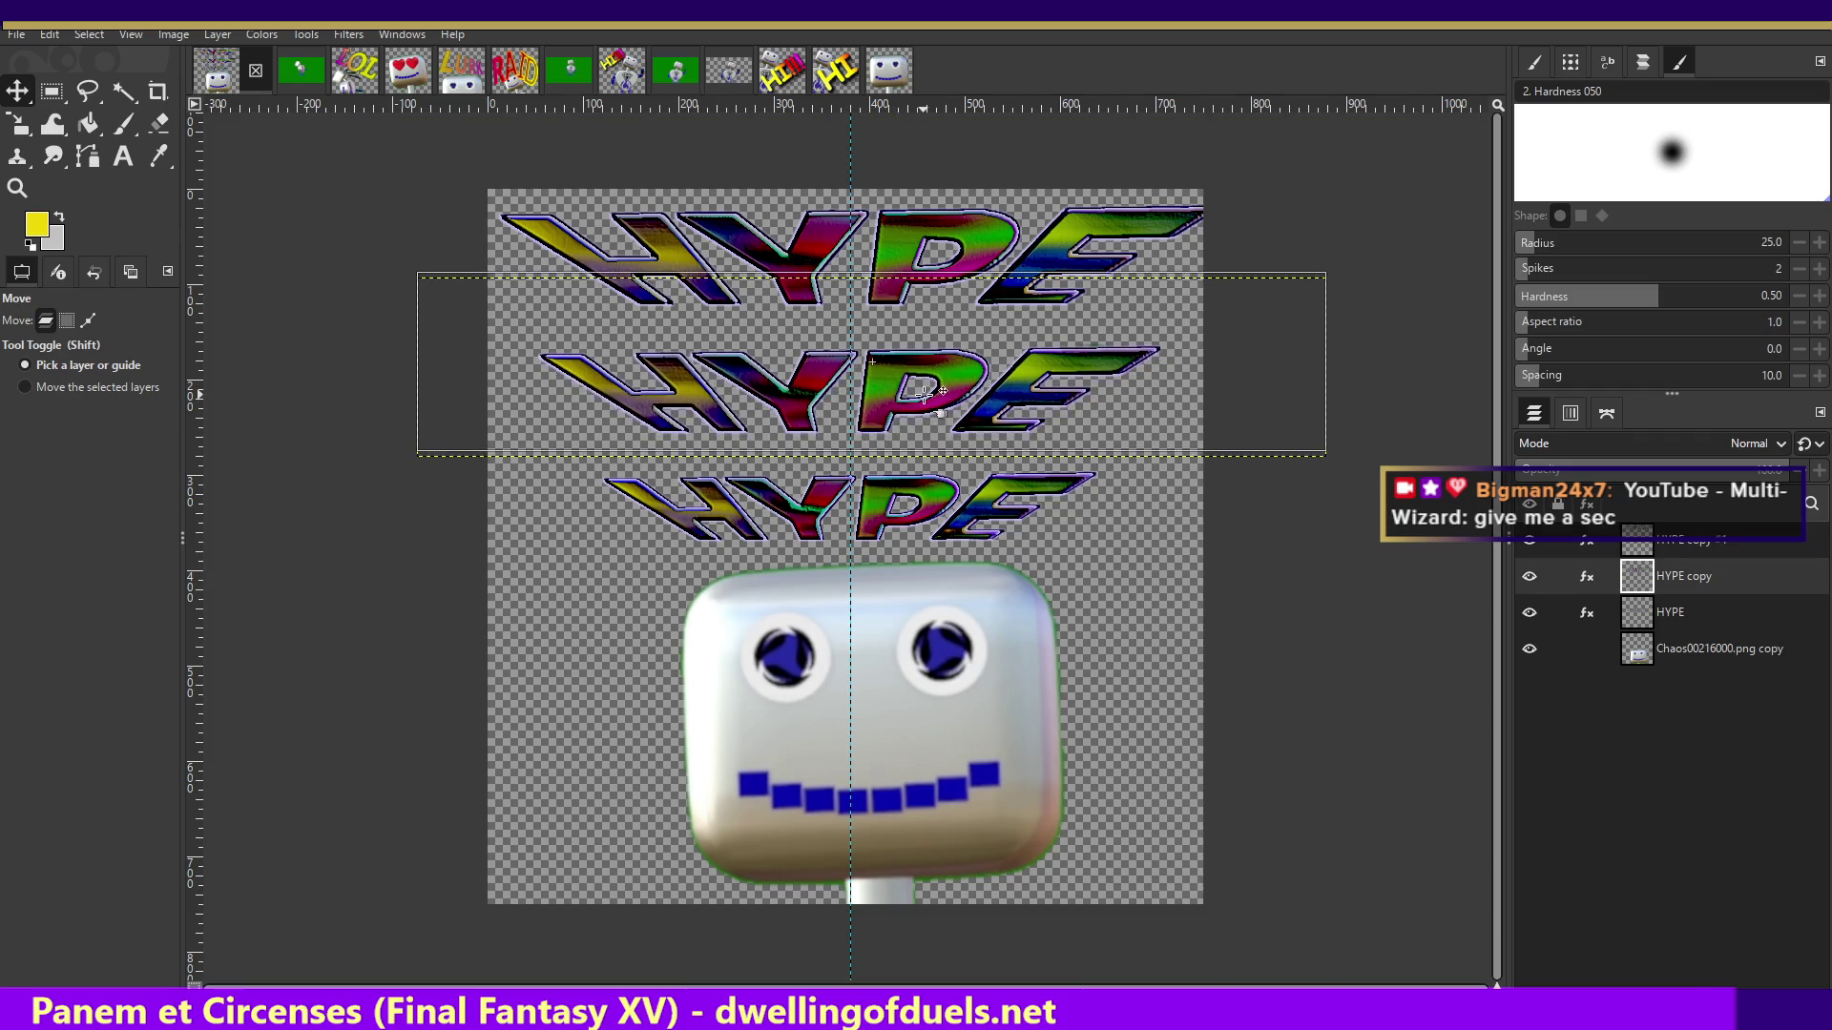
key("Page_Up")
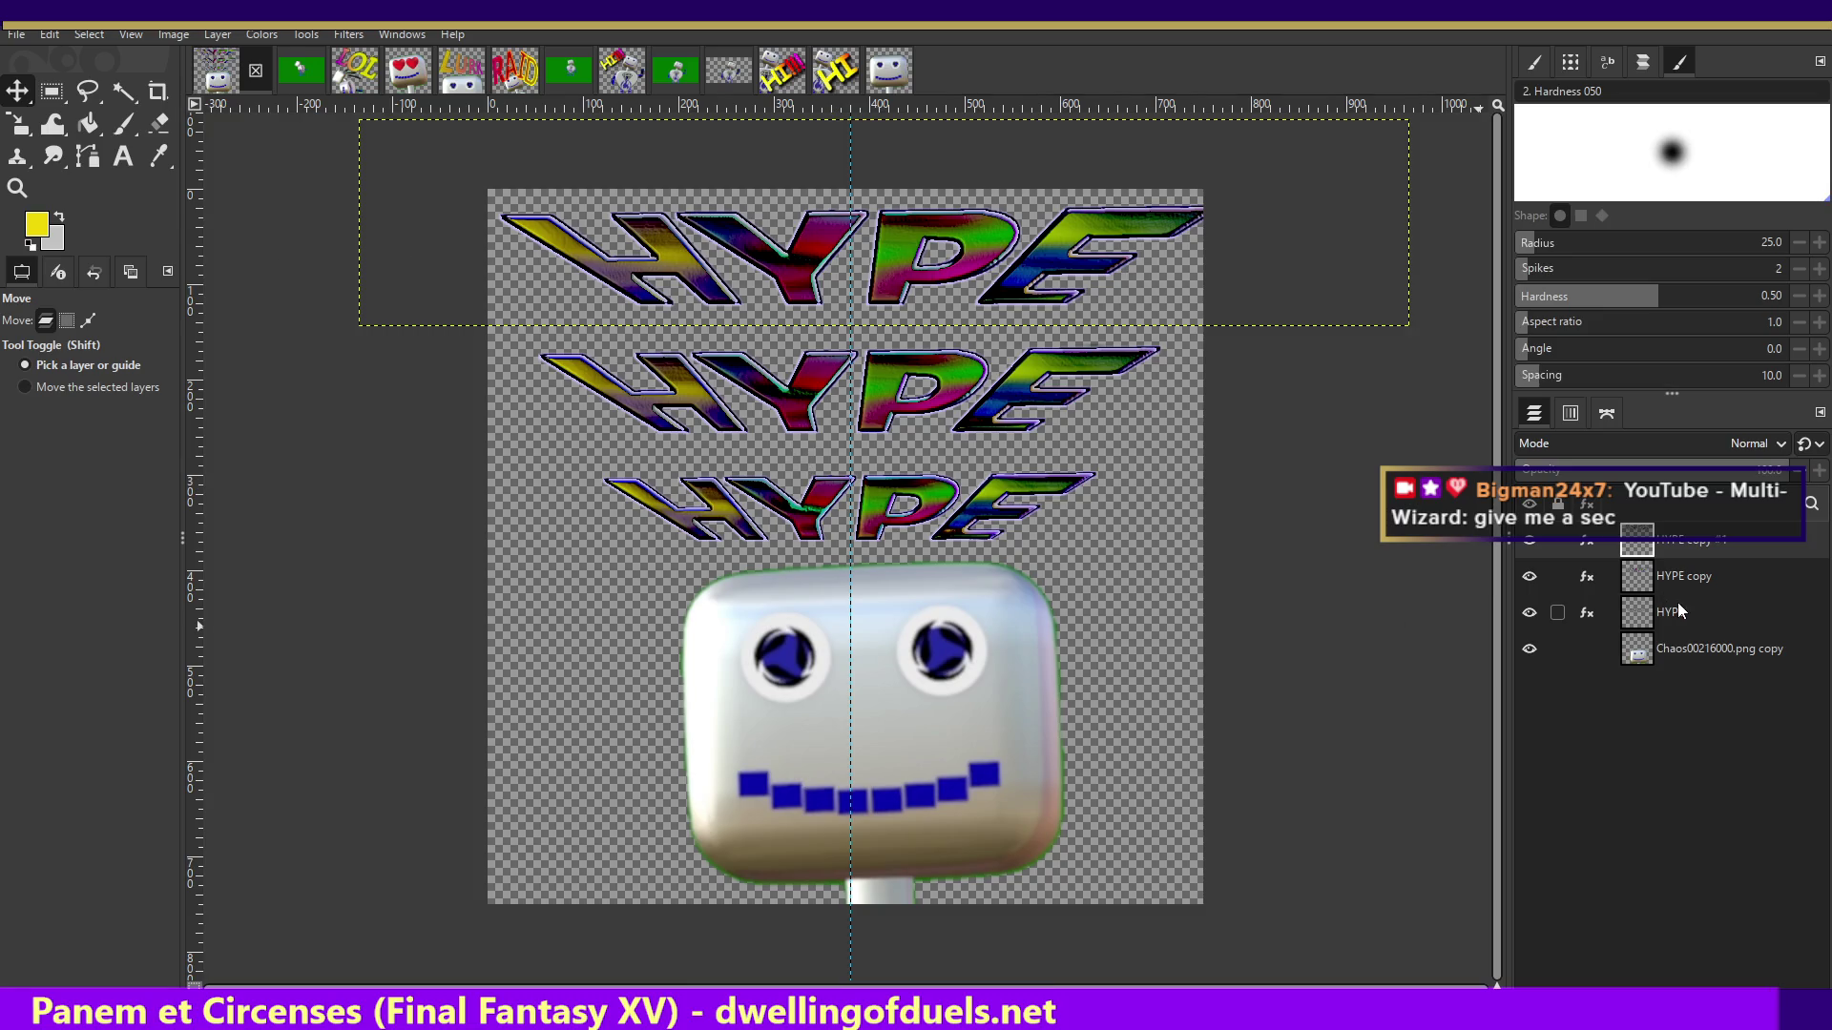
- Scale the bottom HYPE text smaller and shift it left to line up with the others
left_click(820, 486)
key("shift+s")
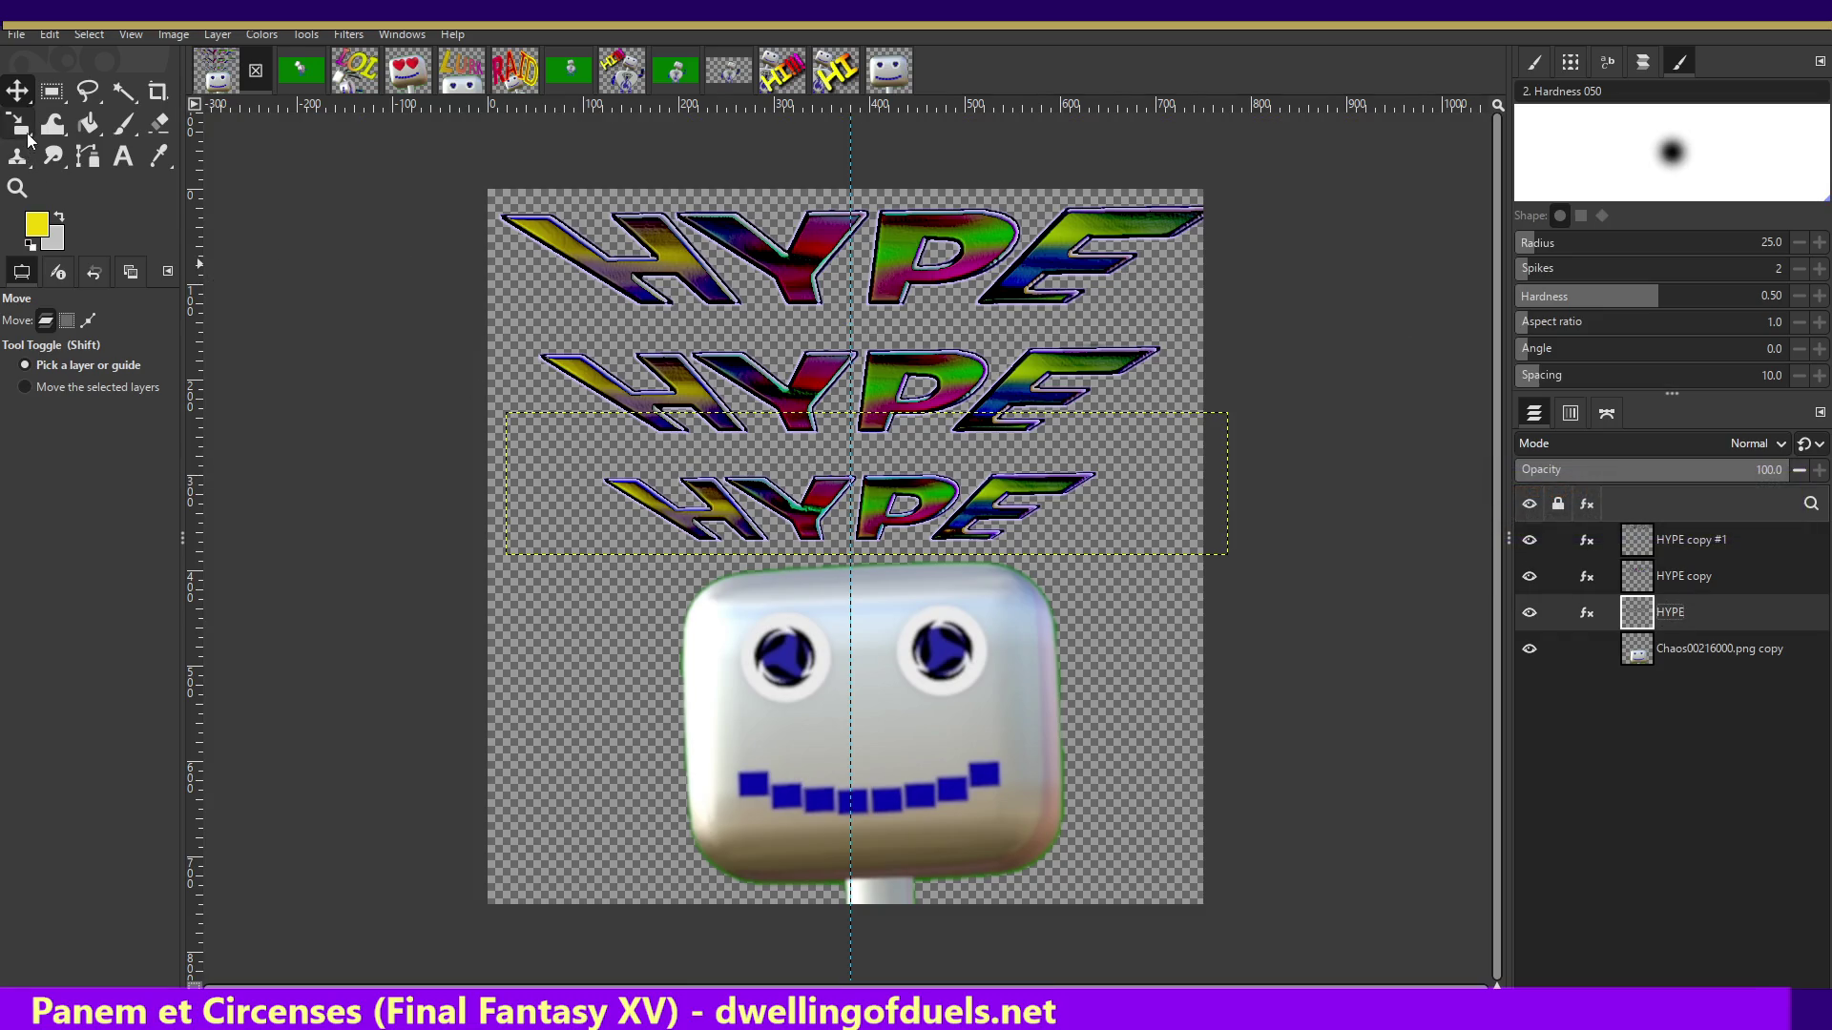
left_click(822, 477)
mouse_move(511, 418)
left_mouse_down()
mouse_move(654, 482)
mouse_move(637, 470)
left_mouse_up()
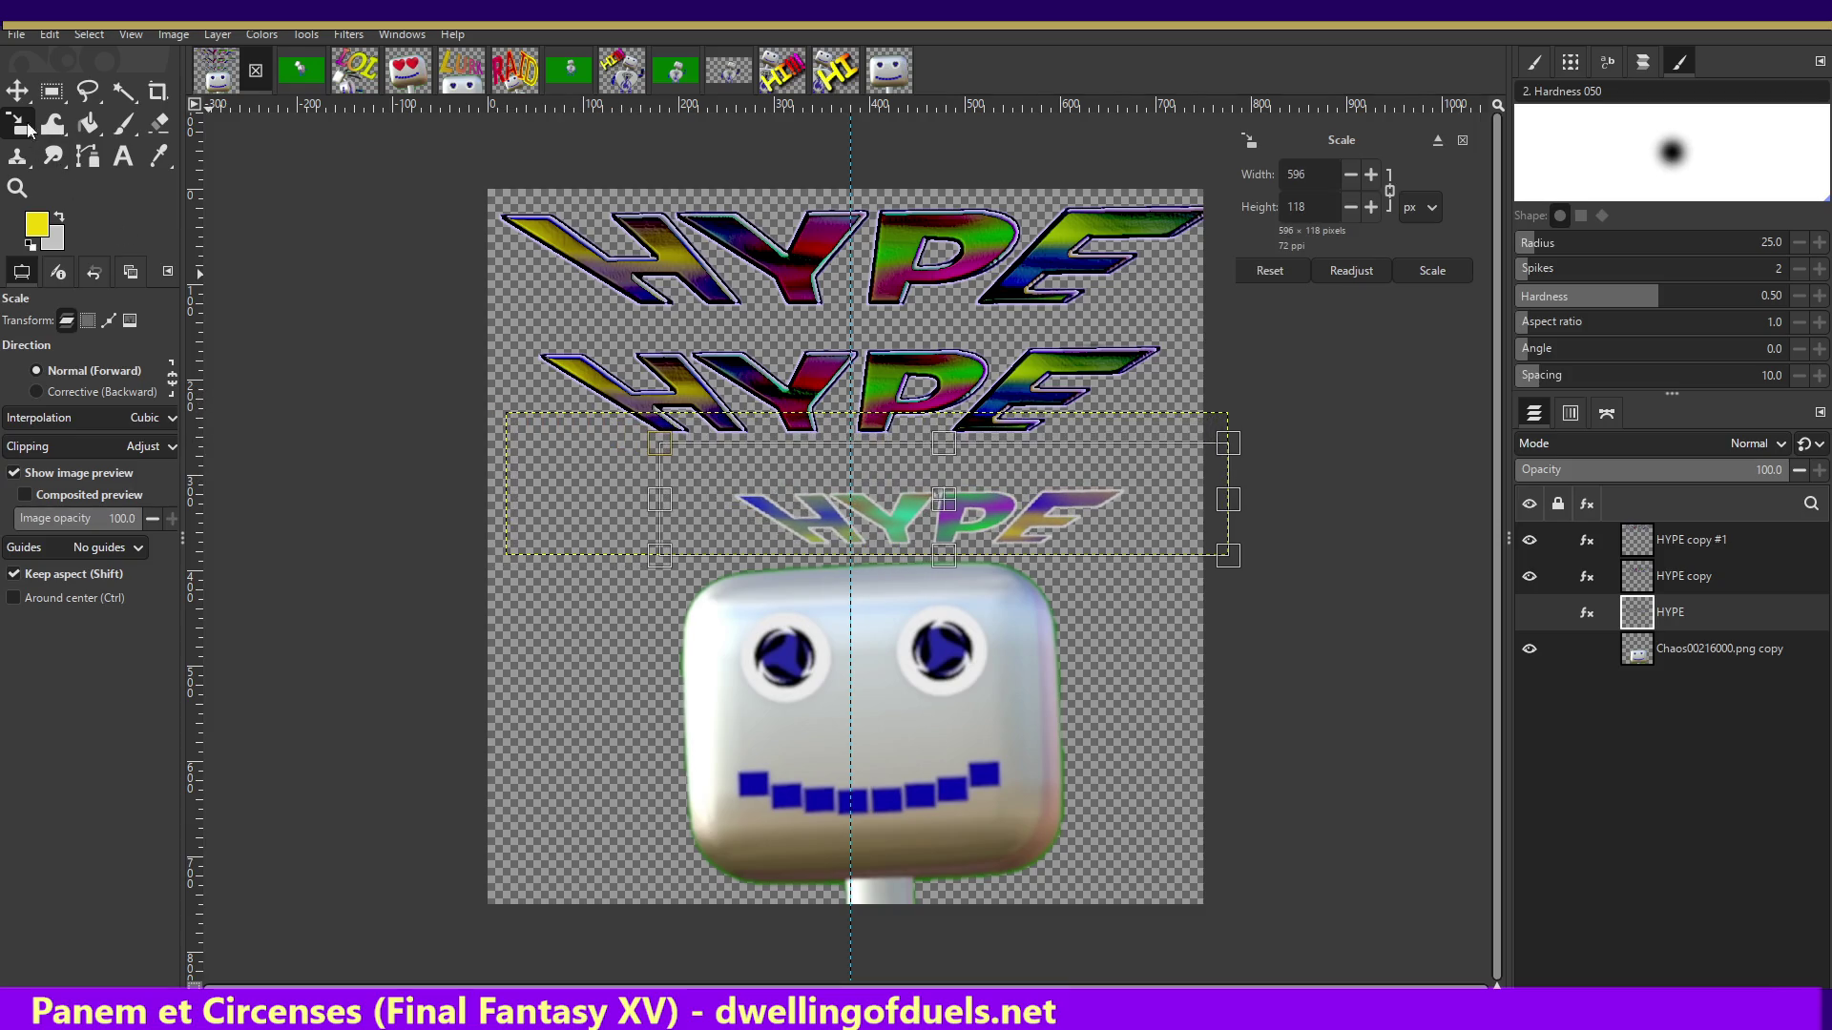
left_click(18, 91)
left_click_drag(963, 523, 887, 504)
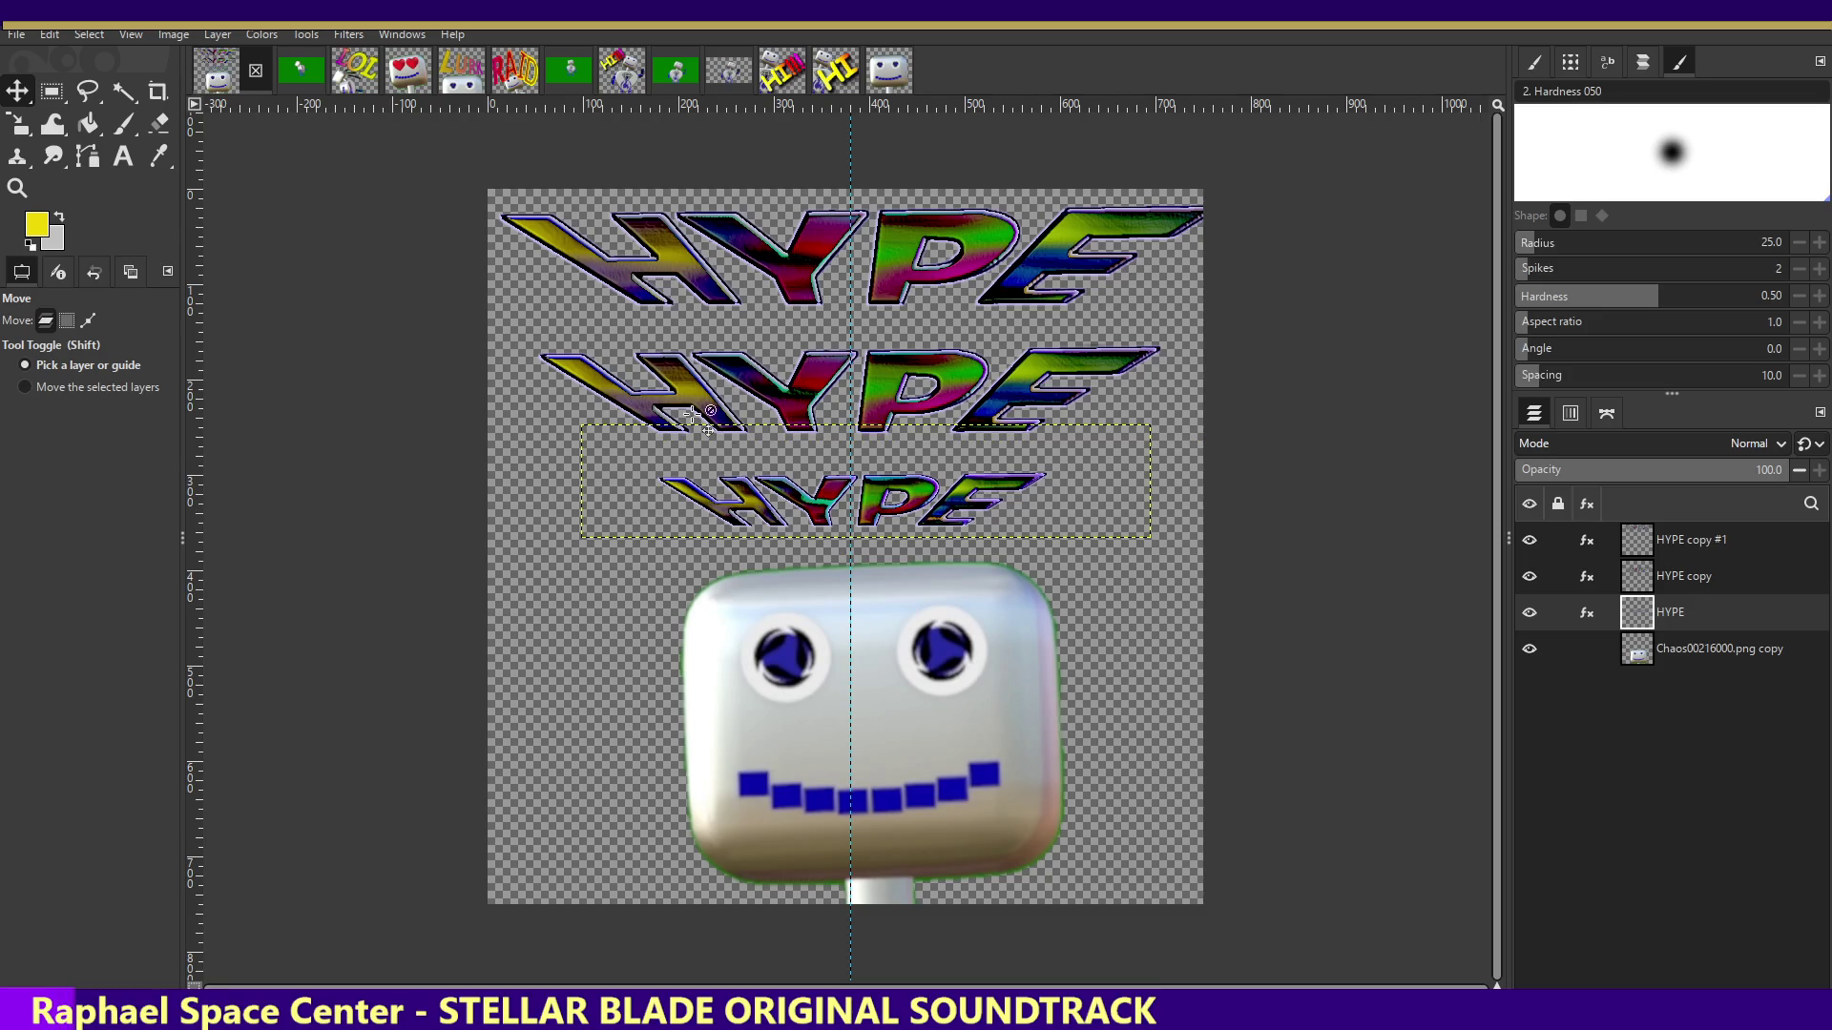
- Rotate the small bottom HYPE text slightly and apply the tilt
right_click(17, 124)
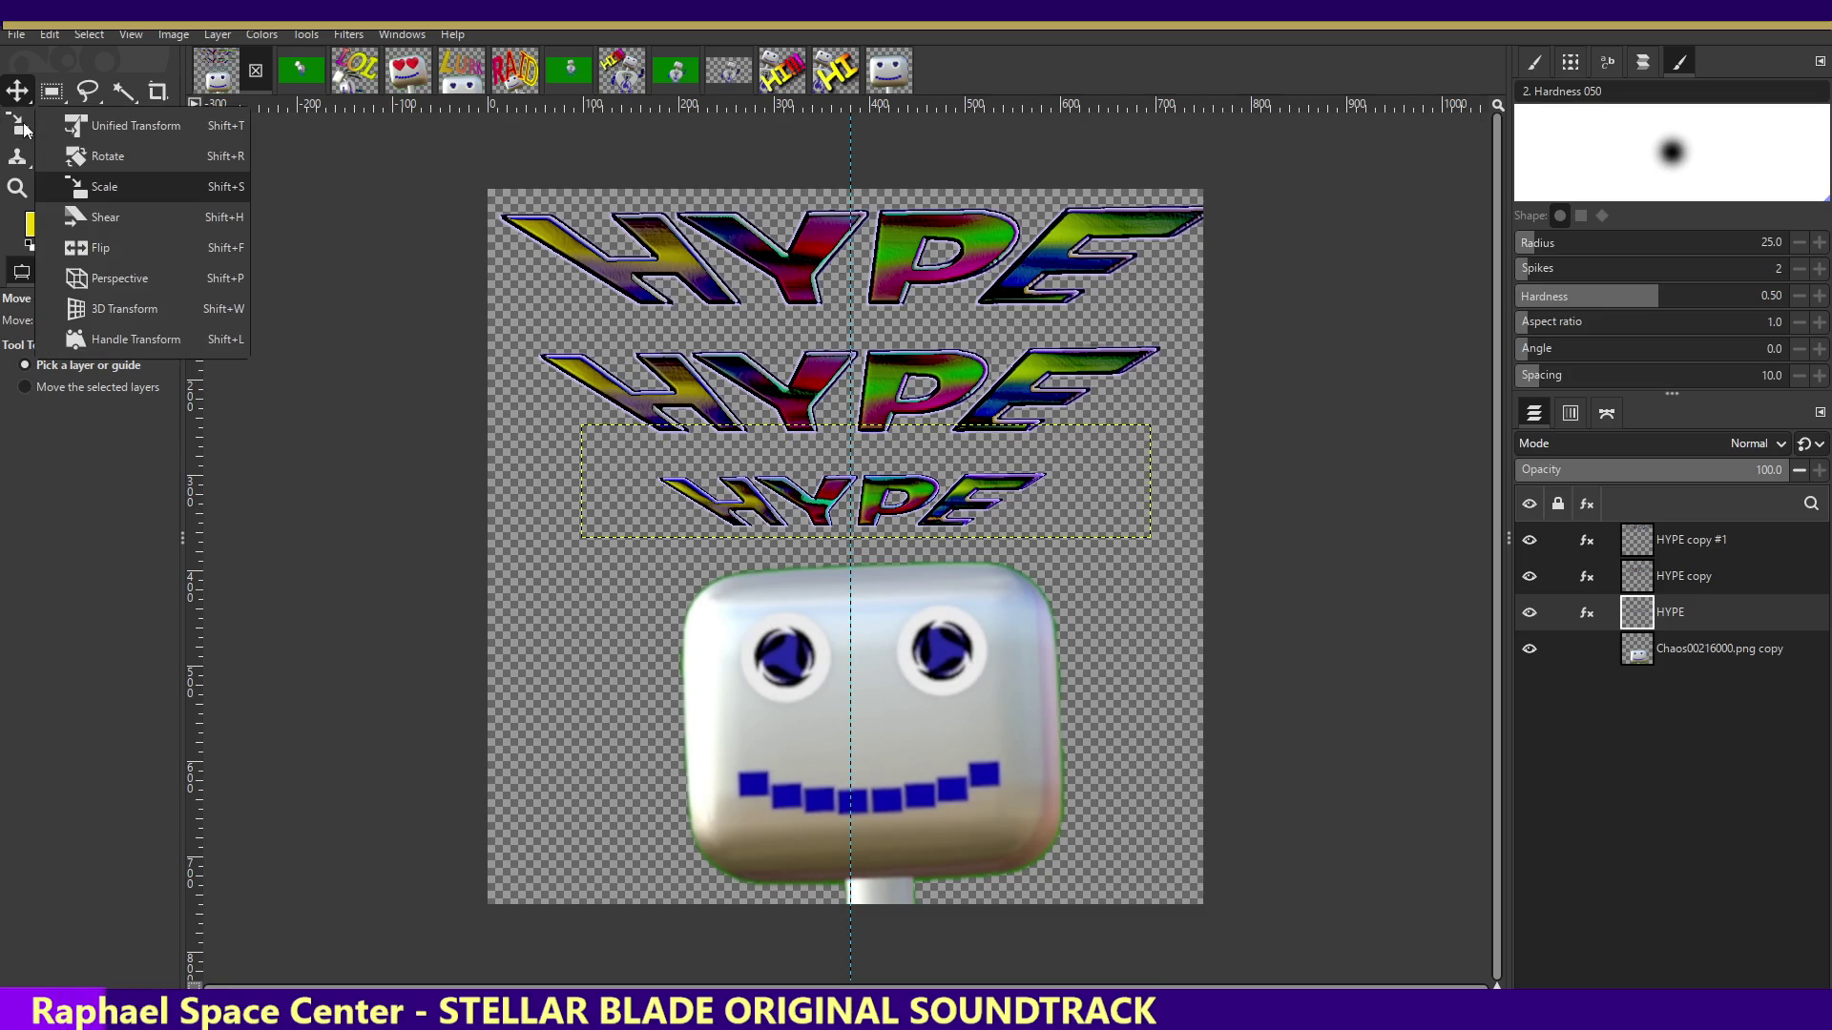
left_click(74, 158)
left_click_drag(654, 519, 656, 512)
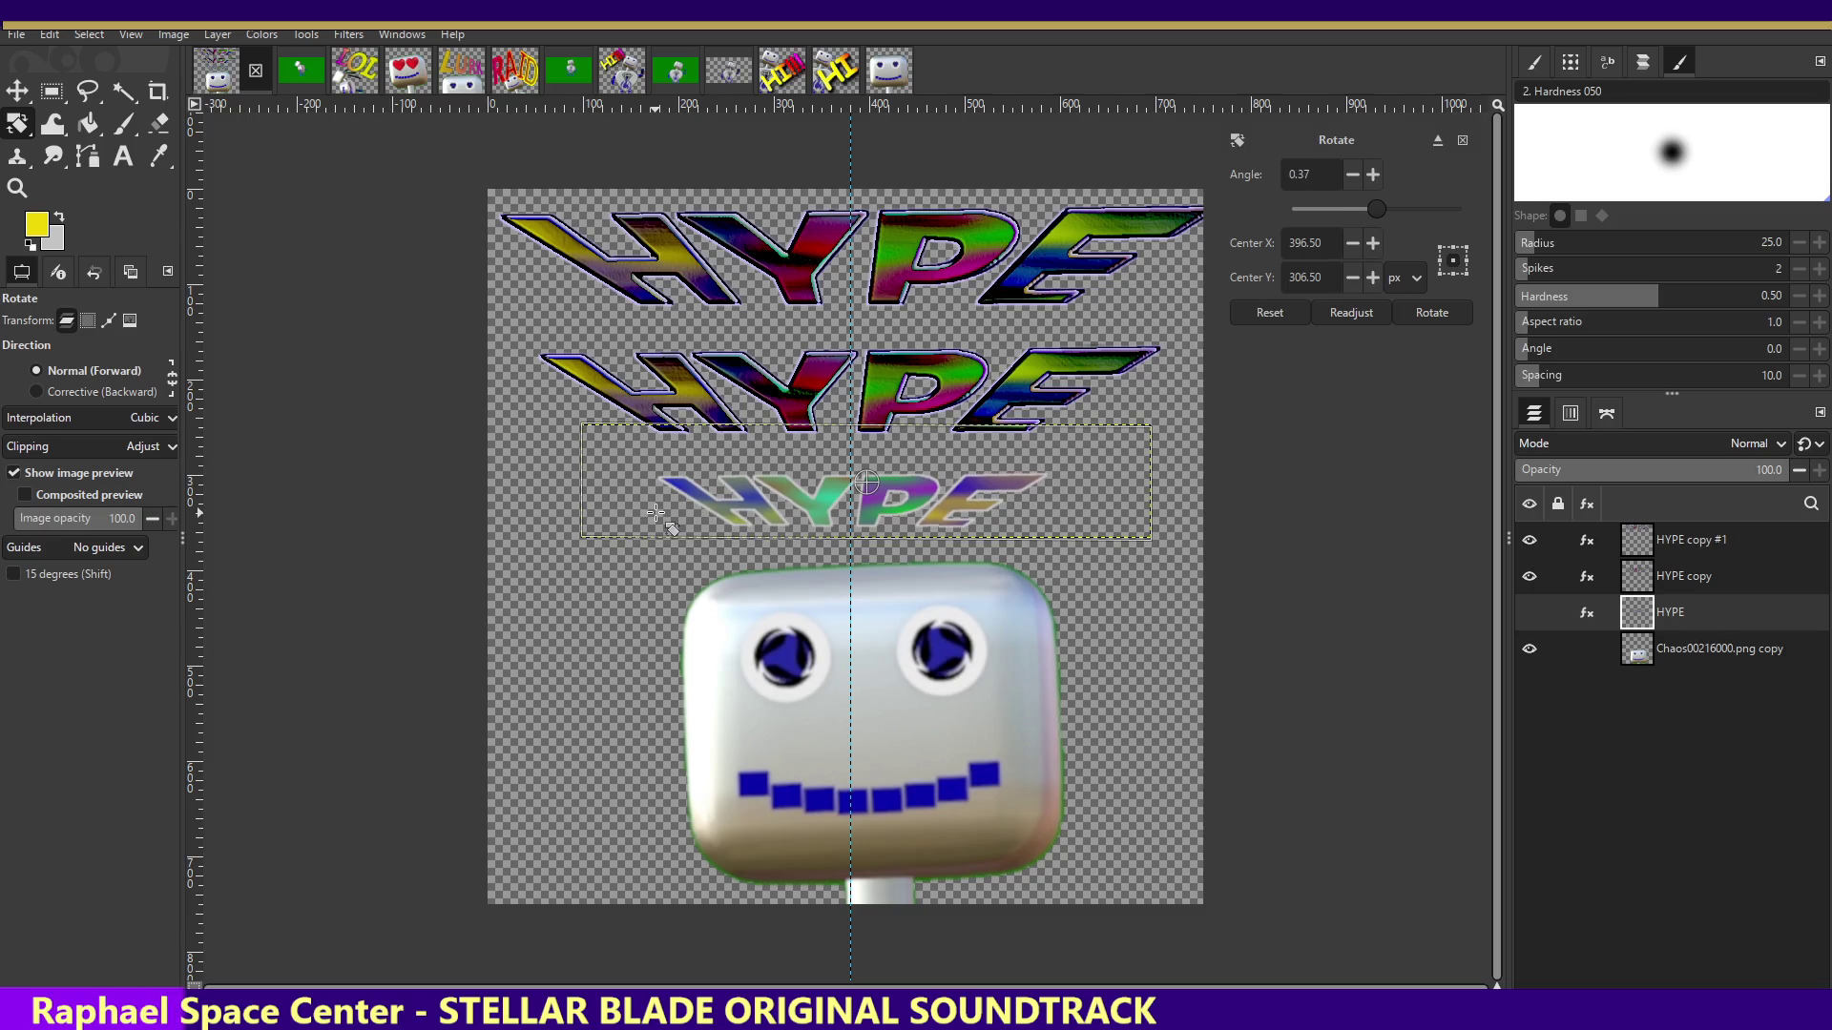
left_click_drag(655, 513, 626, 571)
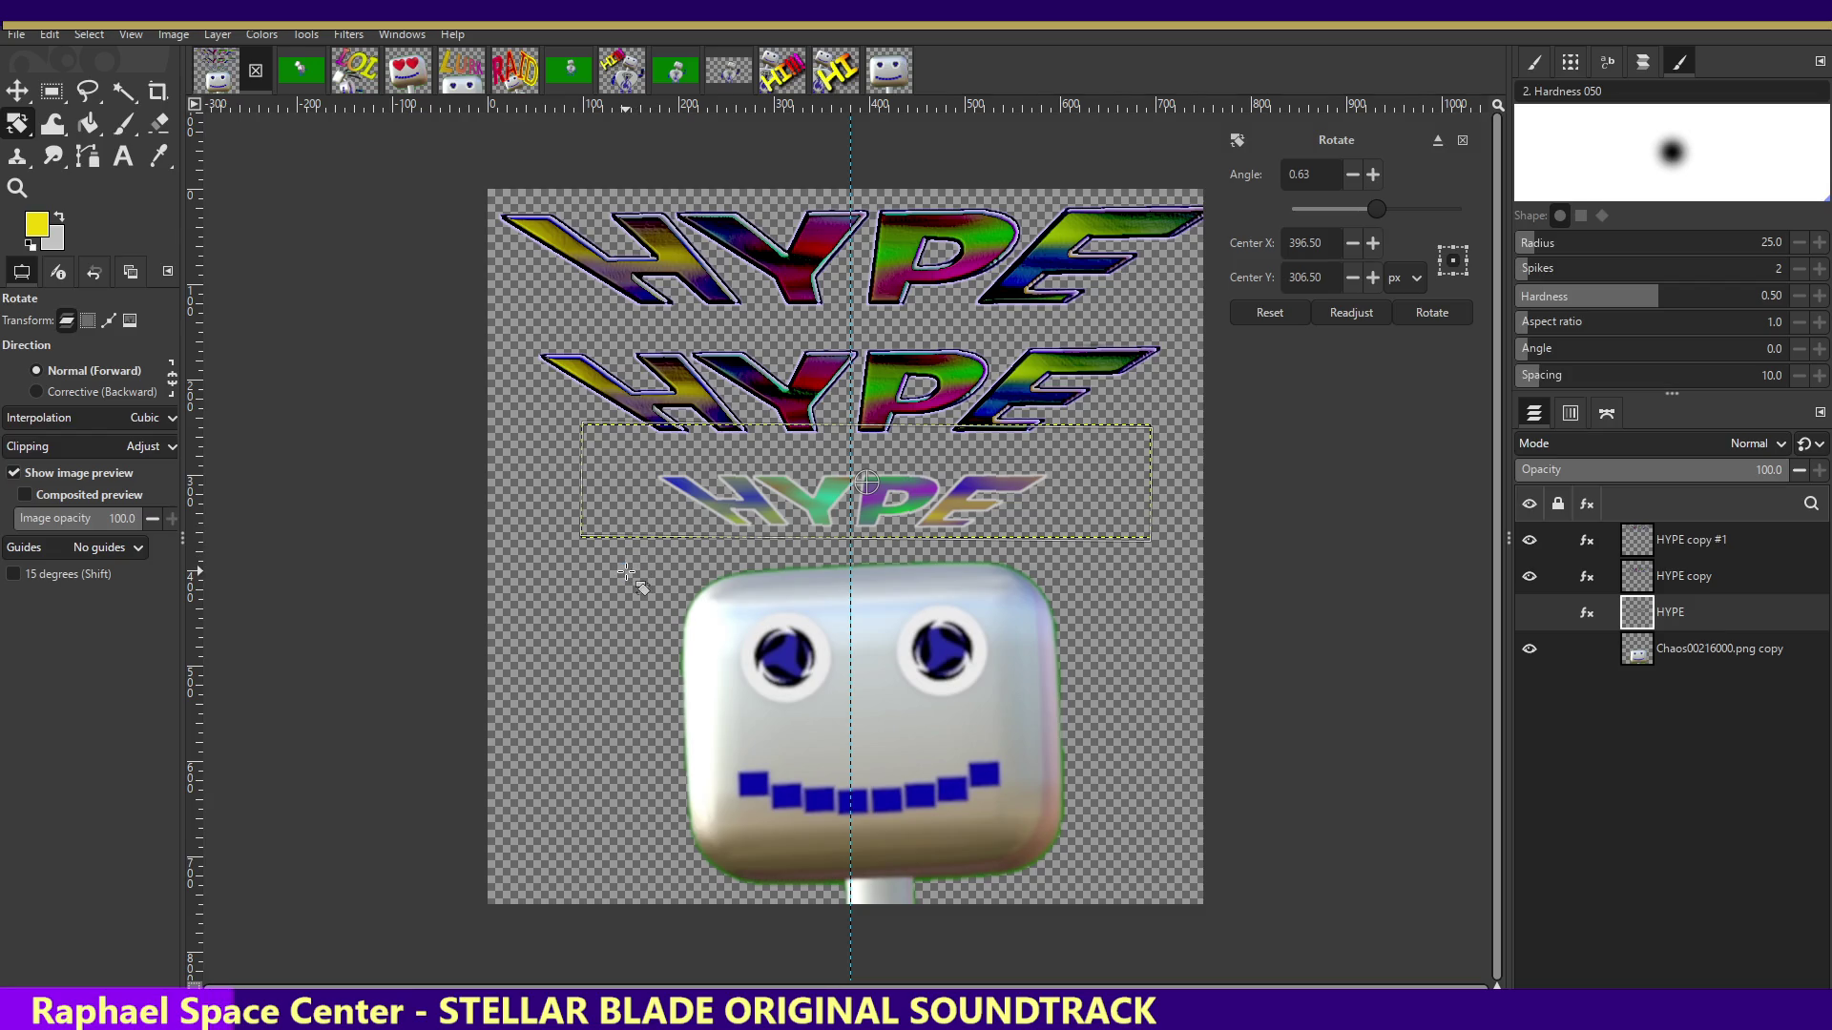
key("Return")
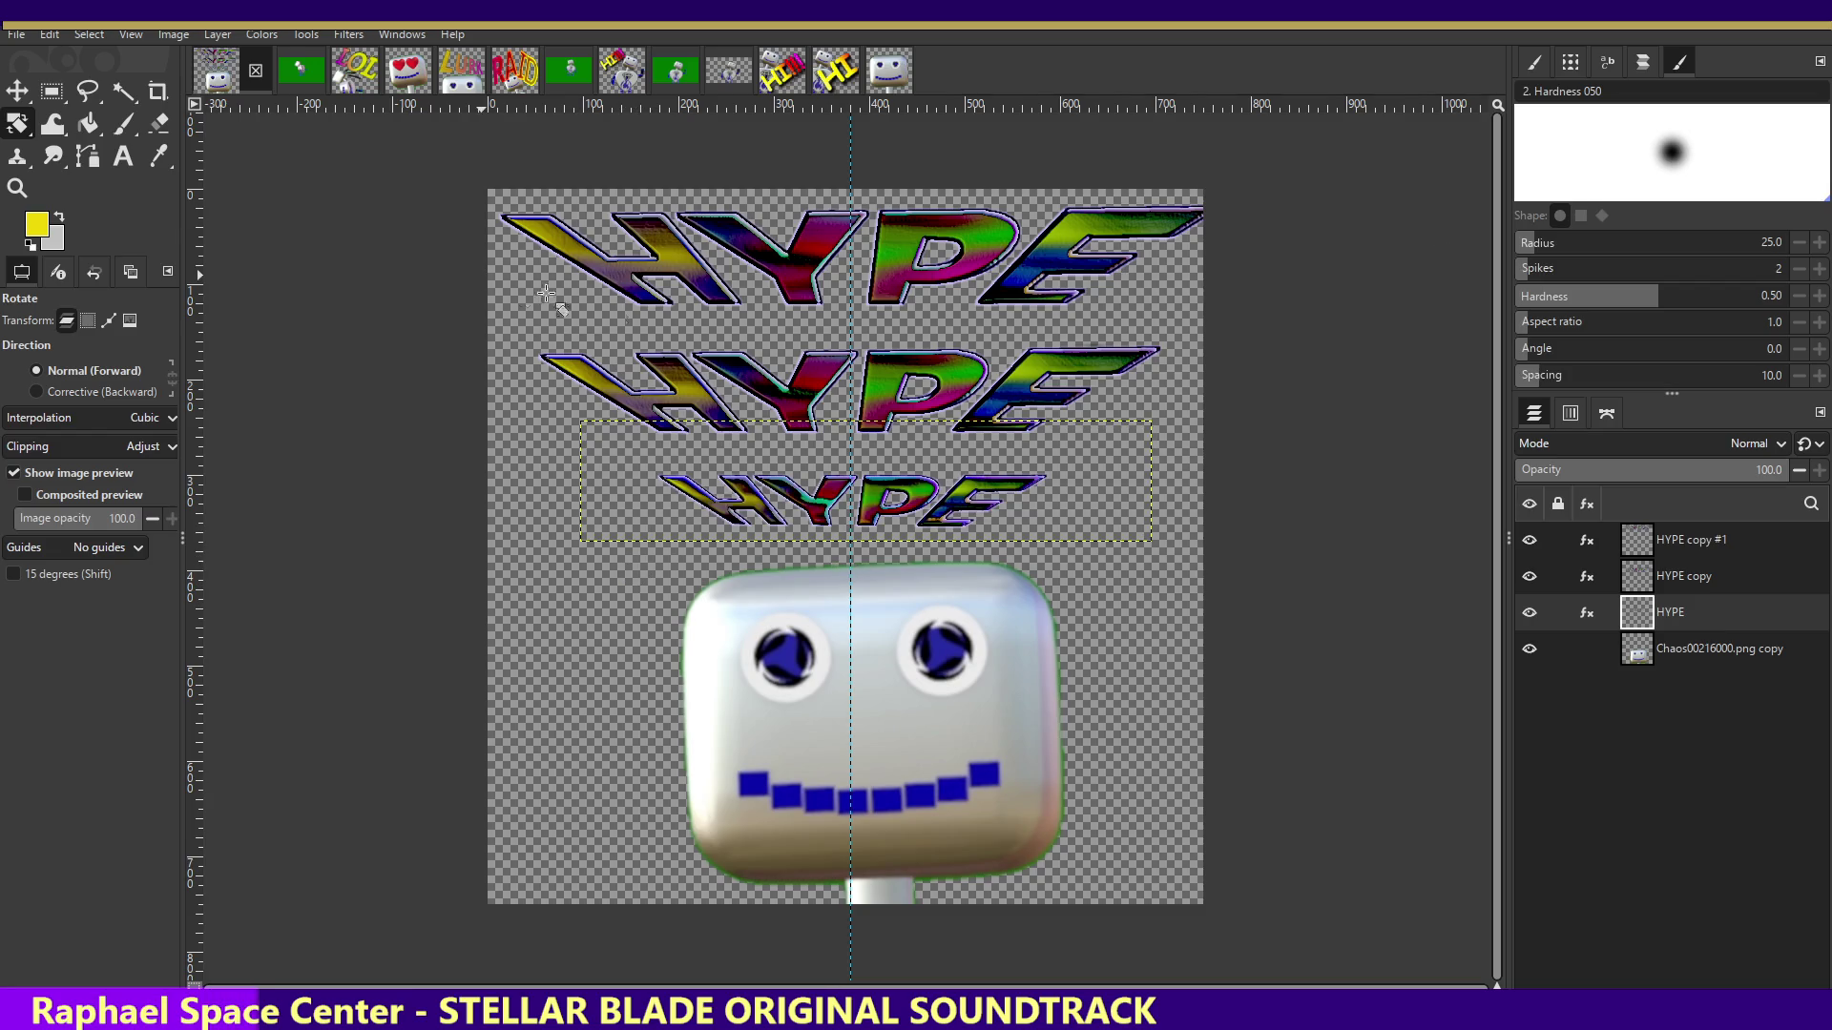
left_click(1684, 575)
- Scale the middle HYPE copy down slightly and apply the new size
left_click(474, 452)
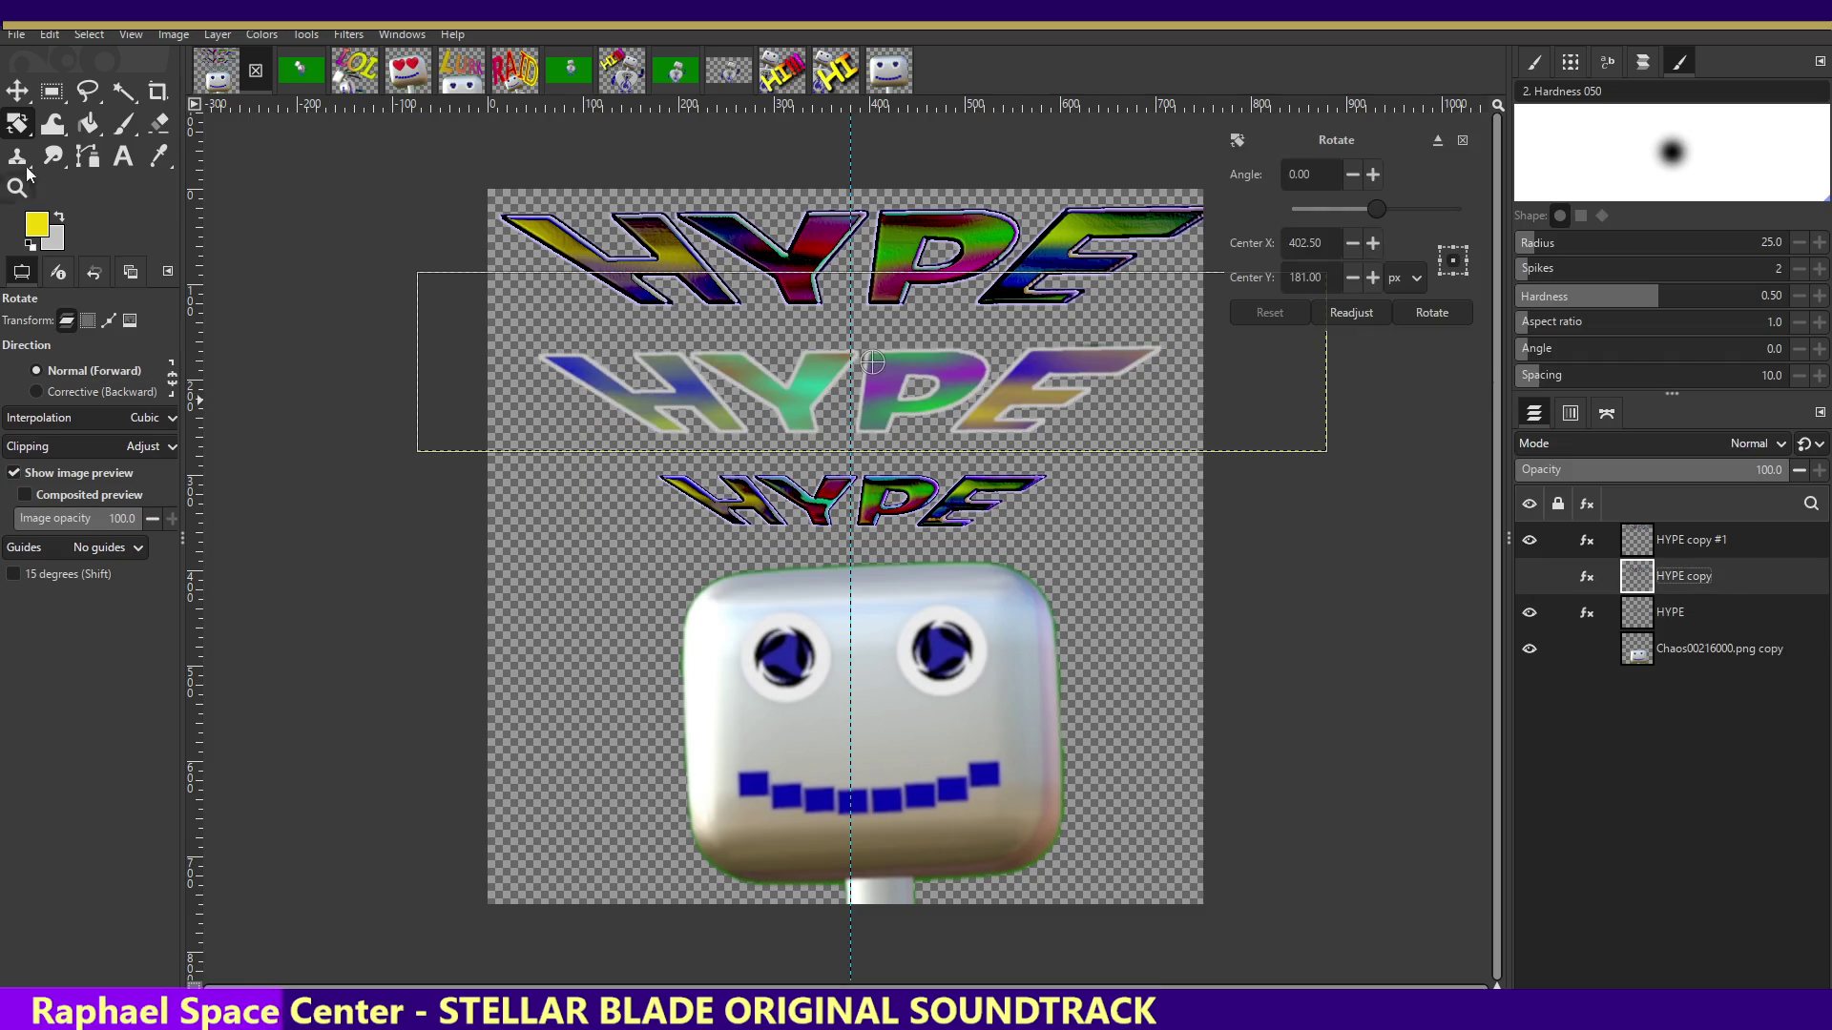
left_click(17, 123)
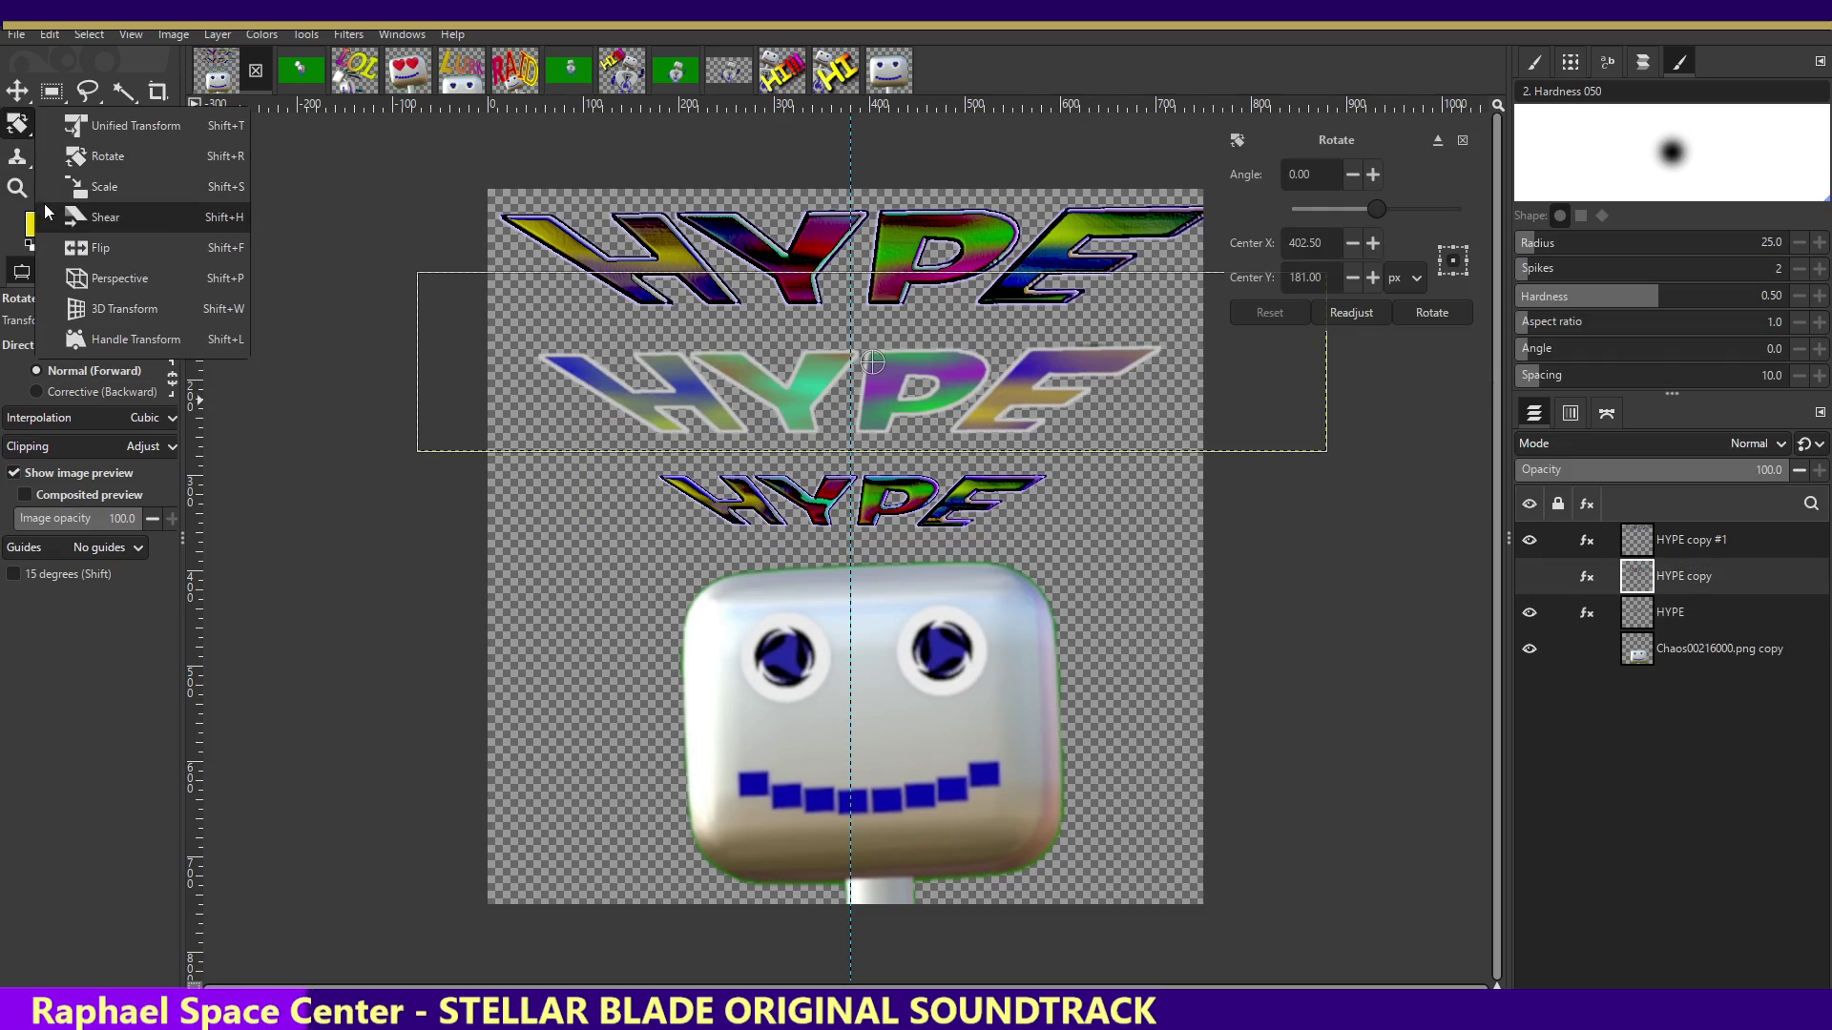
left_click(44, 188)
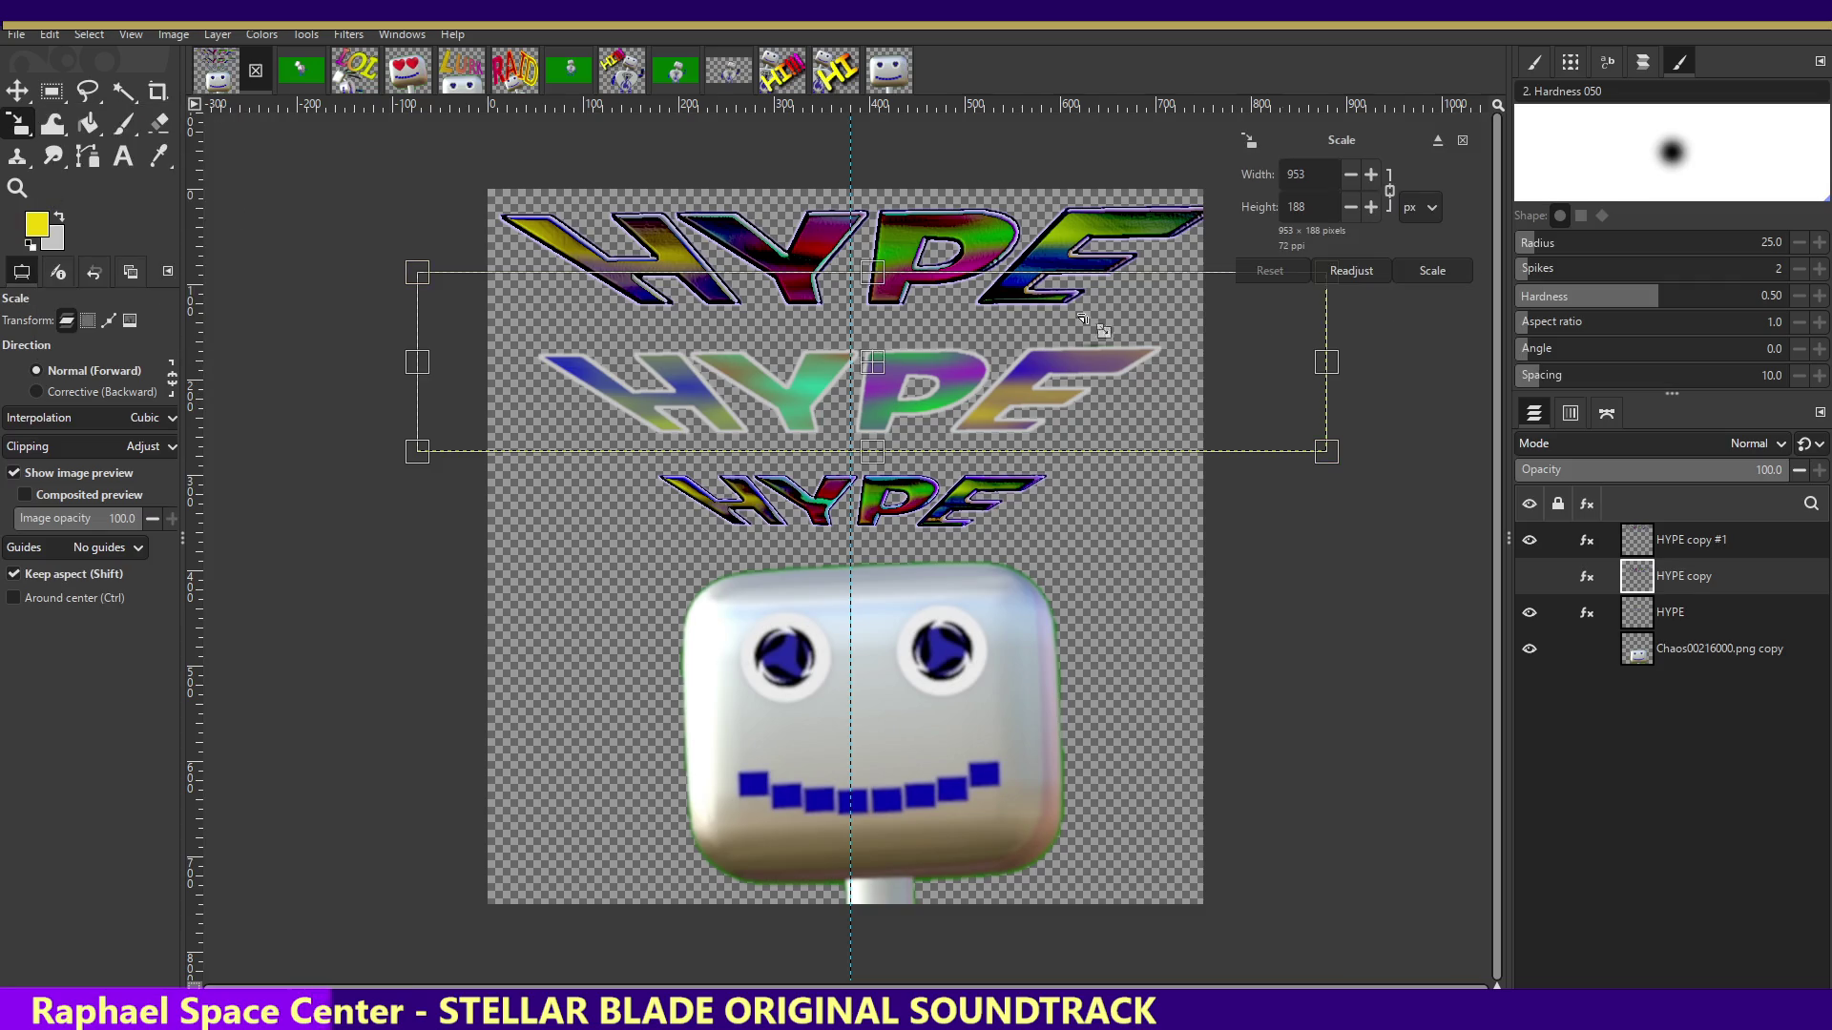
left_click_drag(420, 454, 498, 433)
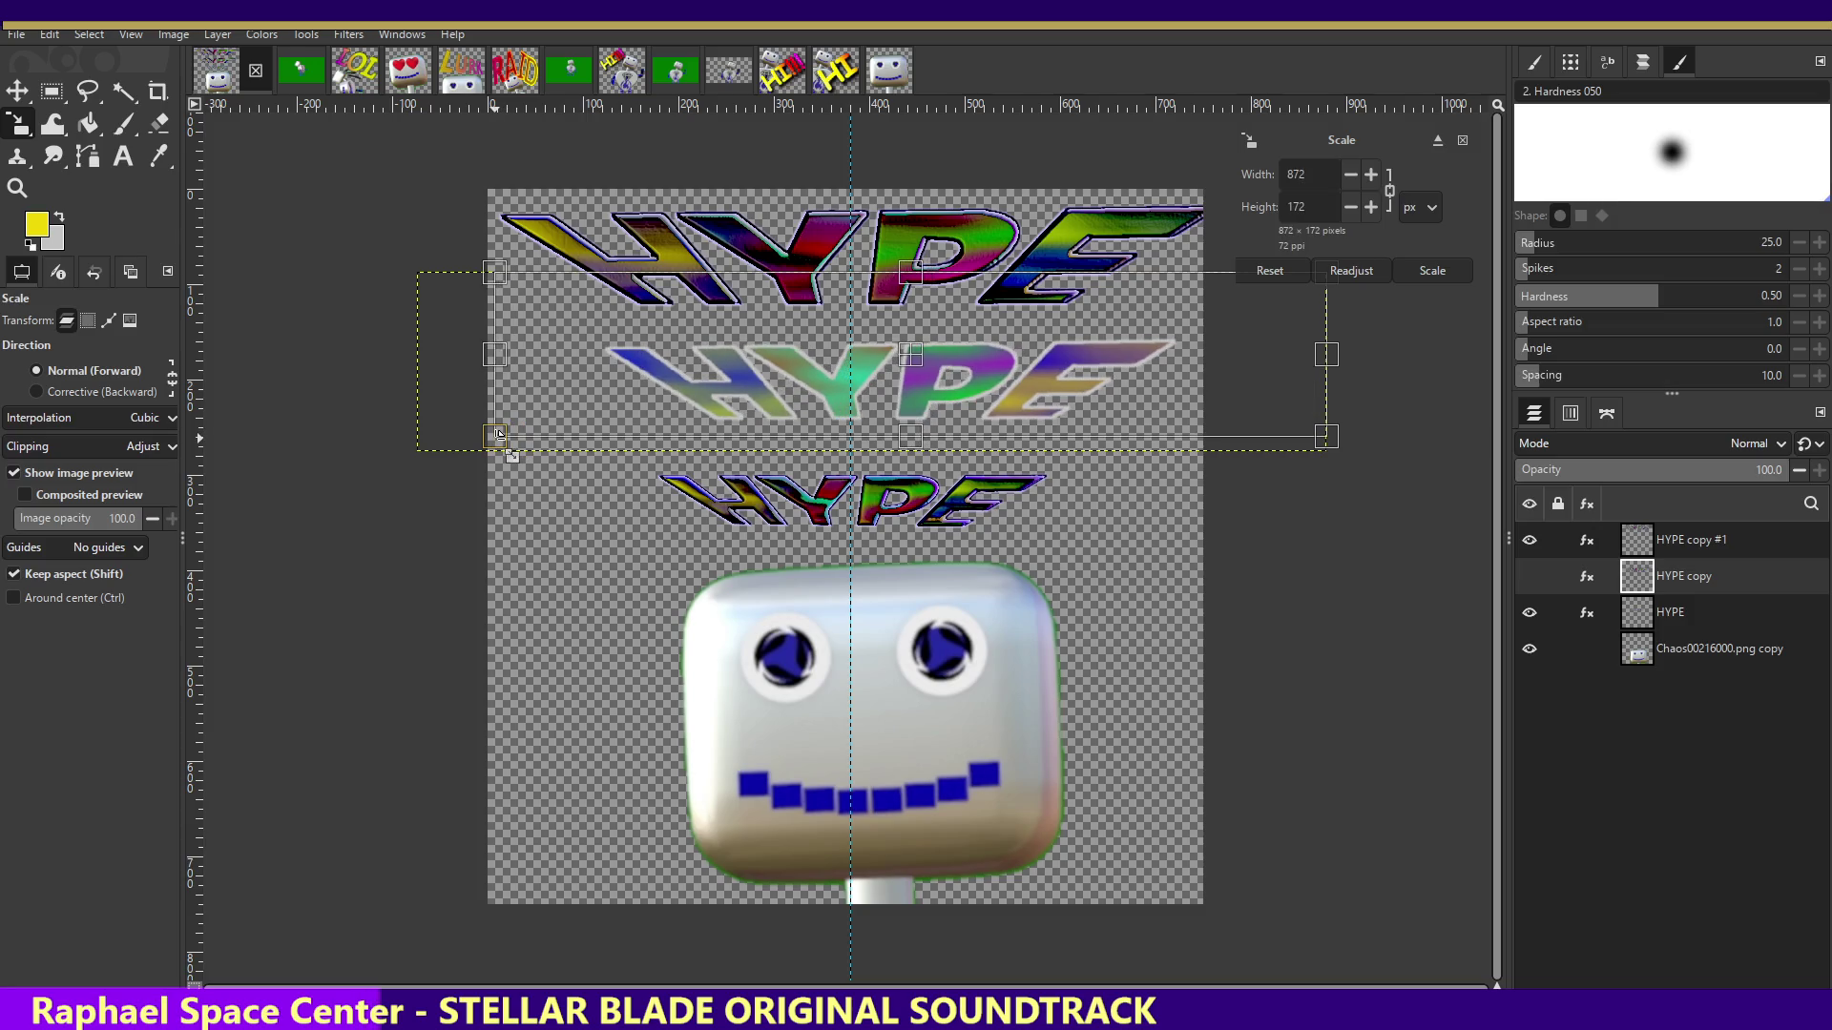
key("Return")
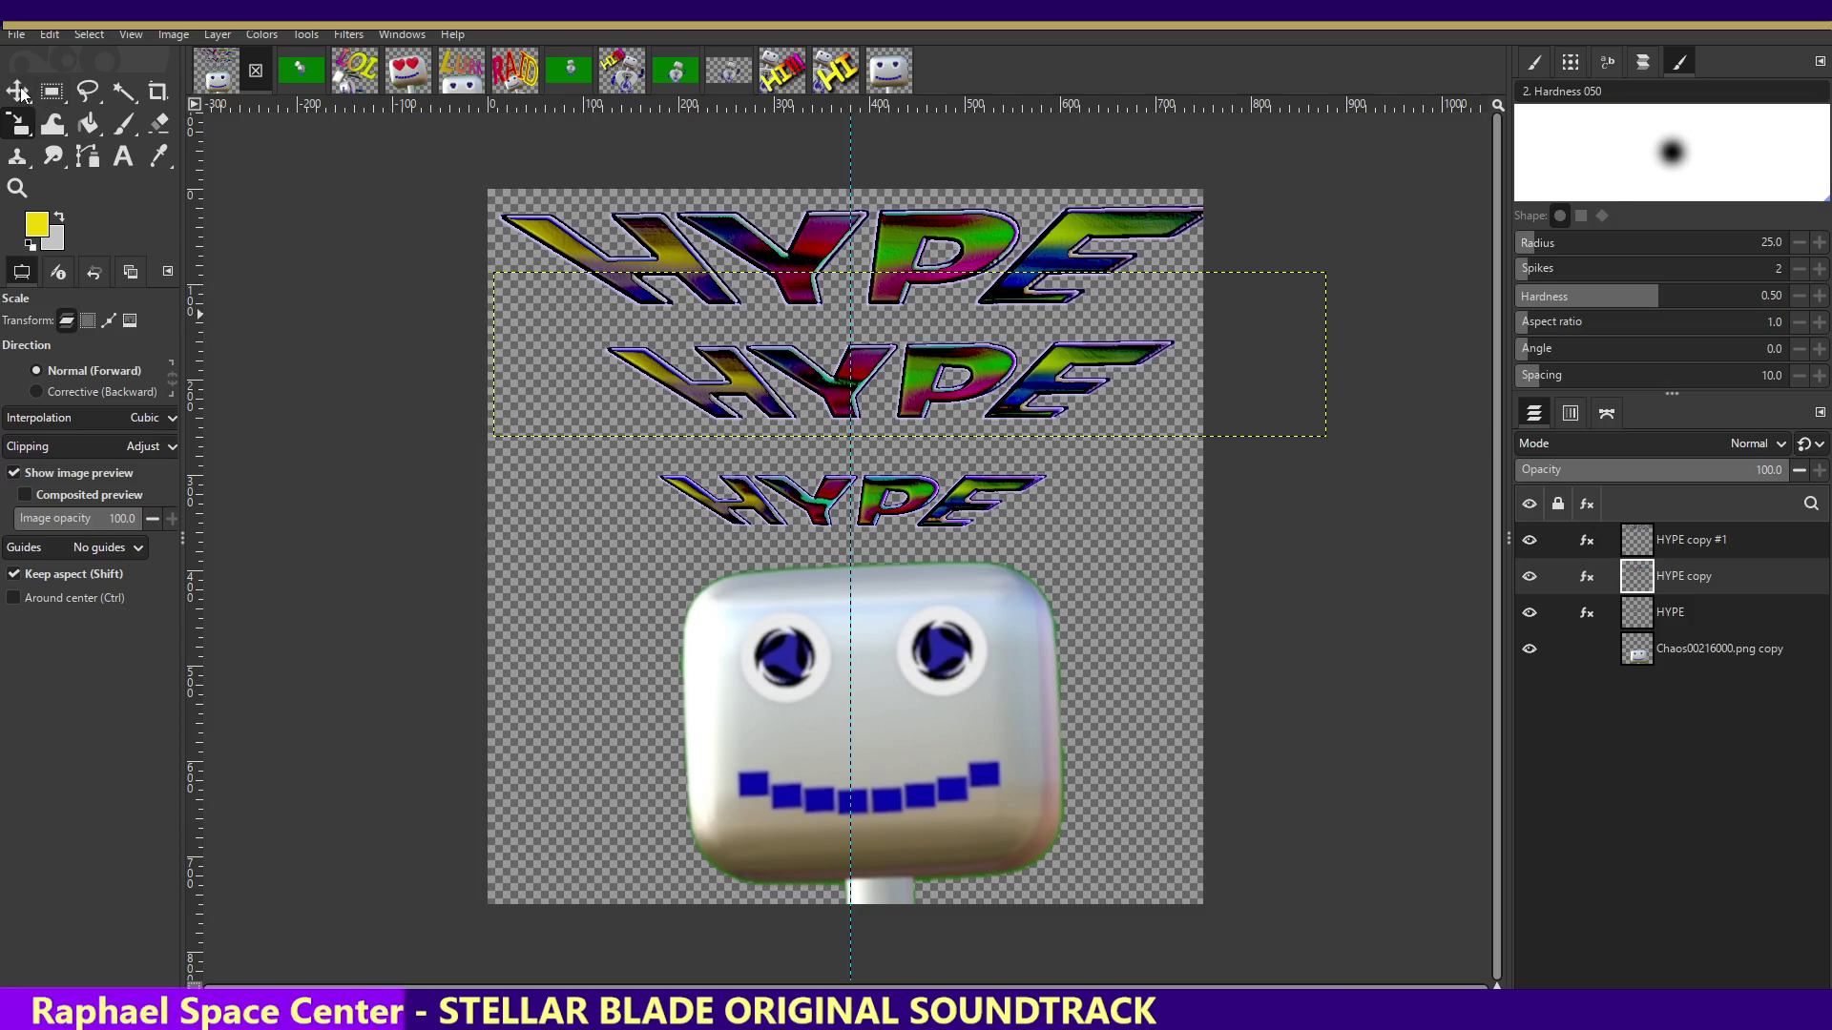
- Move the middle HYPE text left and down, and lower the bottom HYPE toward the face
left_click(17, 90)
left_click_drag(985, 380, 954, 389)
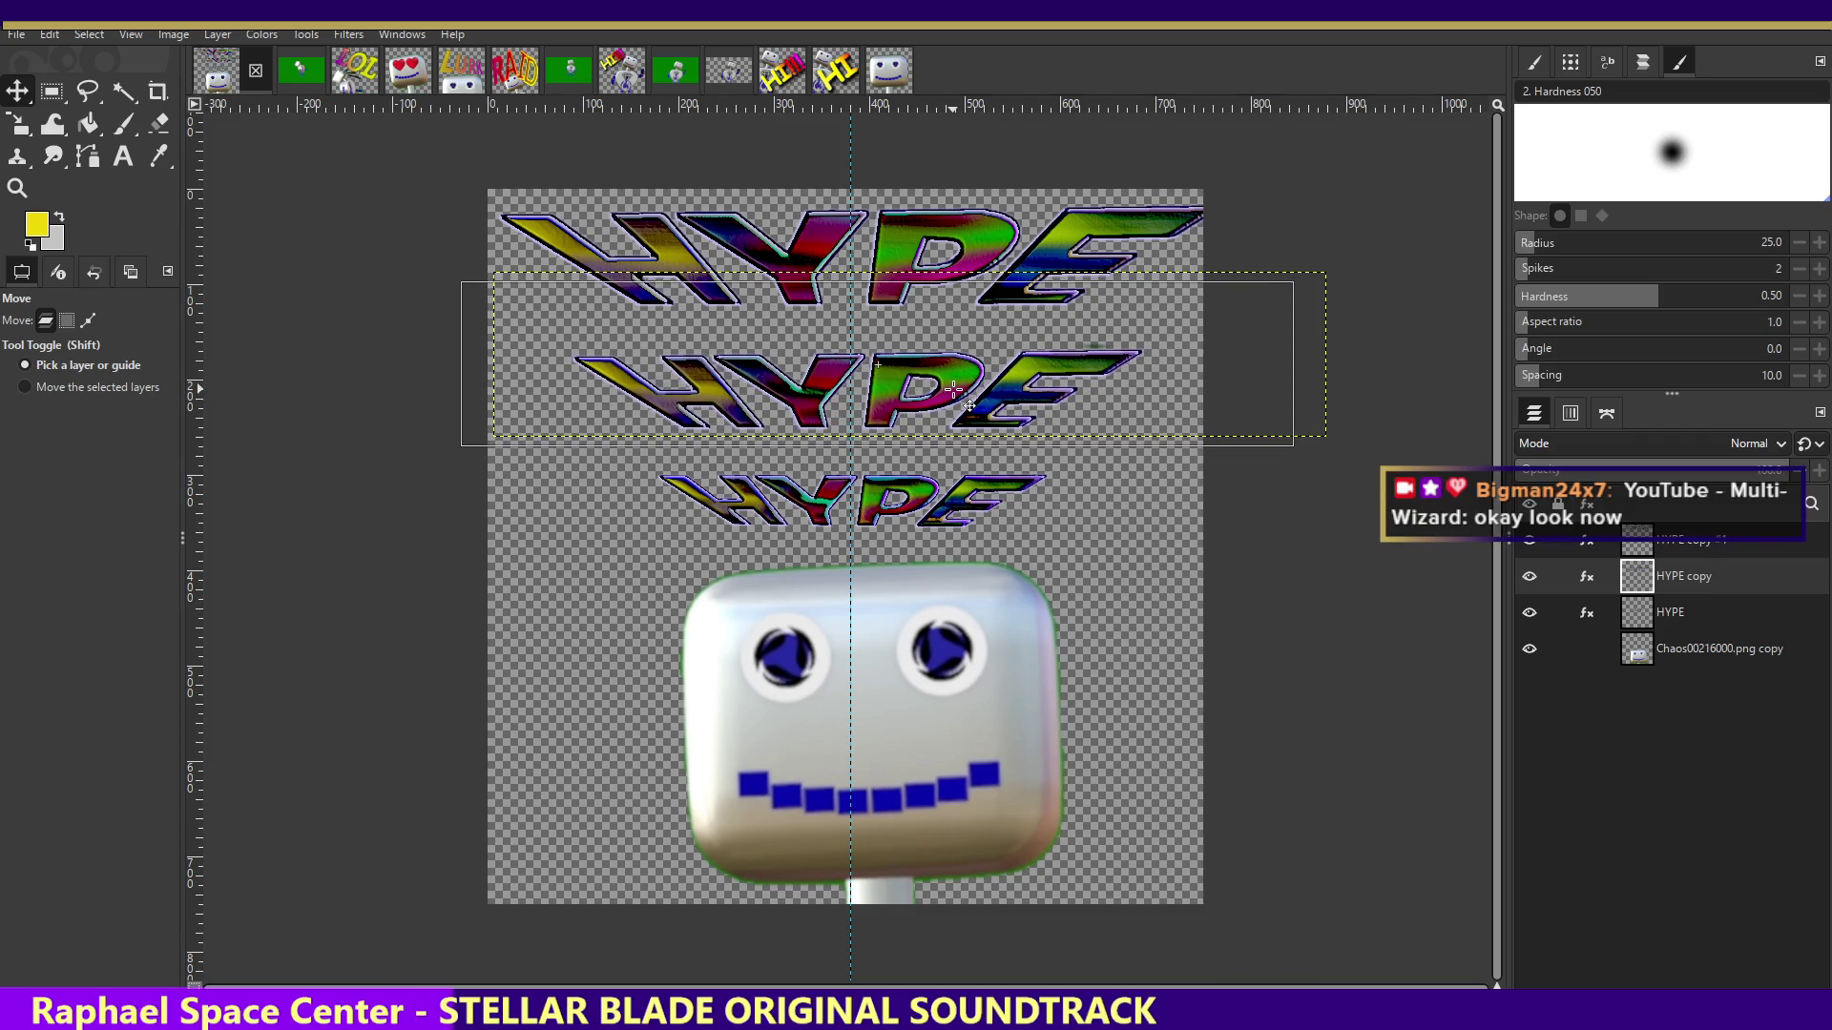
left_click_drag(954, 389, 954, 390)
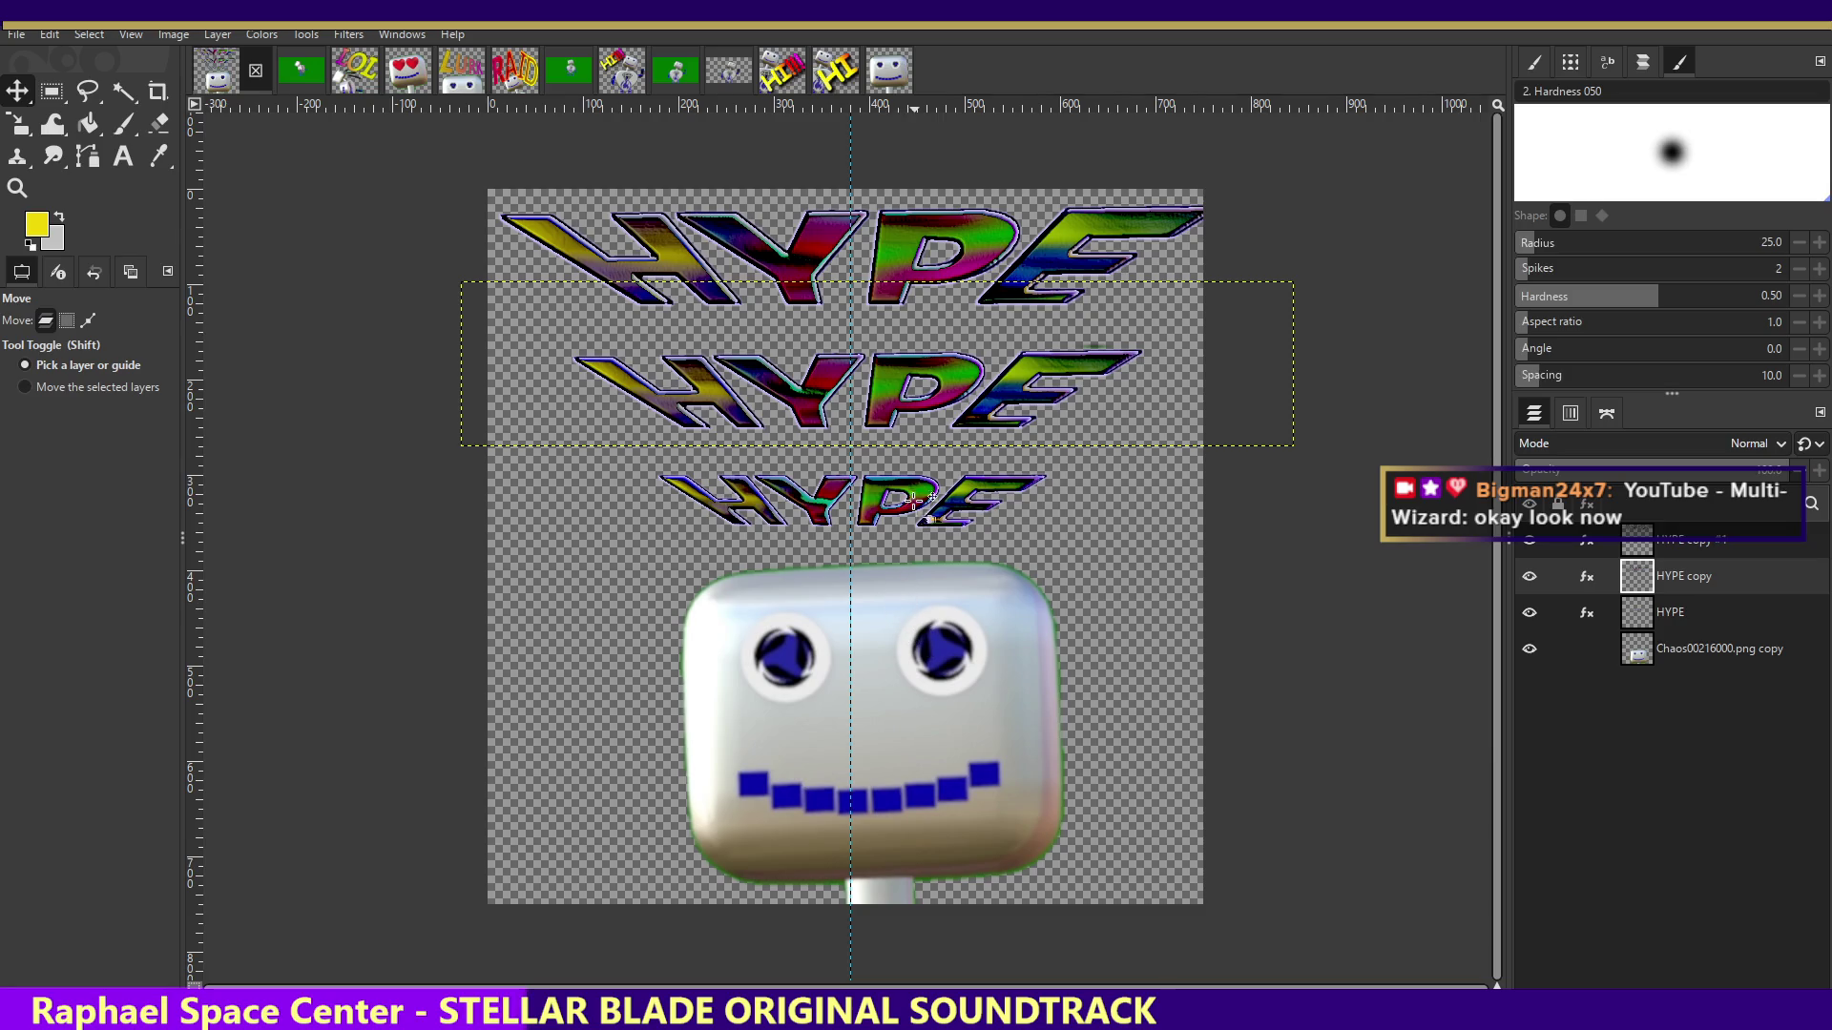
left_click_drag(892, 496, 893, 512)
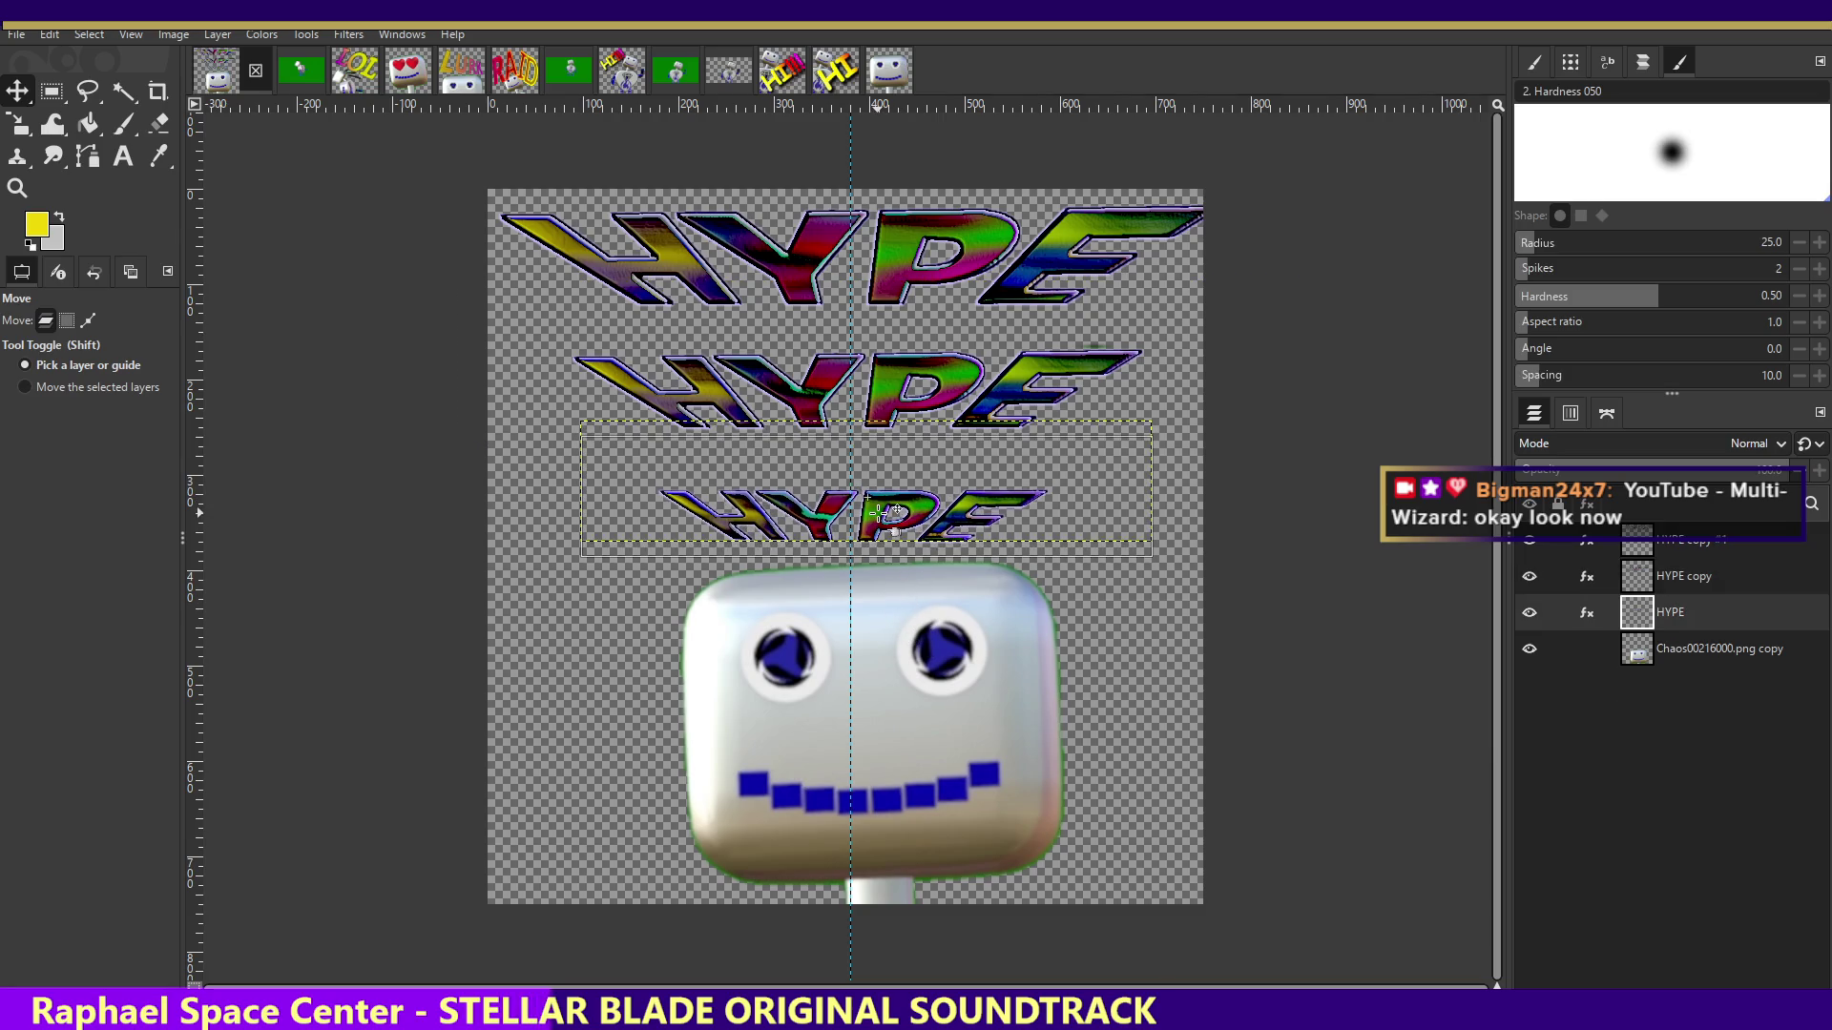
left_click_drag(896, 398, 896, 406)
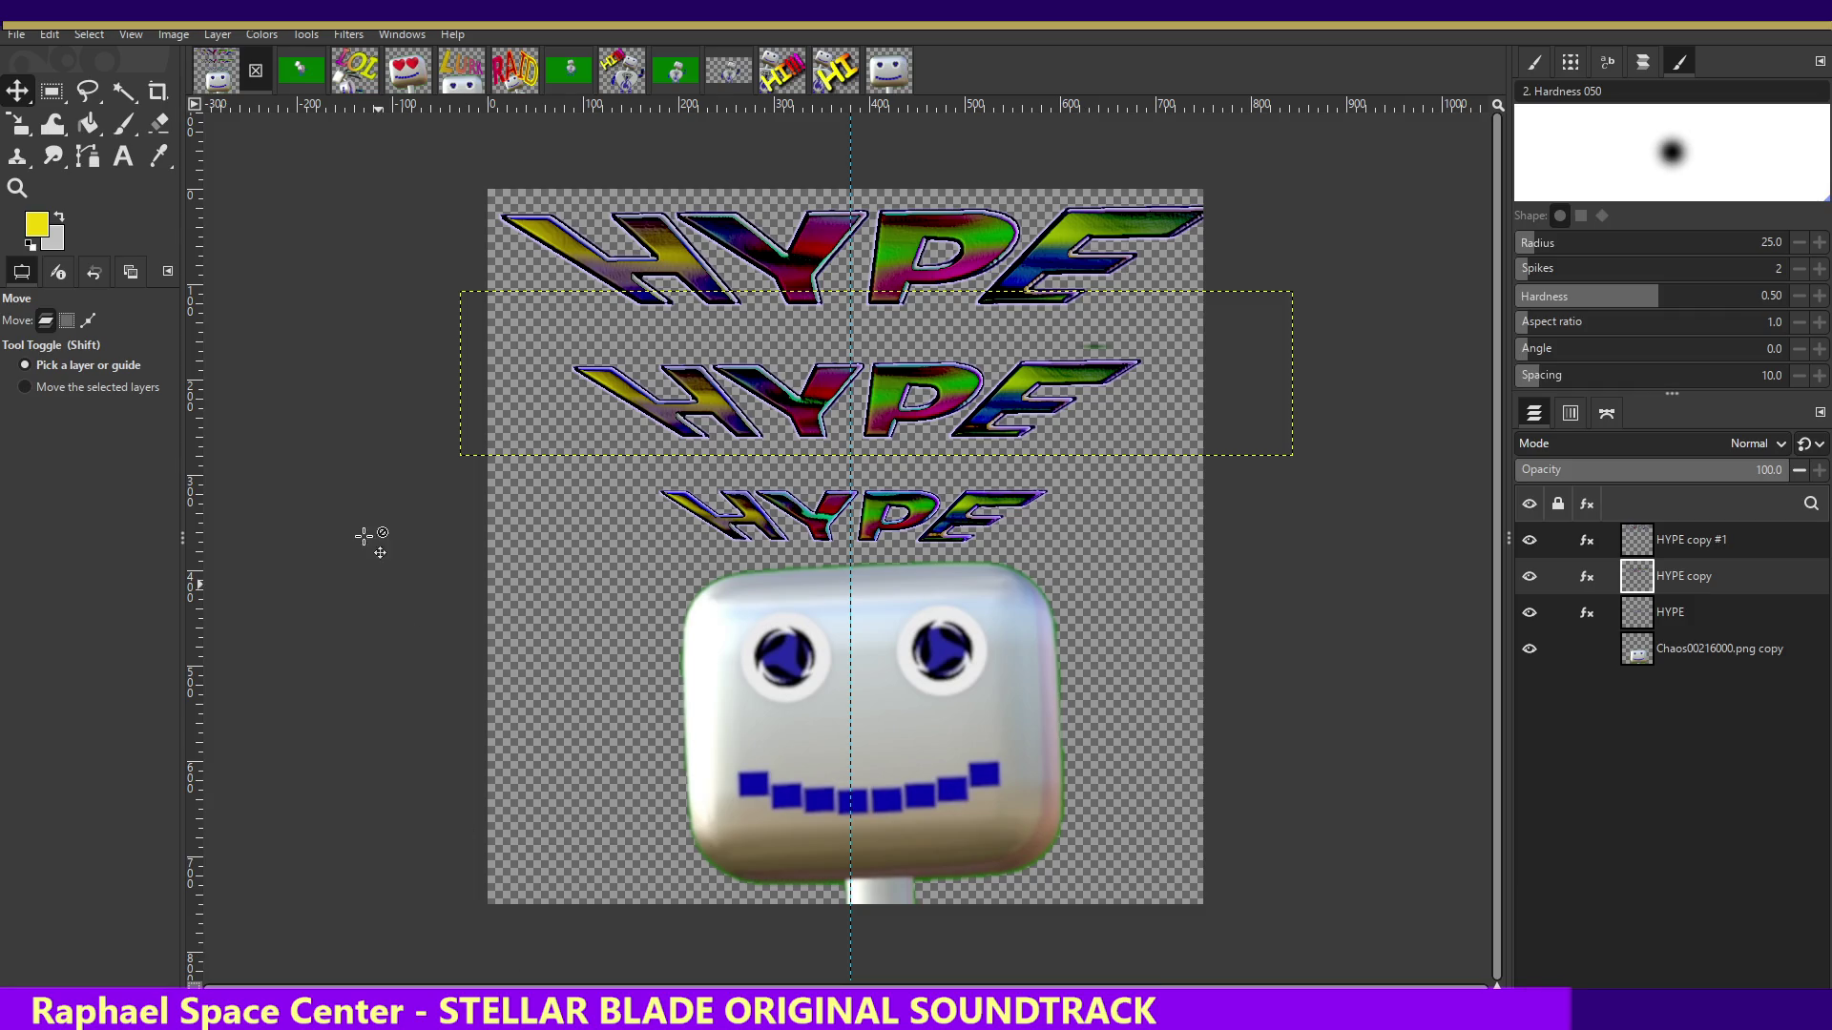
left_click(123, 156)
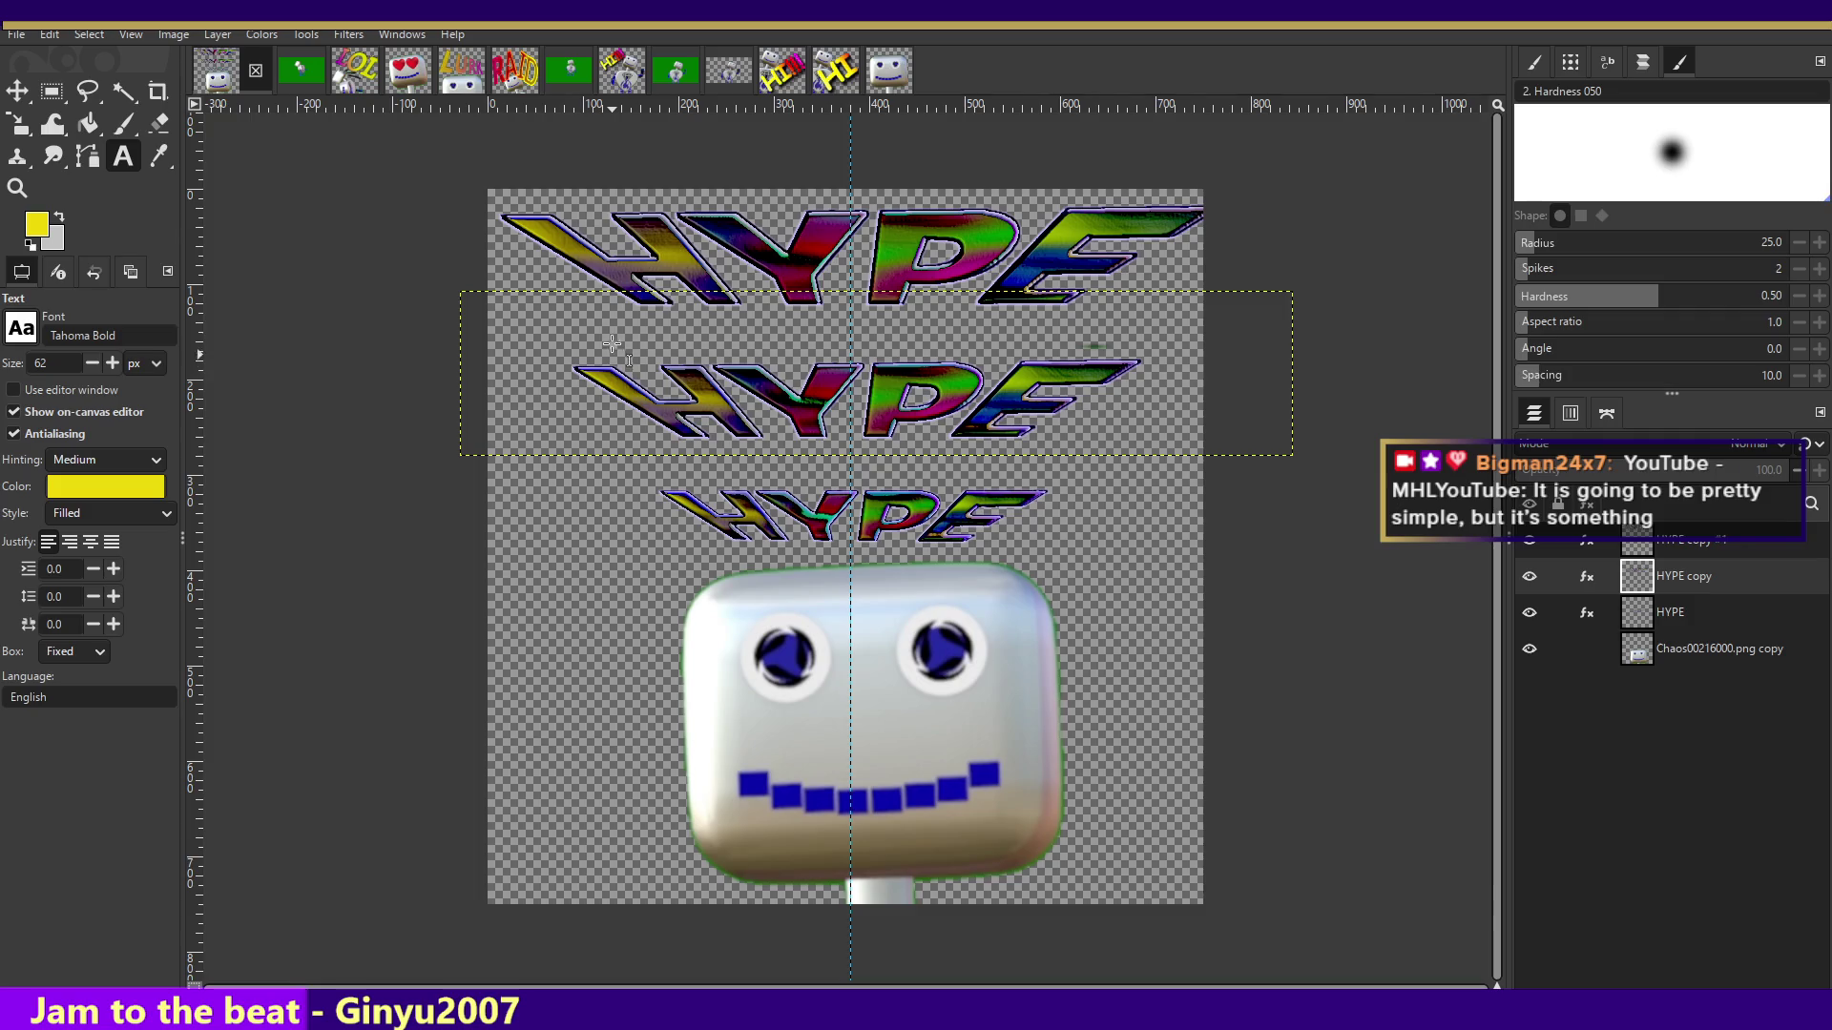
- Drag out a new text box across the upper canvas above the robot face
left_click_drag(570, 279, 1125, 520)
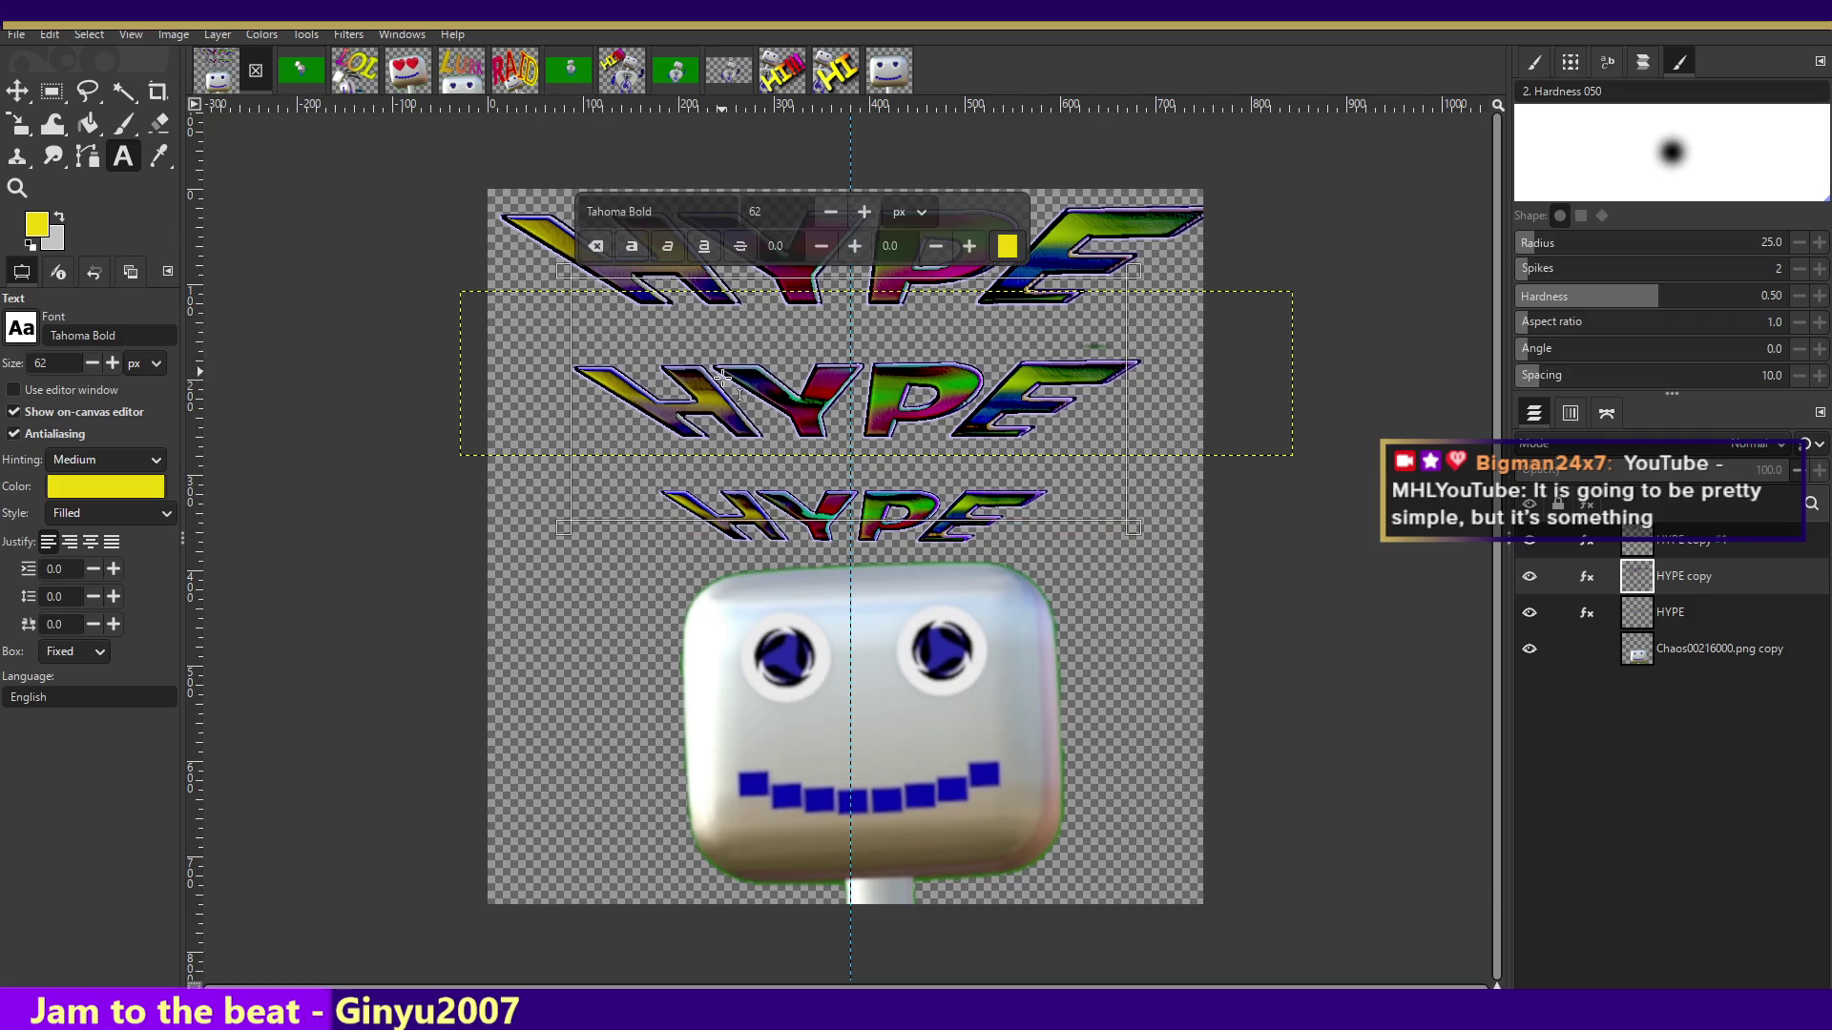
- Type HYPE into the new text box, select it and set the size to 200
type("HYPW")
key("BackSpace")
type("E")
left_click_drag(722, 334, 726, 270)
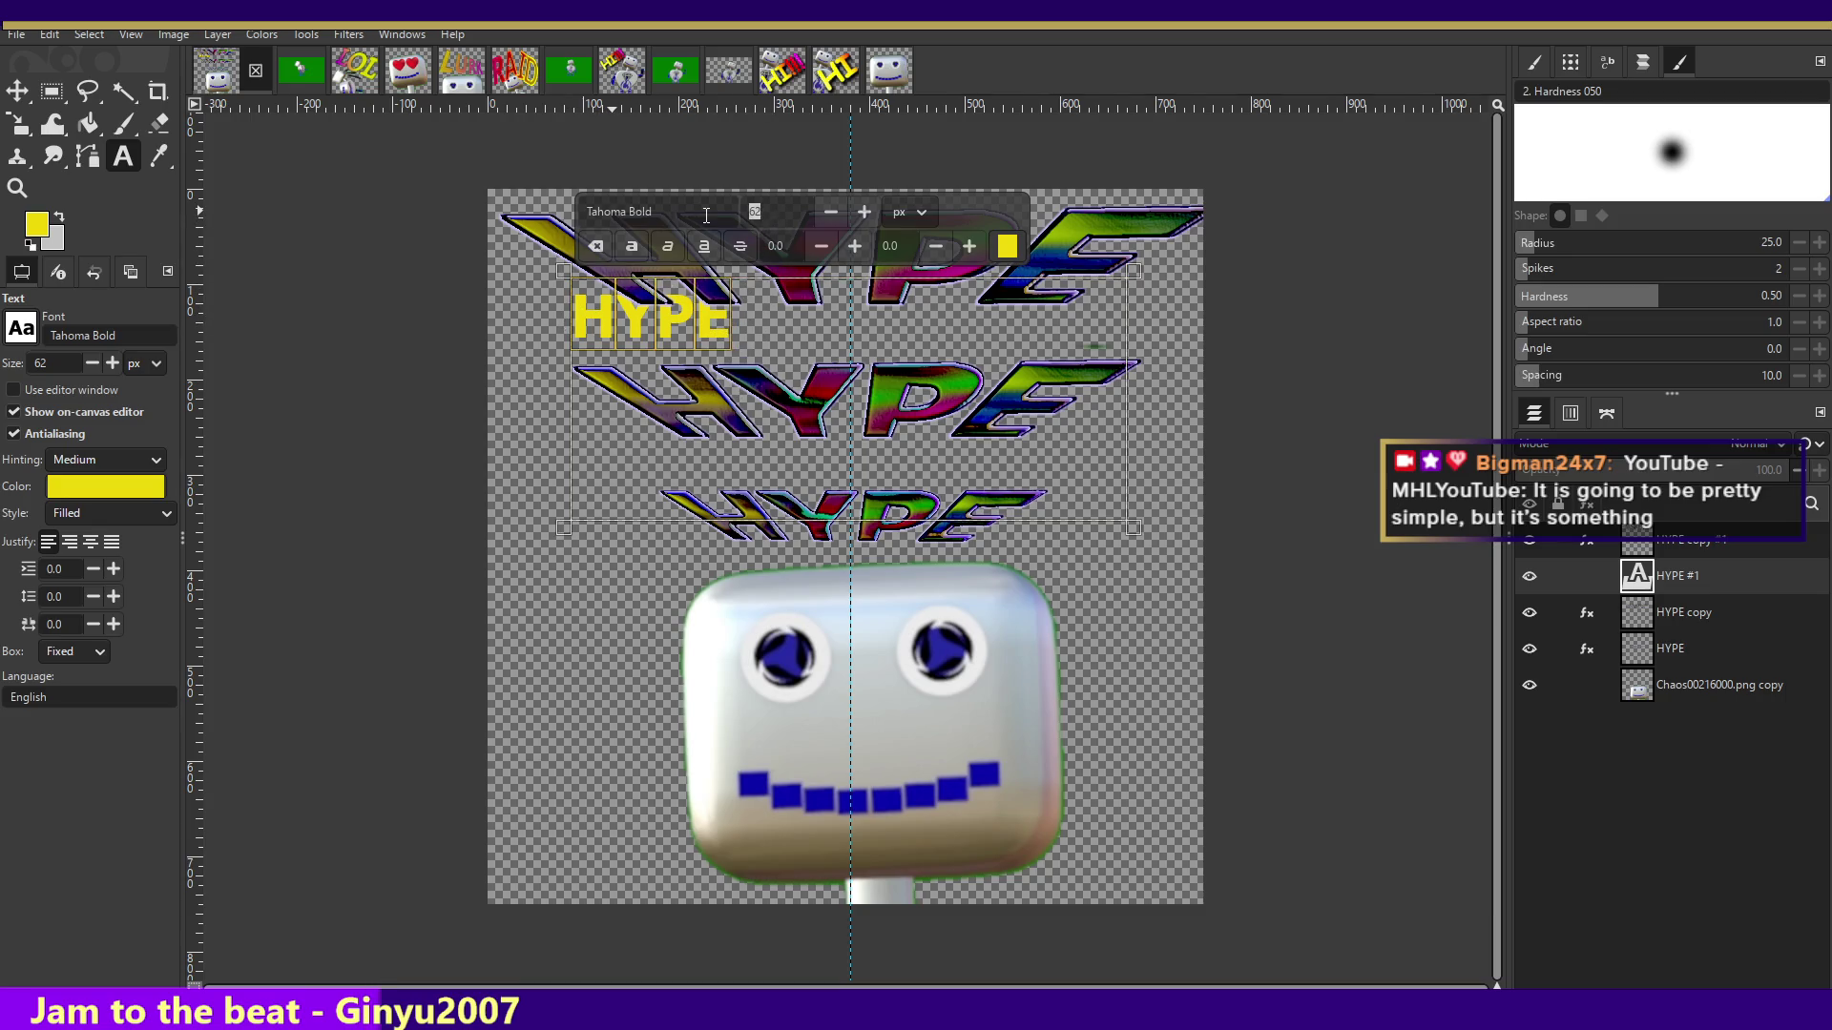
type("200")
key("Return")
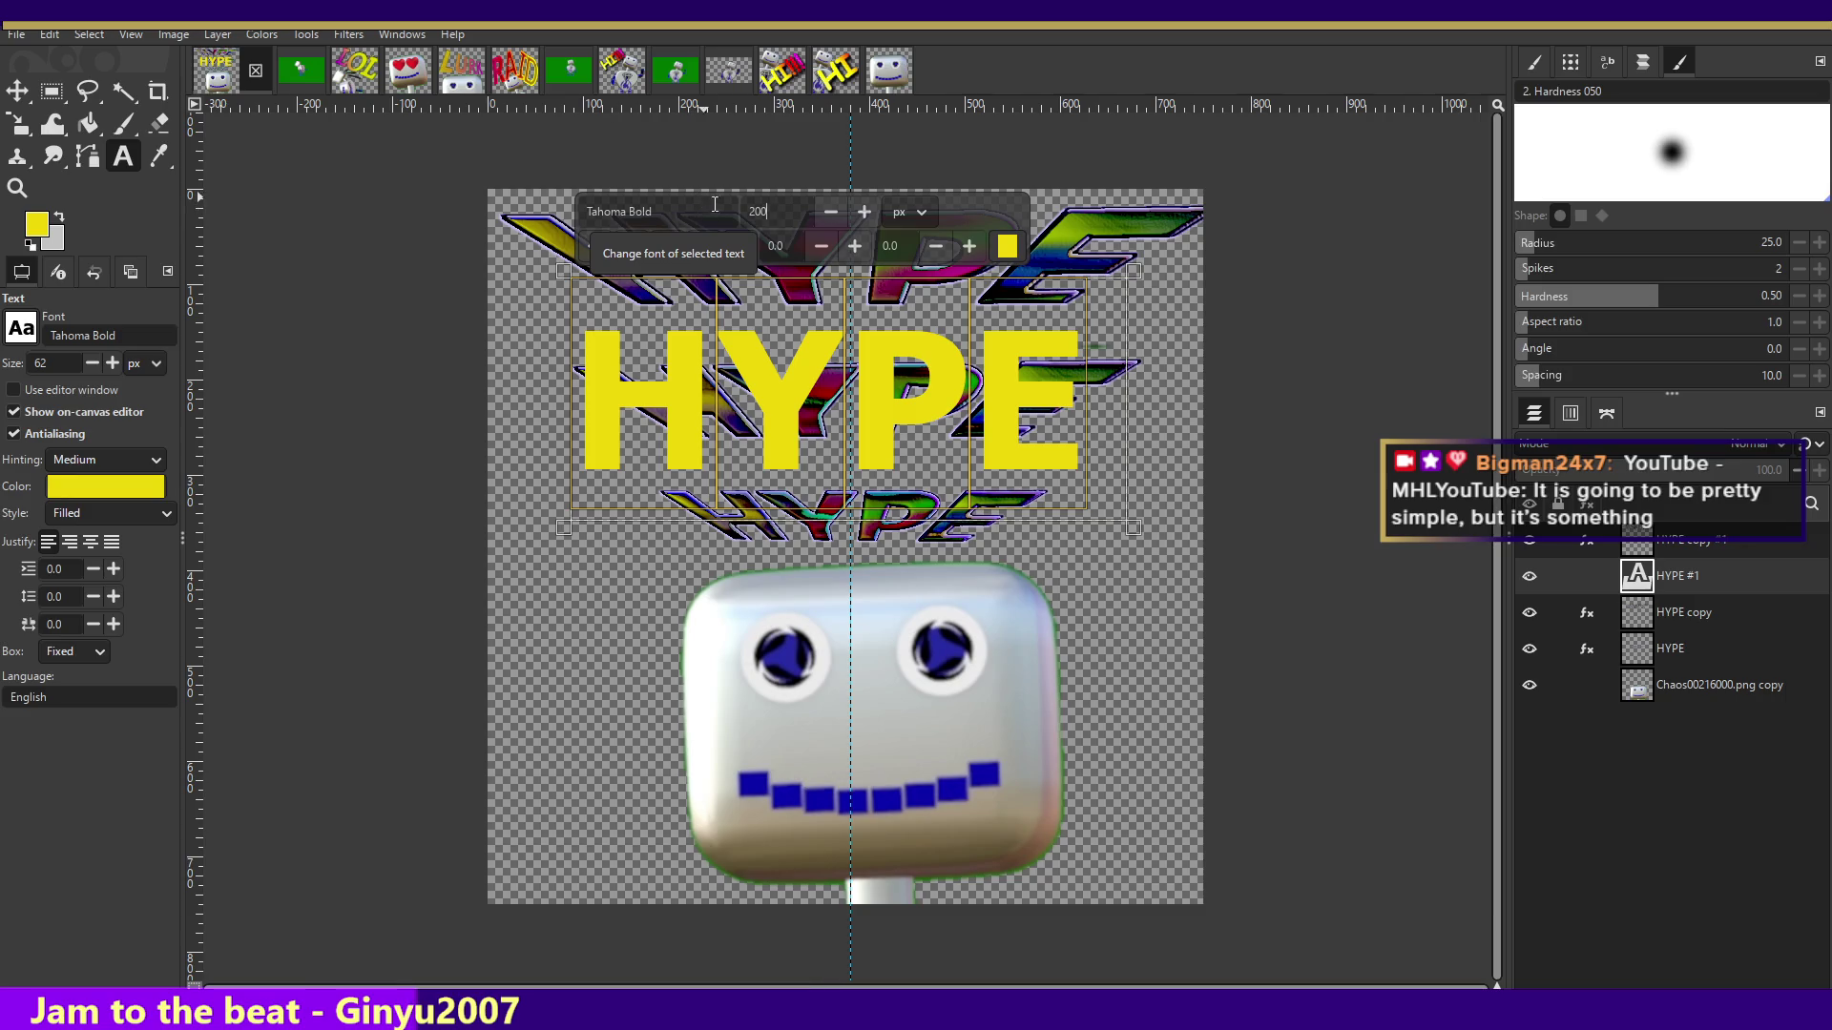
- Try 300, then settle the text size at 250 px and widen the box so HYP- fits
key("ctrl+a")
type("300")
key("Return")
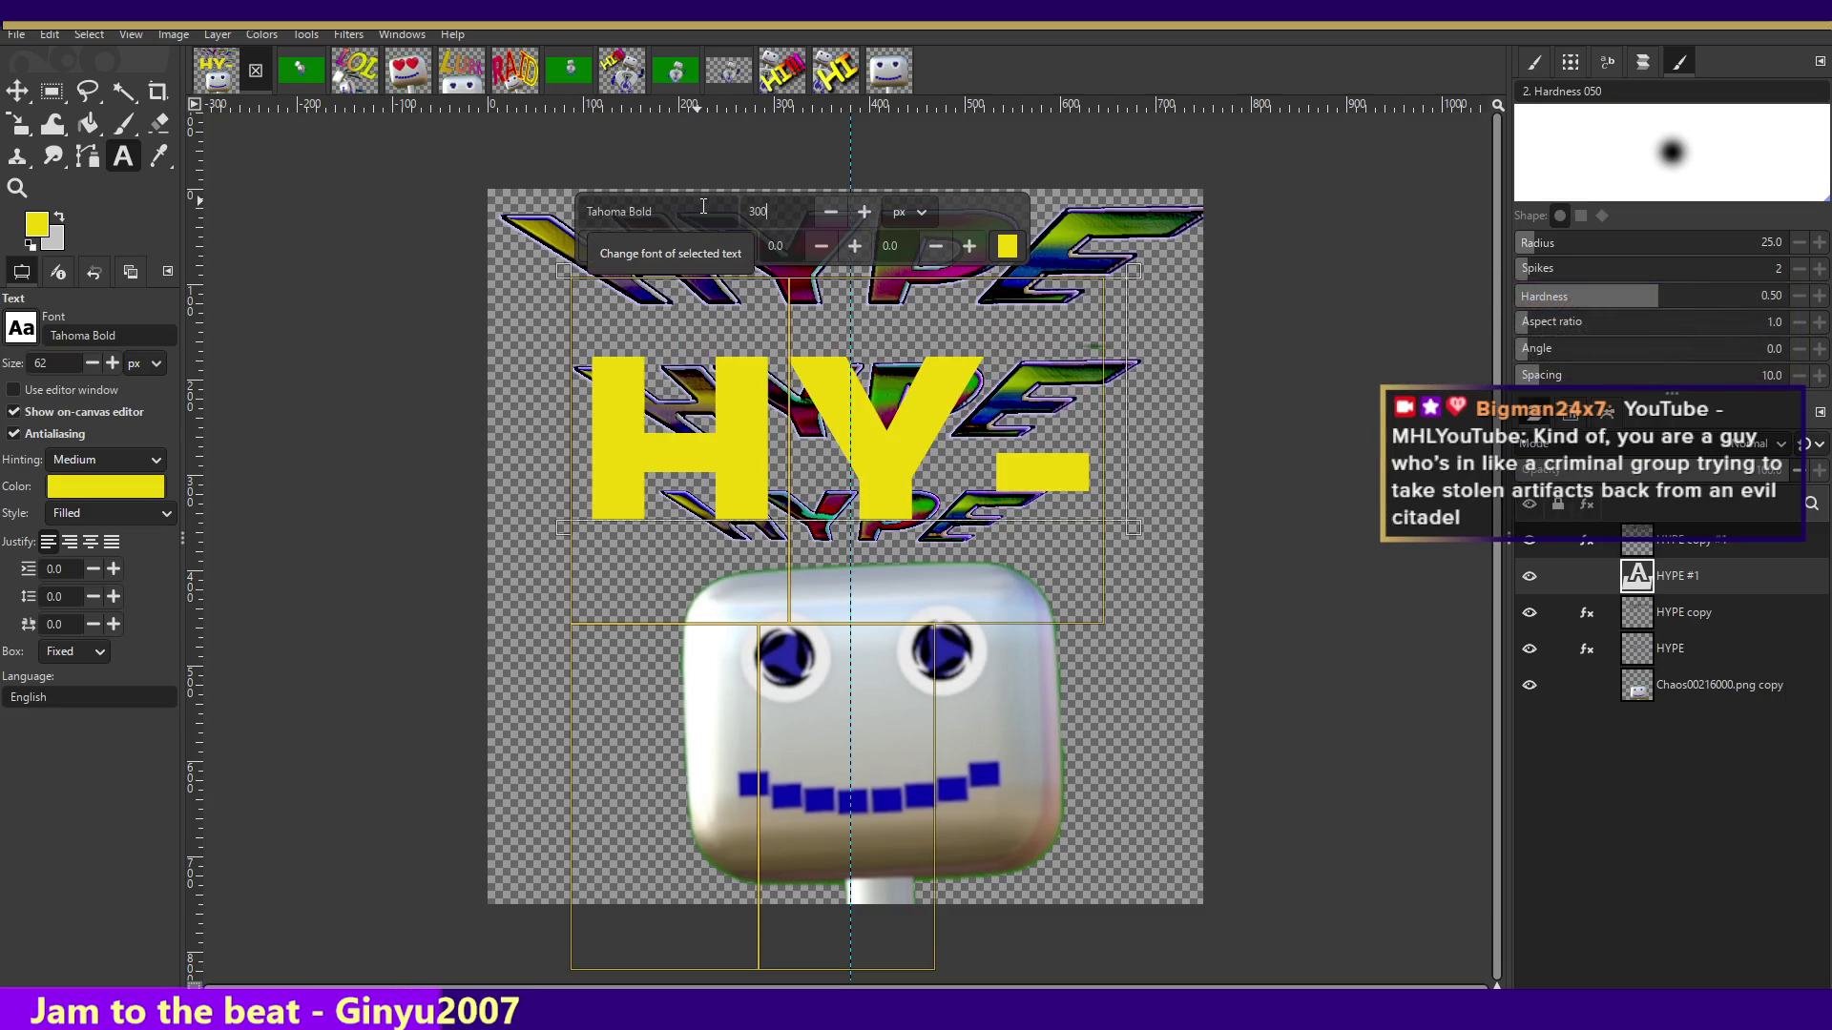
double_click(778, 213)
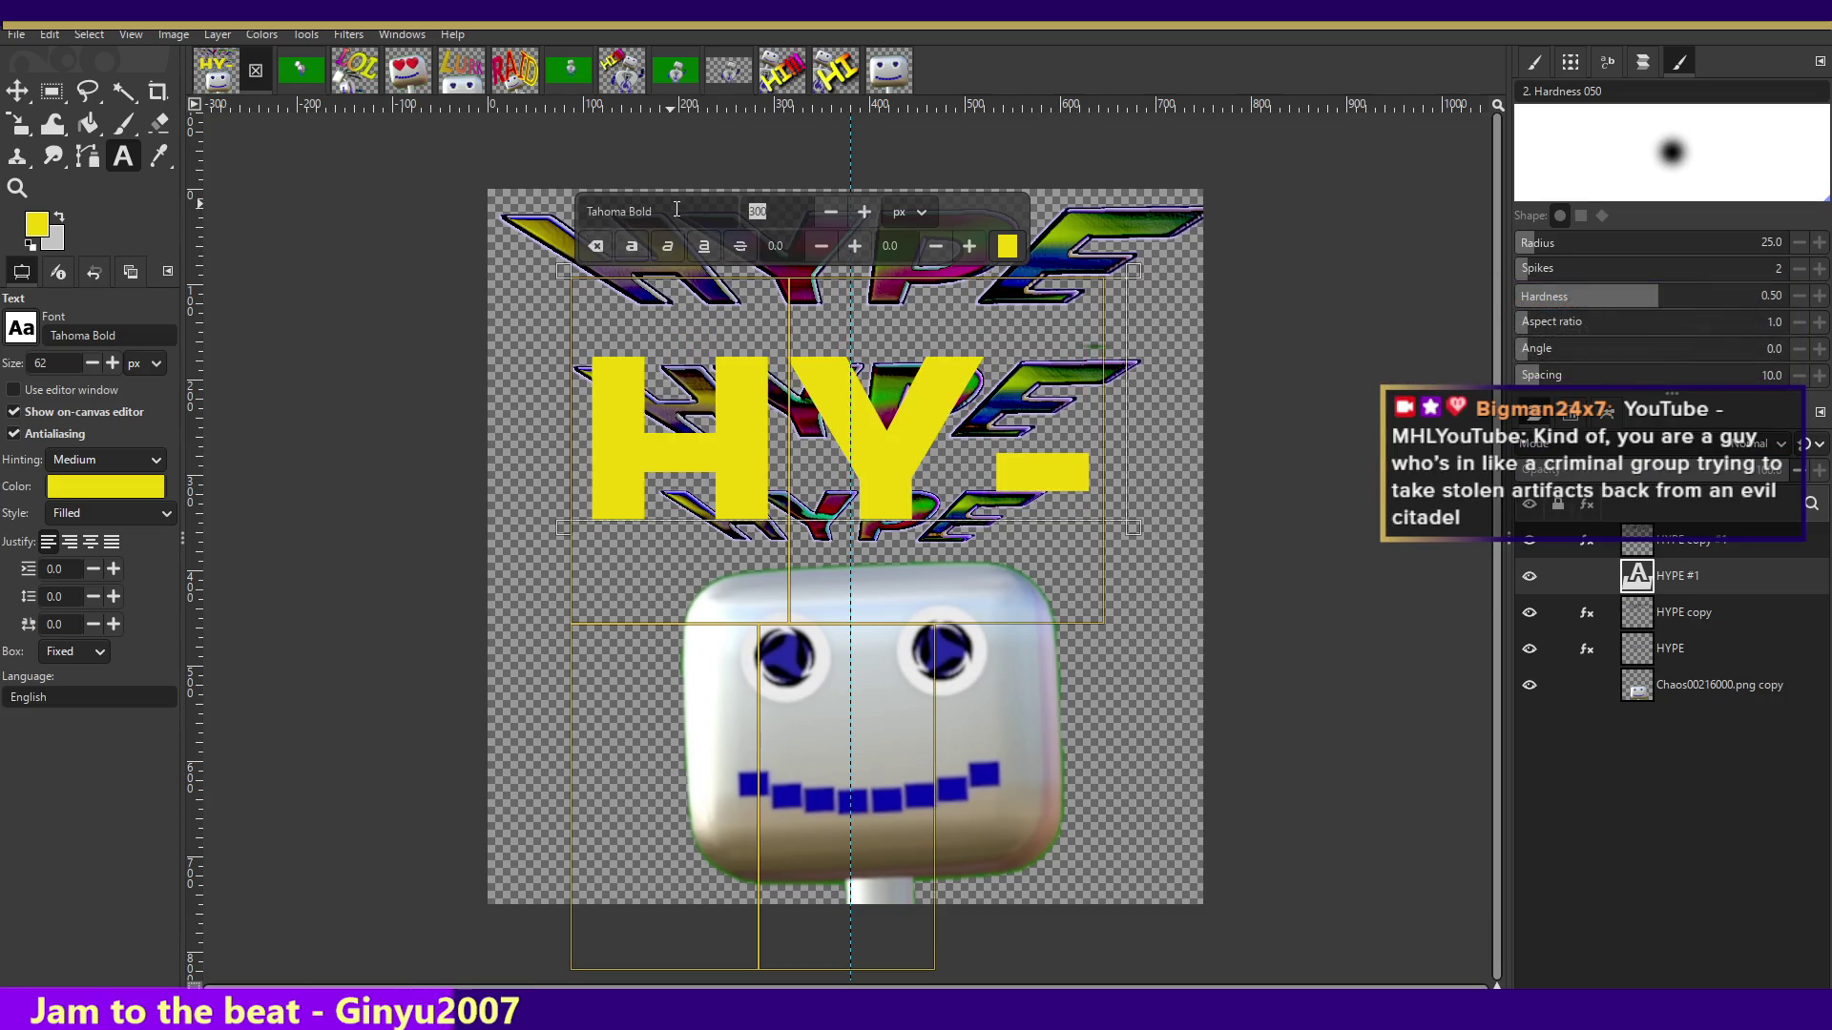
type("250")
key("Return")
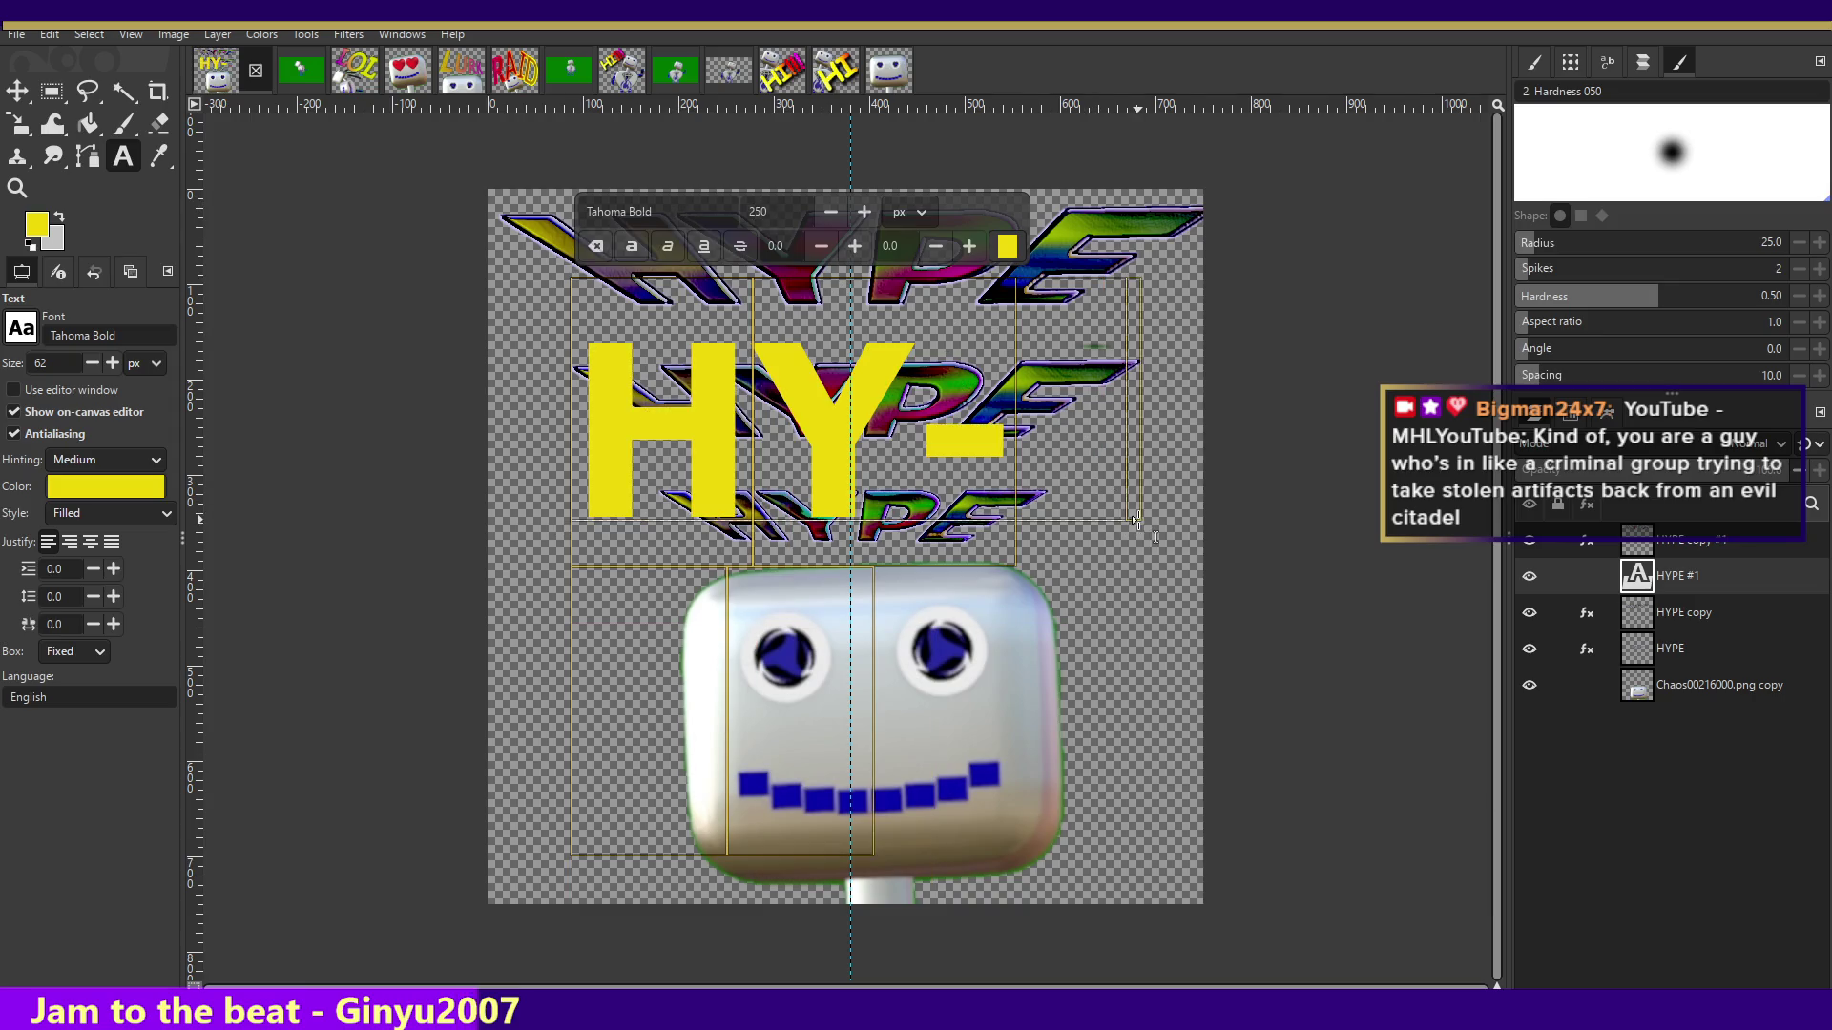
left_click_drag(1136, 523, 1185, 529)
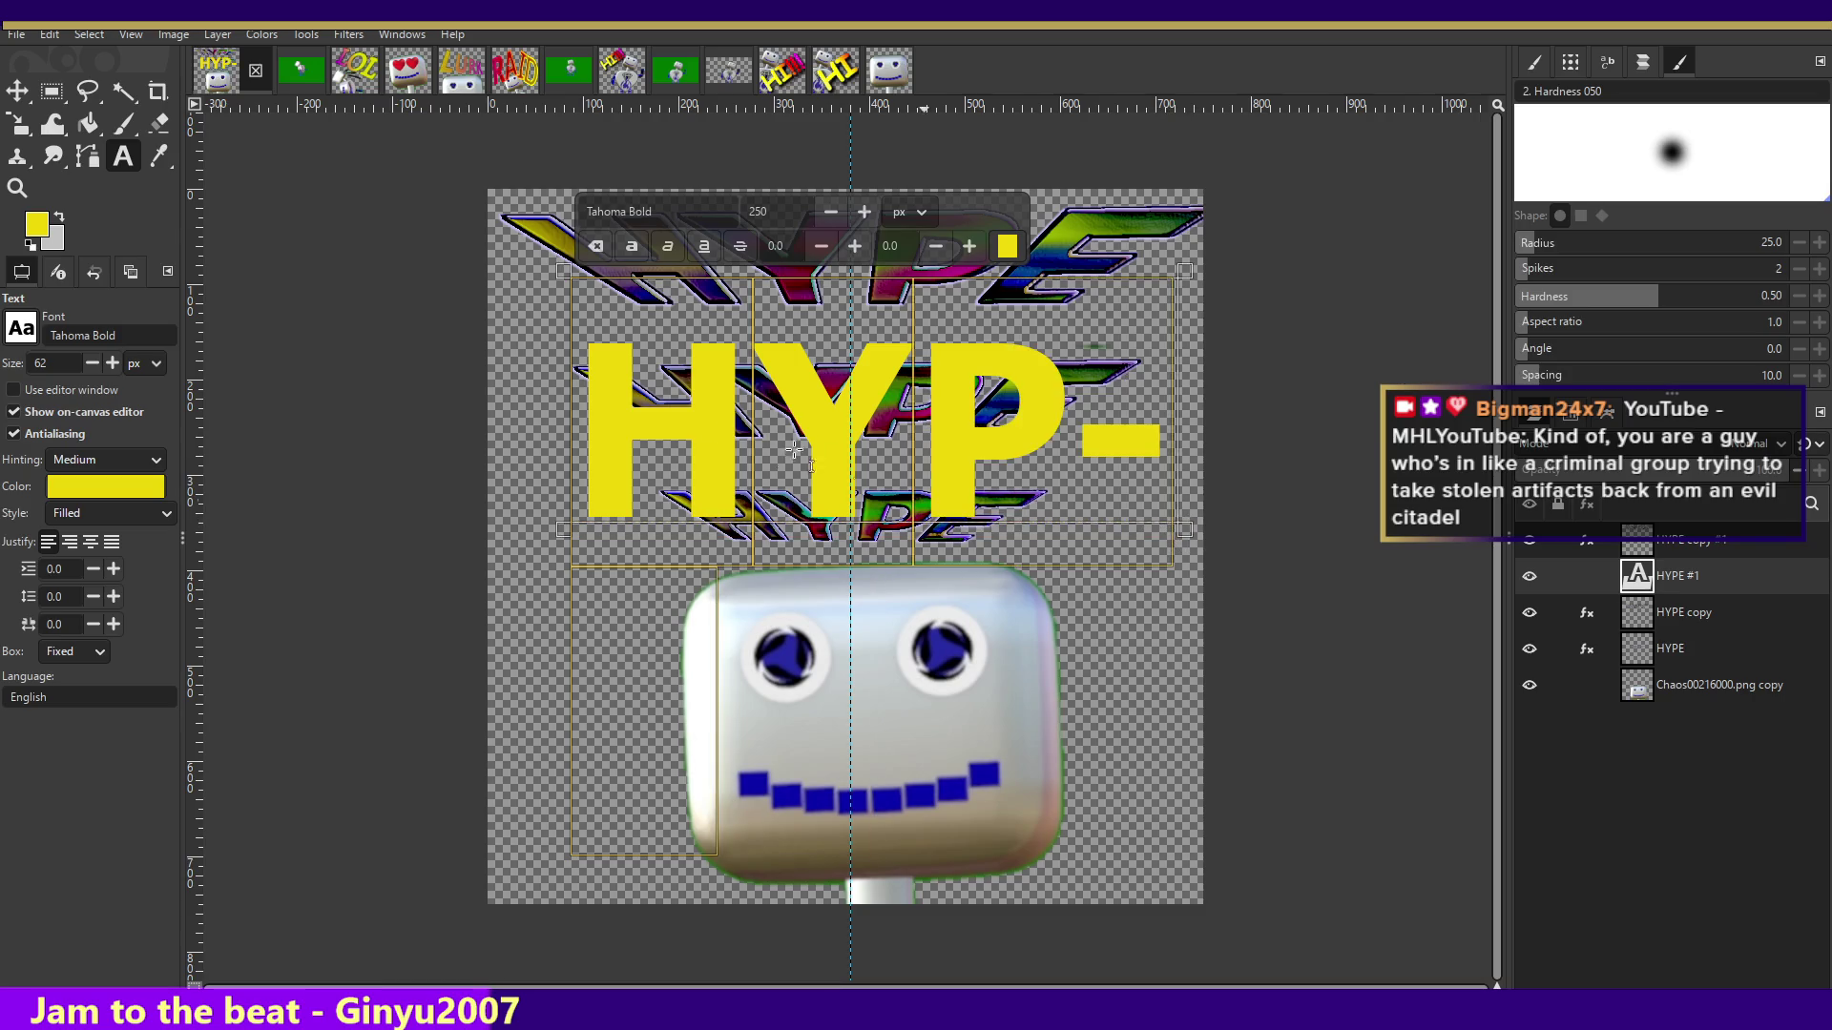
left_click(17, 90)
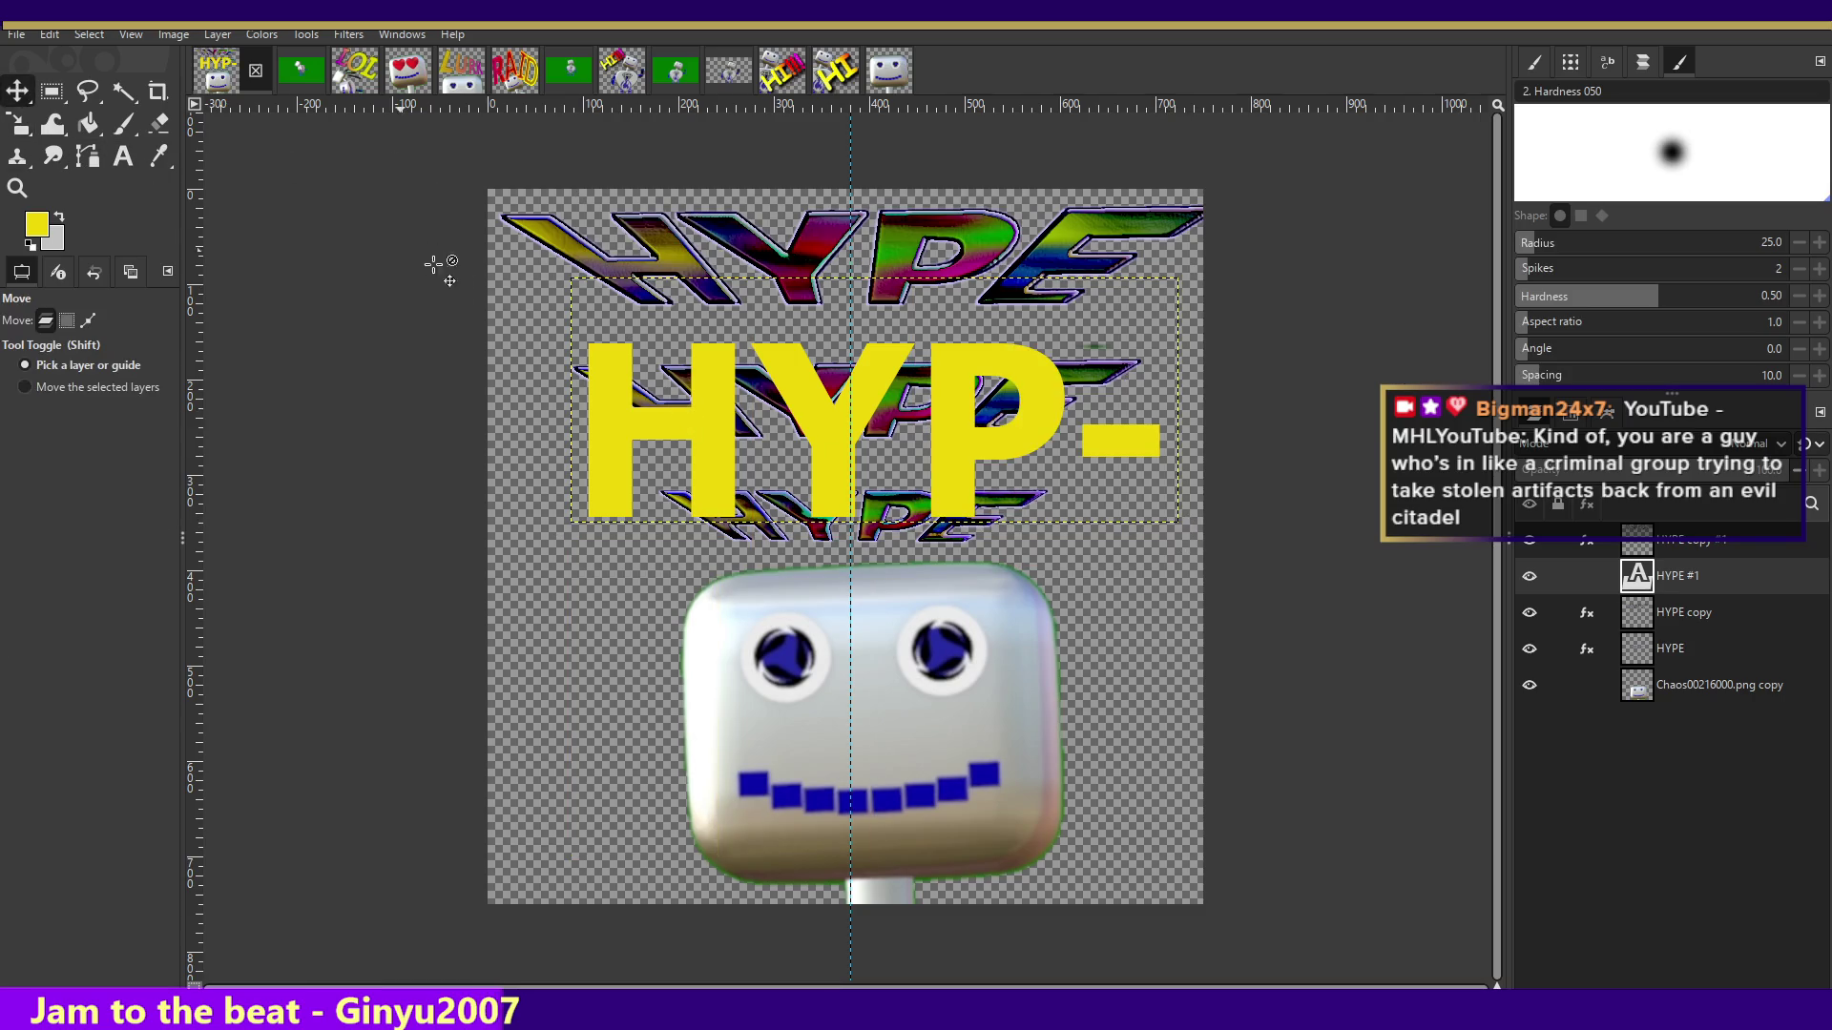
- Shift the yellow HYP- text about 70 px left, then reopen it for text editing
left_click_drag(702, 391, 635, 391)
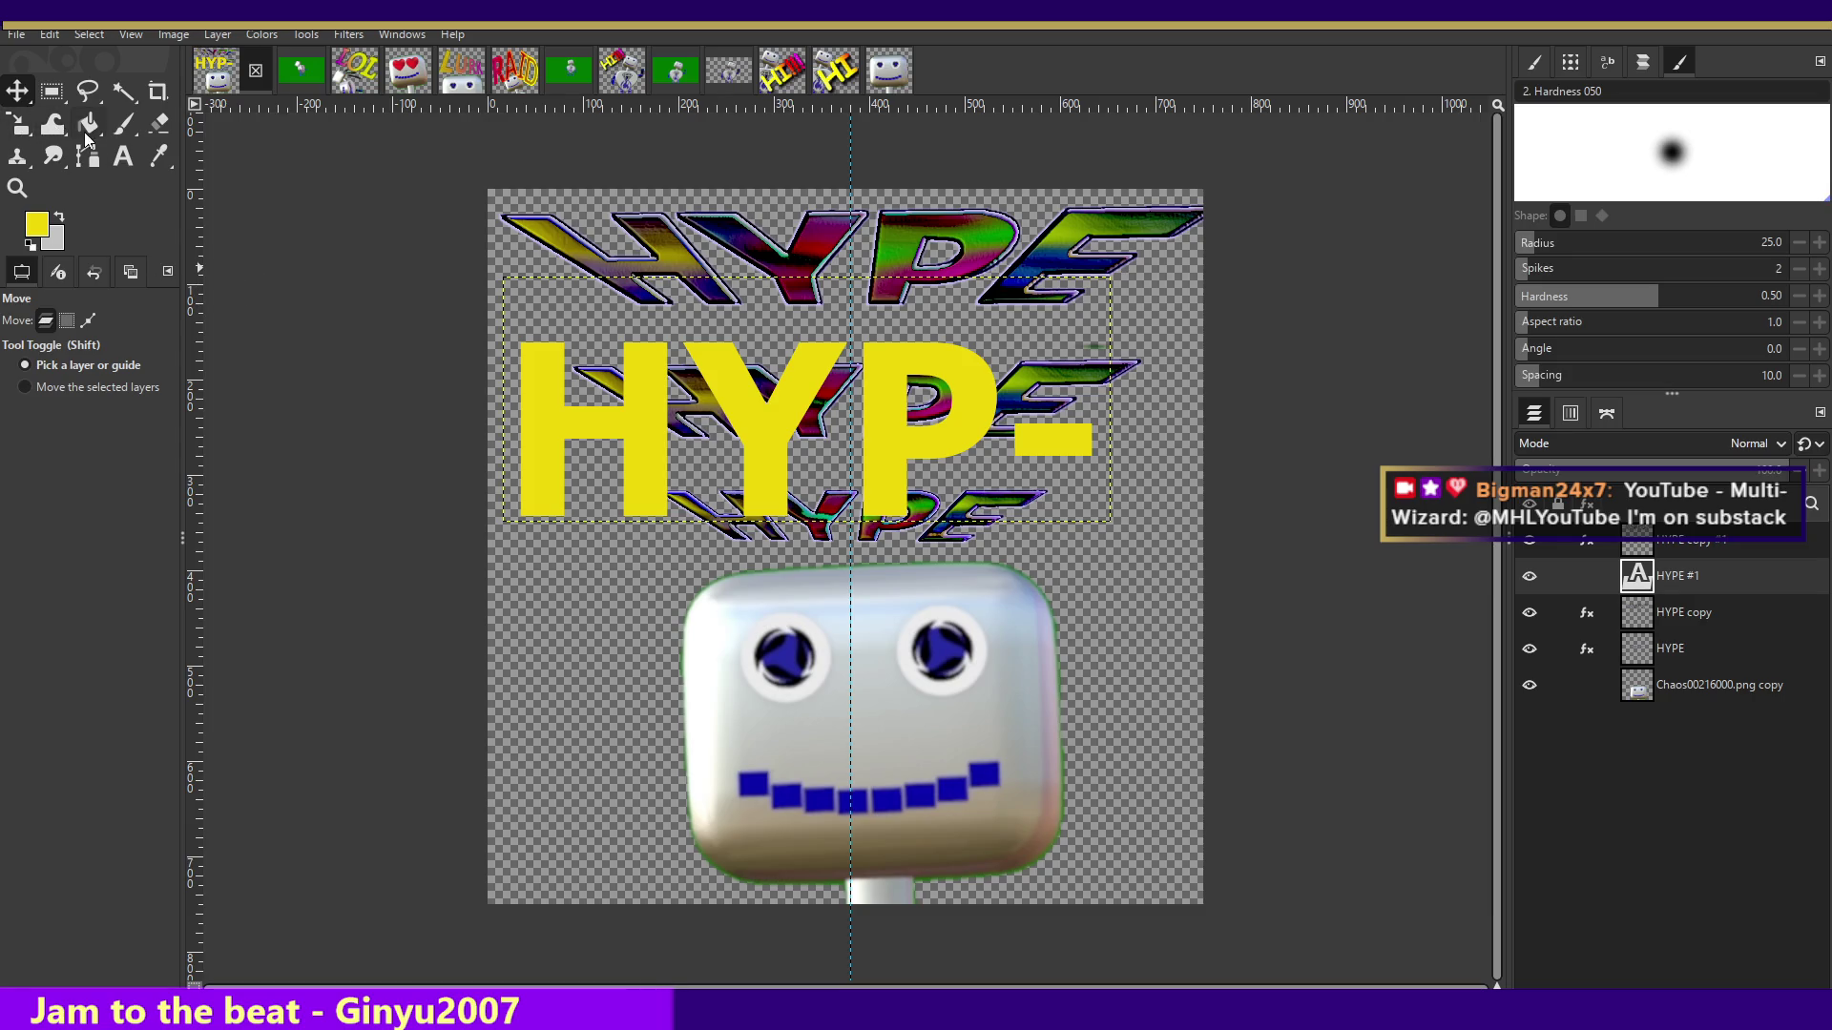
left_click(123, 155)
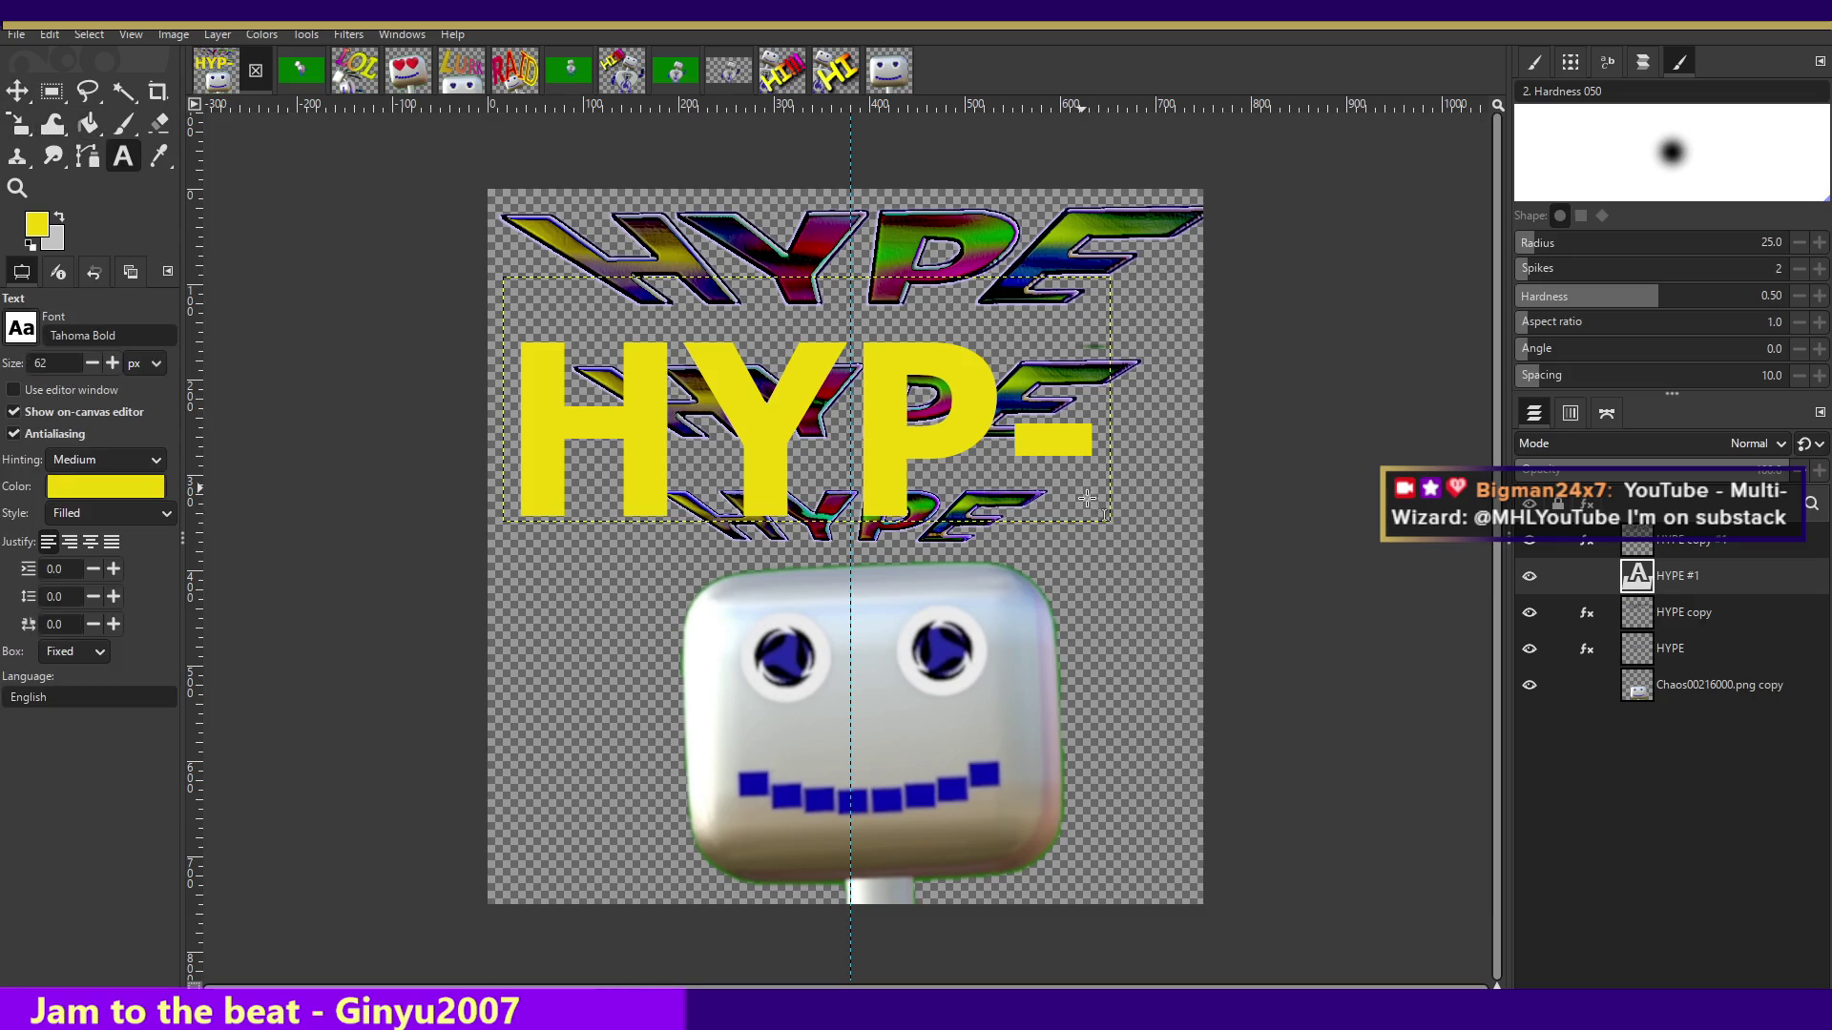
left_click(982, 424)
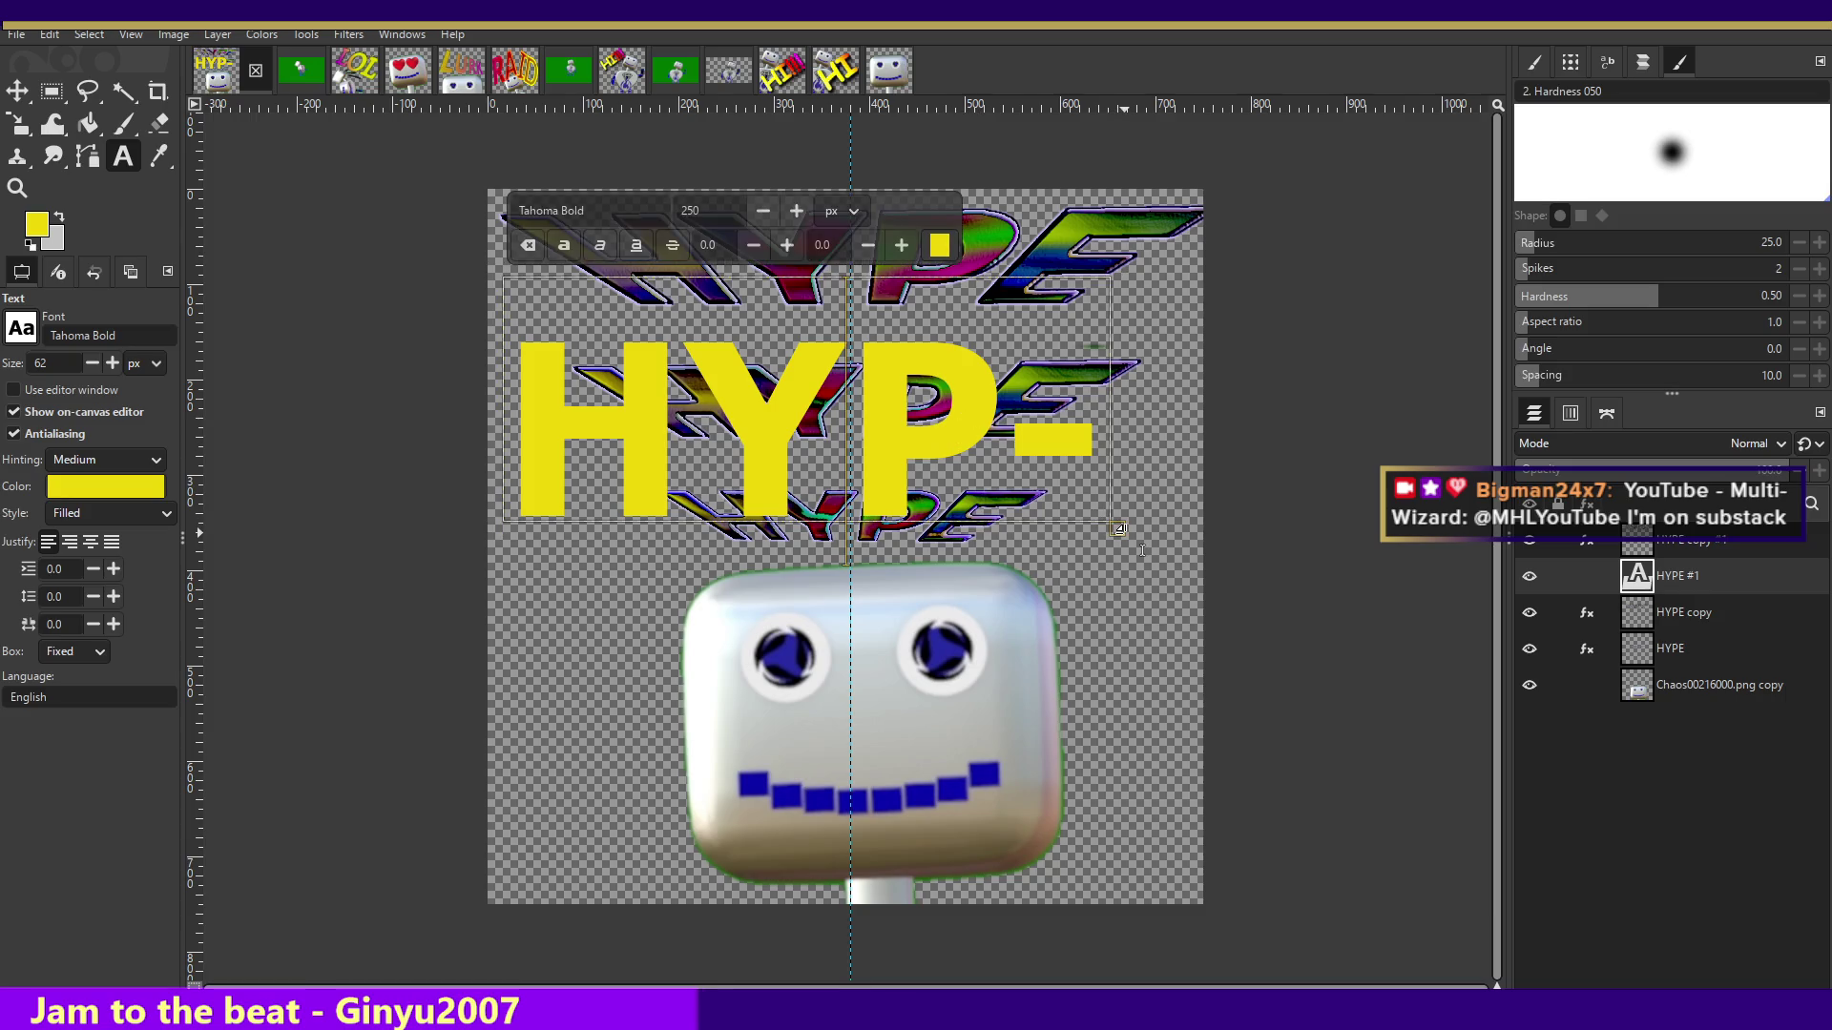
- Widen the text box to reveal the full HYPE and step all letters up to 269, then down to 267 px
left_click_drag(1120, 529, 1180, 531)
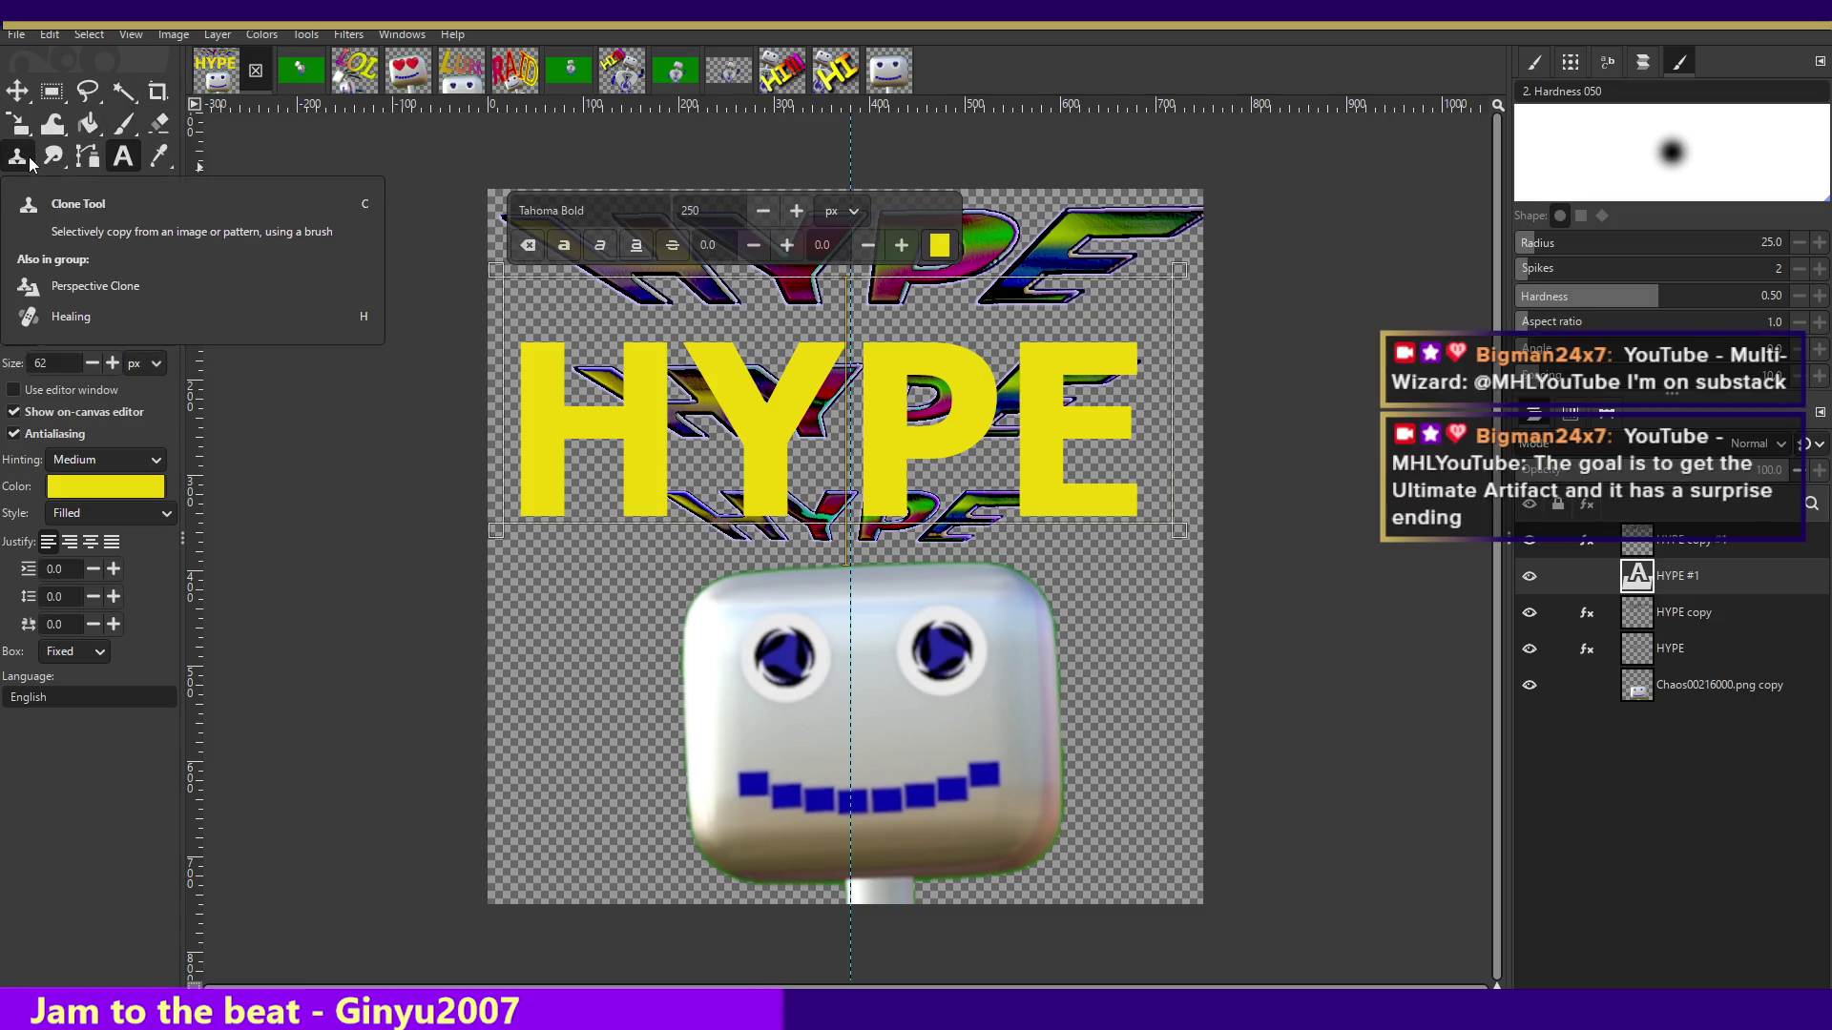
left_click_drag(1135, 410, 510, 391)
left_click(790, 218)
left_click(790, 219)
left_click(790, 219)
left_click(790, 219)
left_click(788, 219)
left_click(789, 218)
left_click(783, 217)
left_click(783, 216)
left_click(782, 217)
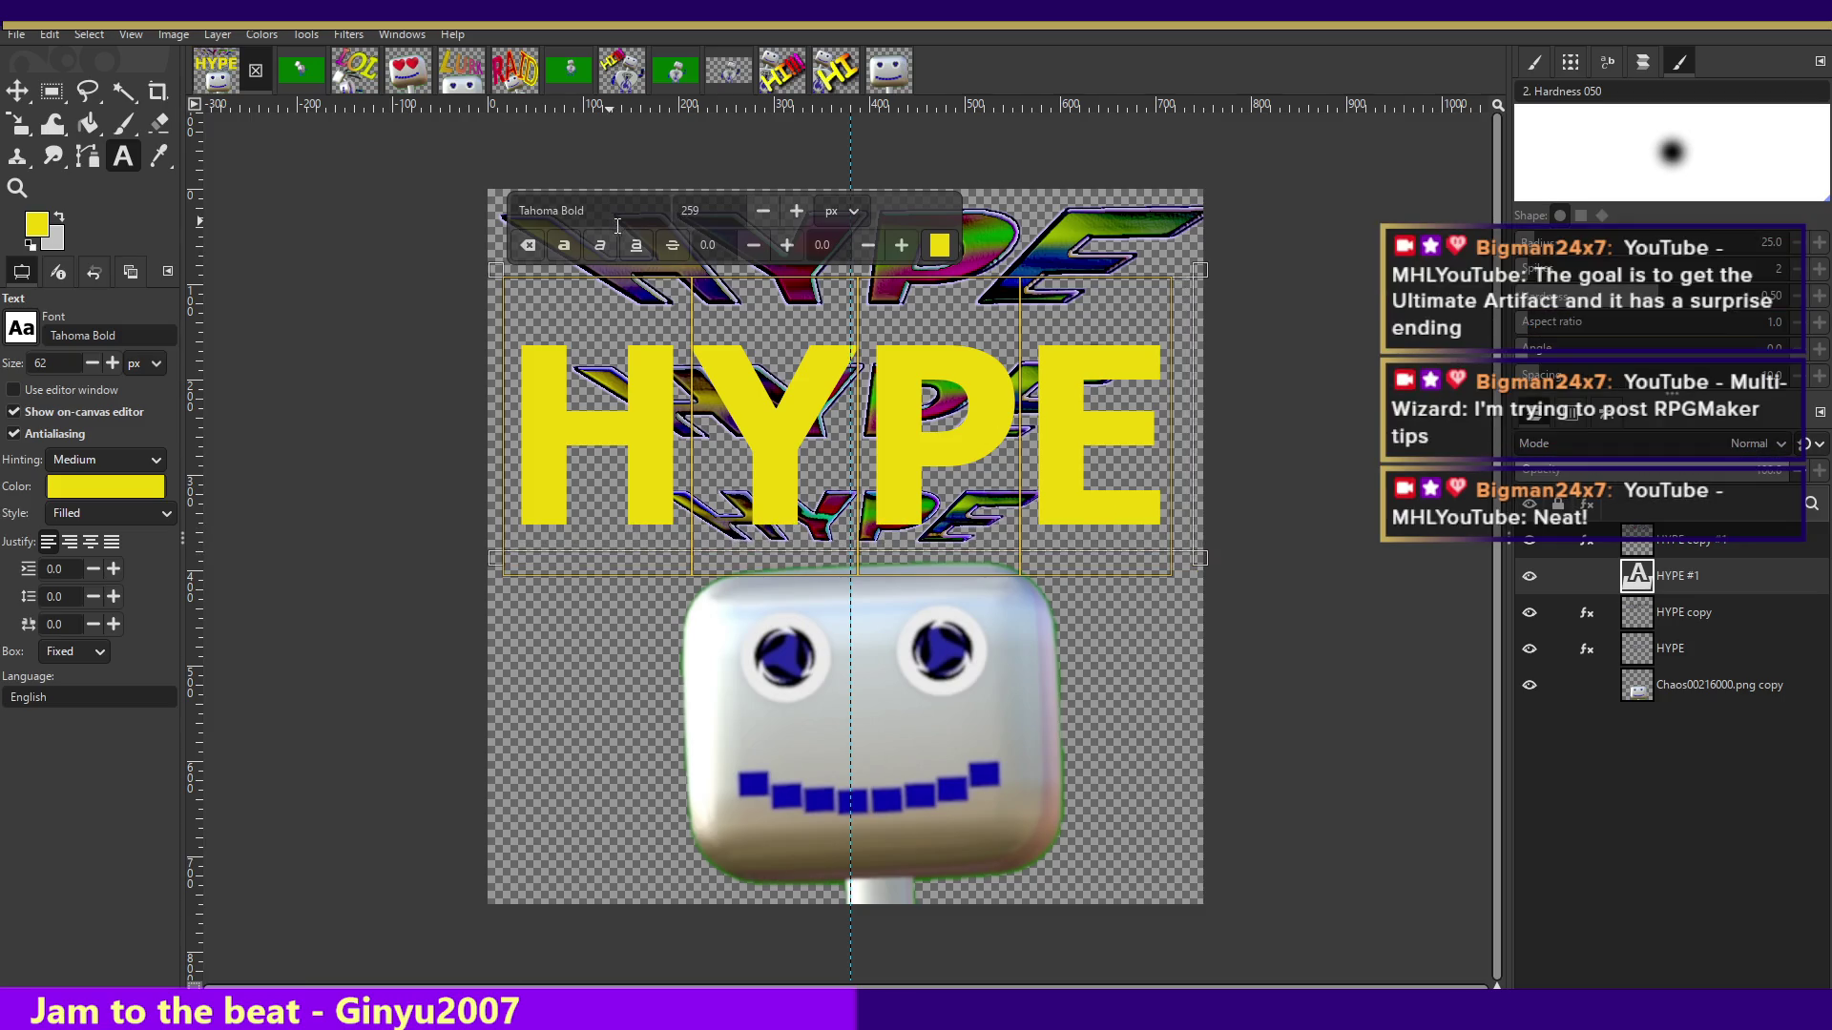
left_click(797, 211)
left_click(796, 211)
left_click(797, 211)
left_click(797, 211)
left_click(796, 211)
left_click(797, 211)
left_click(797, 211)
left_click(797, 211)
left_click(796, 211)
left_click(797, 211)
left_click(762, 210)
left_click(762, 211)
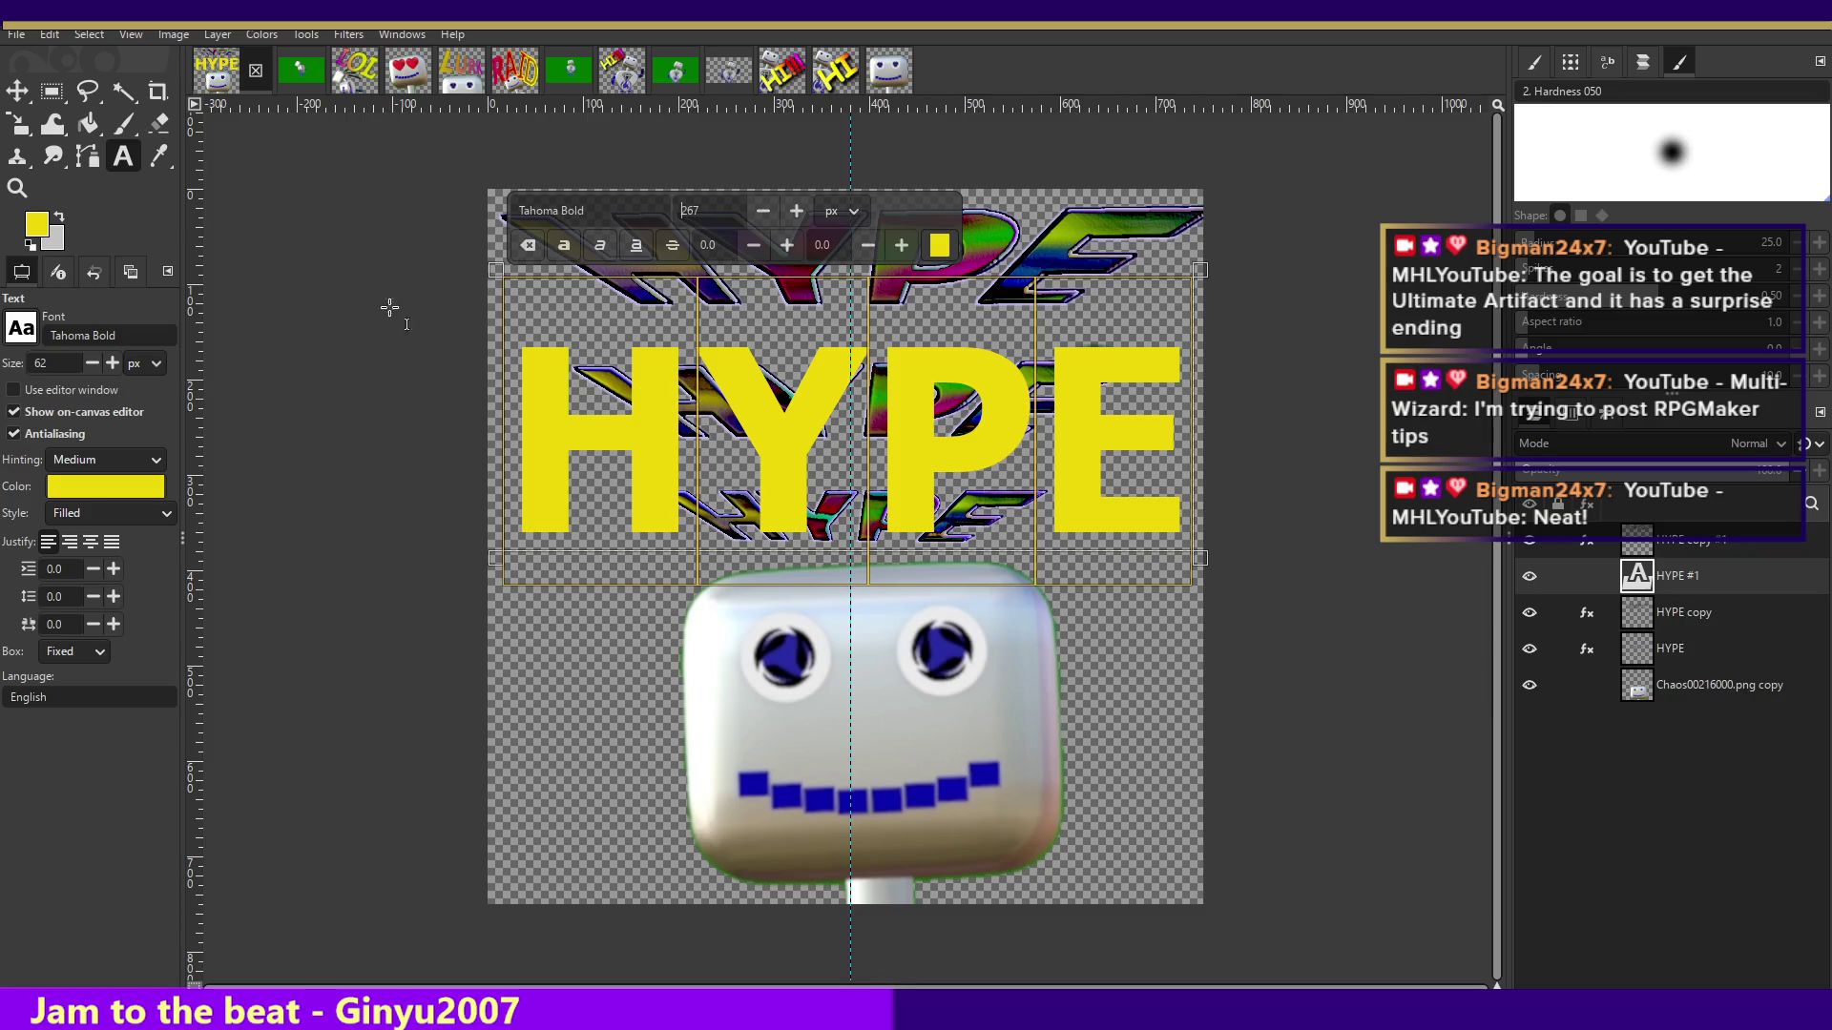
left_click(17, 91)
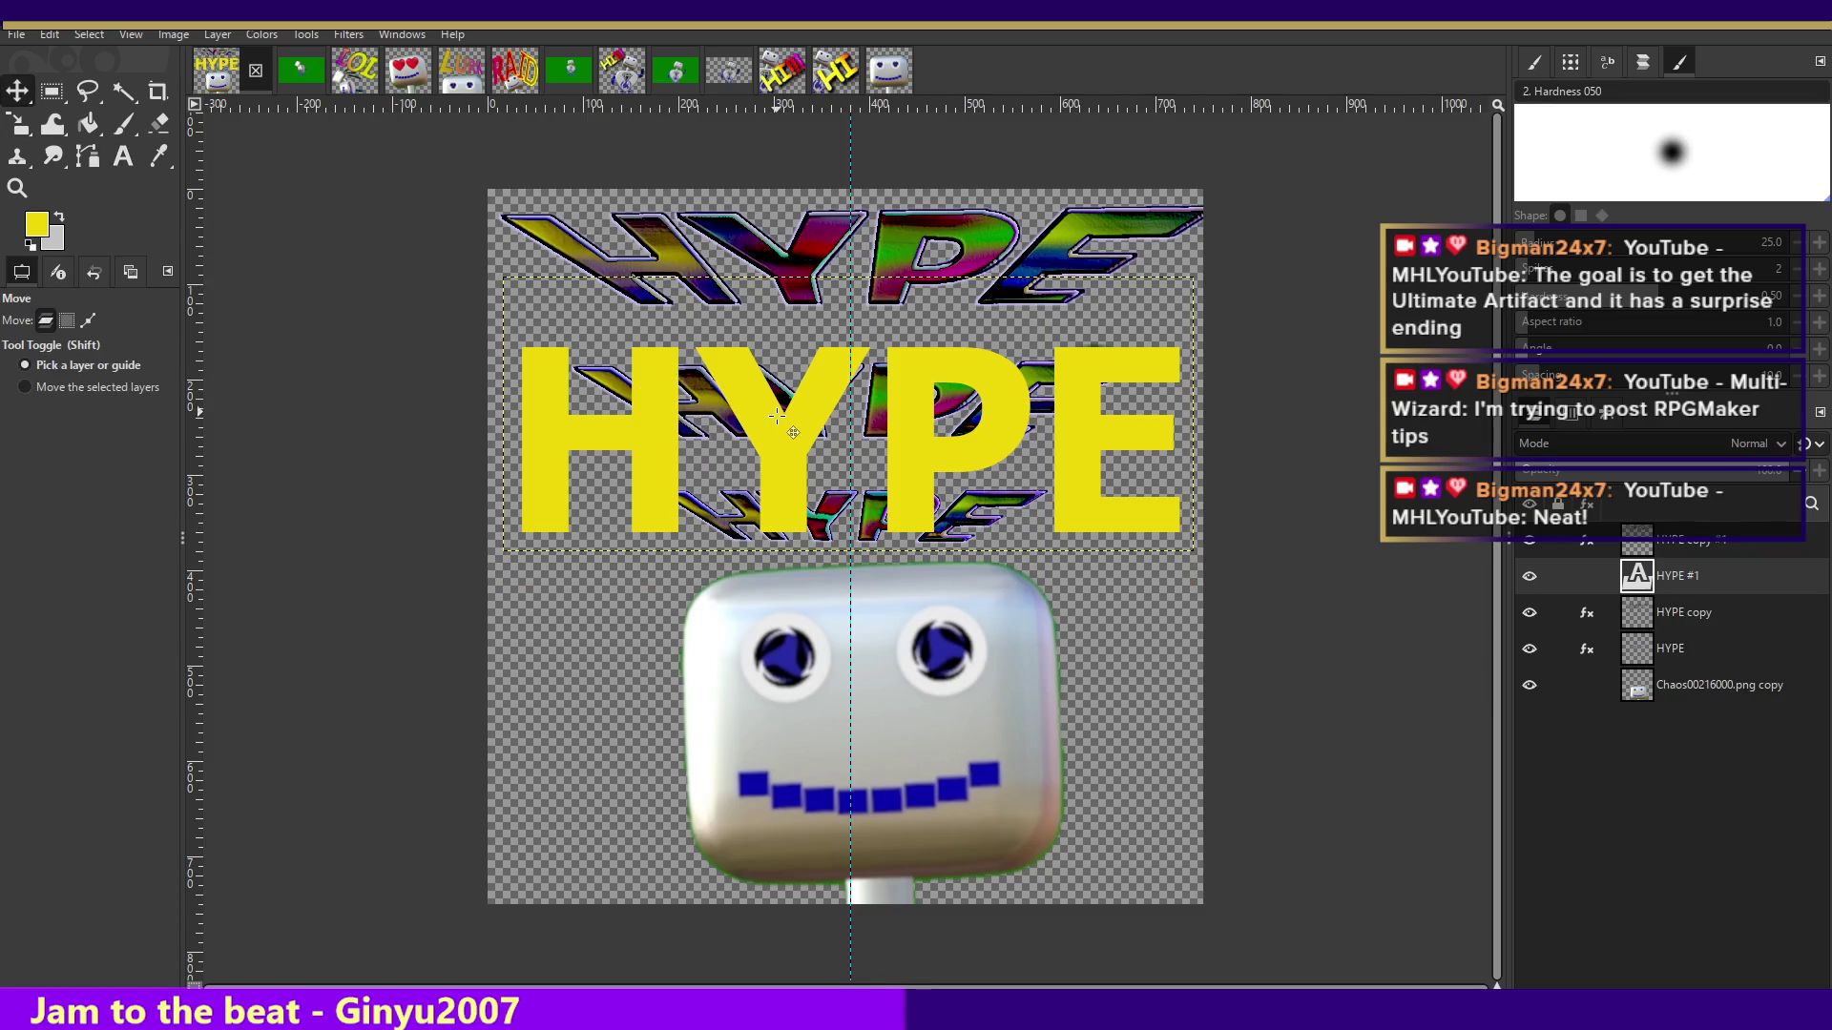
- Nudge the yellow HYPE text upward and start a Scale transform on its layer
key("shift+Up")
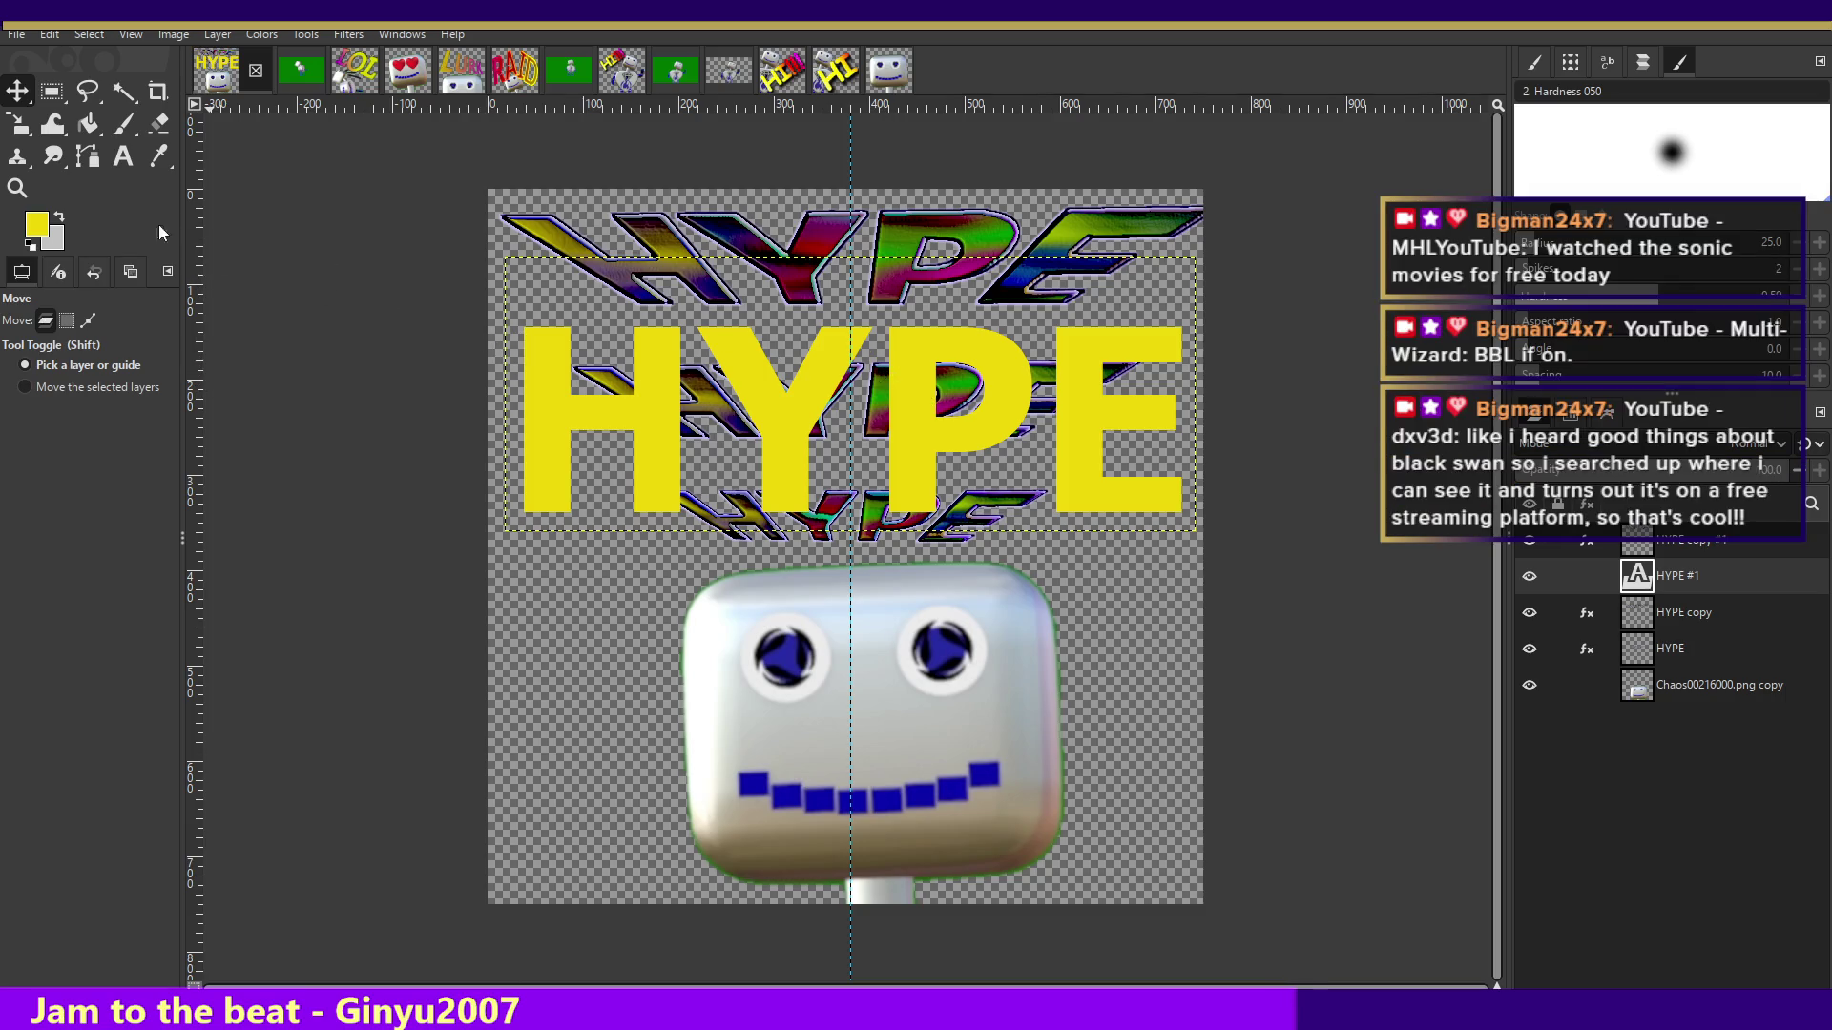
left_click(18, 124)
left_click(220, 272)
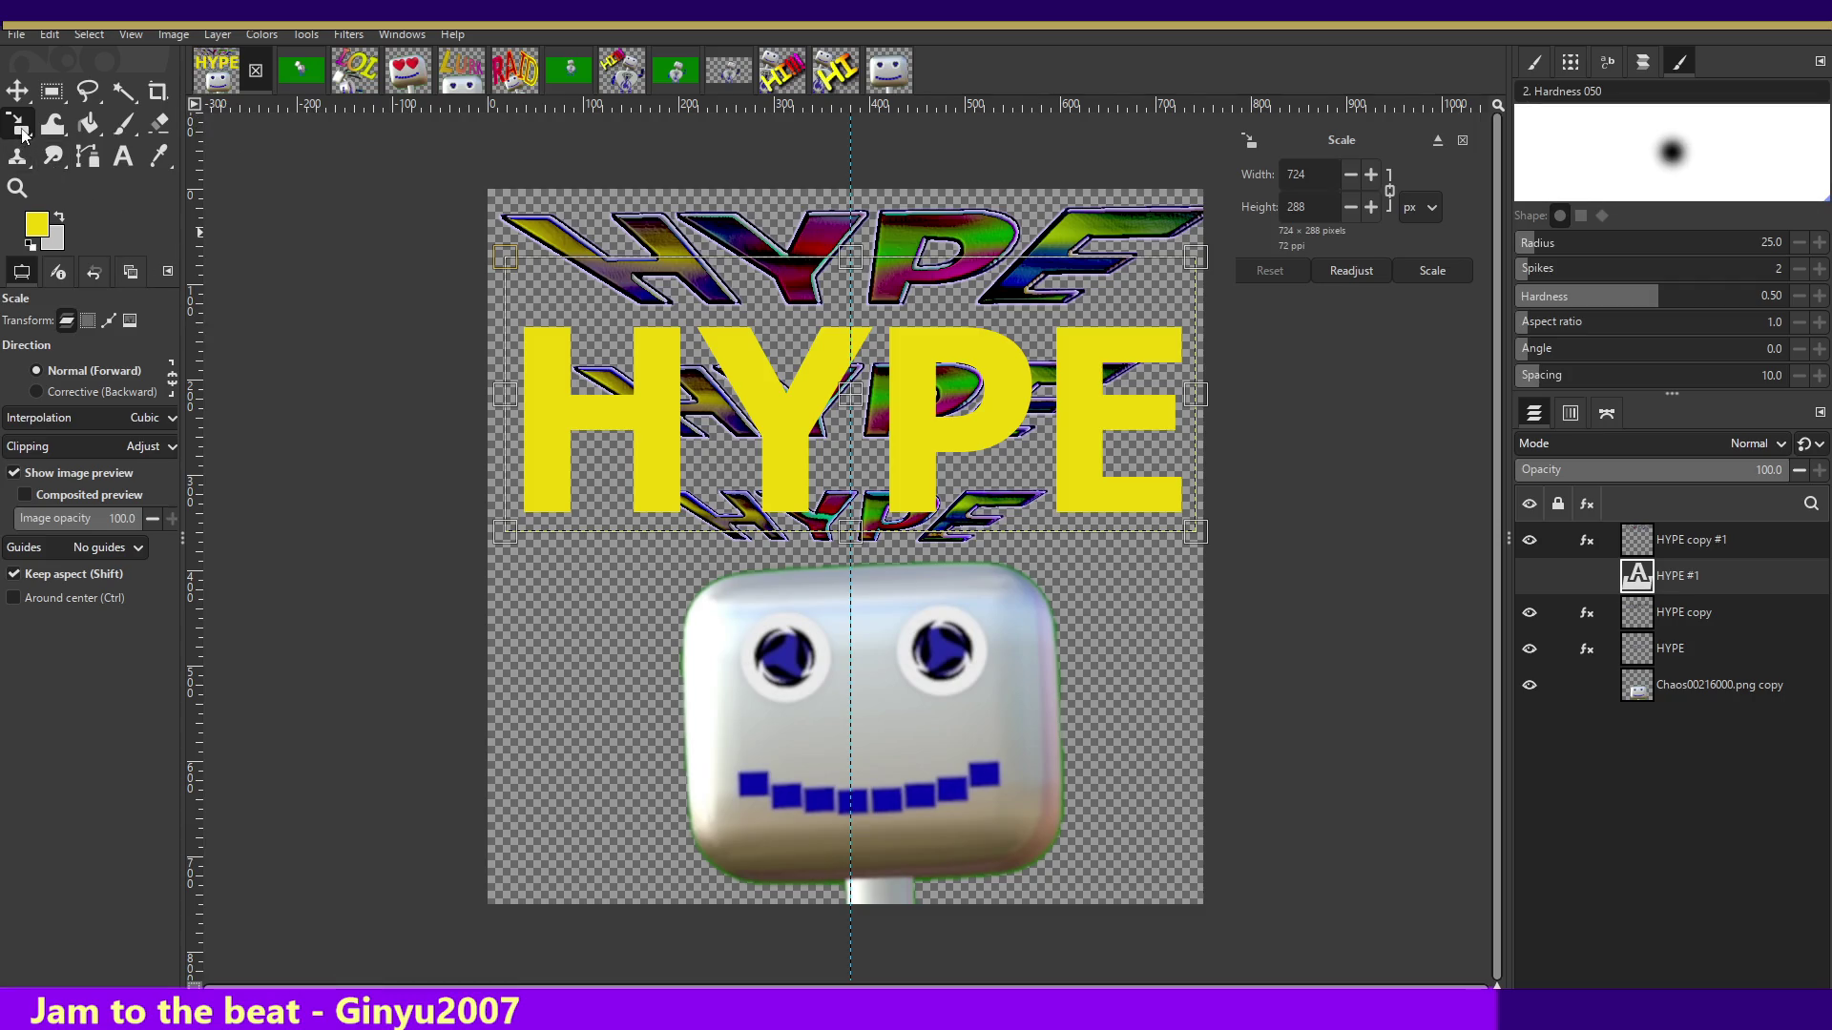
- Pull the yellow HYPE's top corners into a perspective rising right, then hide the top and middle rainbow copies
left_click_drag(18, 124, 77, 156)
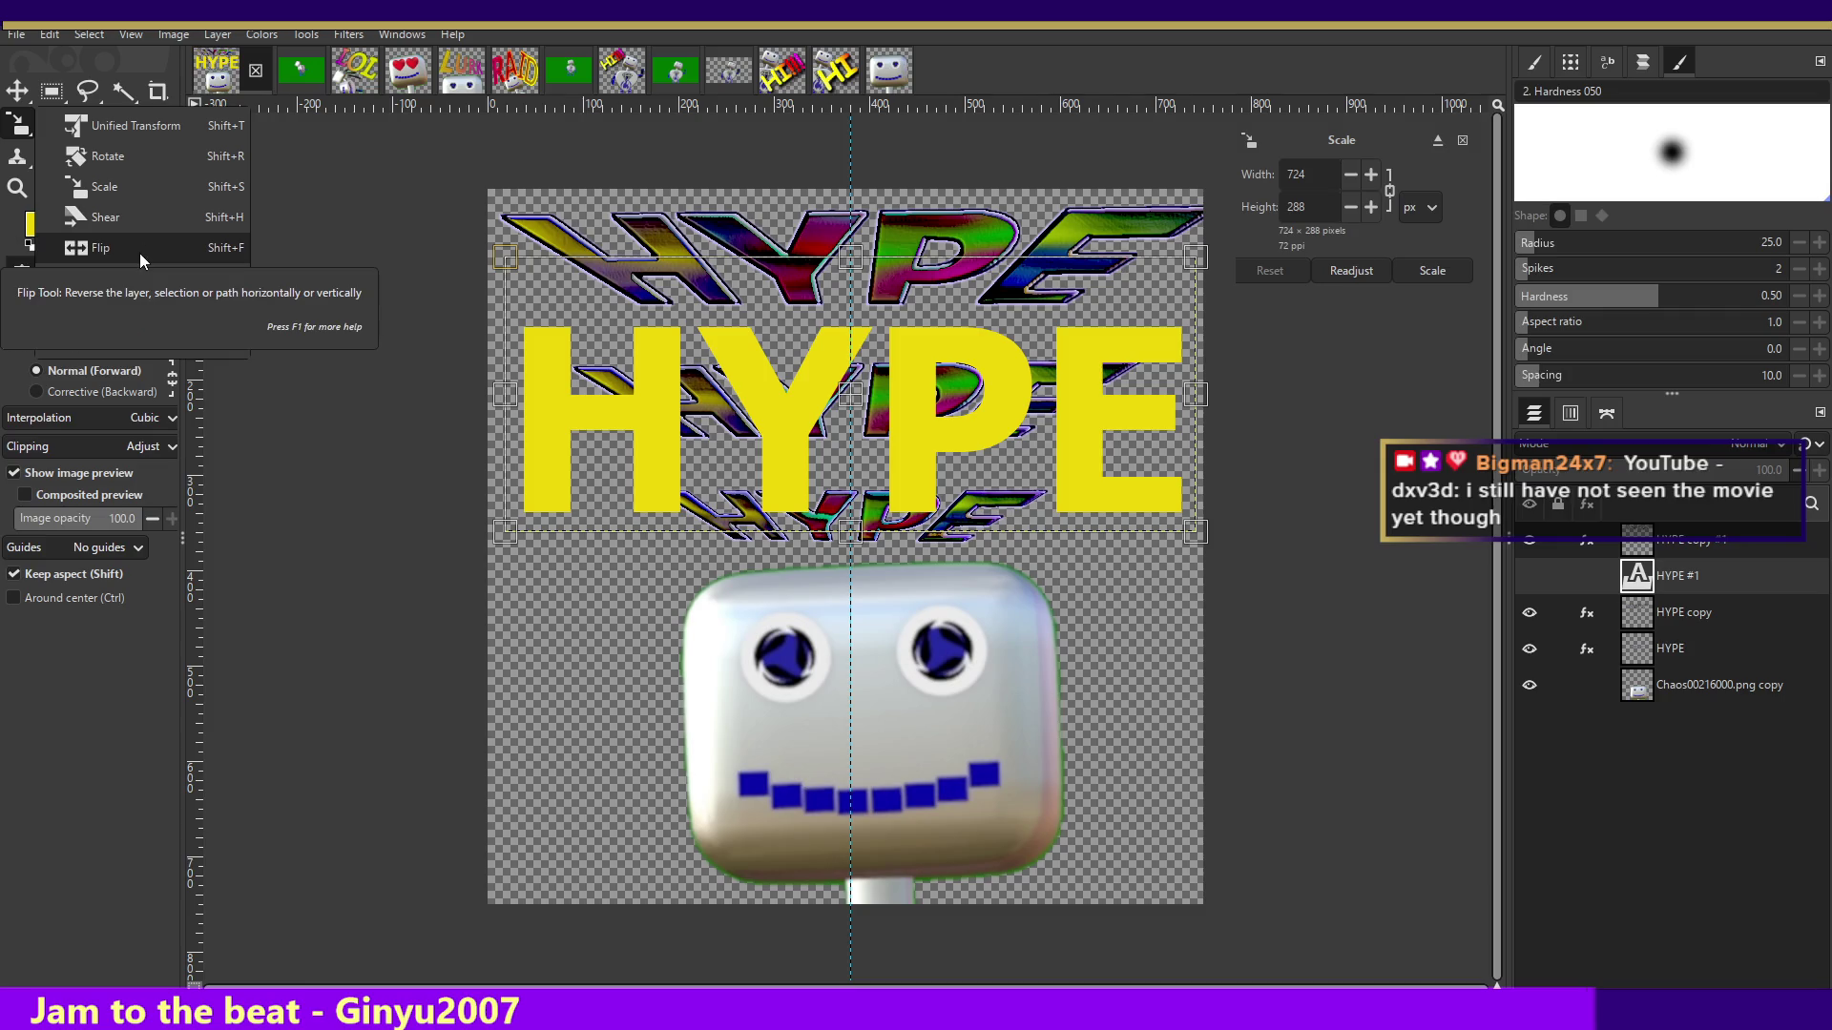
left_click(127, 273)
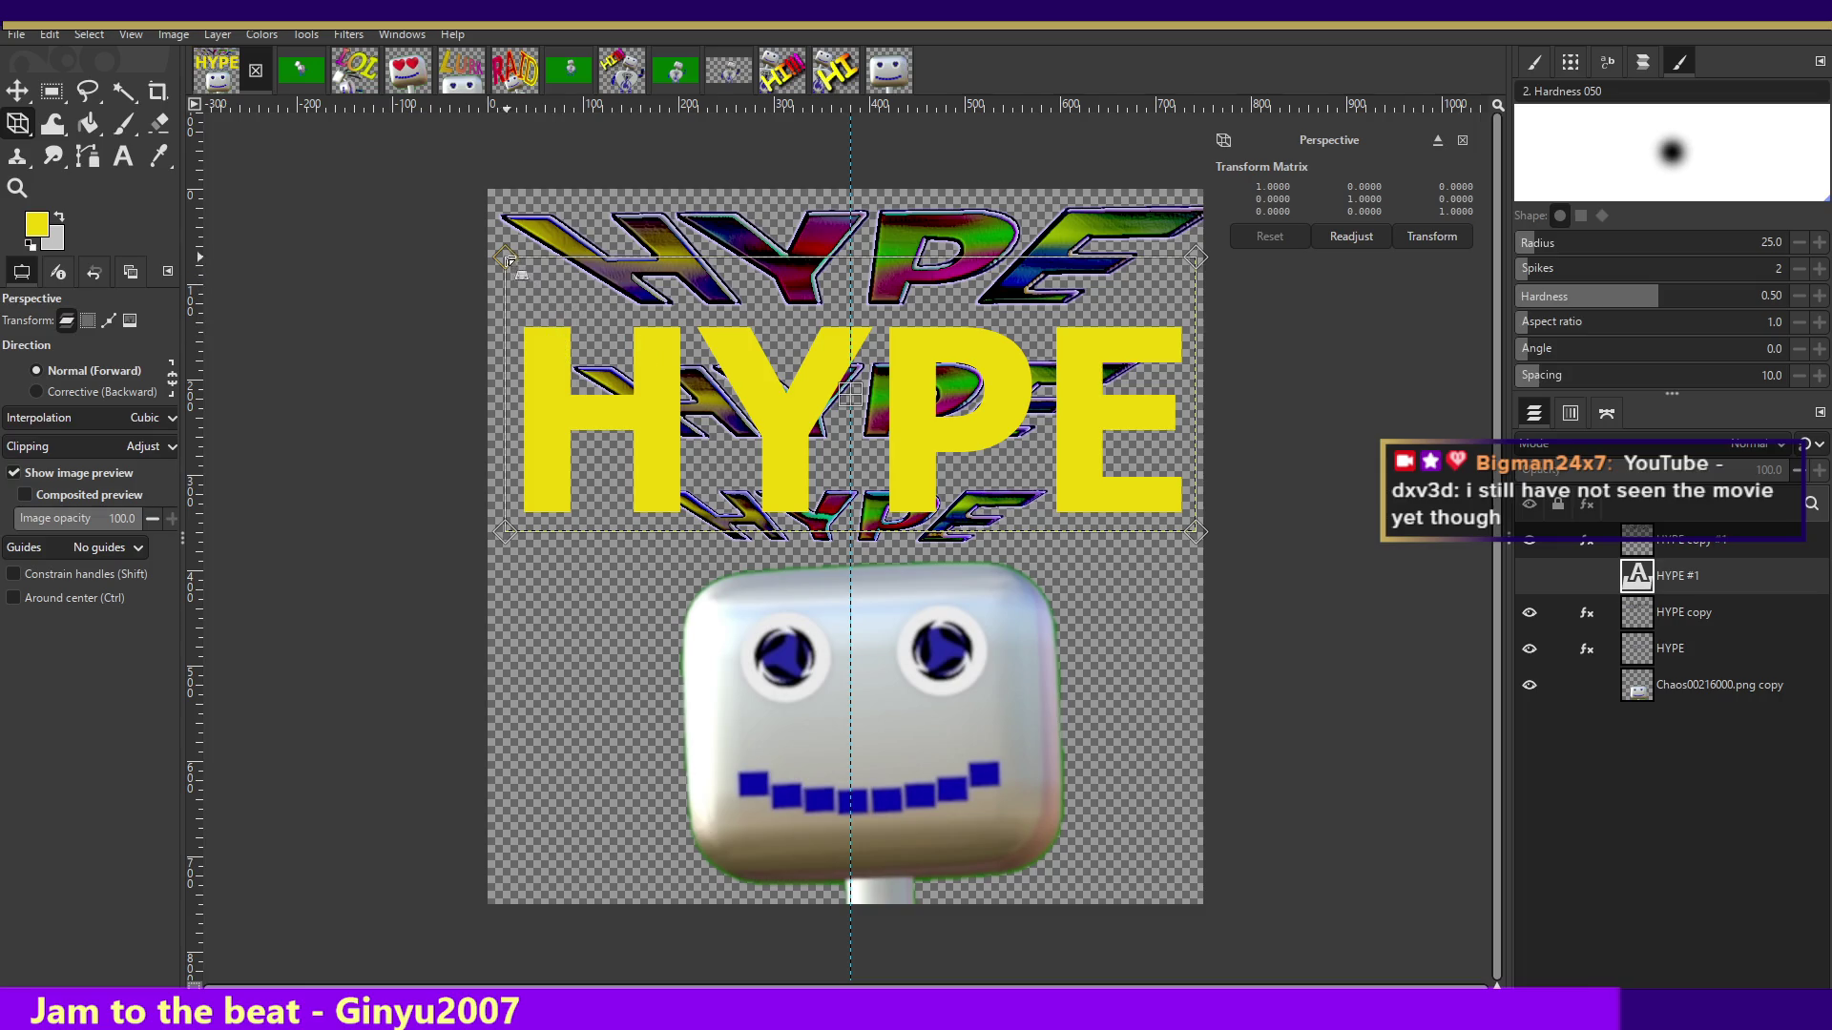
left_click_drag(506, 258, 501, 168)
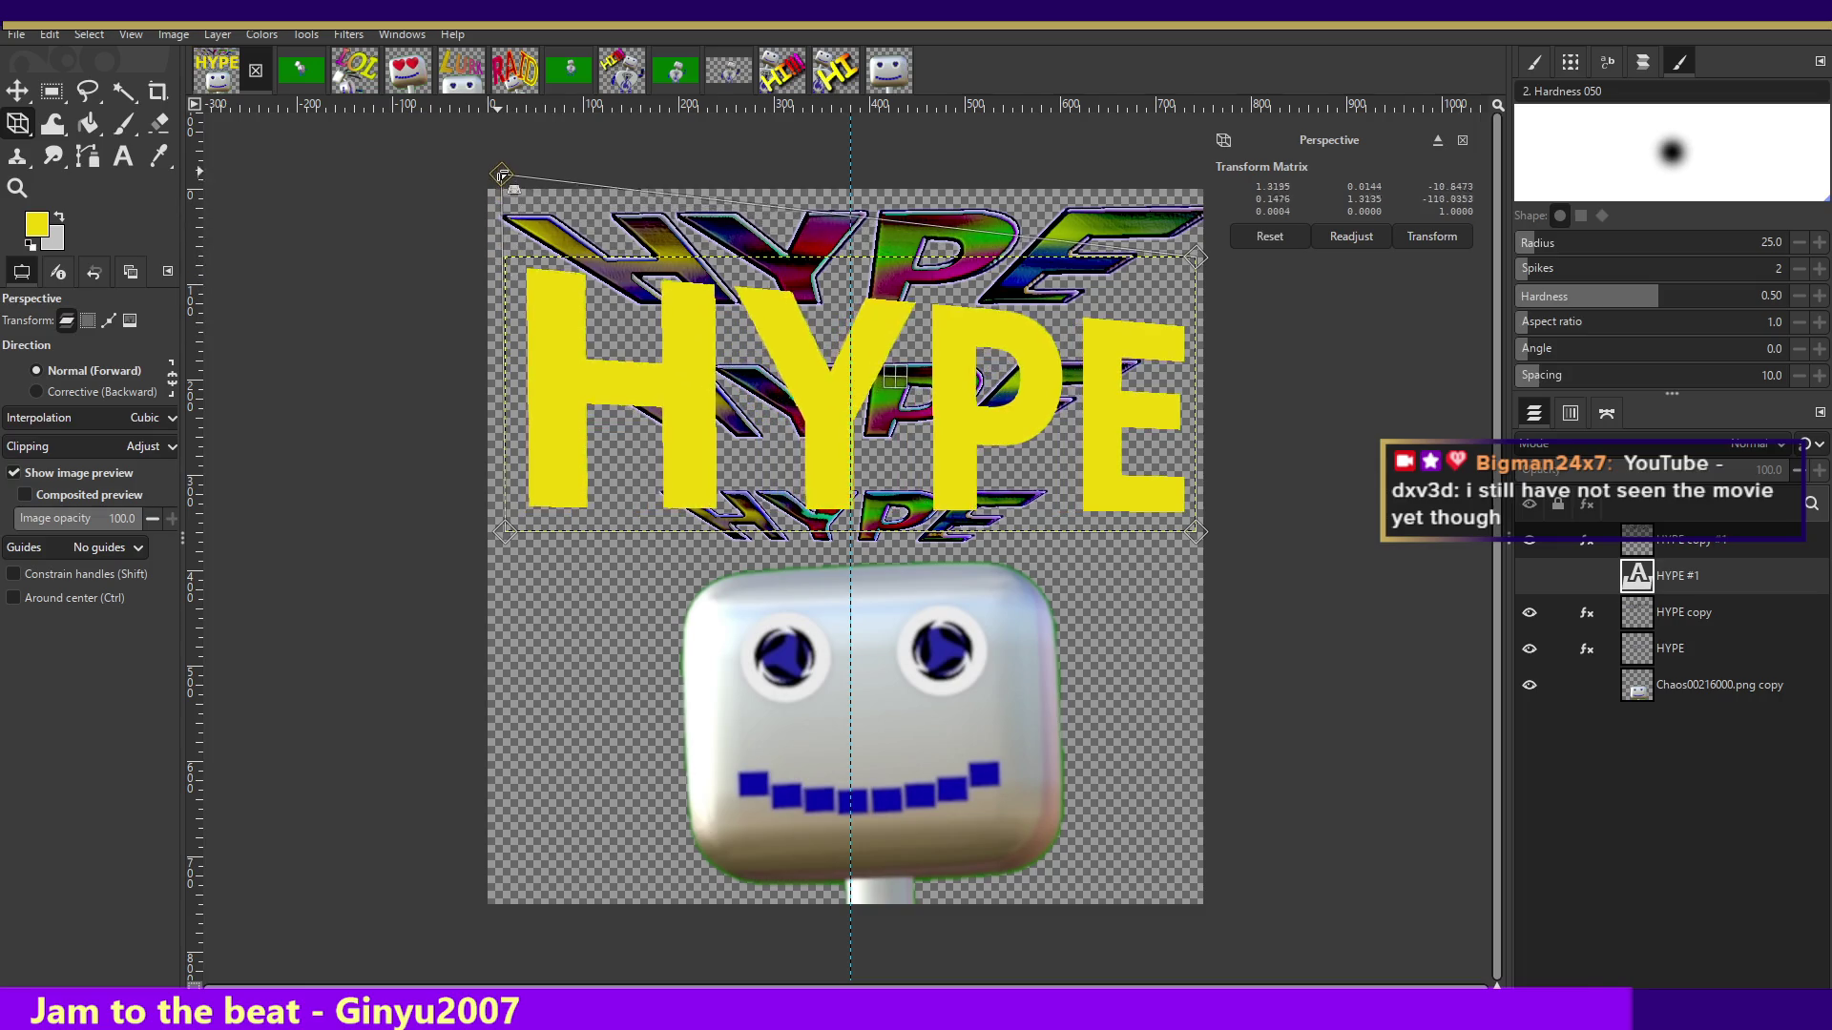
left_click_drag(1197, 257, 1217, 75)
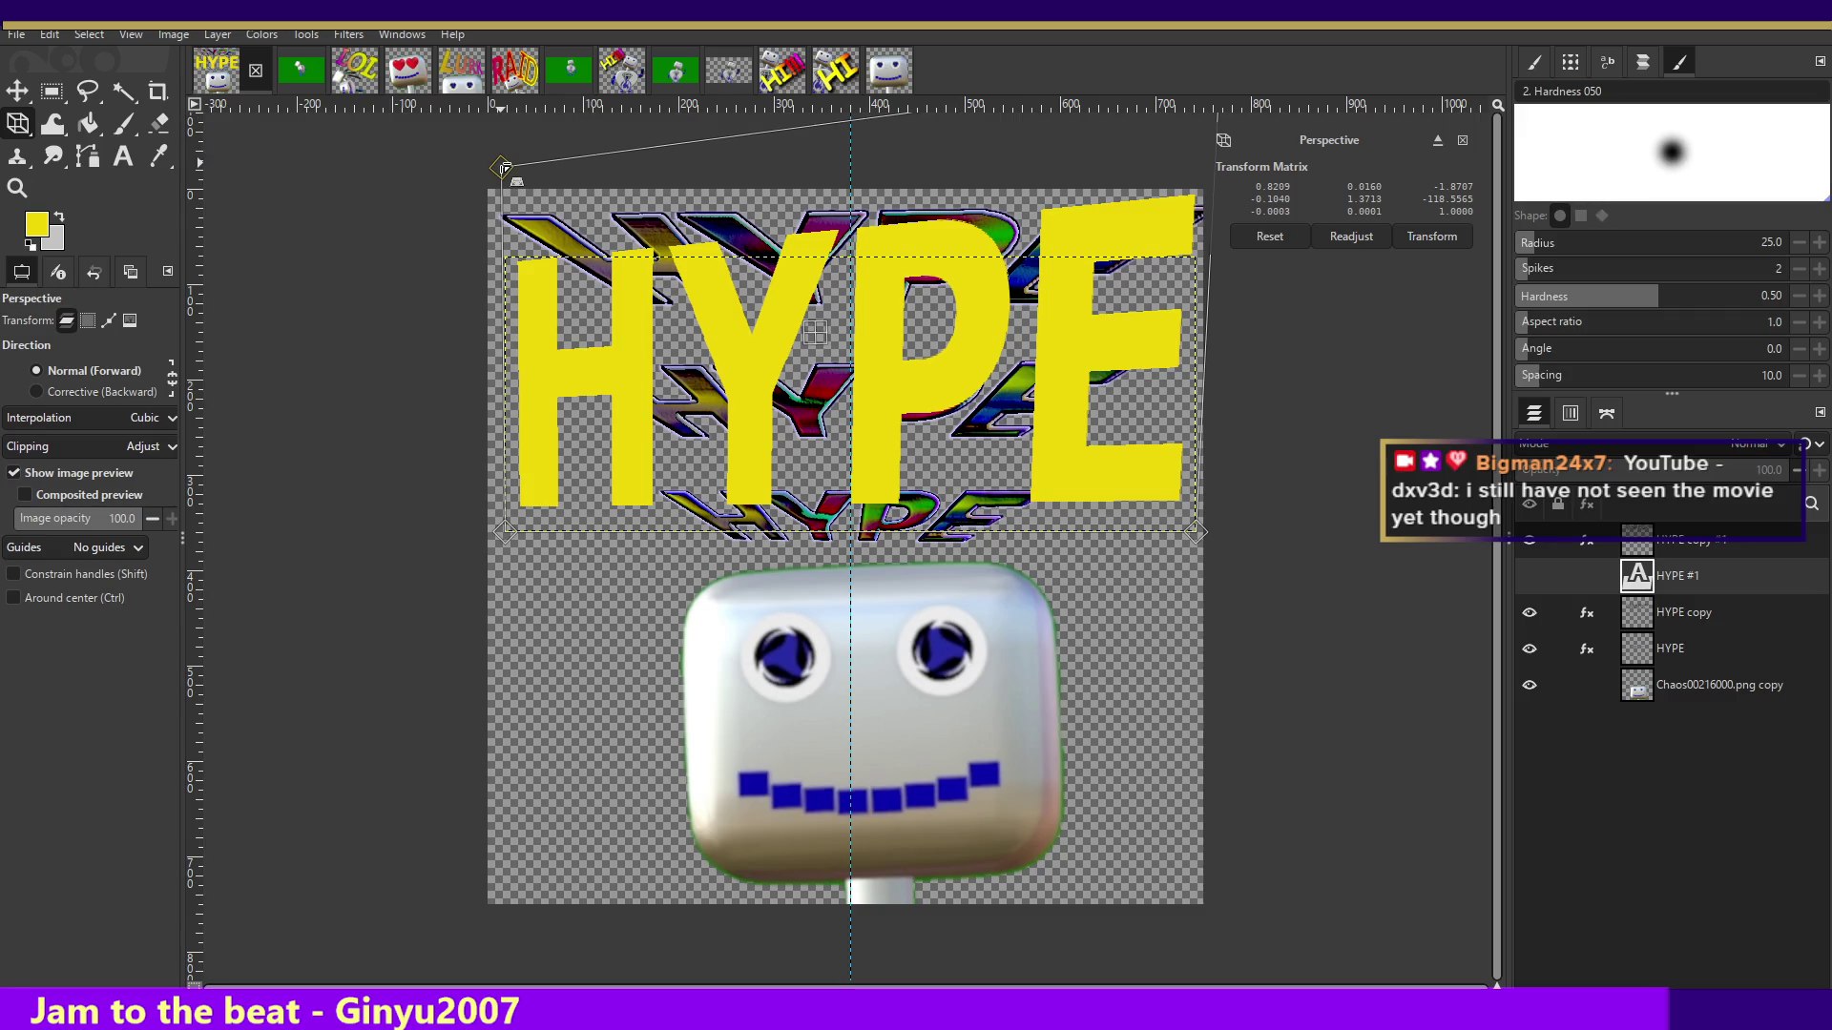
mouse_move(502, 168)
left_mouse_down()
mouse_move(484, 82)
mouse_move(493, 215)
mouse_move(603, 266)
left_mouse_up()
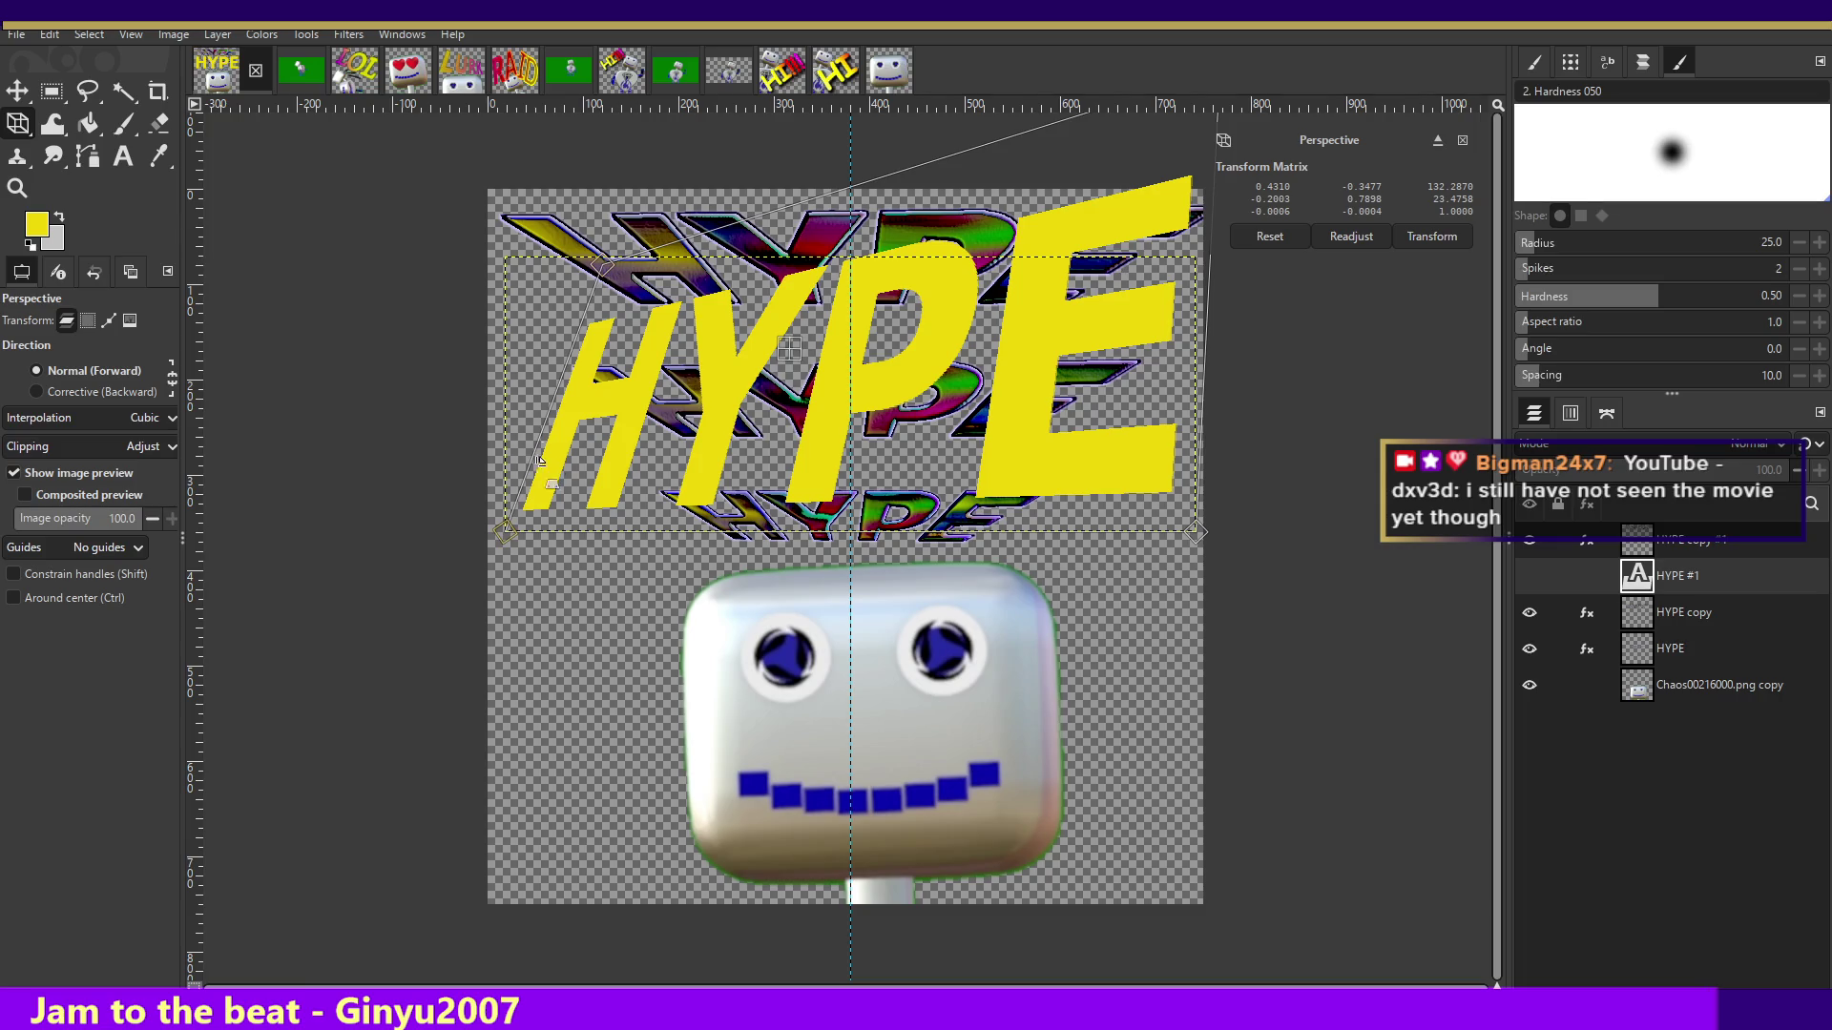
left_click_drag(604, 266, 660, 145)
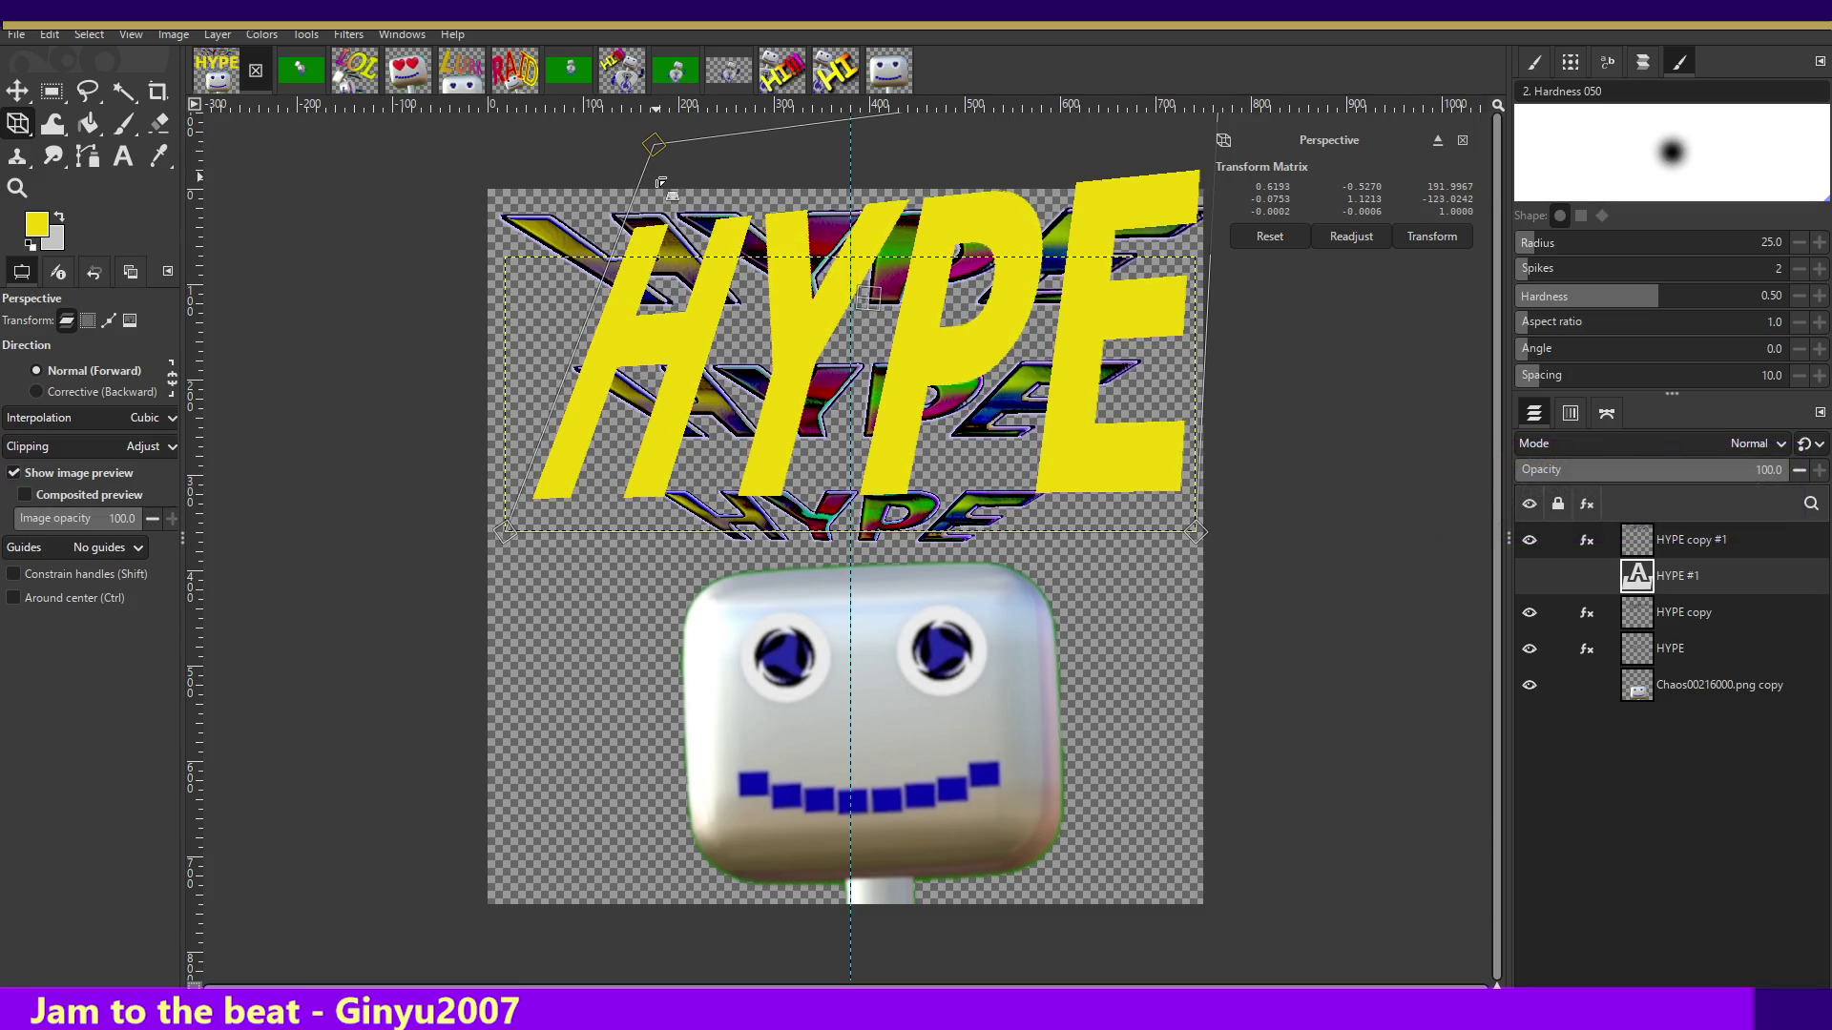
key("ctrl+z")
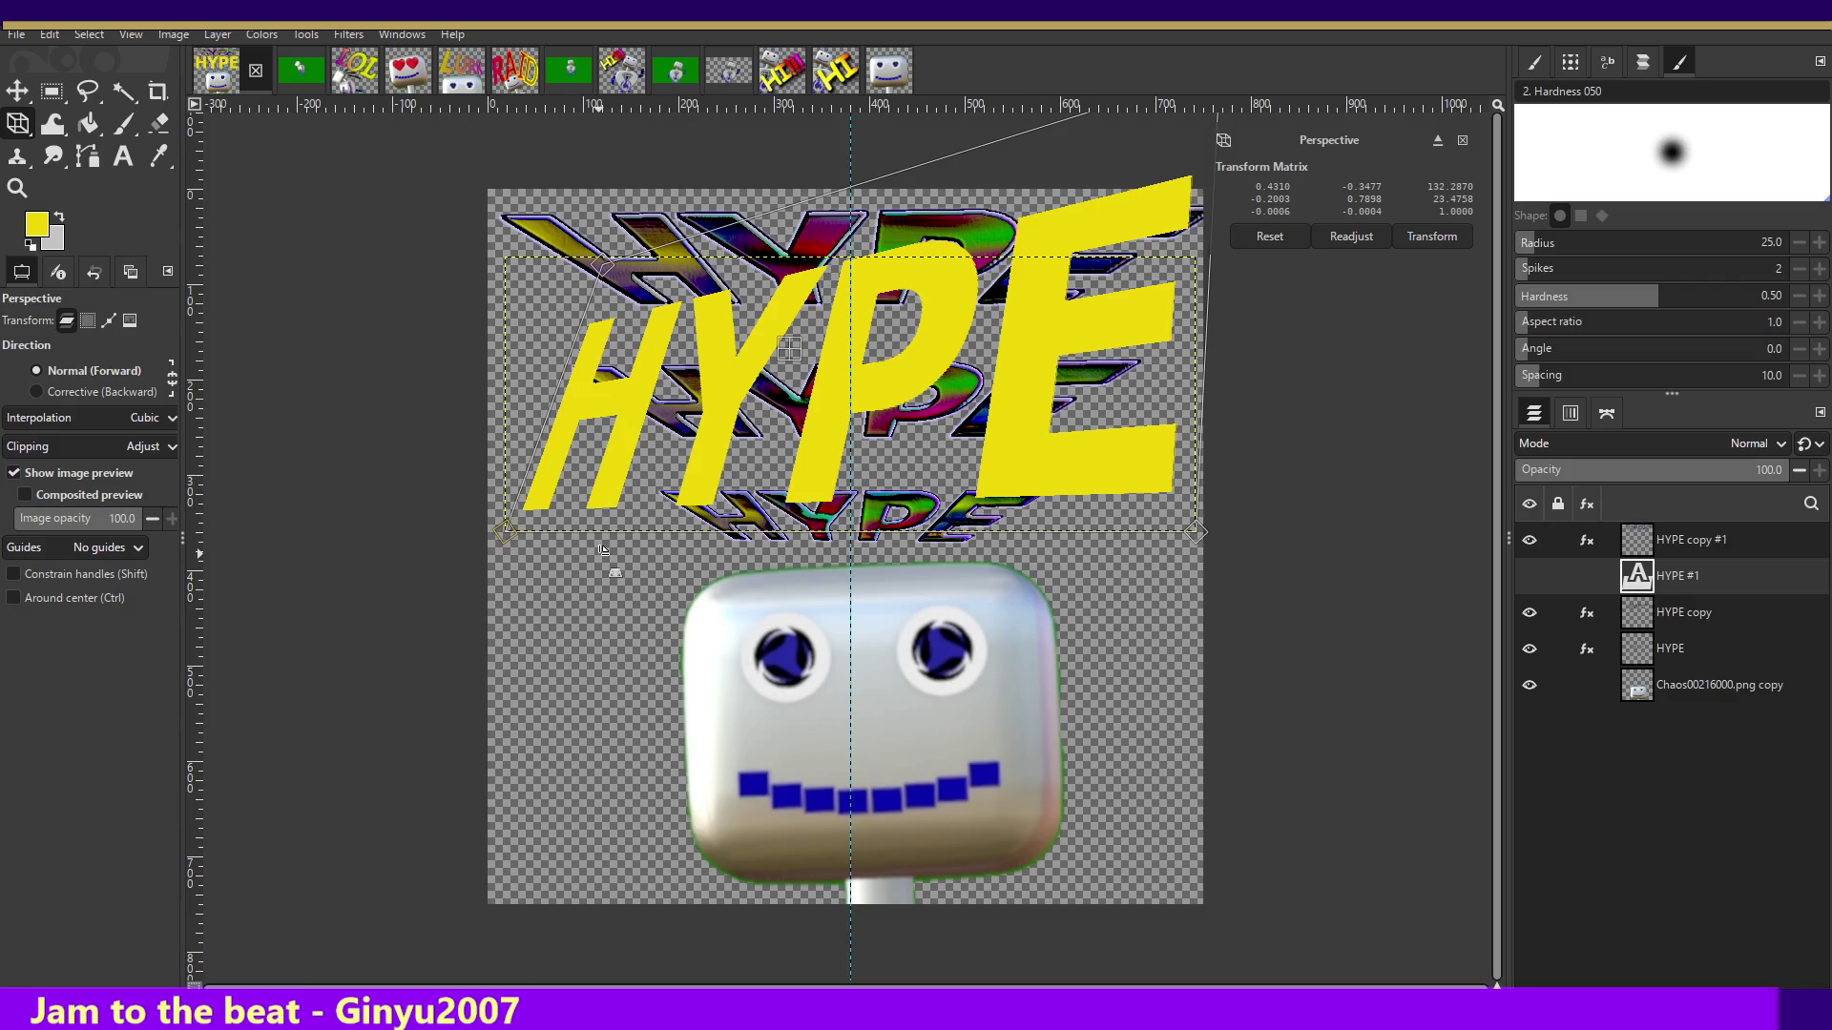
mouse_move(1555, 540)
left_click(1530, 540)
left_click(1529, 612)
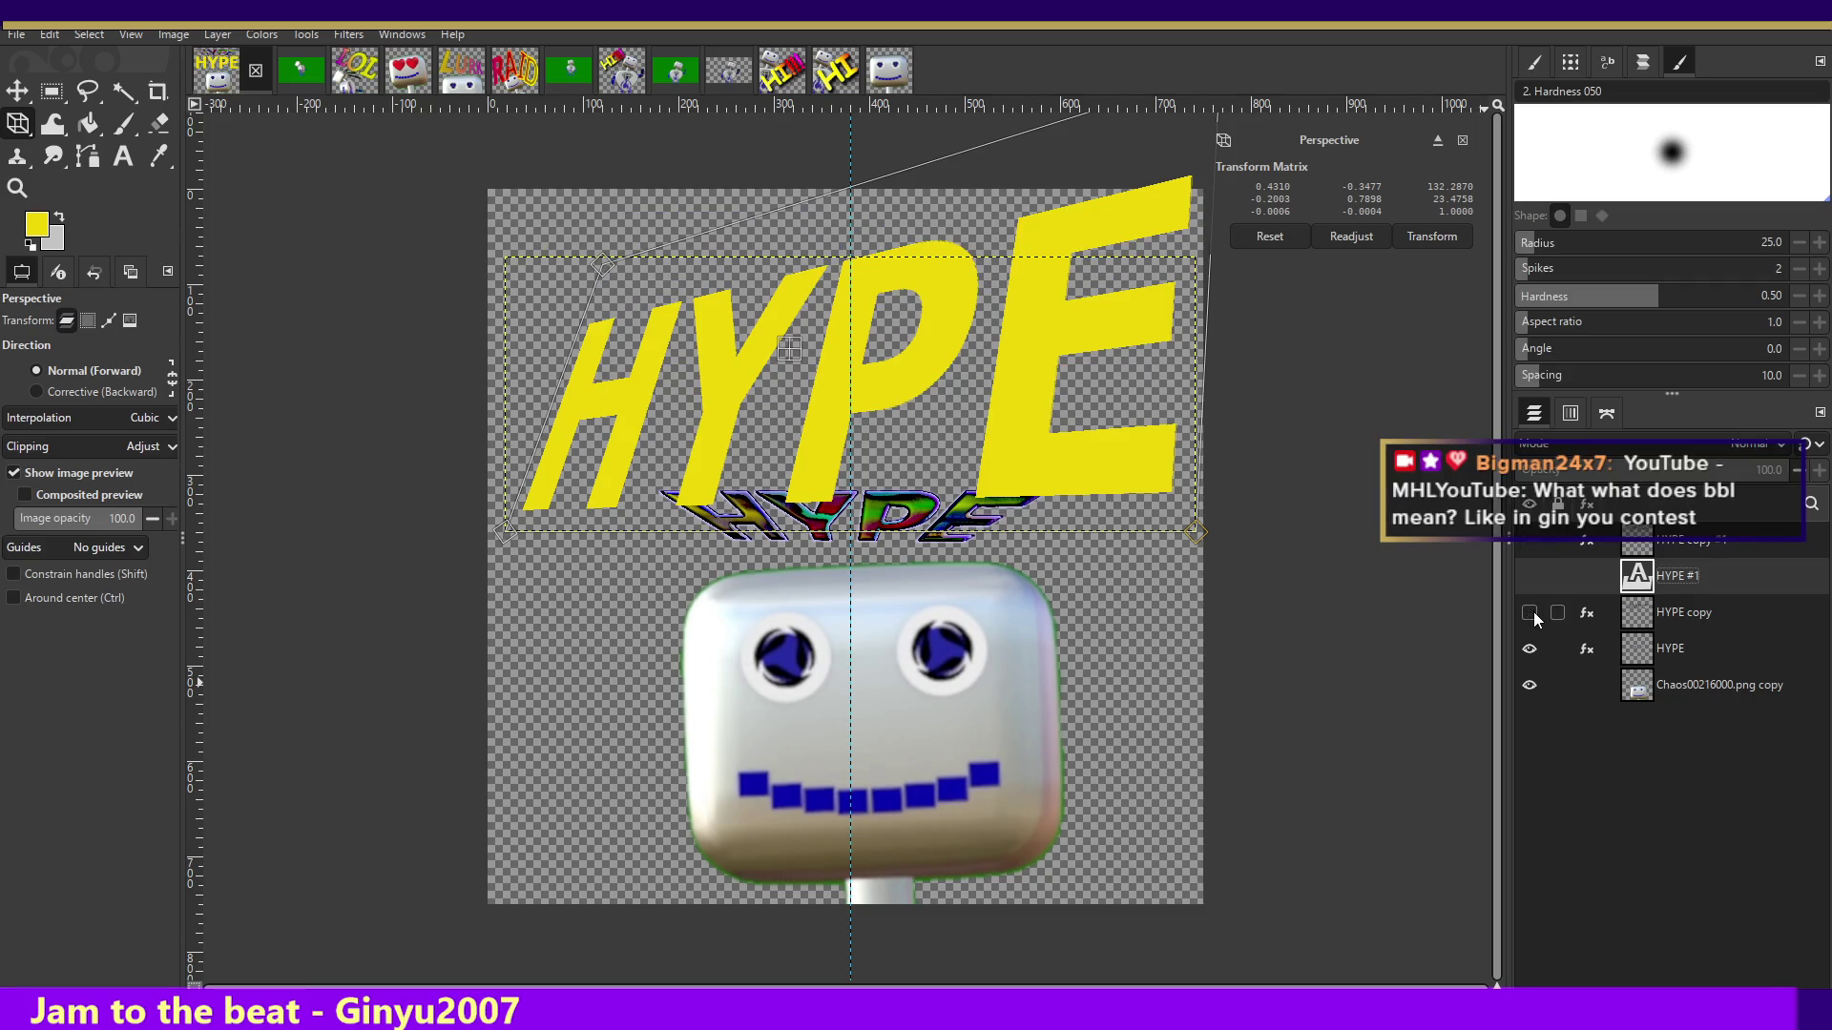
- Hide the bottom rainbow HYPE, then refine and apply the perspective so letters grow toward the E
left_click(1529, 650)
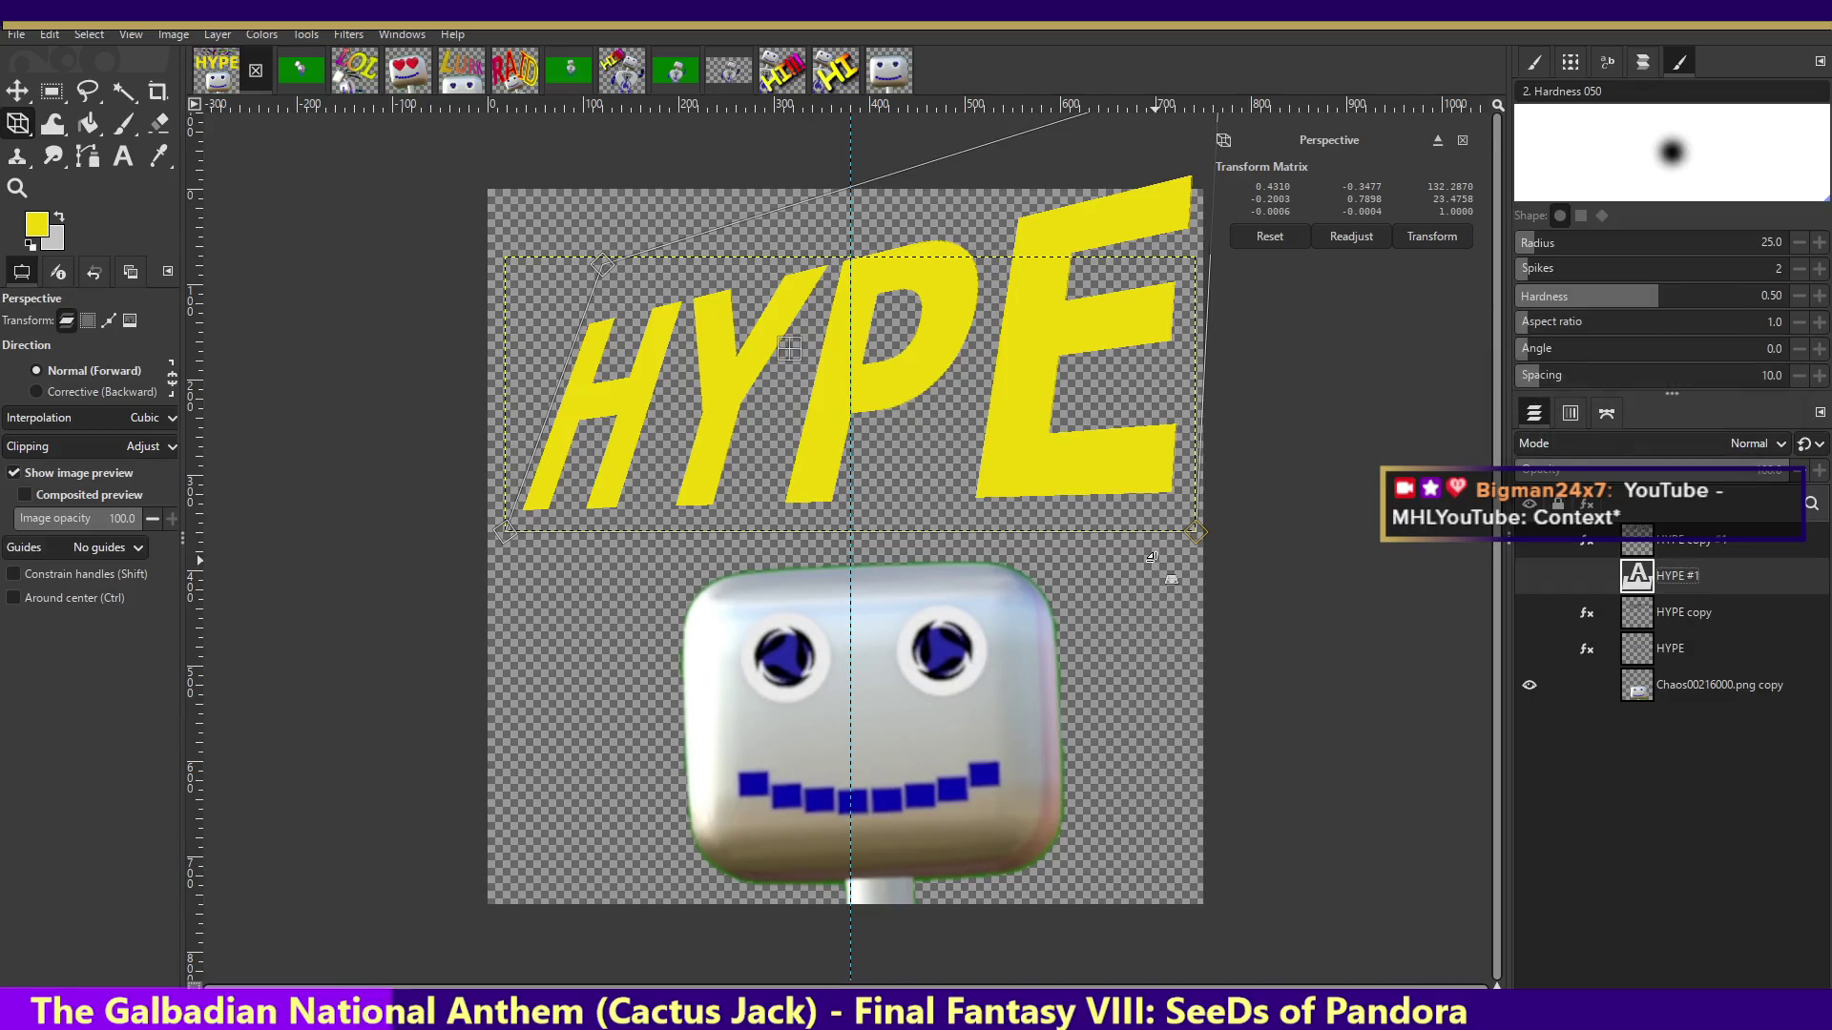
left_click_drag(593, 253, 634, 291)
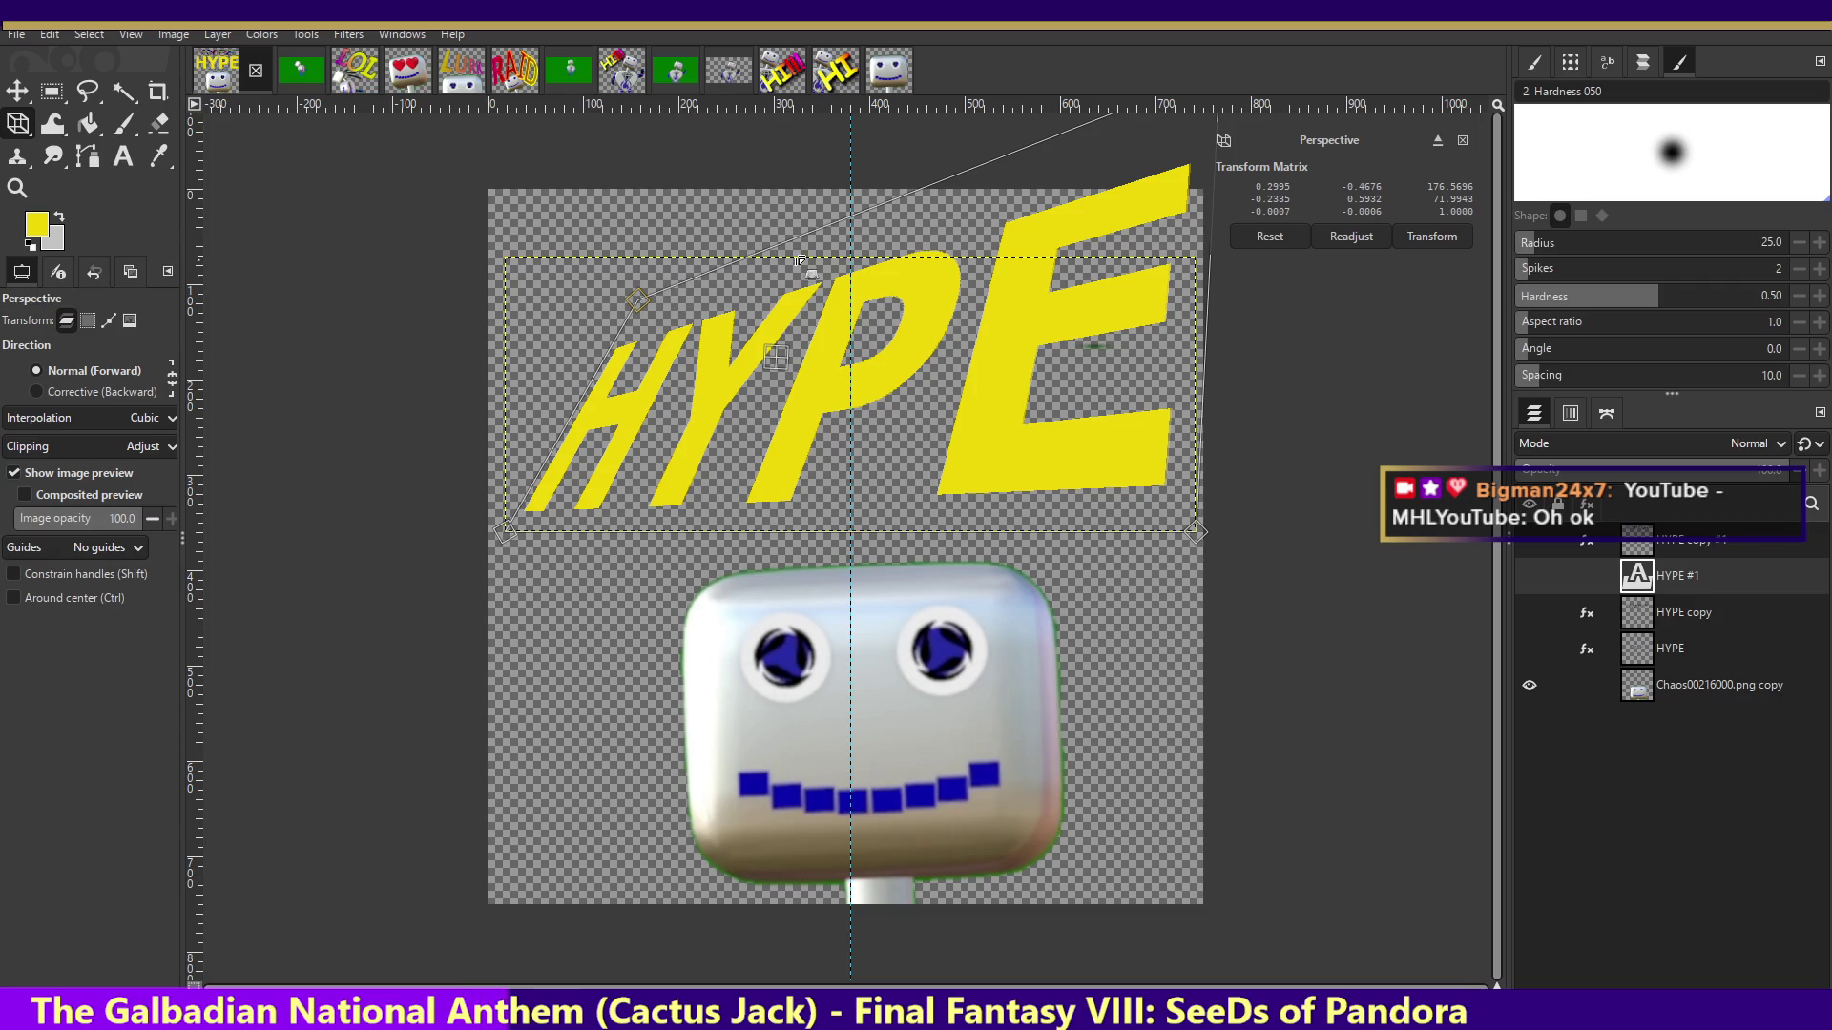
left_click_drag(1184, 139, 1192, 177)
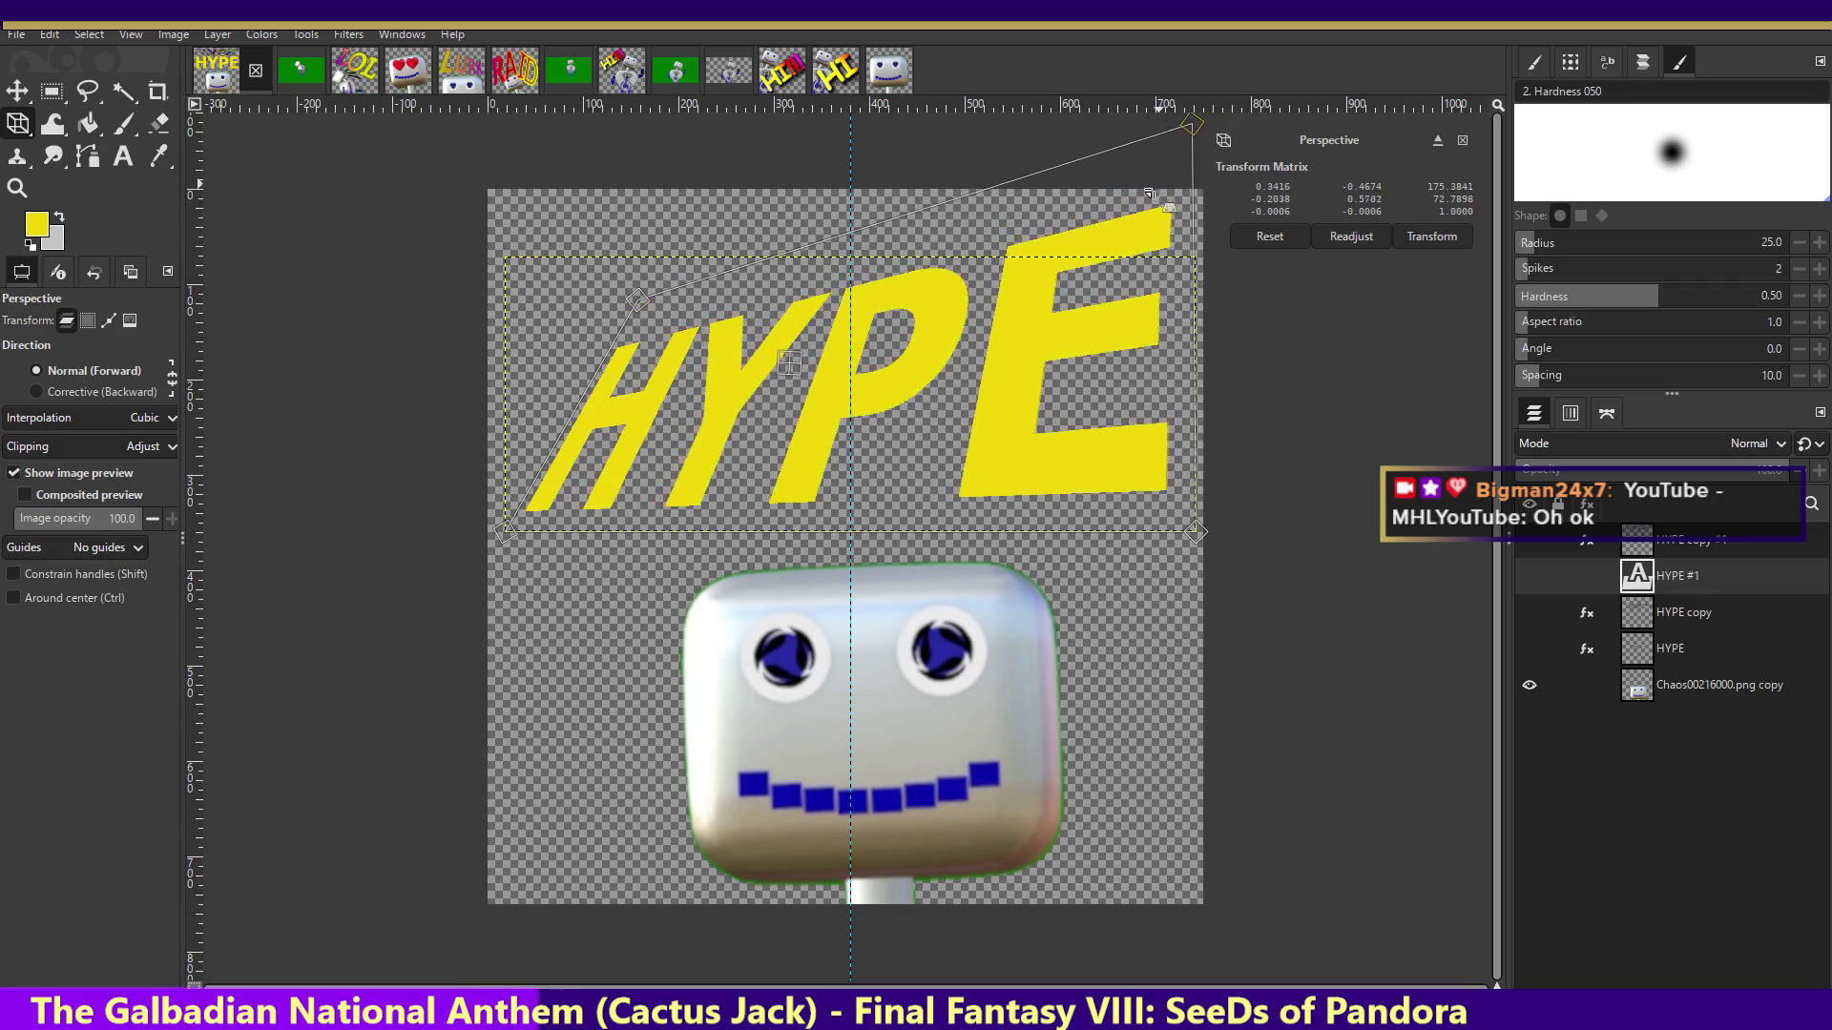
left_click_drag(1192, 178, 1212, 174)
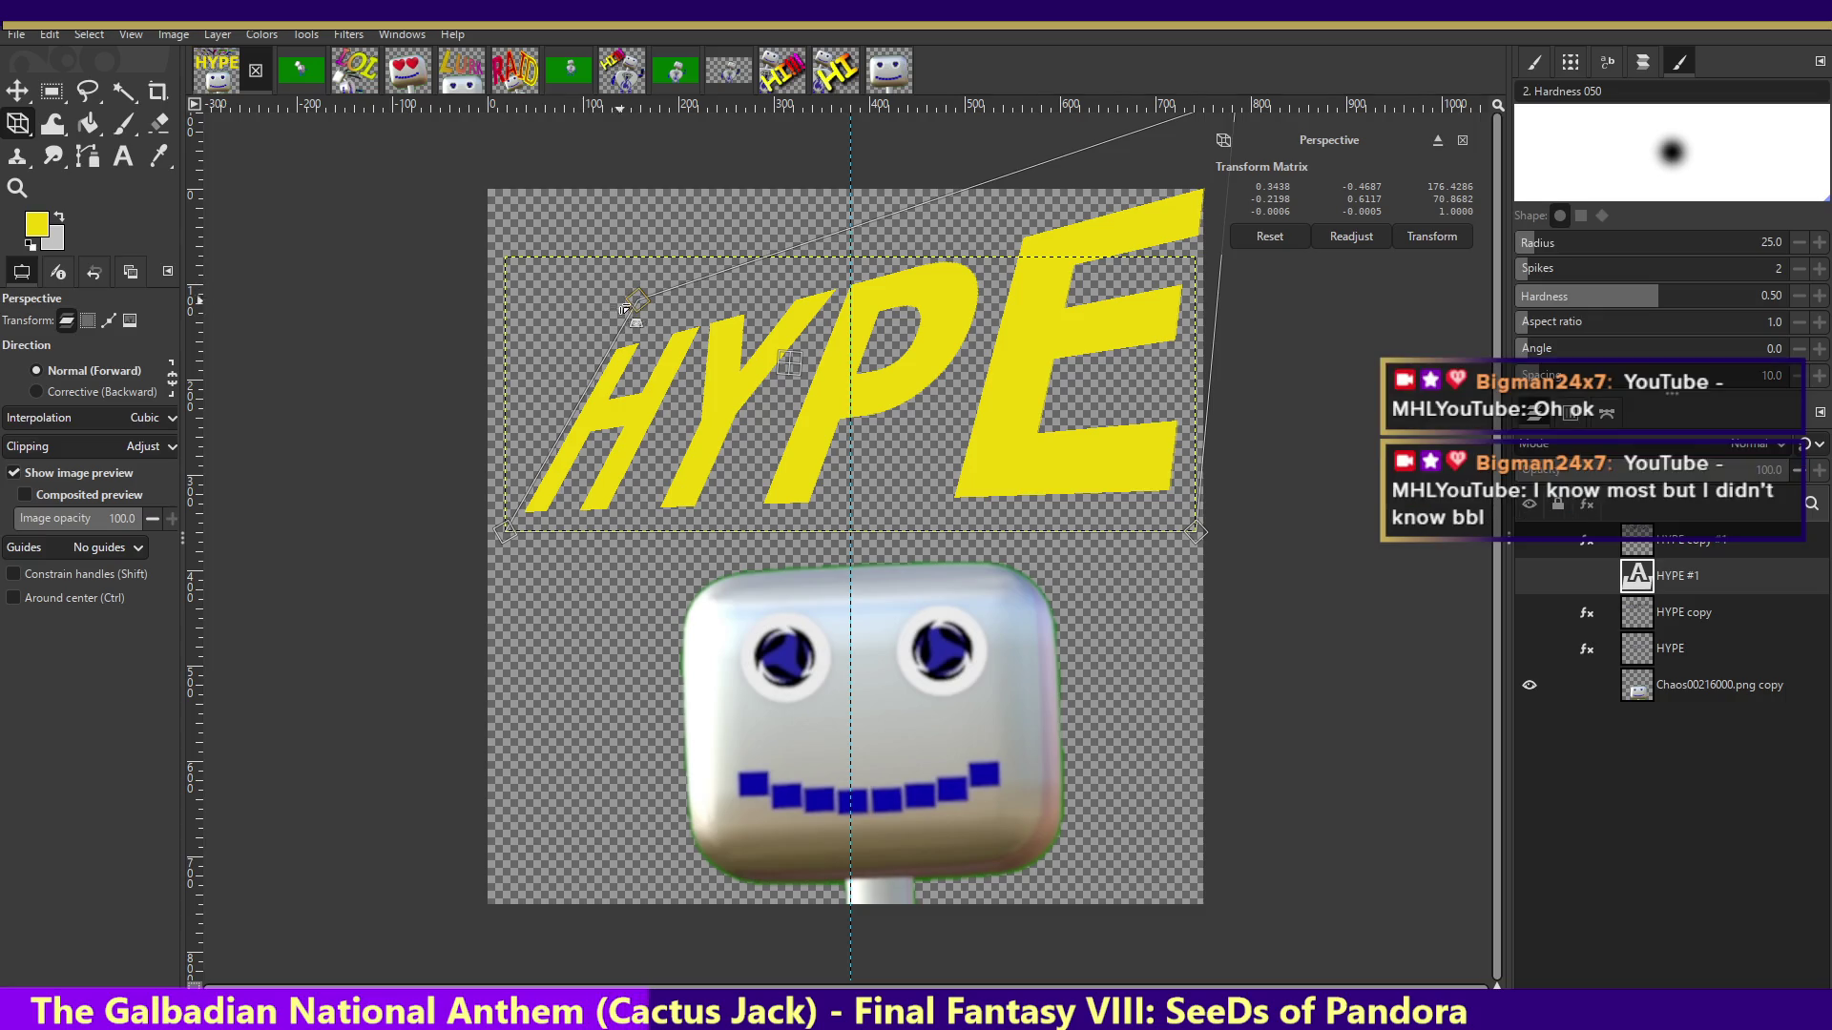
mouse_move(498, 527)
left_mouse_down()
mouse_move(454, 530)
mouse_move(457, 547)
left_mouse_up()
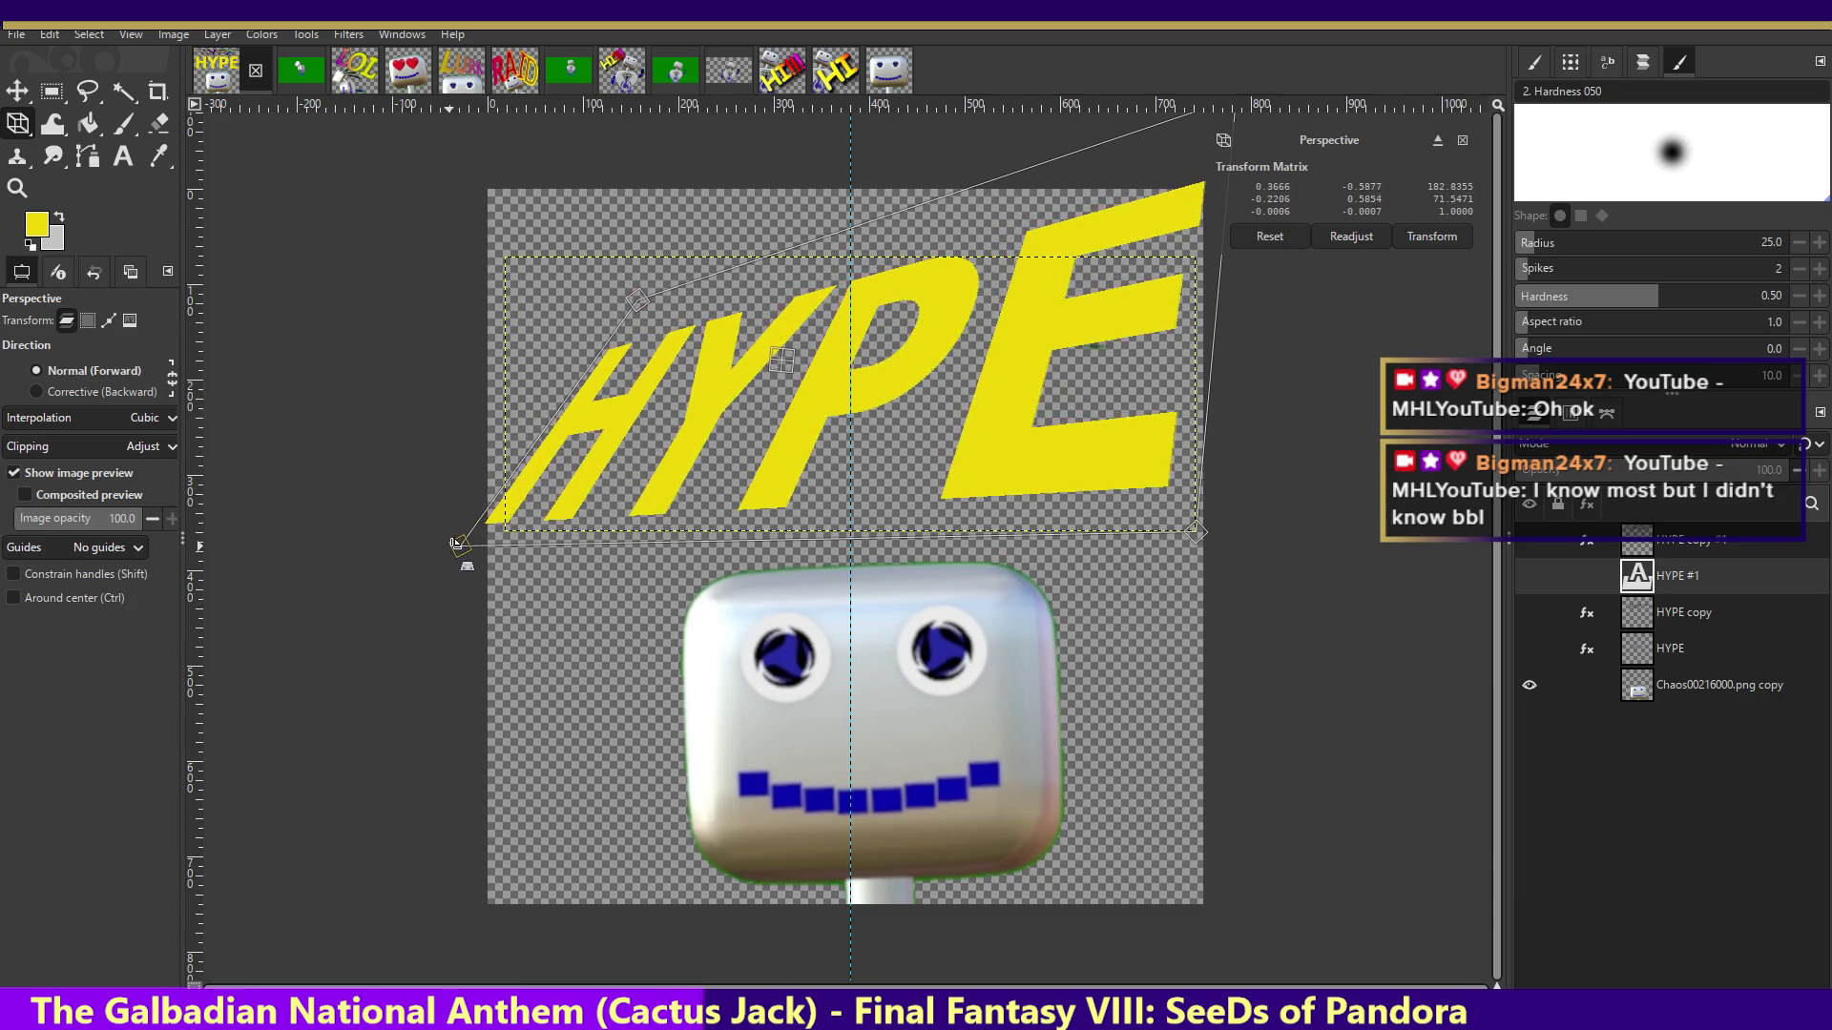
left_click_drag(669, 322, 662, 276)
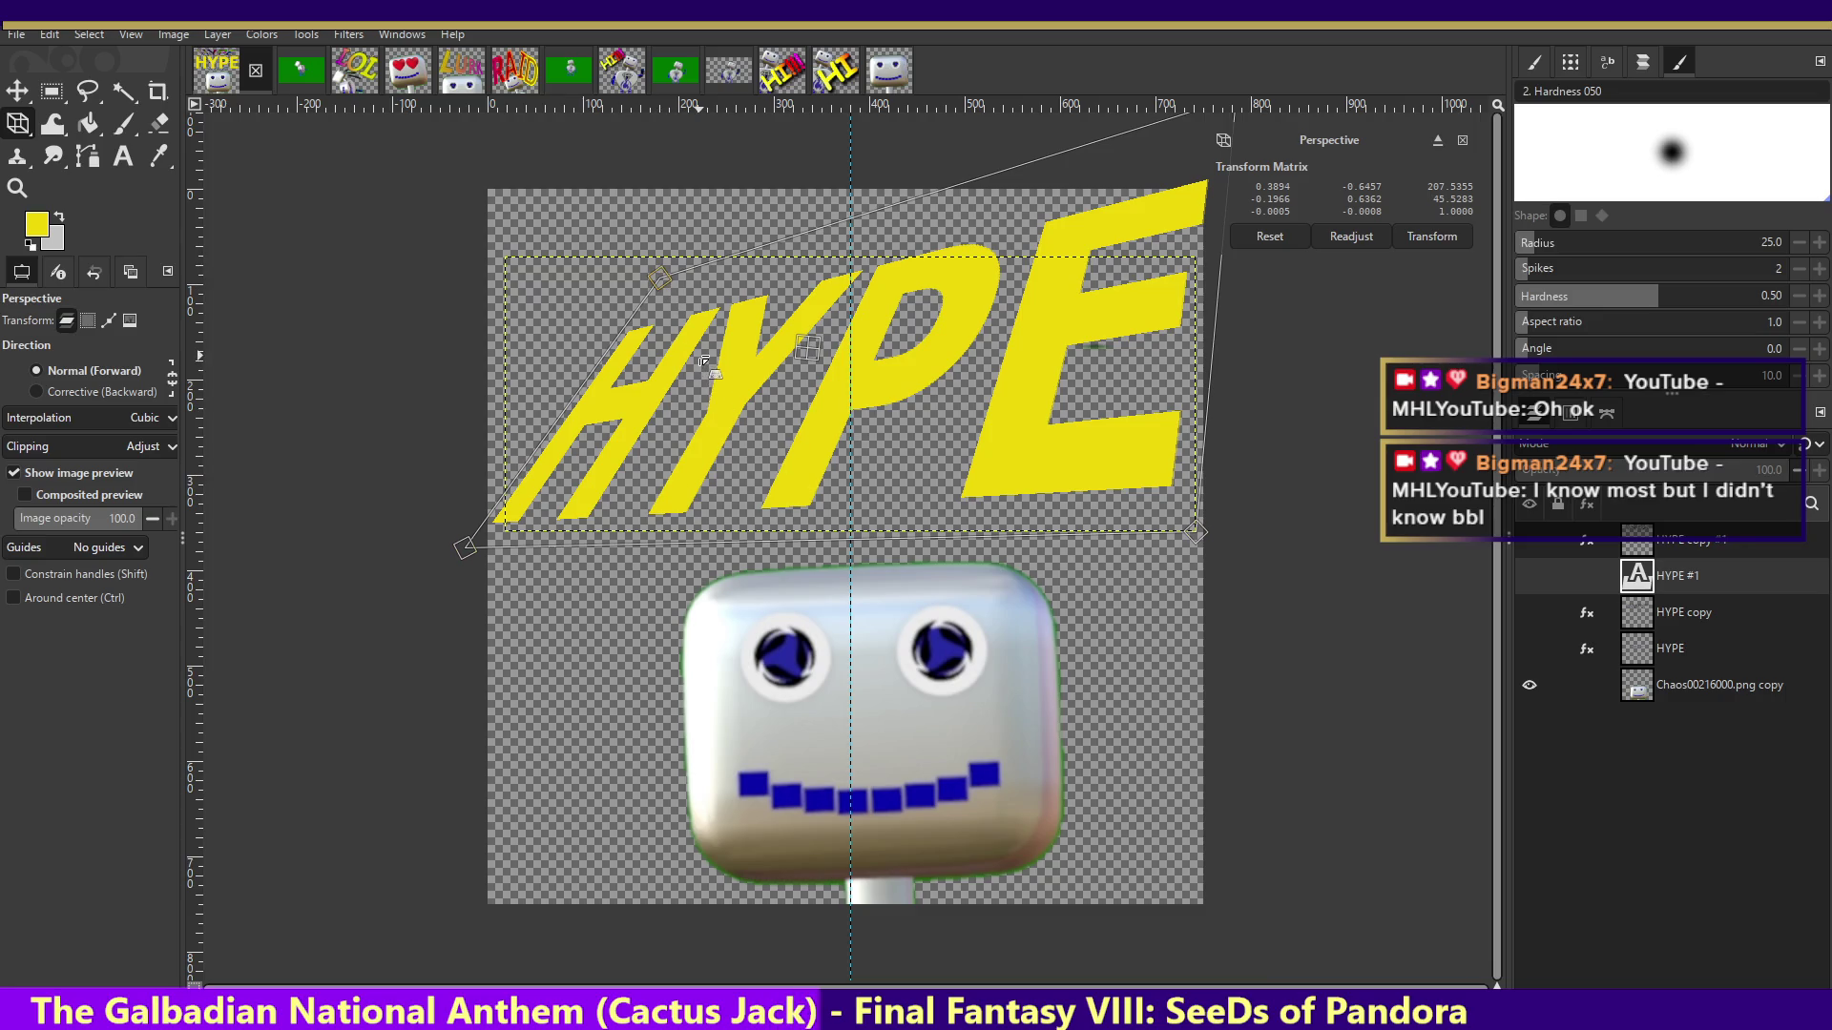
left_click_drag(714, 399, 720, 363)
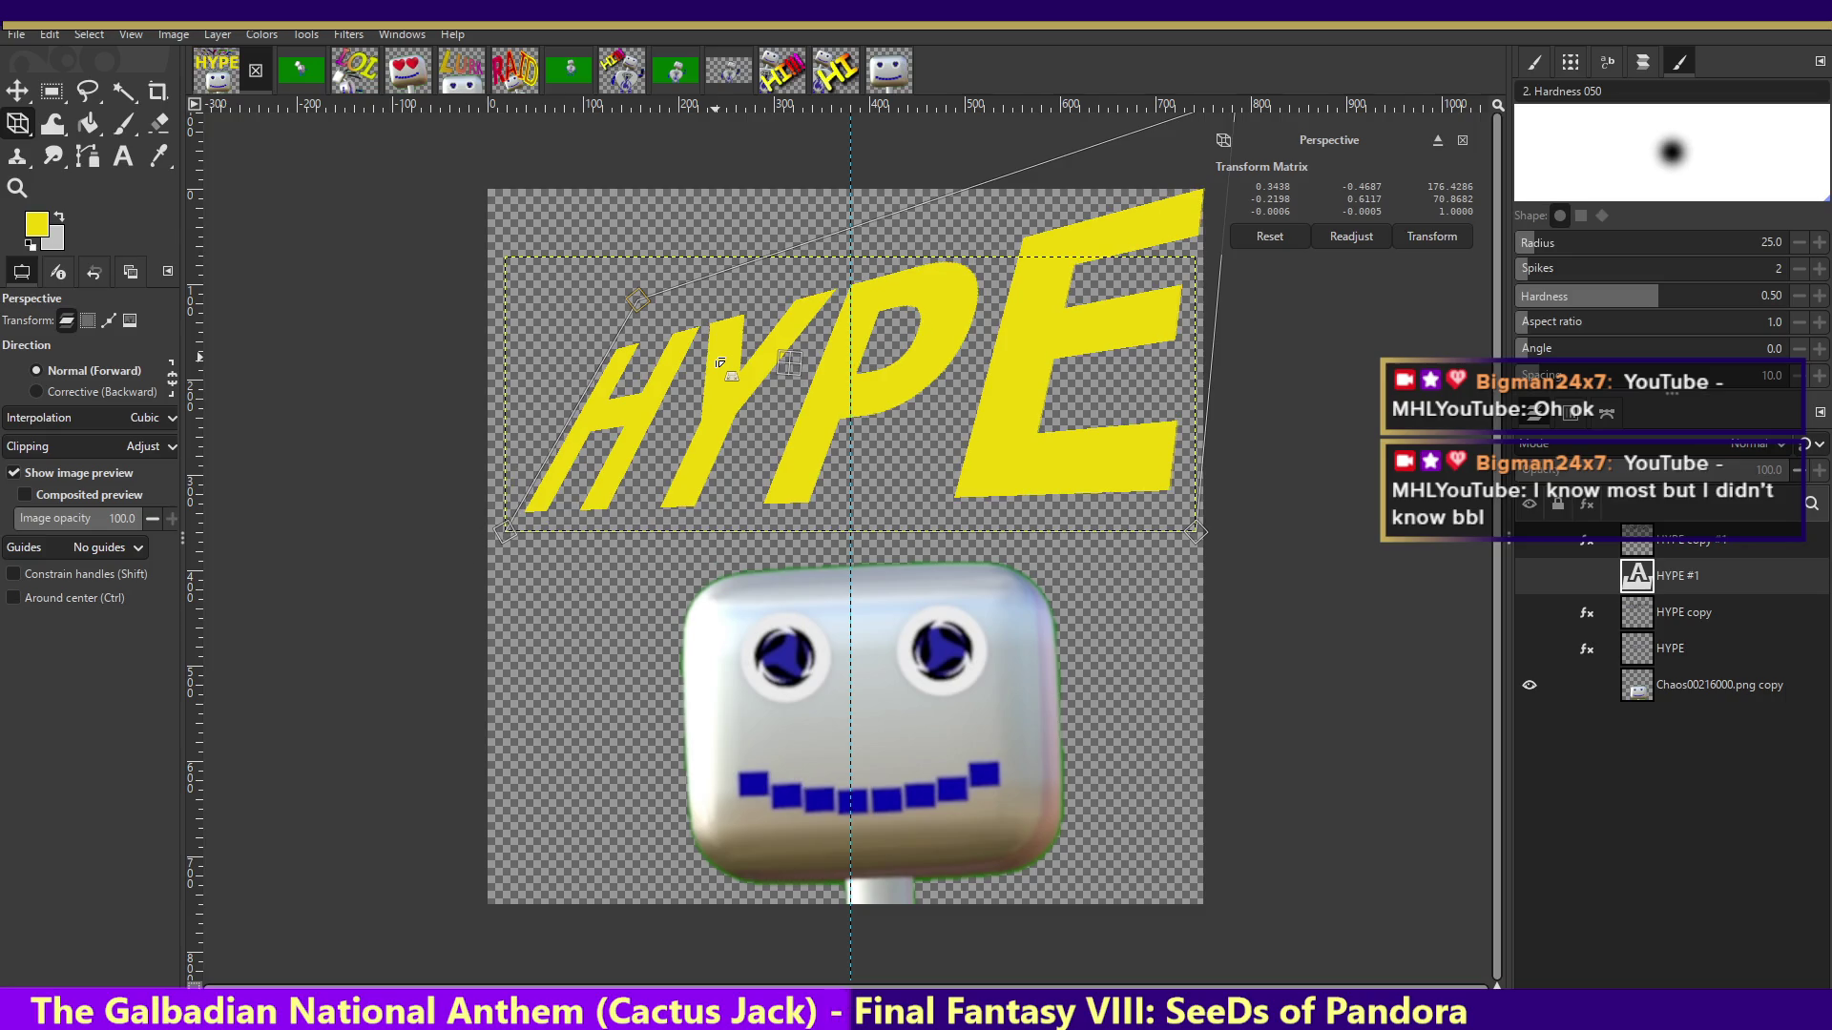
mouse_move(646, 301)
left_mouse_down()
mouse_move(622, 382)
mouse_move(637, 301)
left_mouse_up()
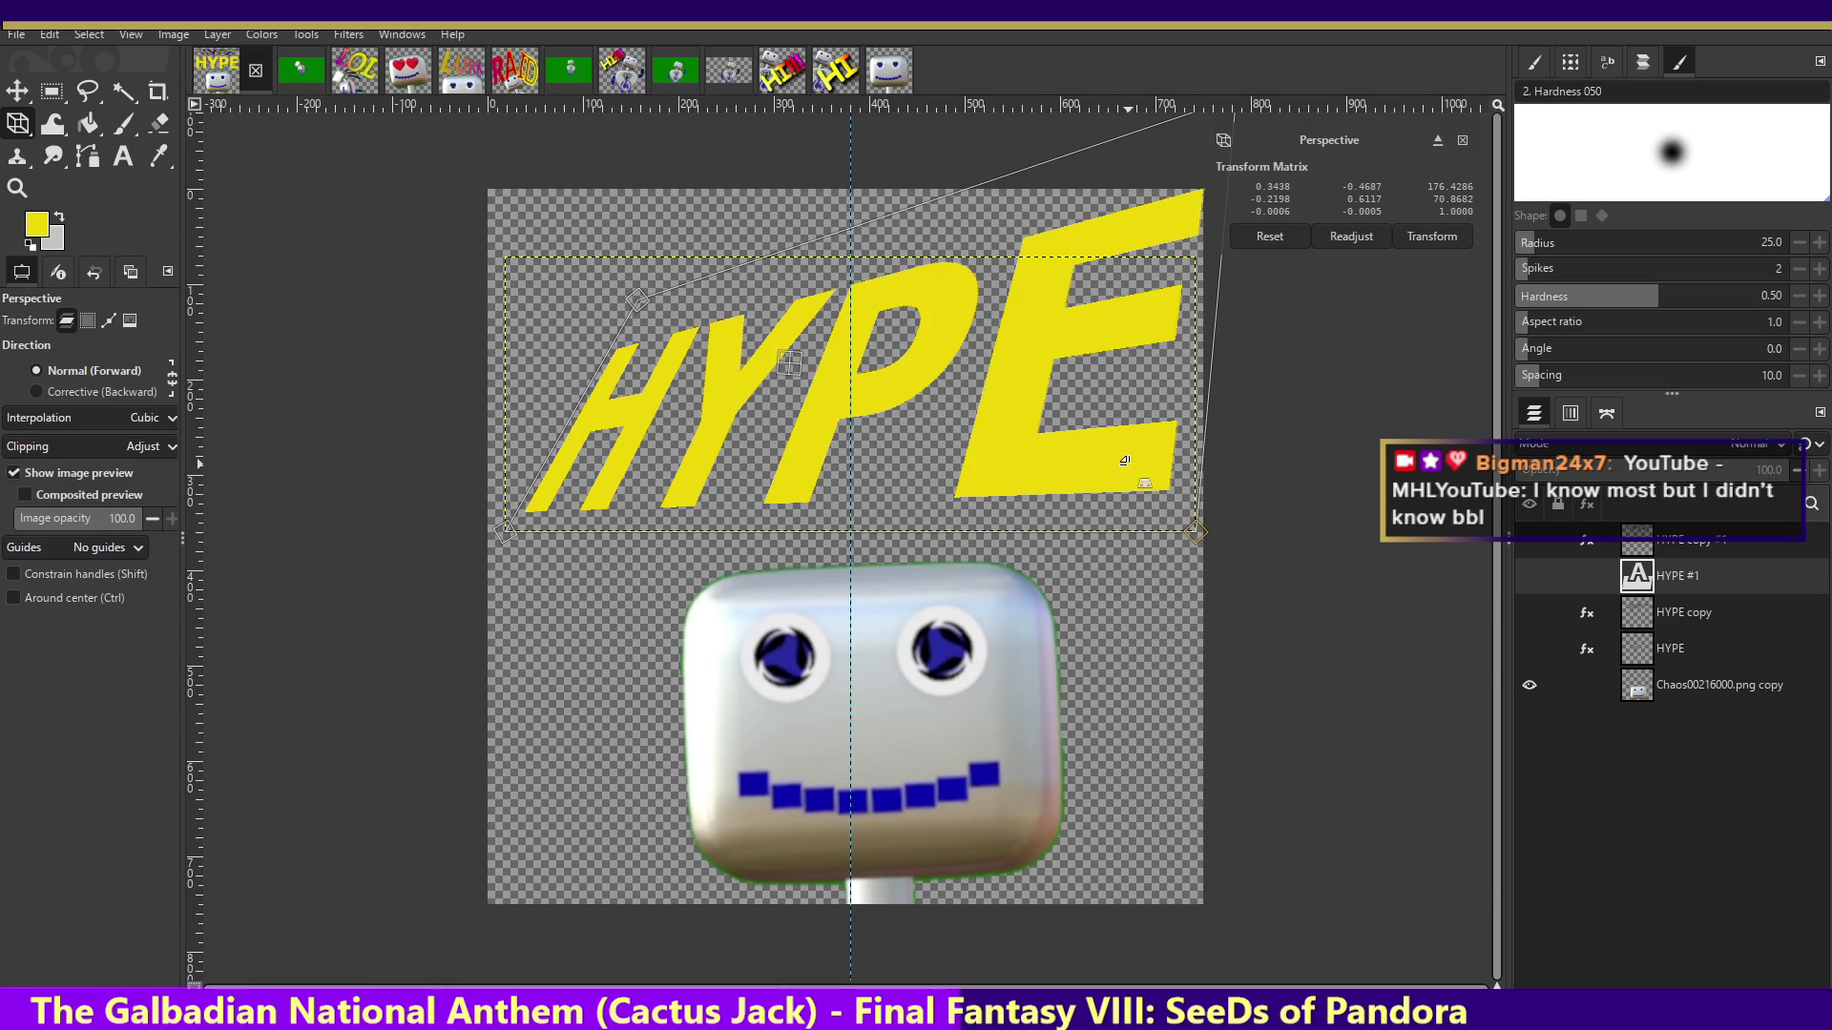
key("Return")
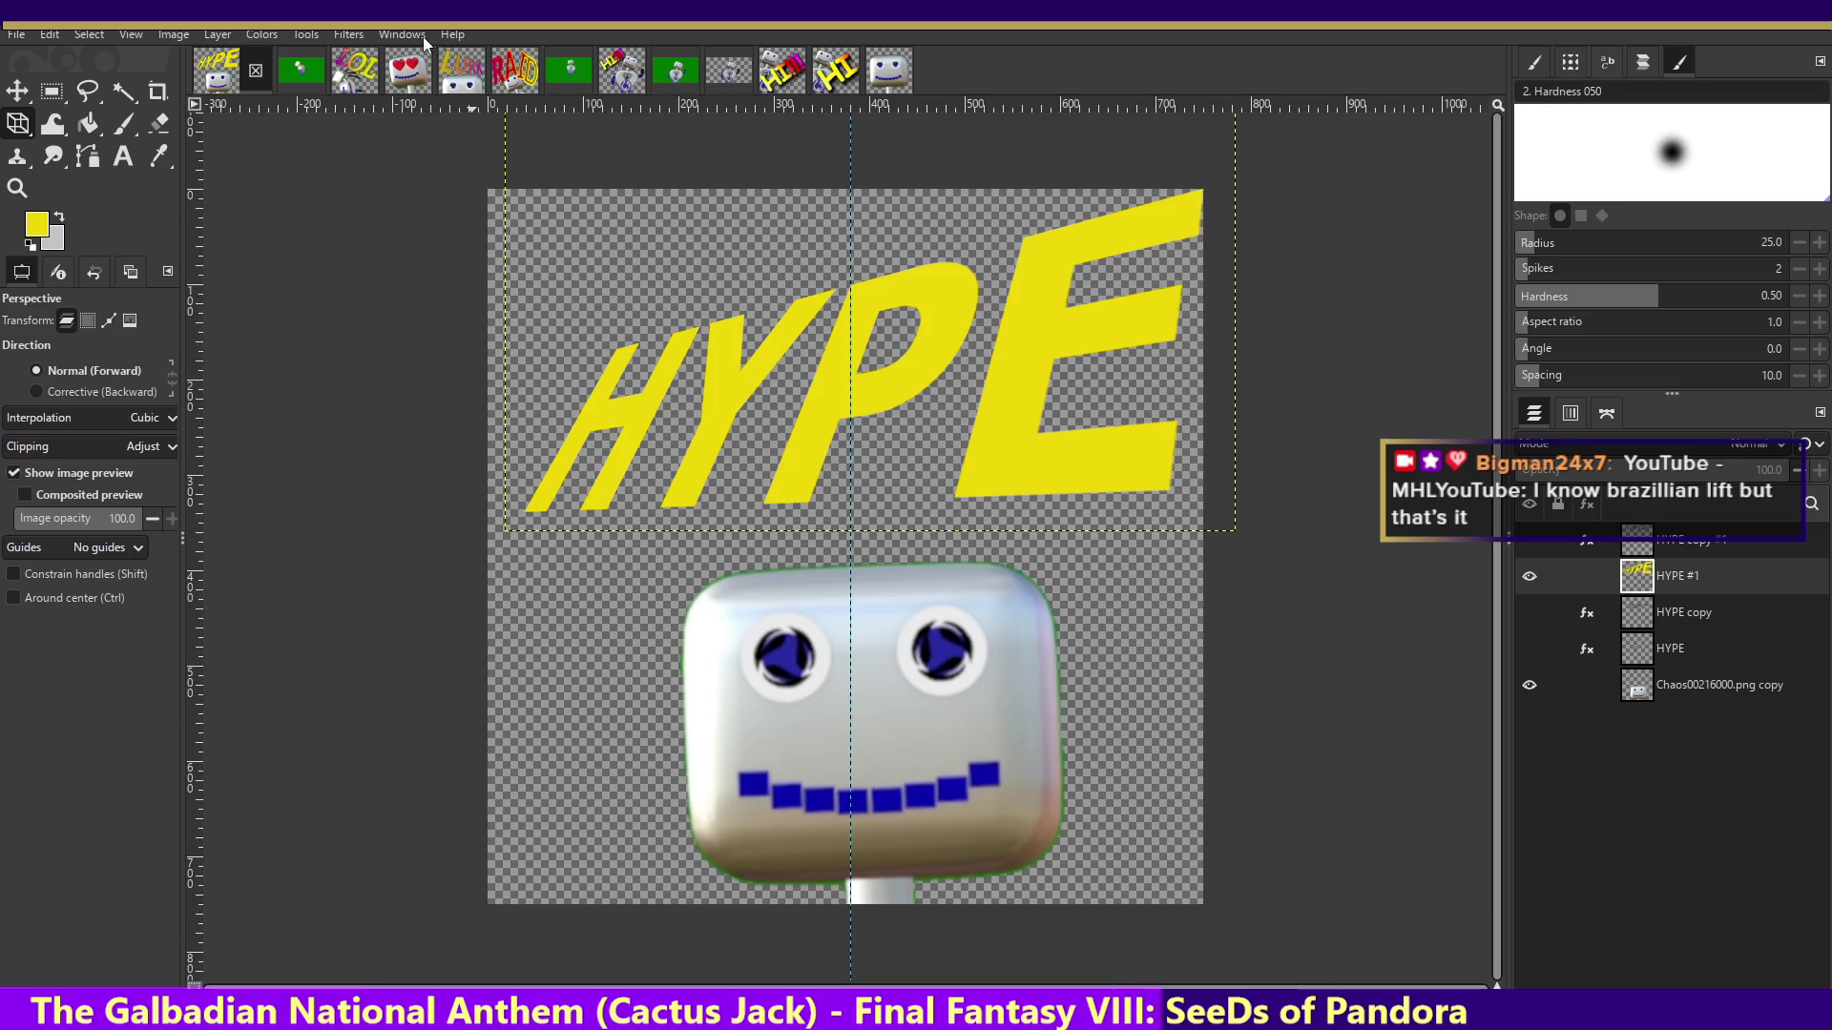
- Fill the HYPE #1 lettering with a Difference Clouds texture
left_click(384, 35)
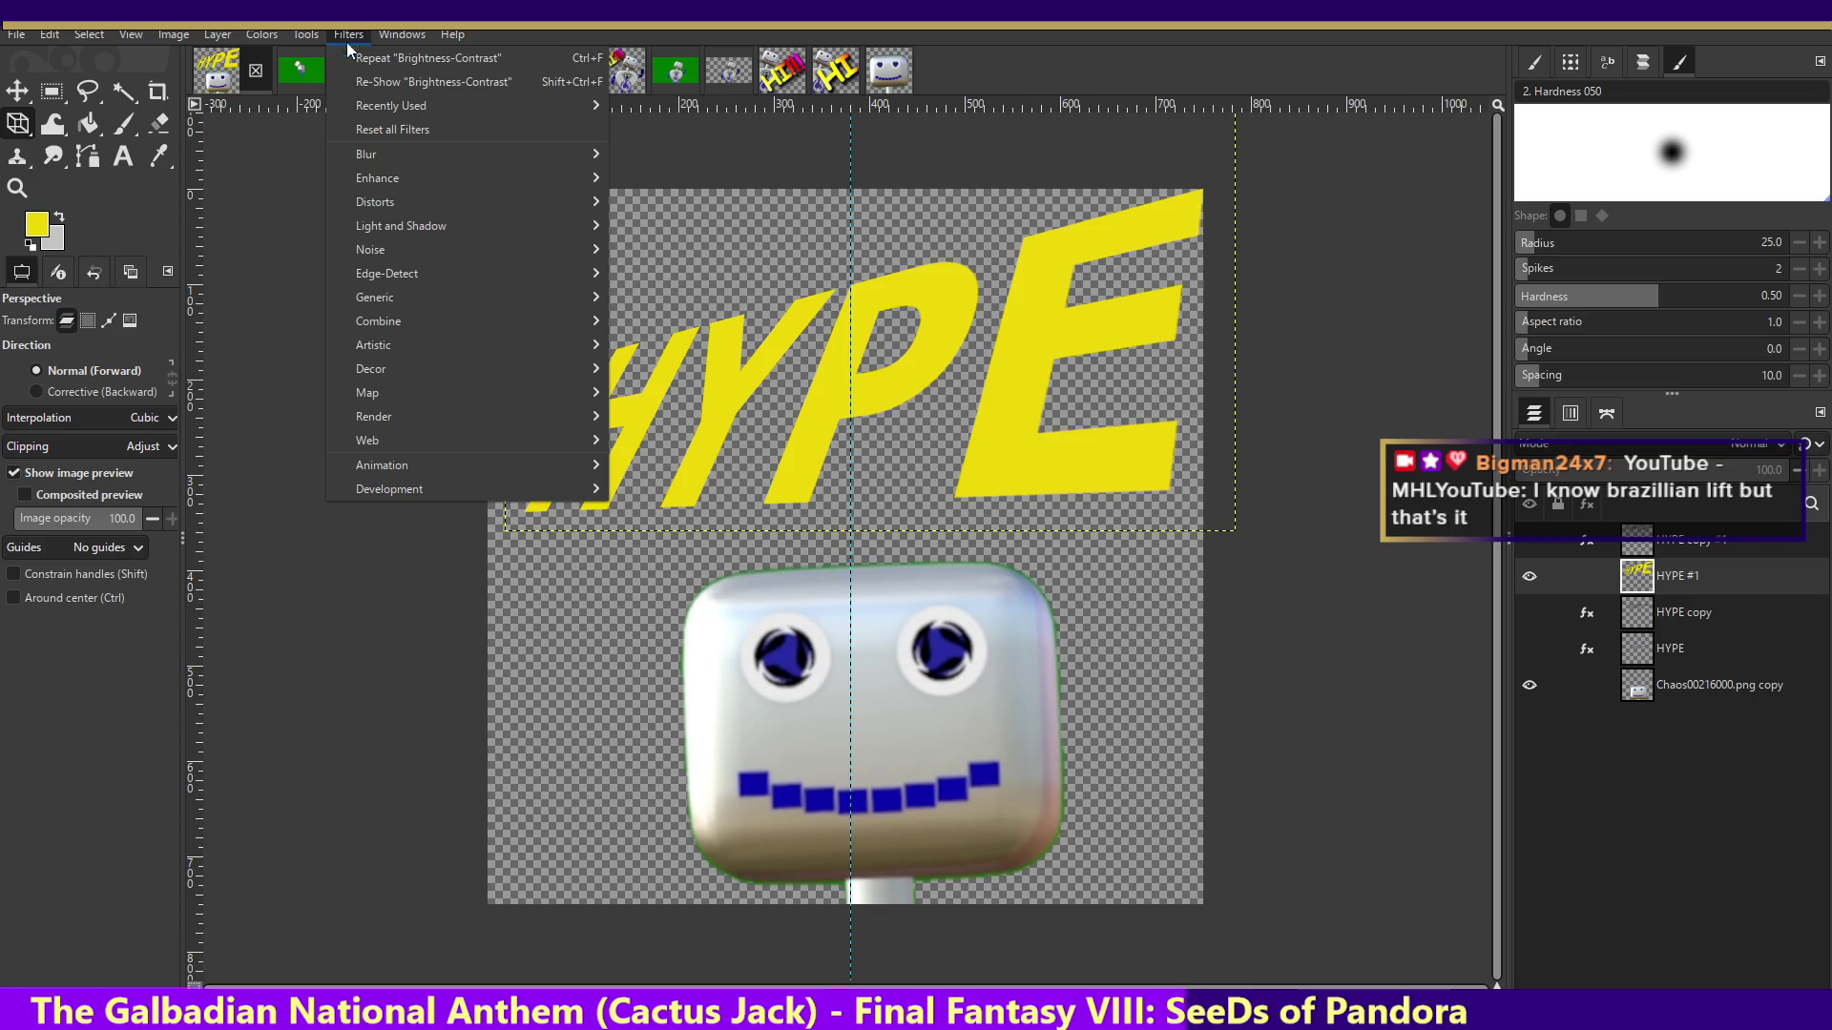
mouse_move(347, 32)
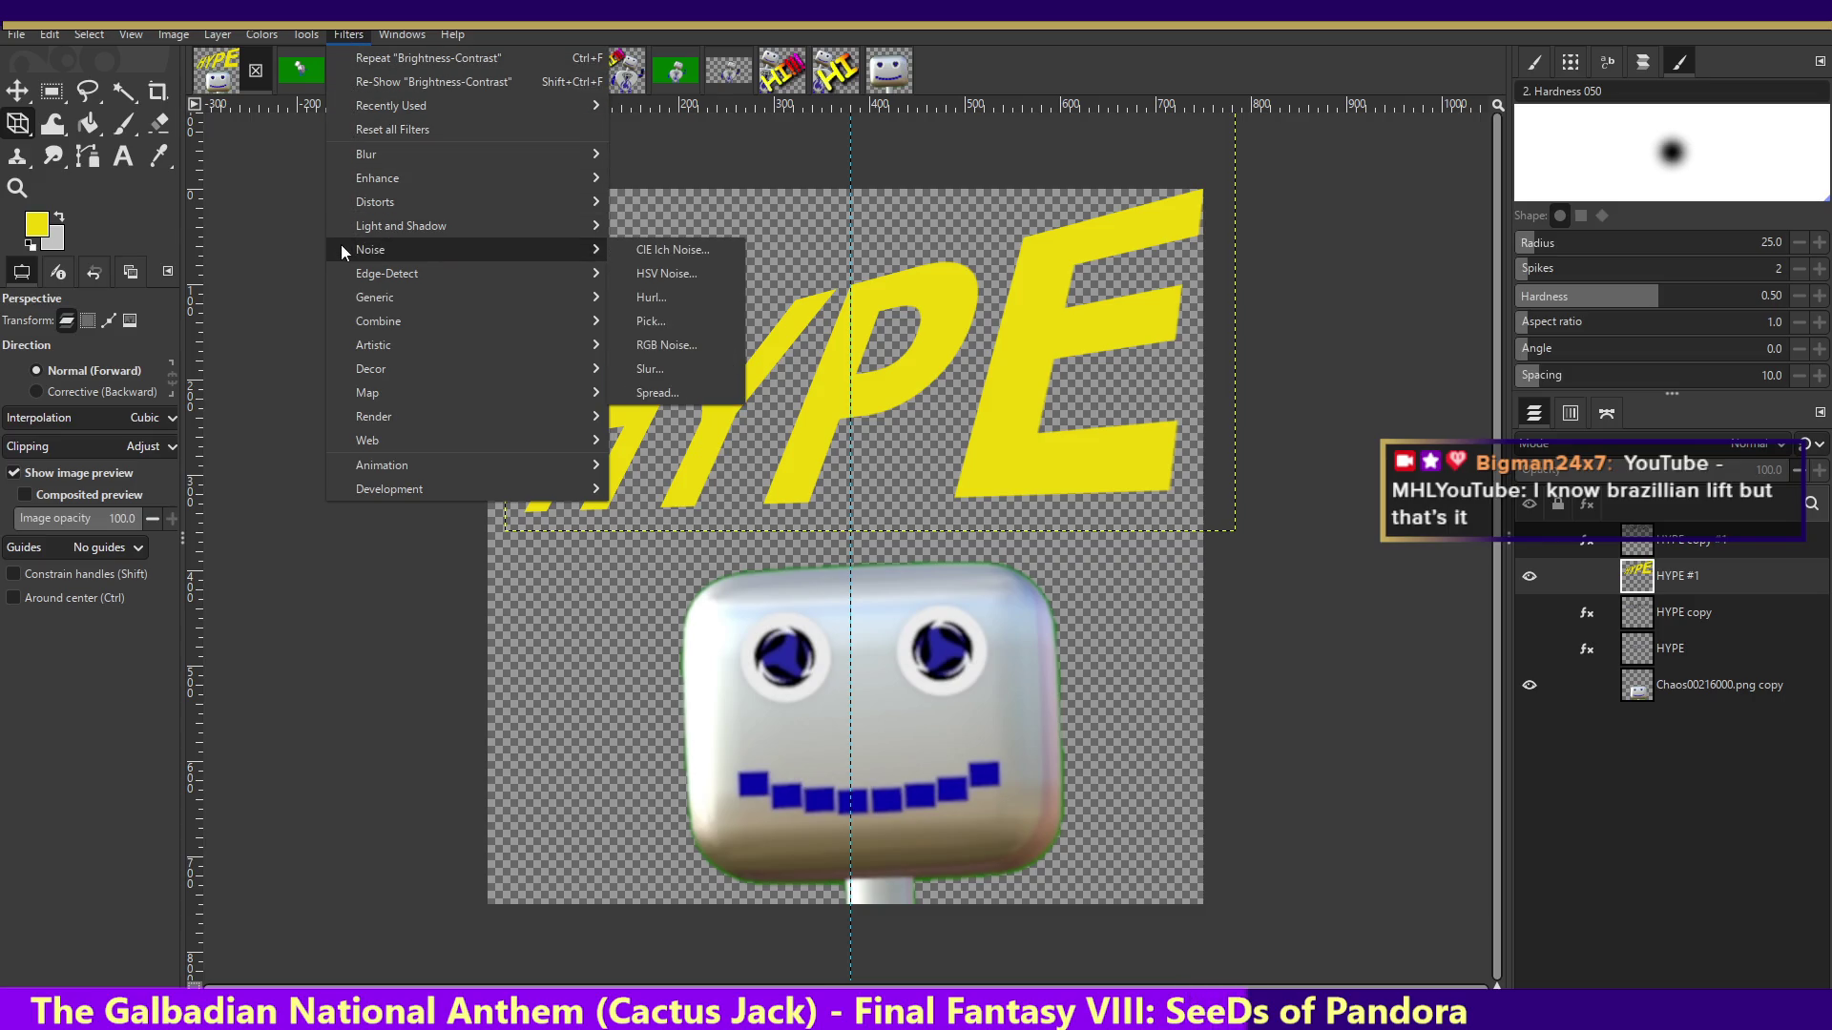
mouse_move(374, 416)
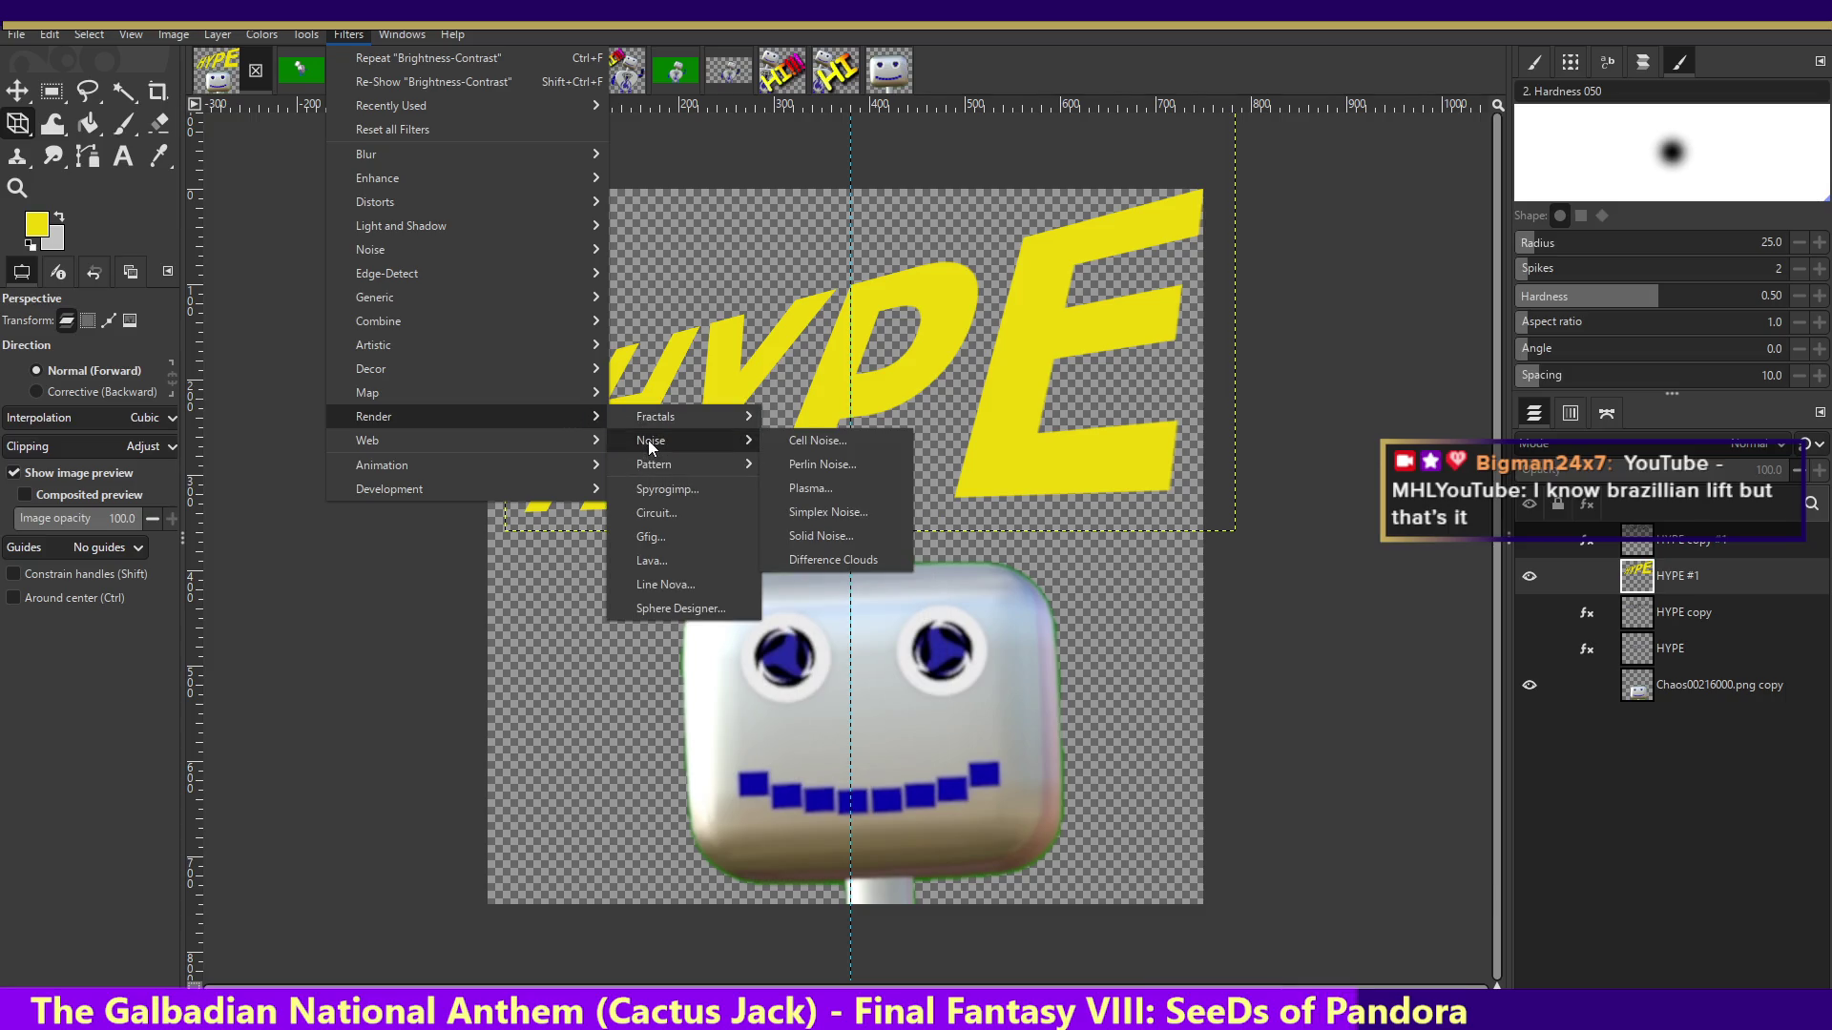
mouse_move(651, 441)
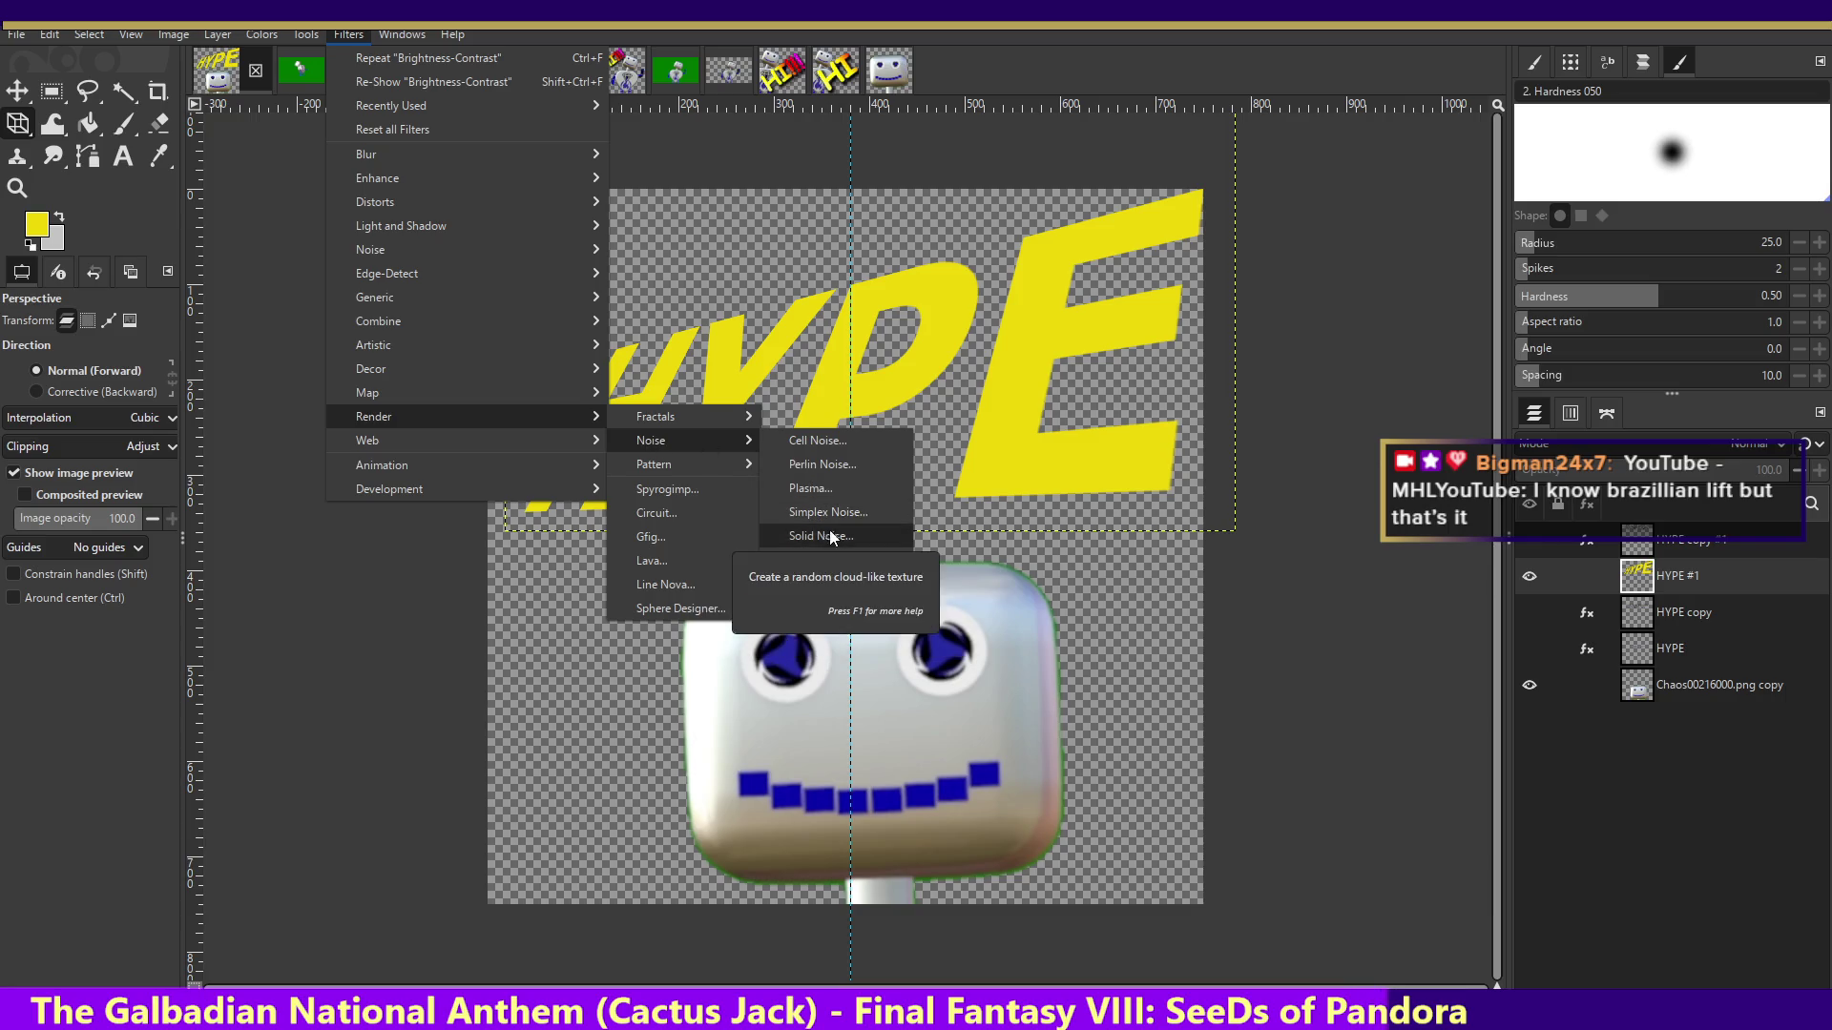
left_click(815, 561)
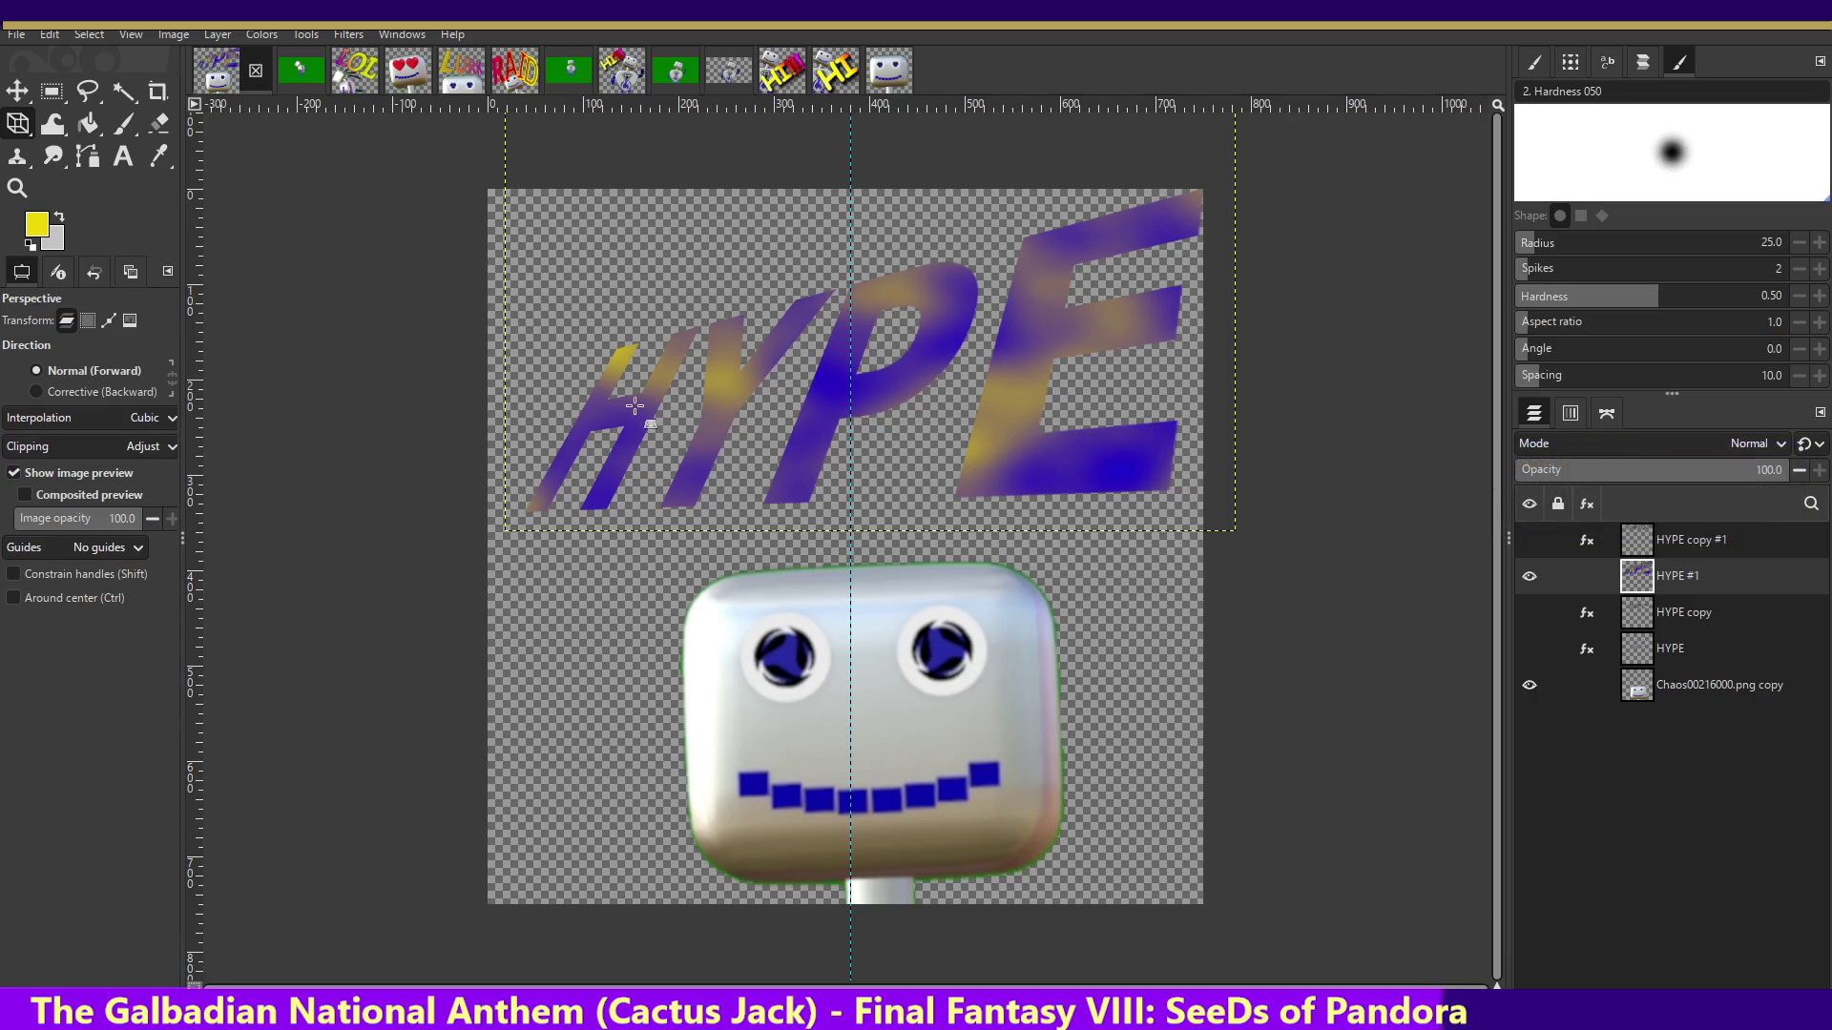
left_click(401, 37)
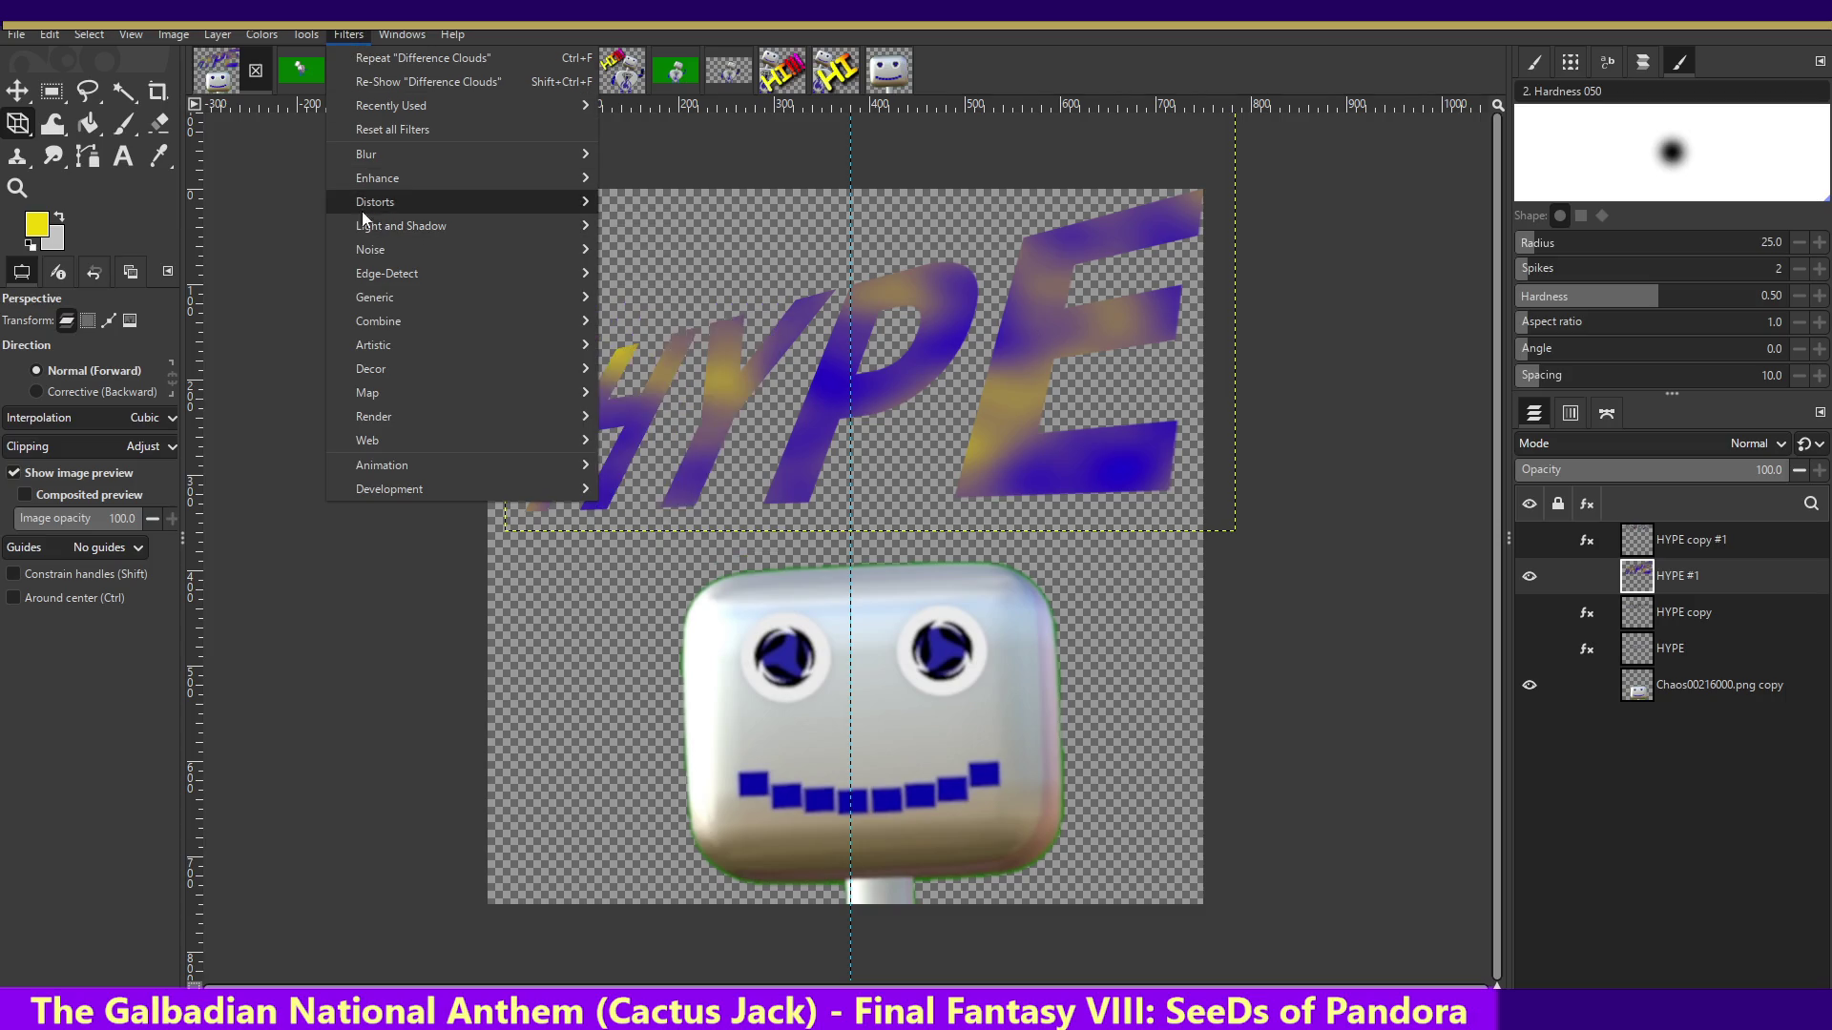
mouse_move(375, 202)
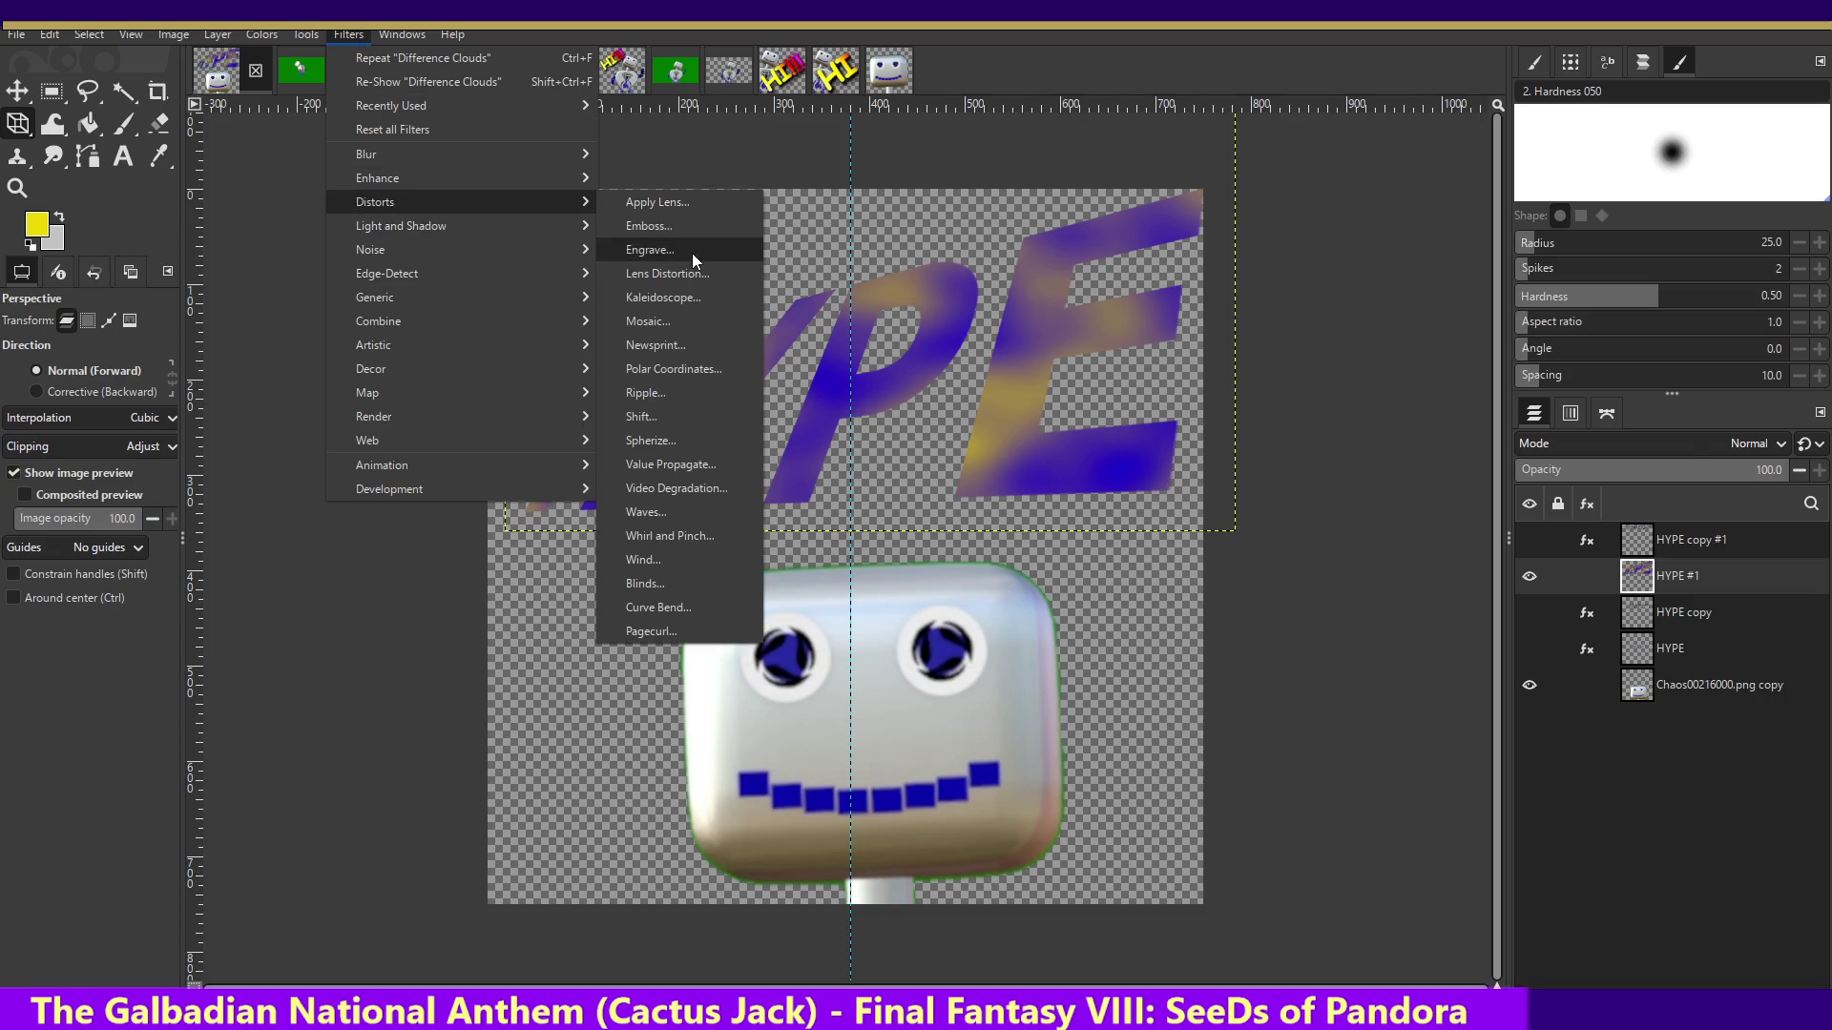
left_click(691, 250)
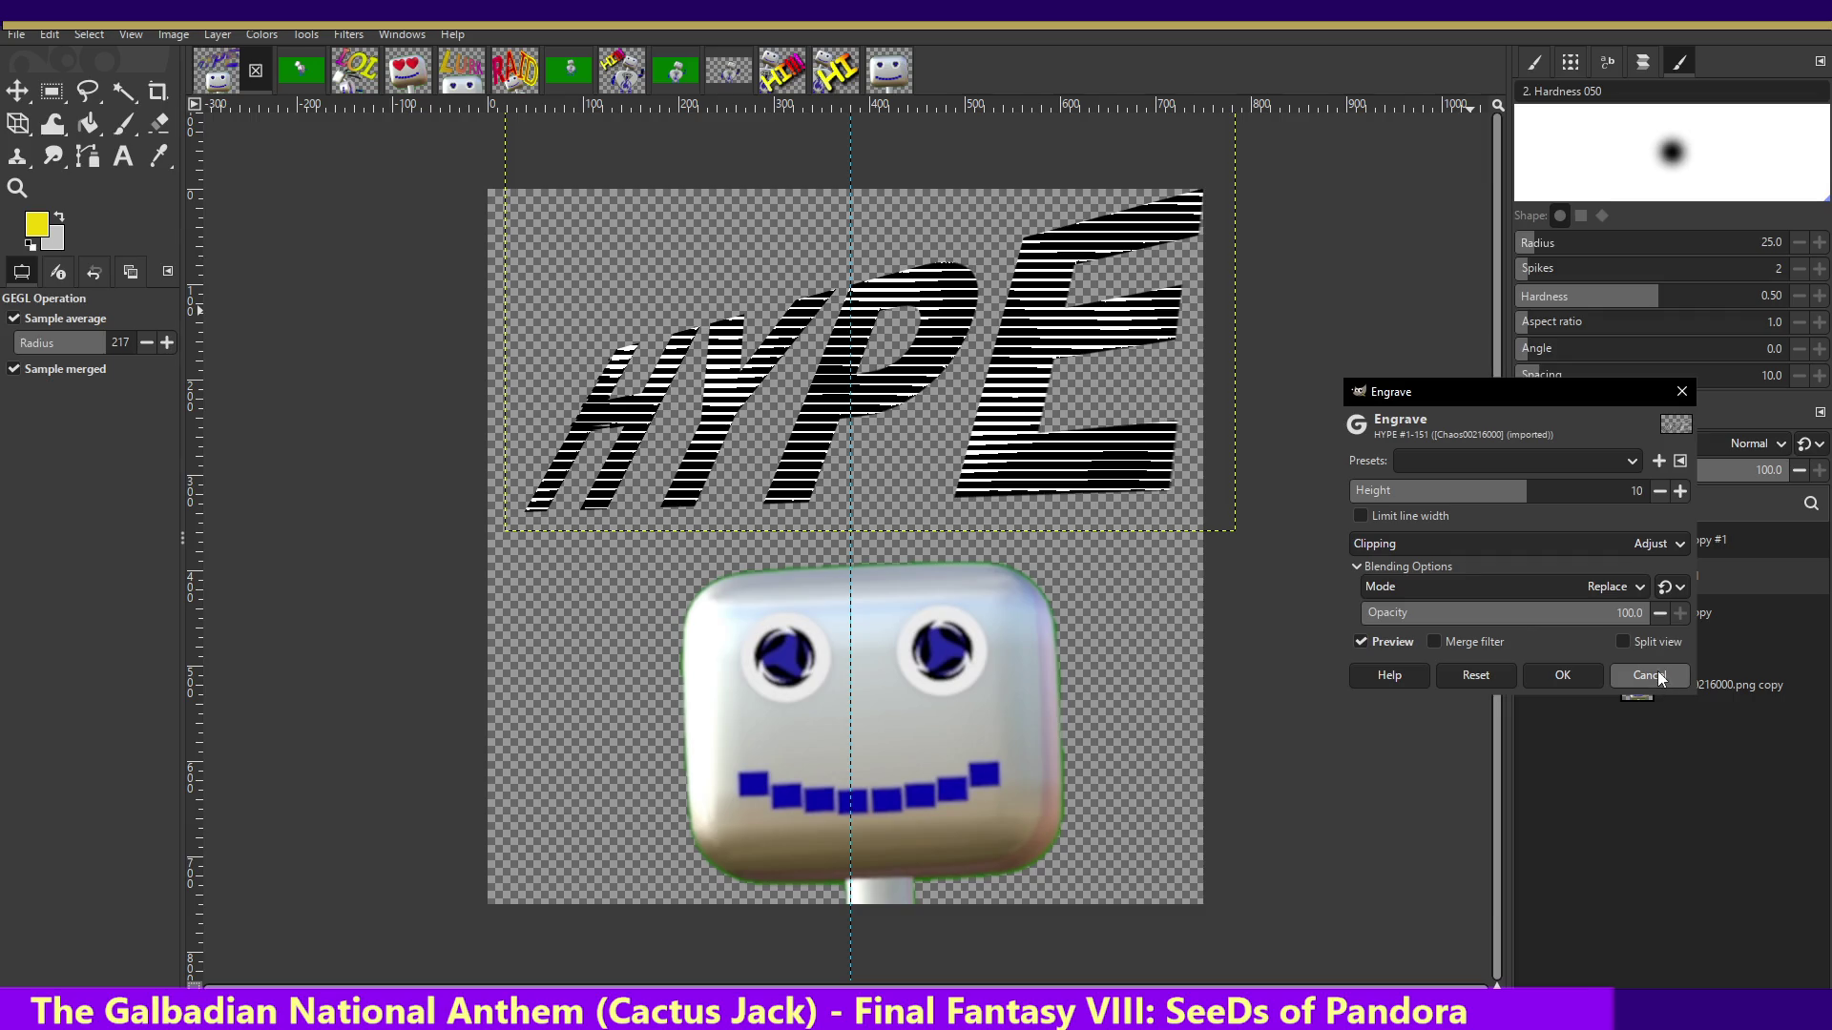
left_click(1581, 621)
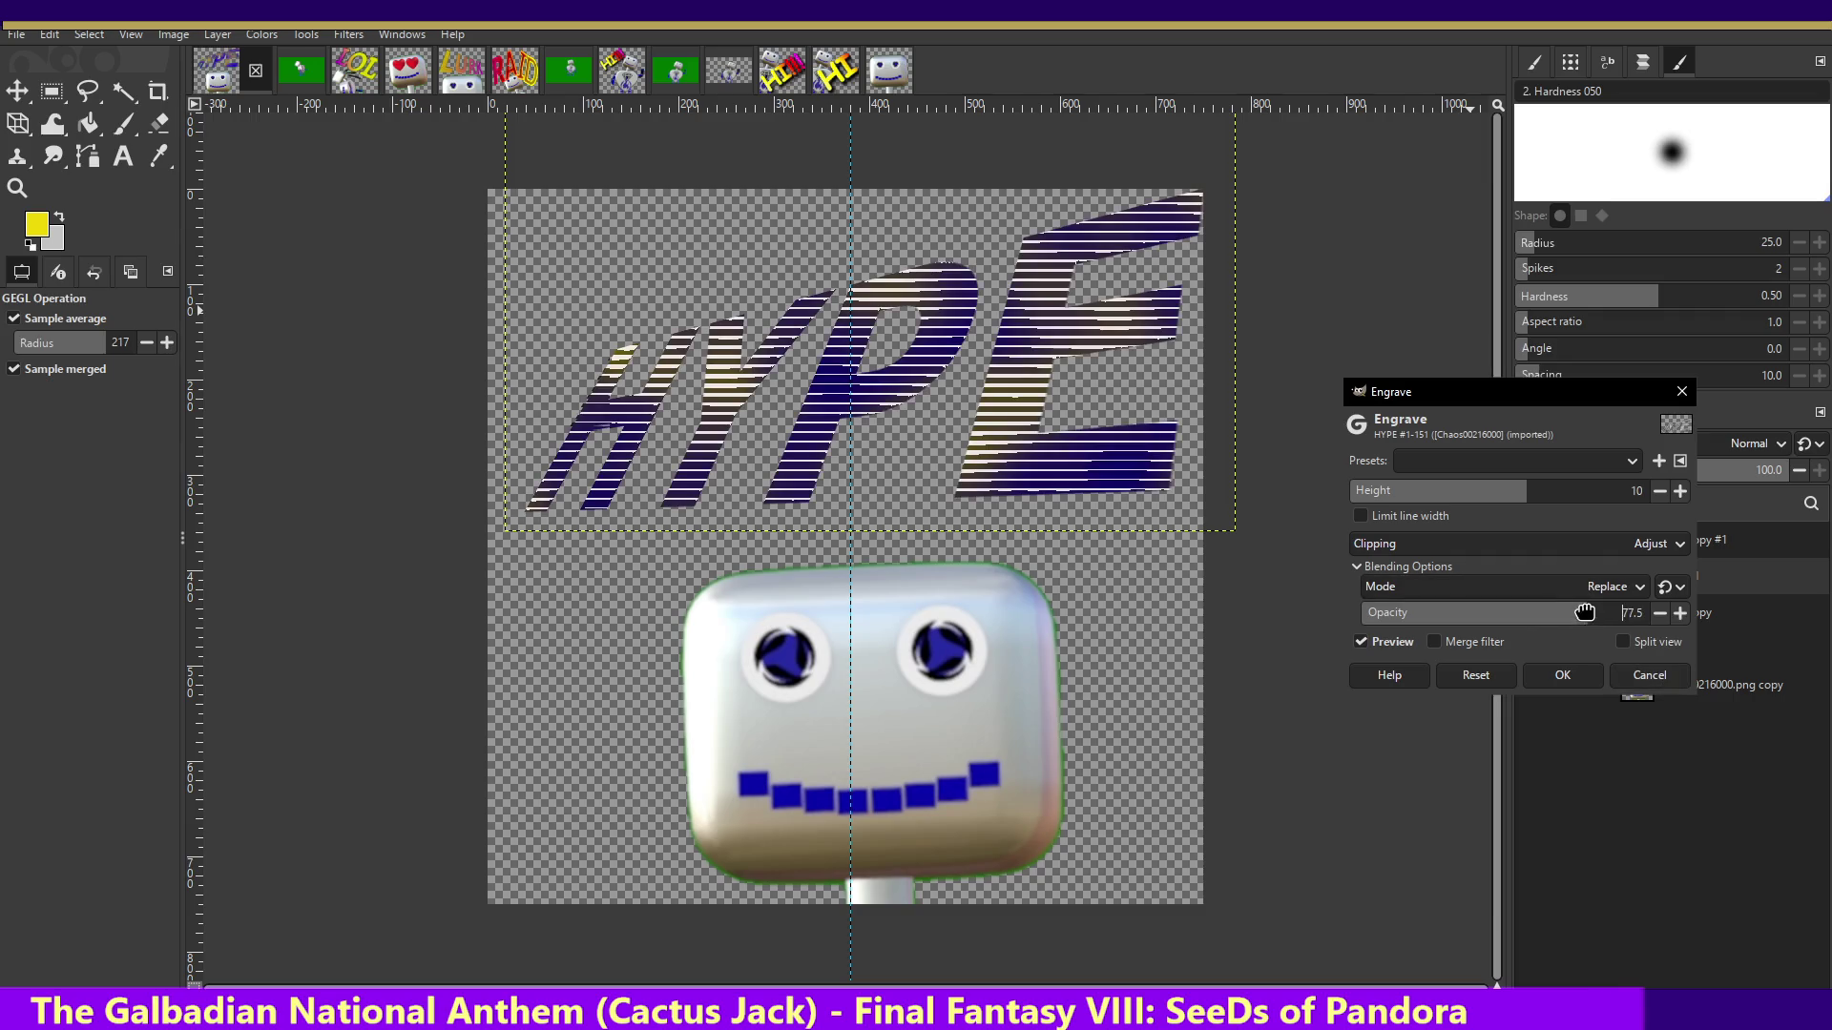
left_click_drag(1579, 619, 1665, 616)
left_click(1574, 579)
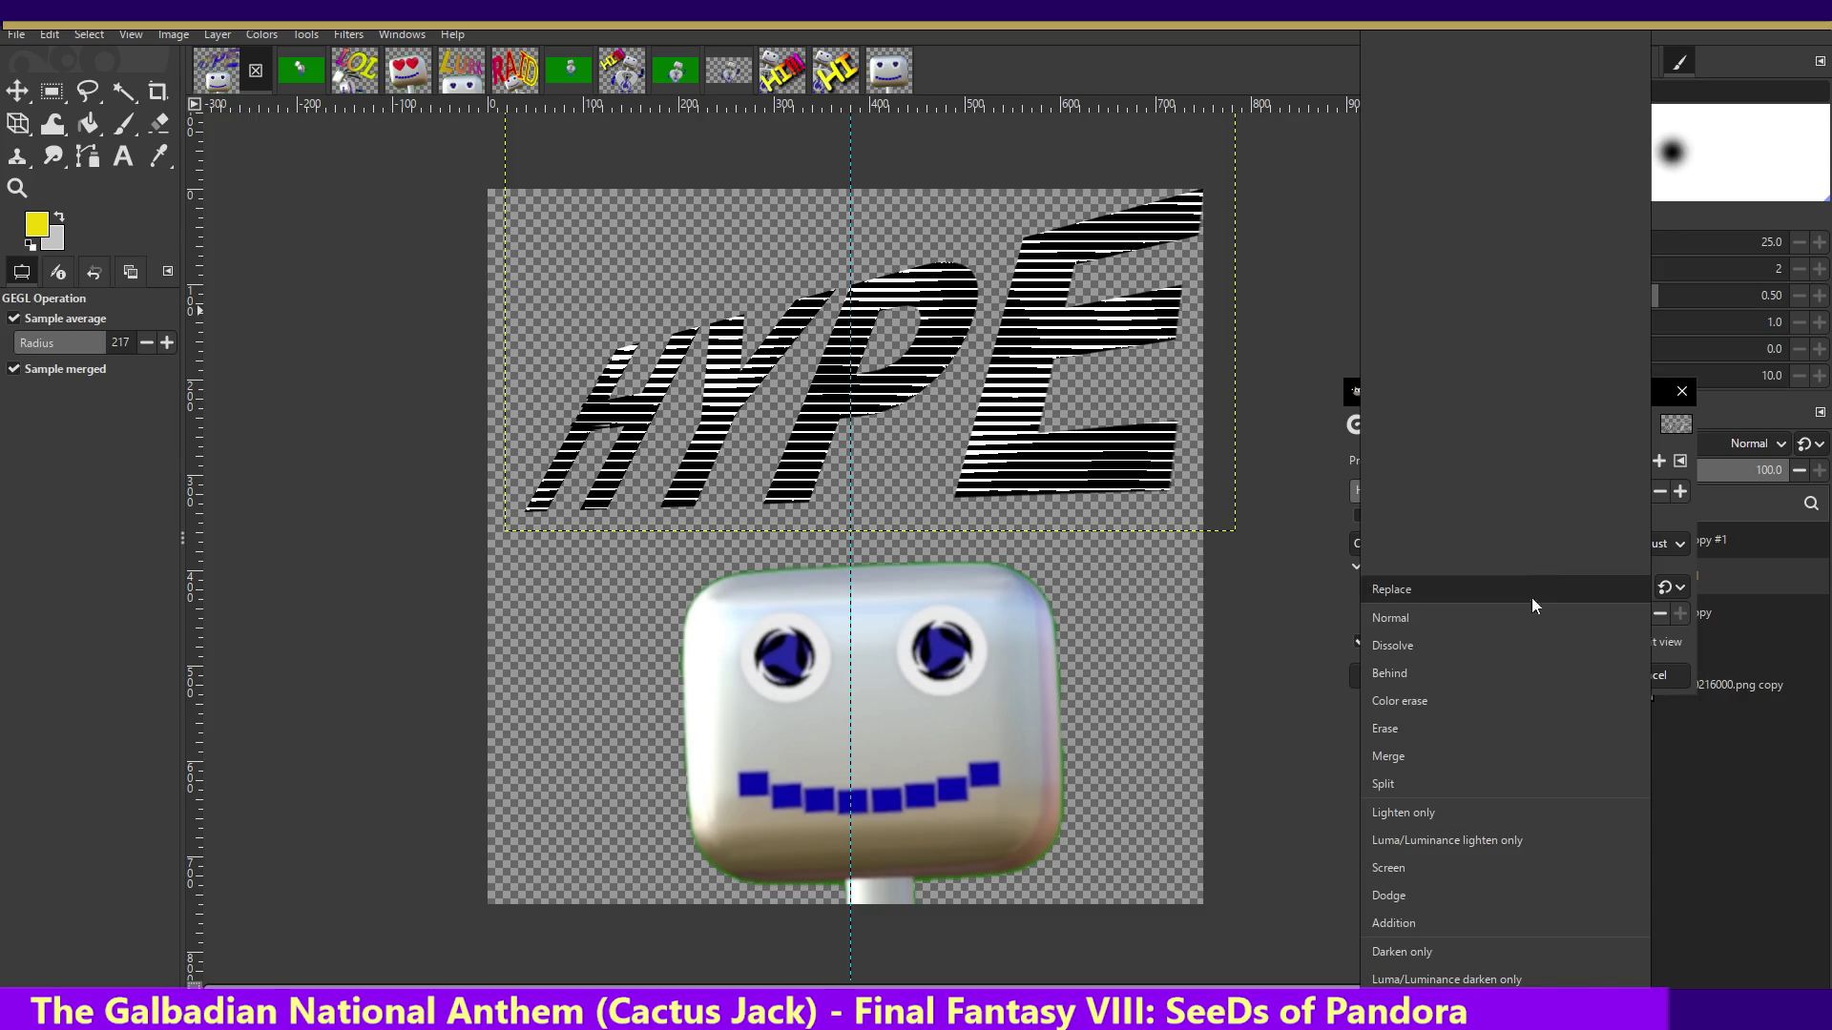
left_click(1425, 785)
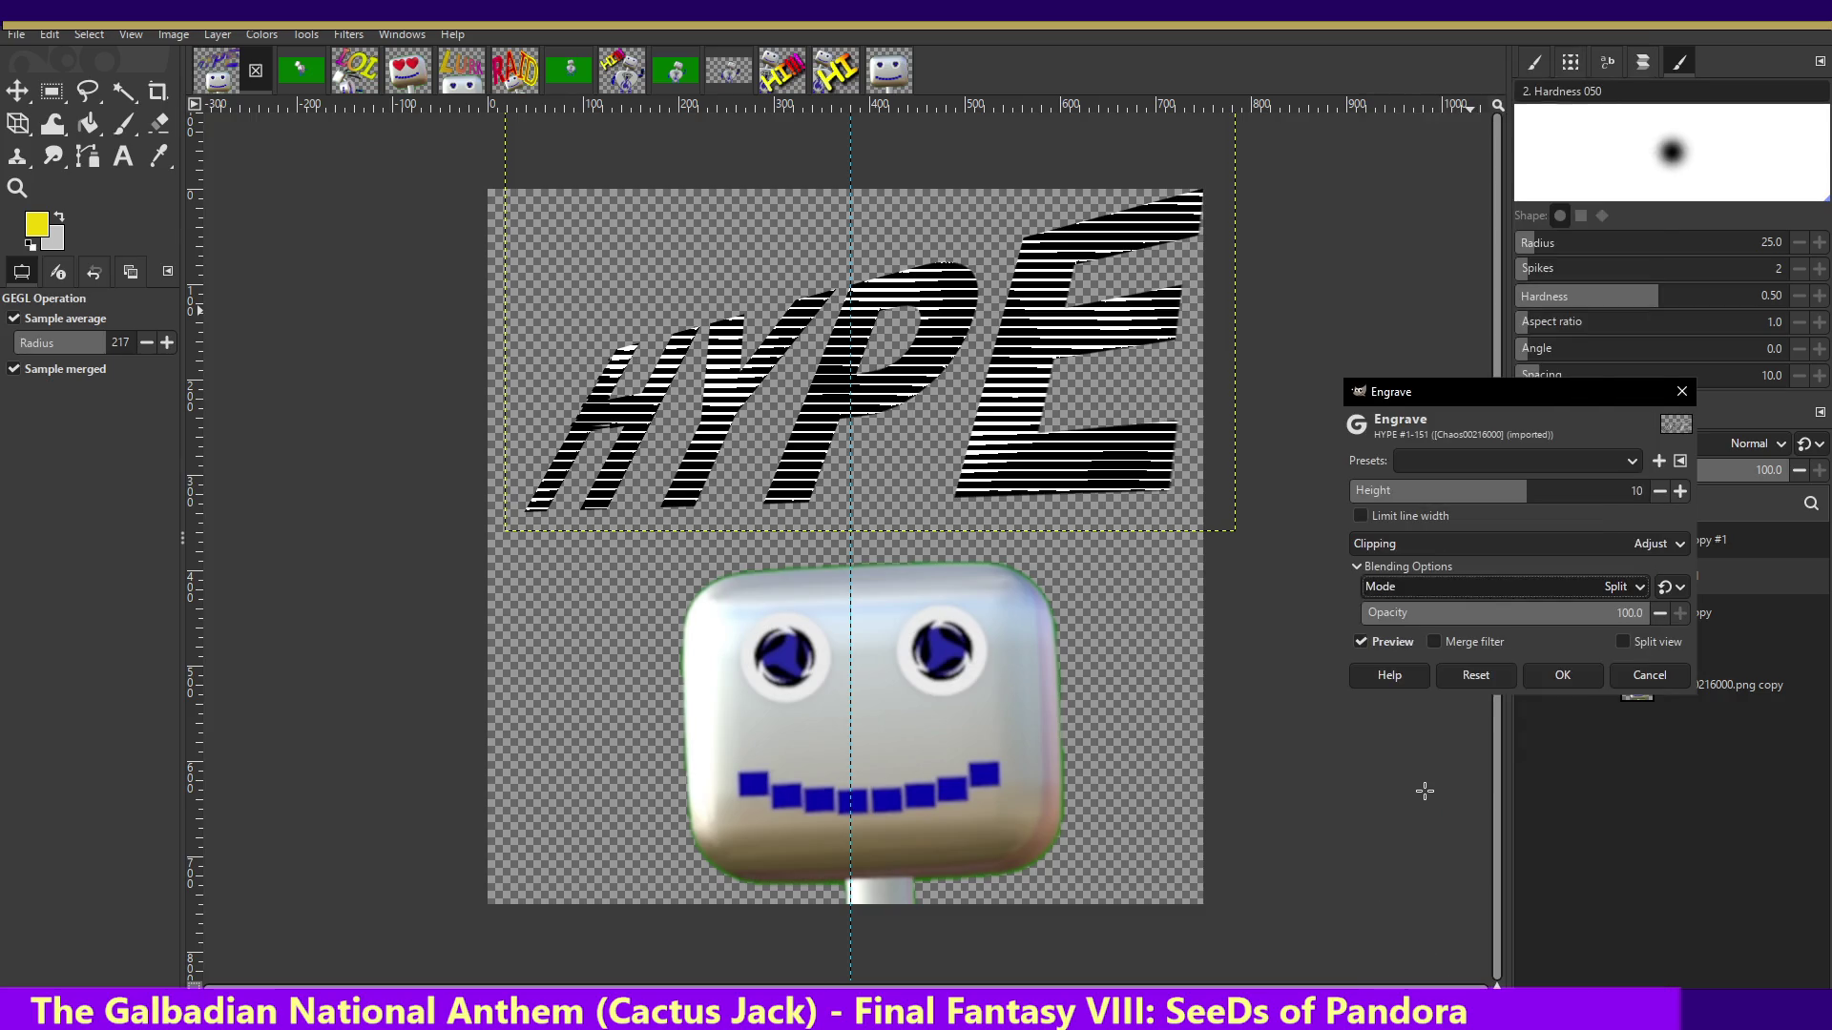
left_click(1503, 577)
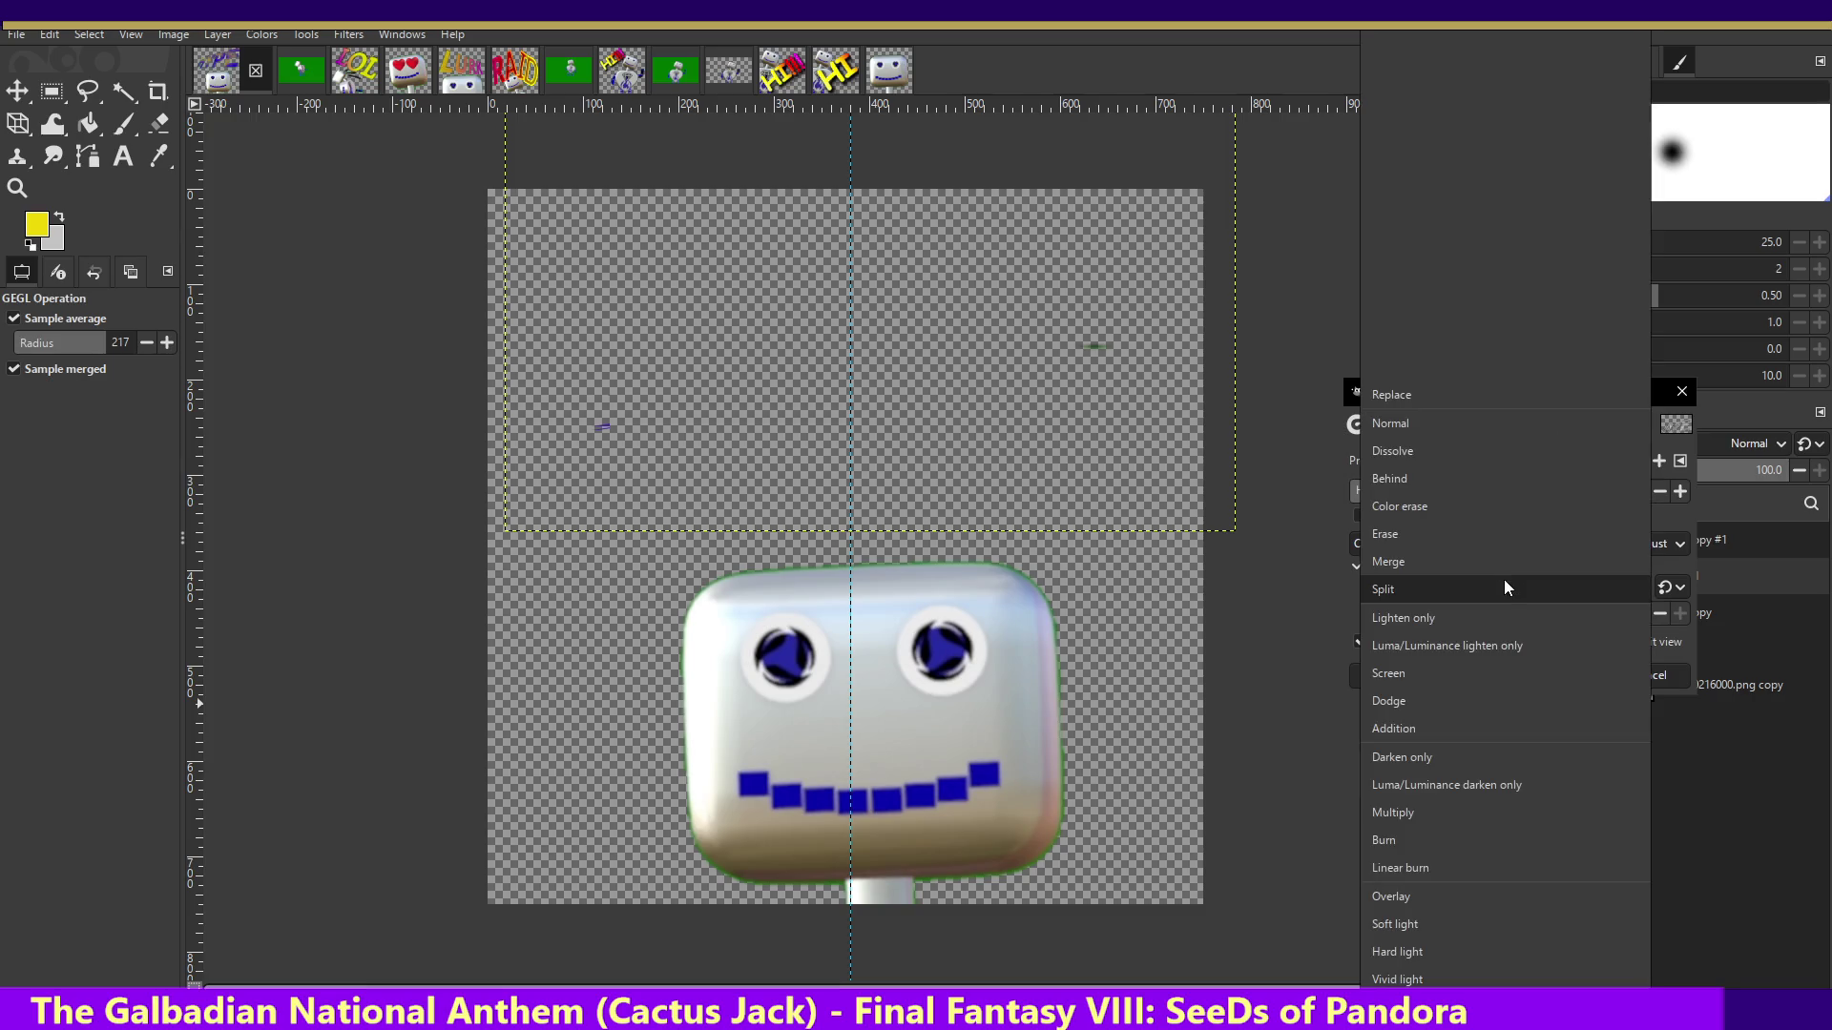
left_click(1420, 836)
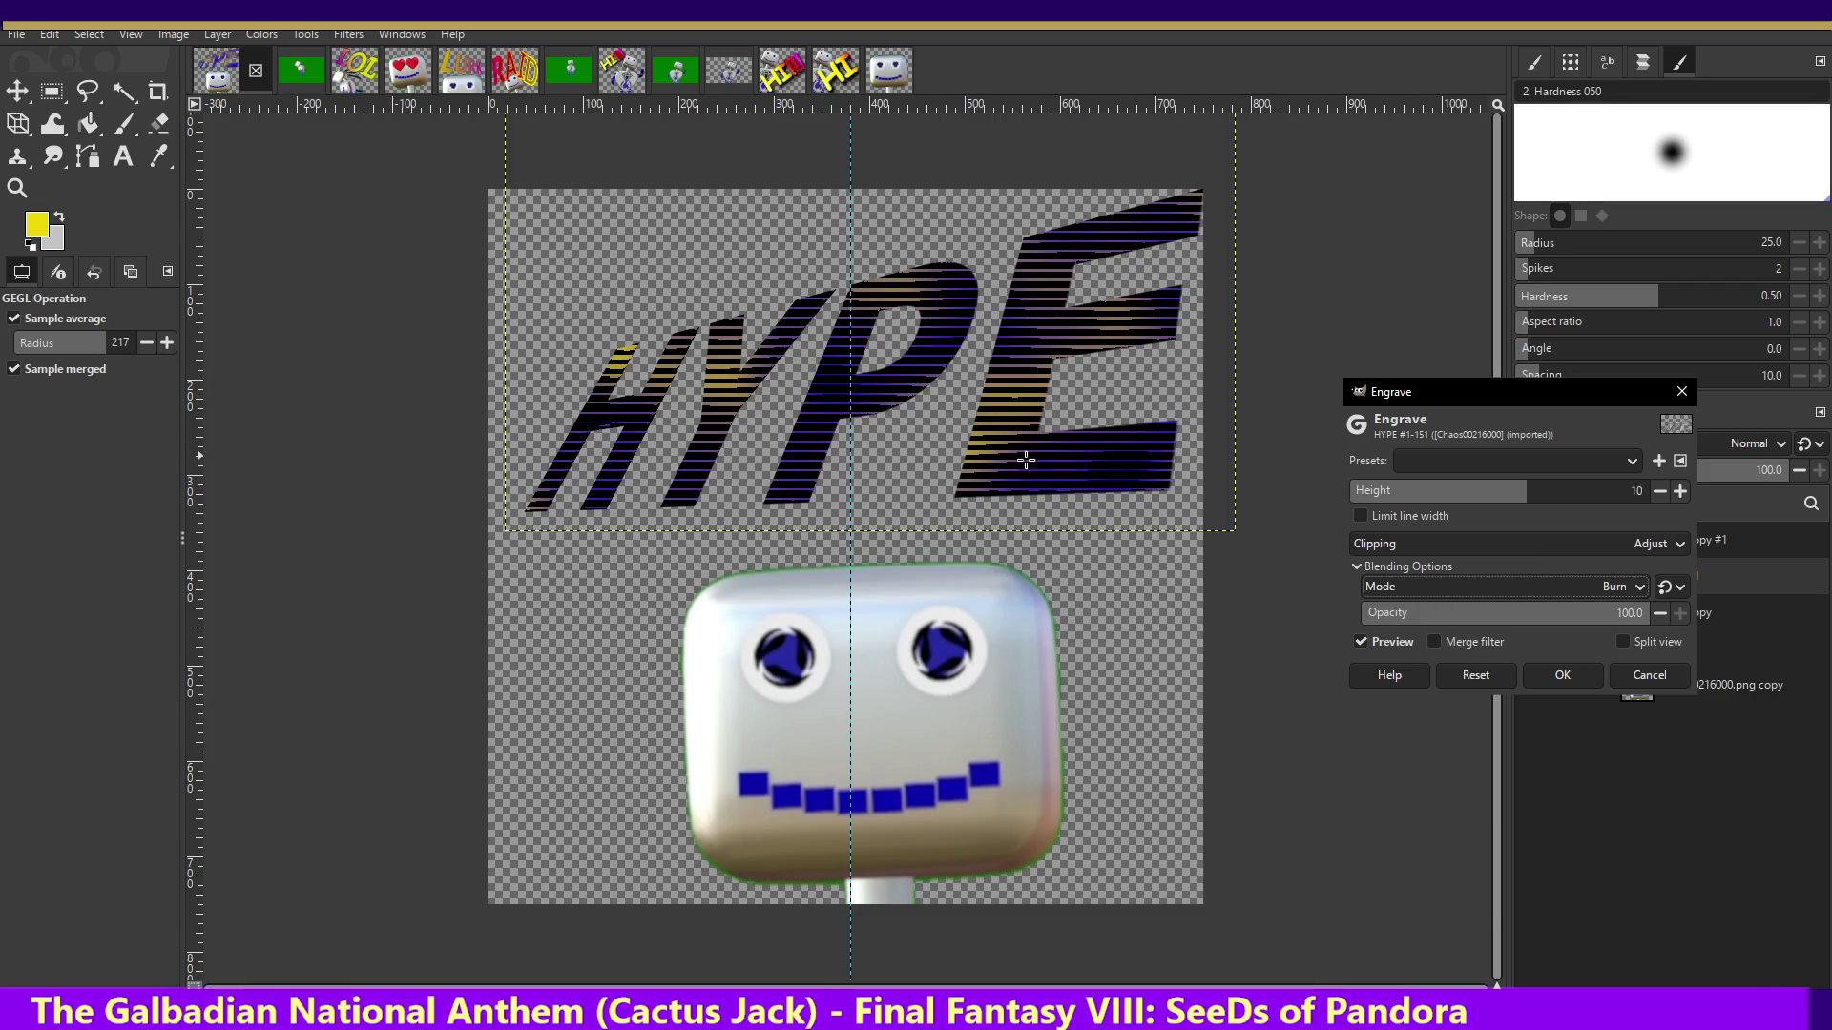
left_click(1477, 583)
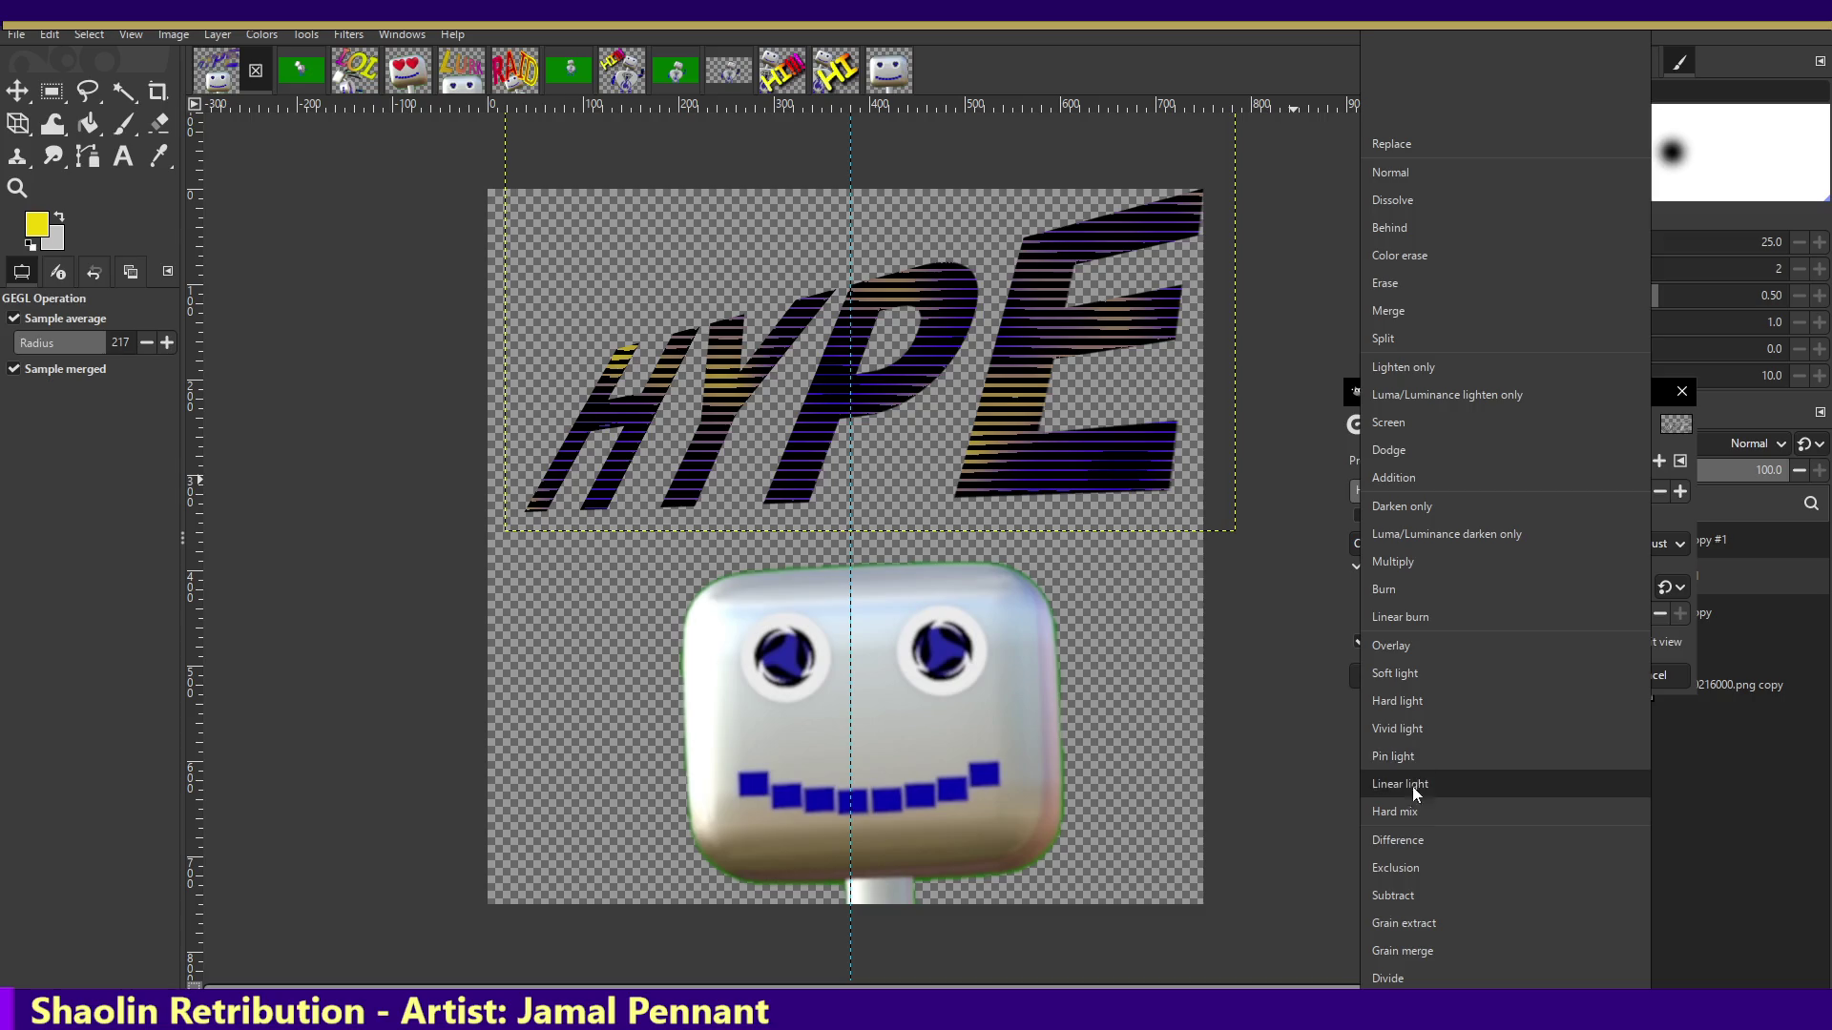
left_click(1412, 811)
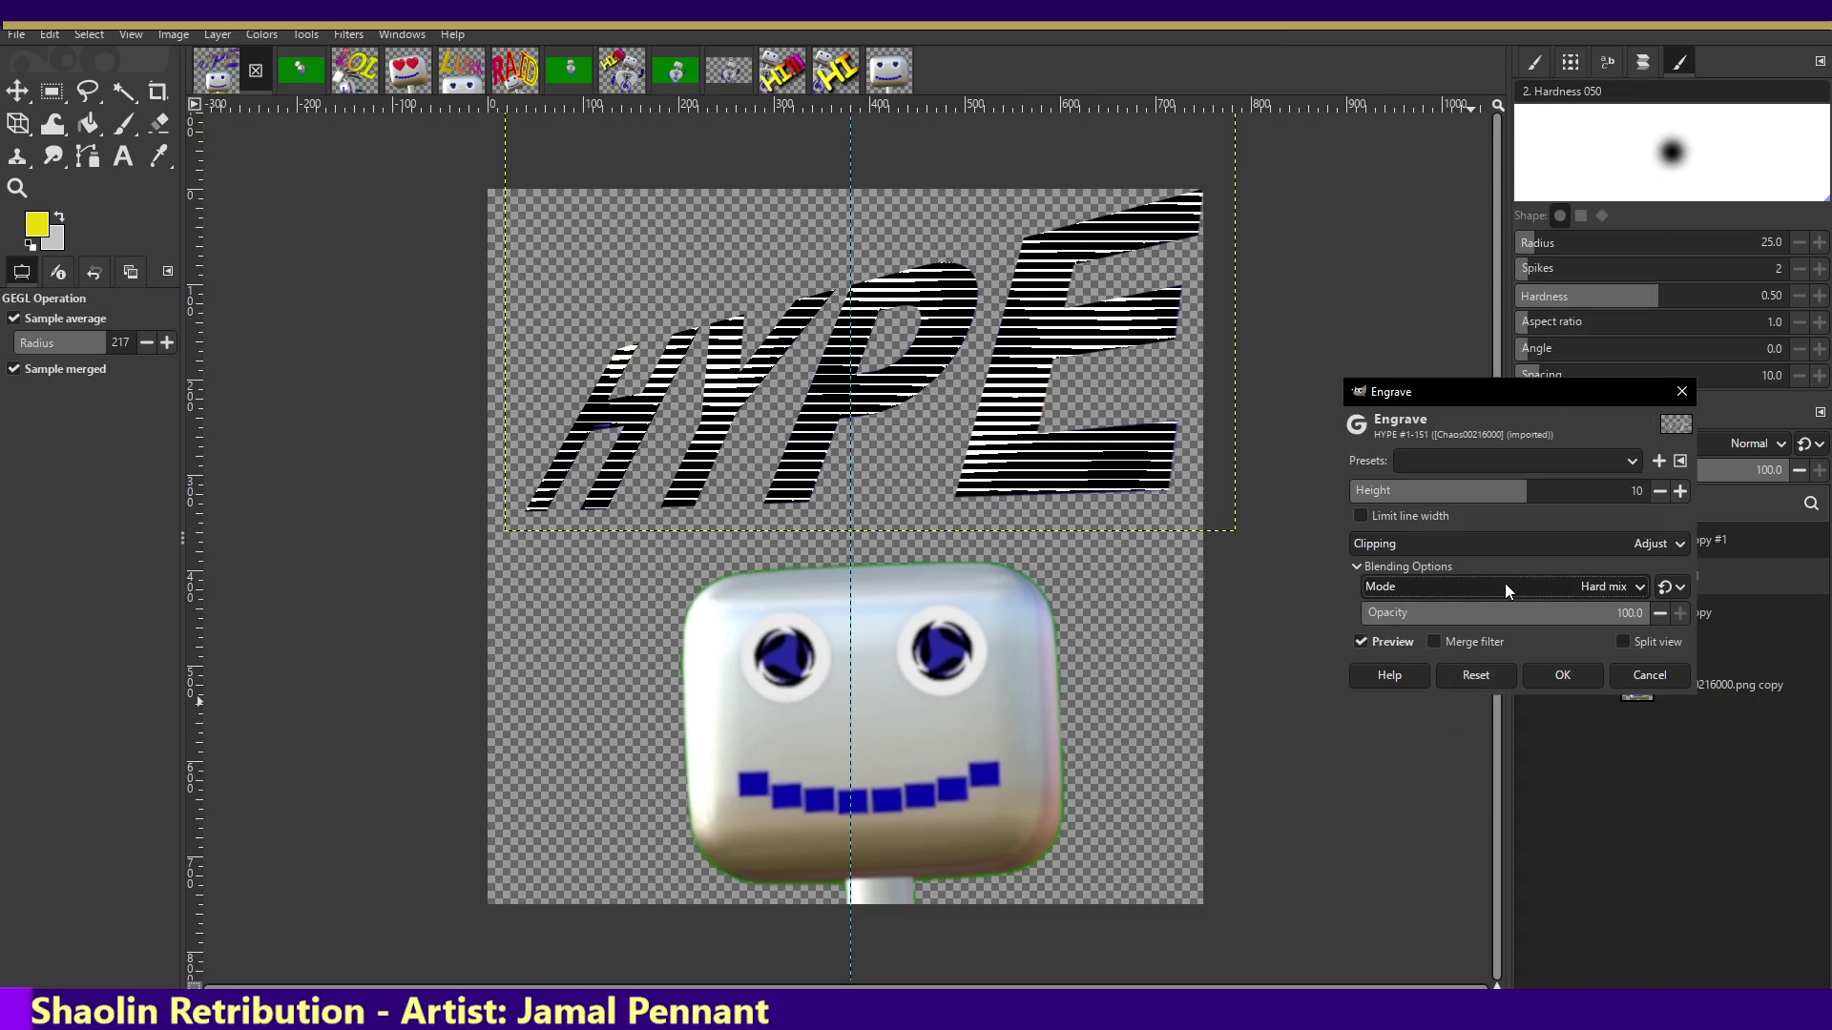
left_click(1515, 582)
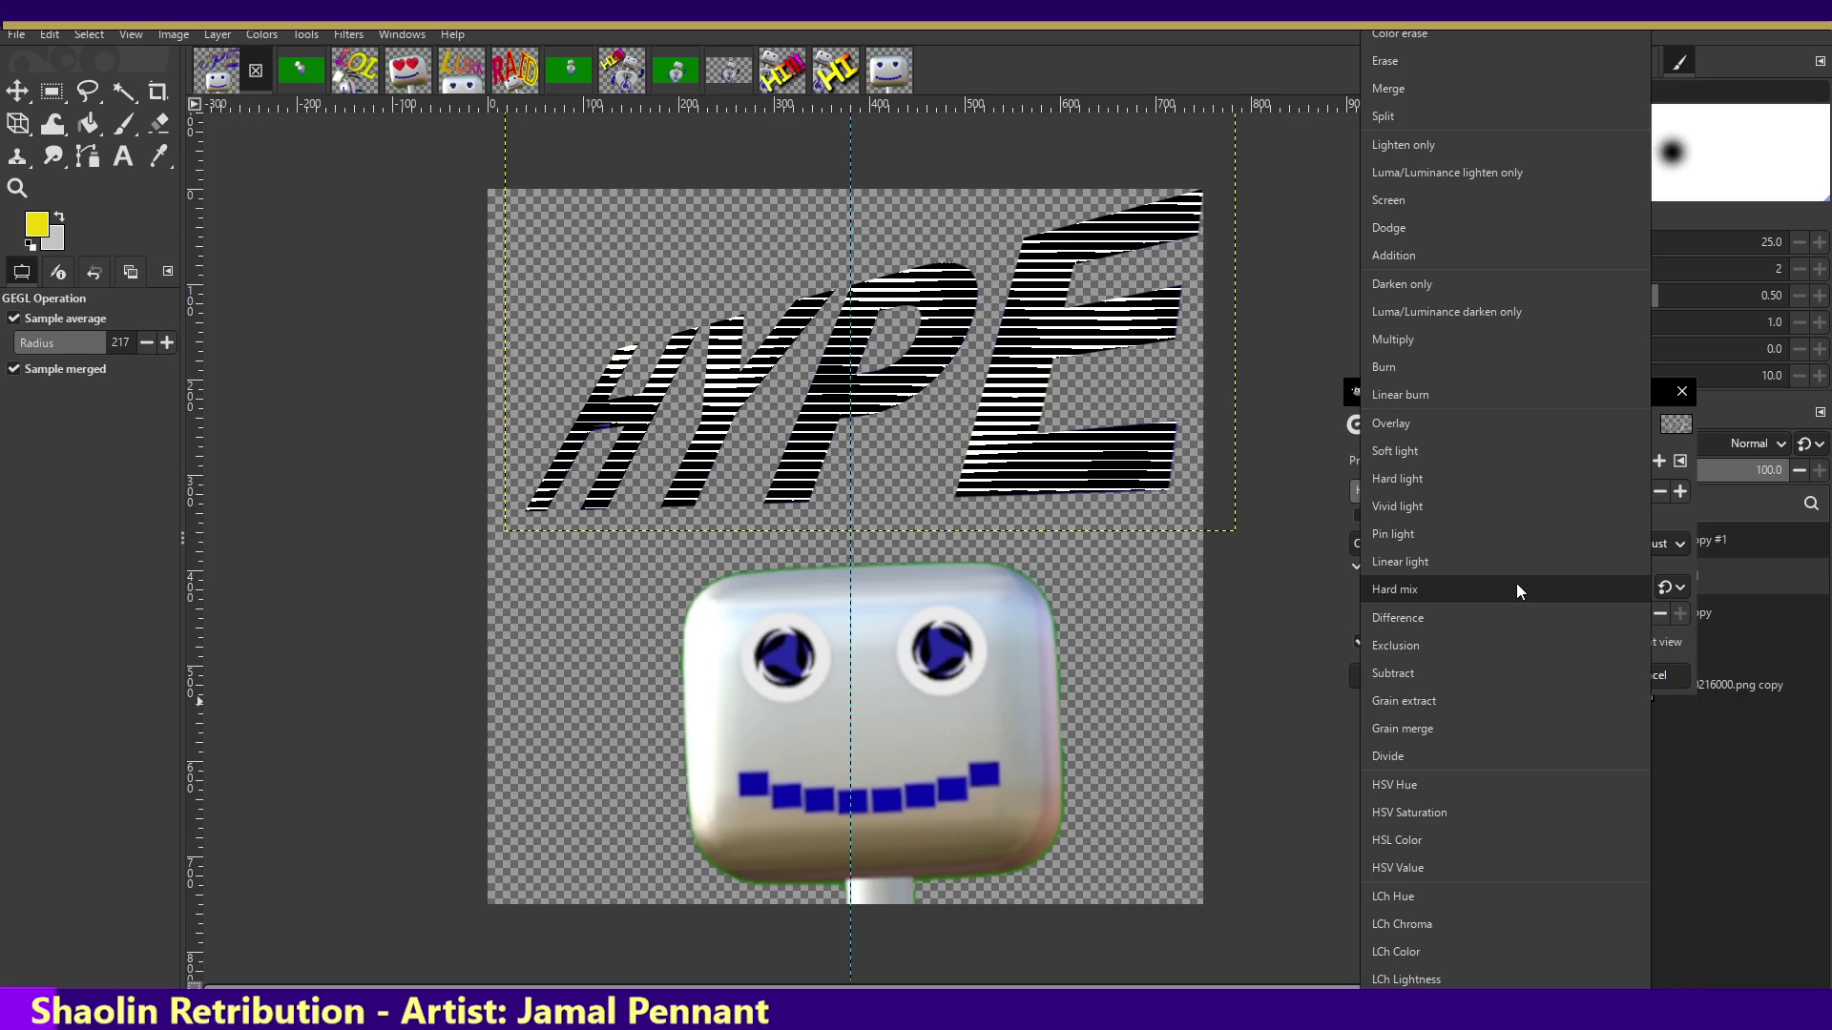
left_click(1480, 649)
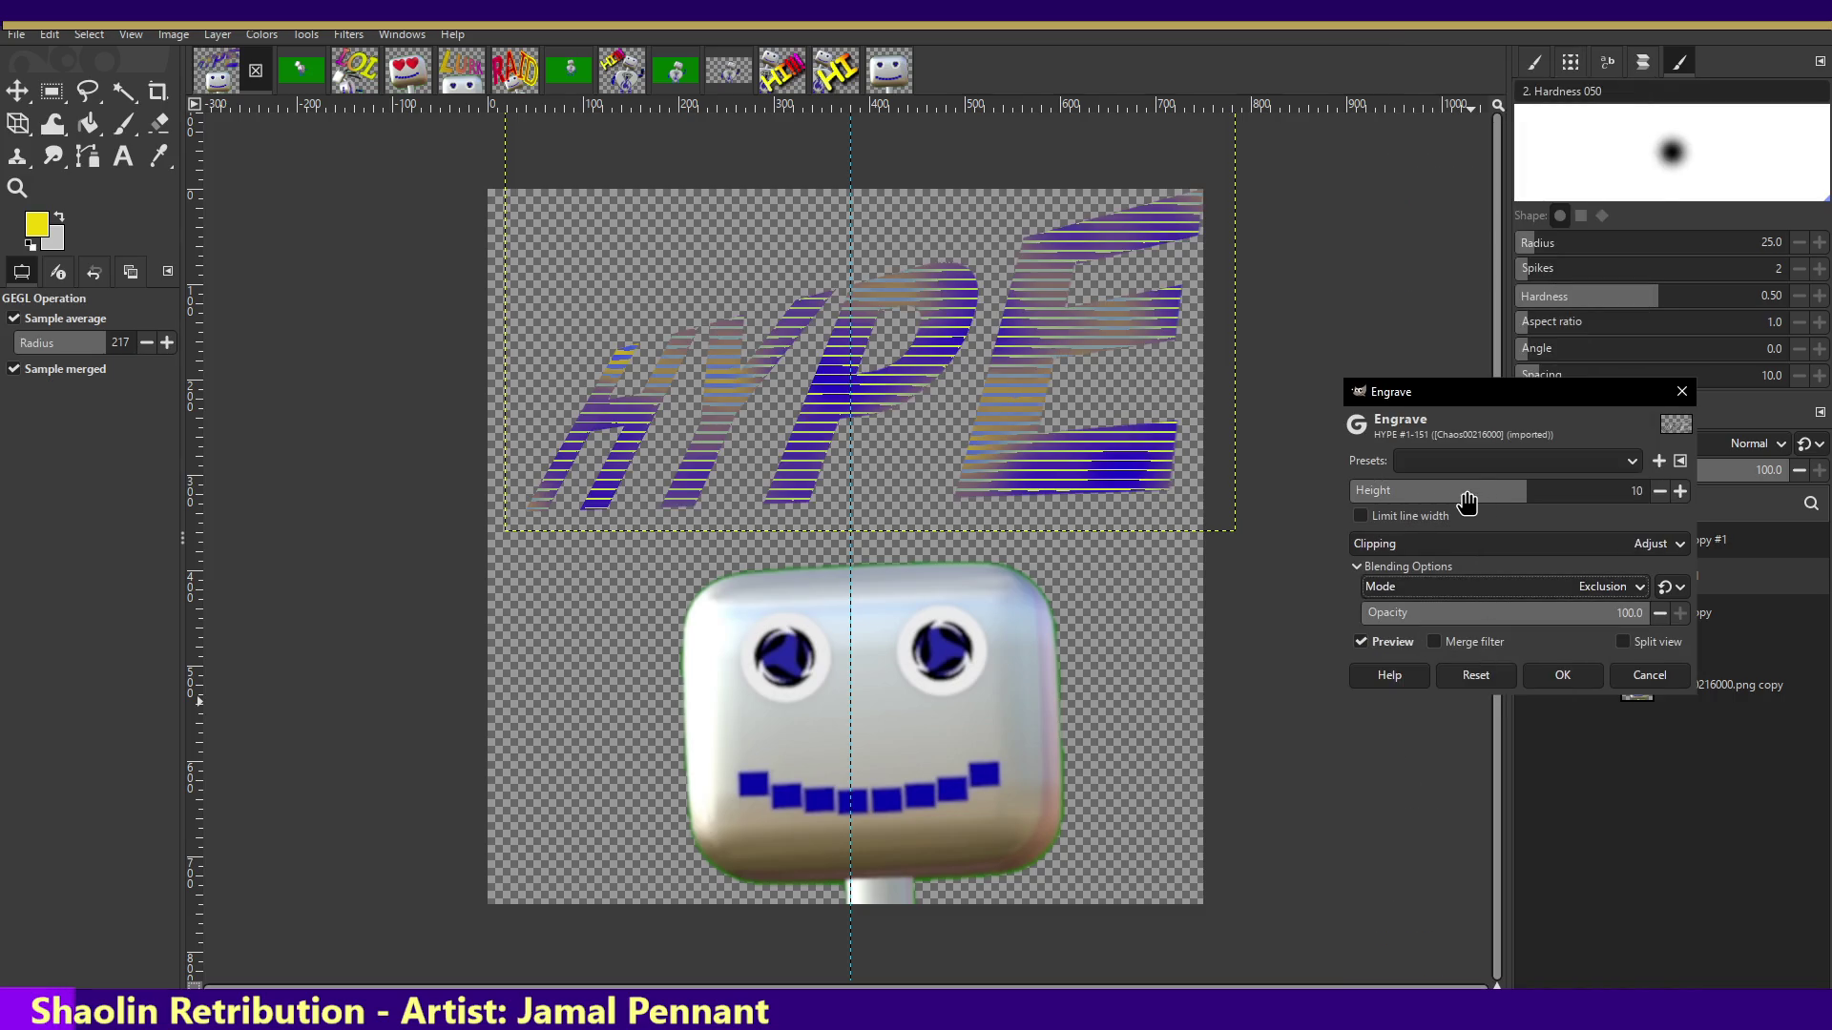
mouse_move(1526, 492)
left_mouse_down()
mouse_move(1659, 490)
mouse_move(1331, 479)
mouse_move(1377, 485)
mouse_move(1356, 479)
left_mouse_up()
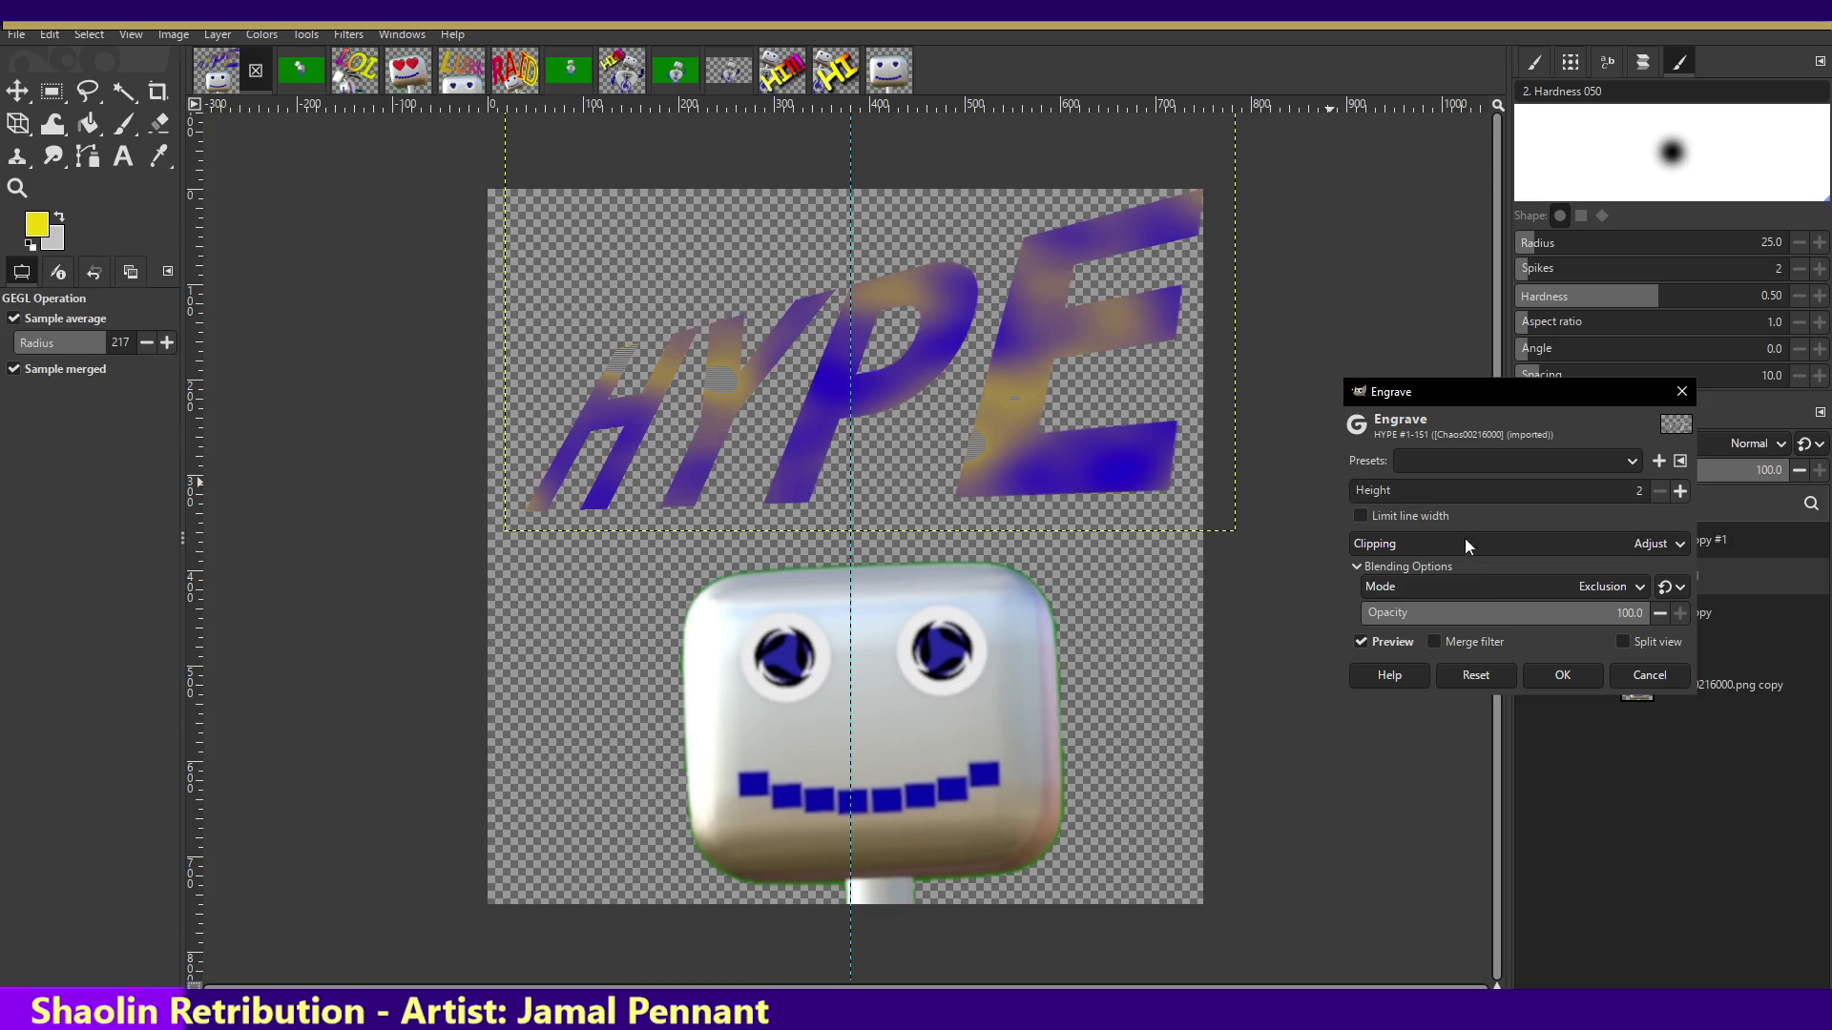
left_click(1650, 675)
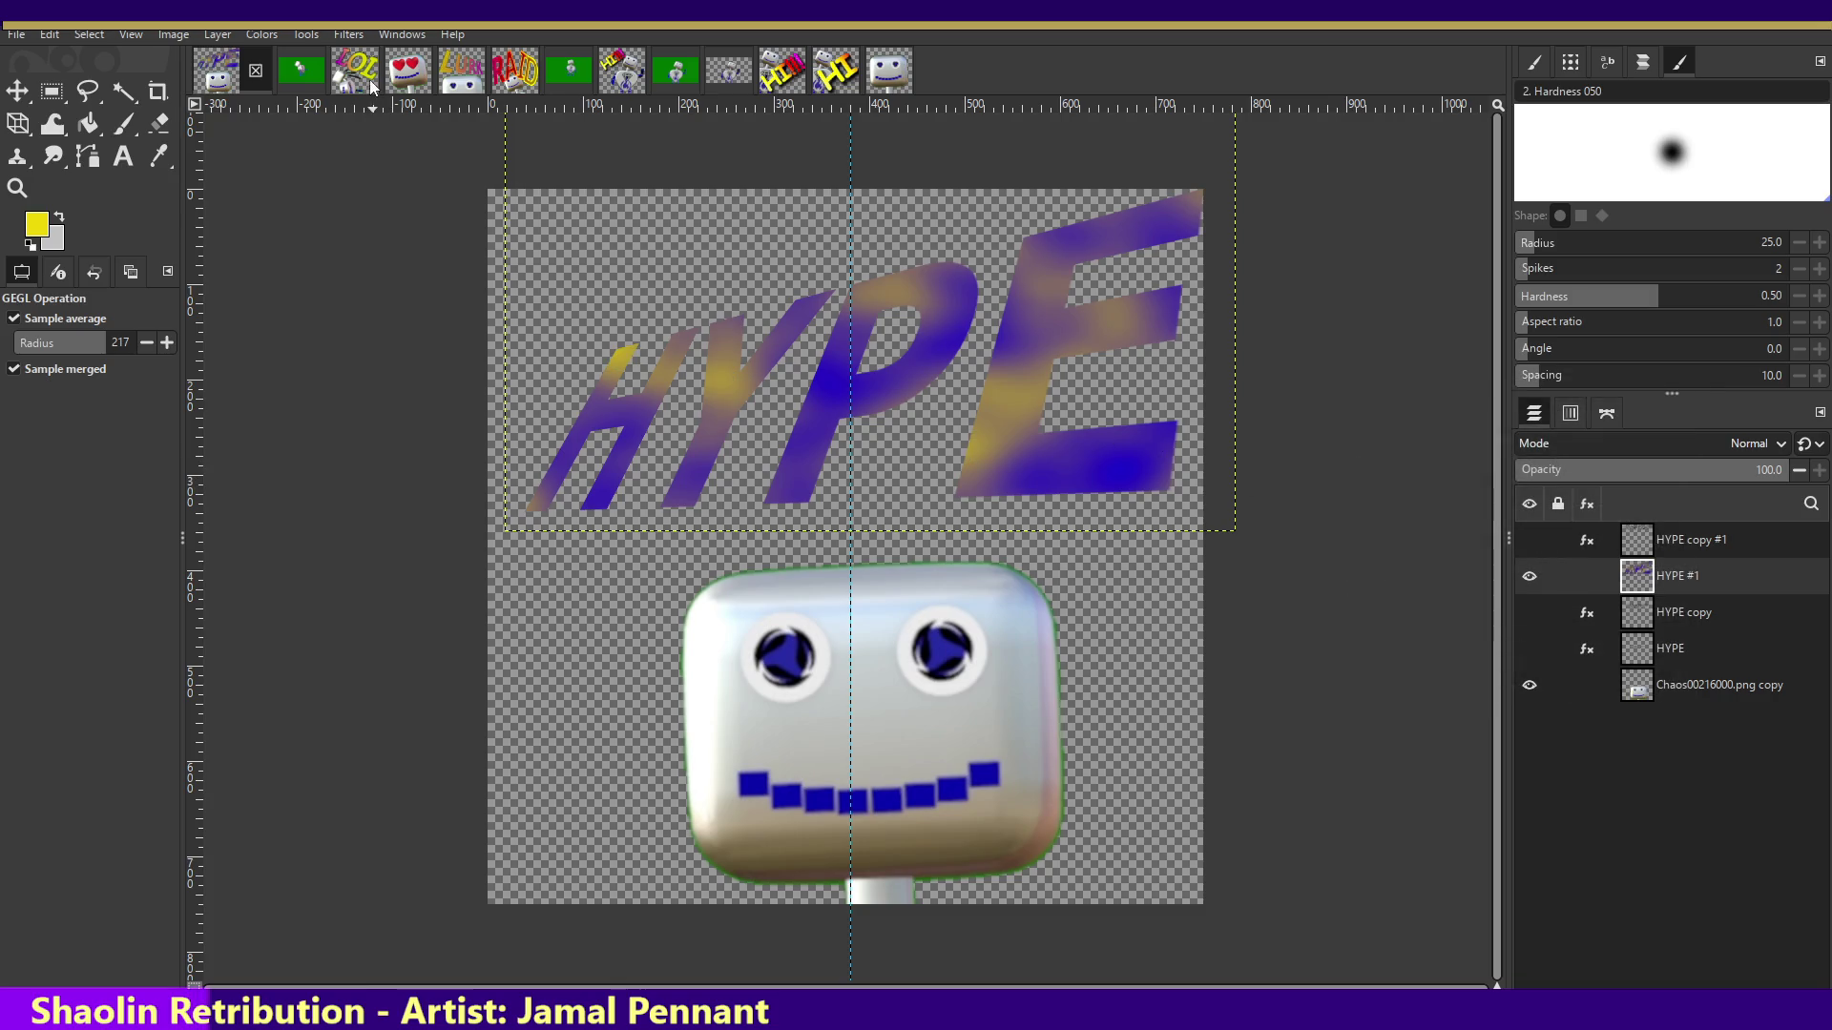
left_click(391, 37)
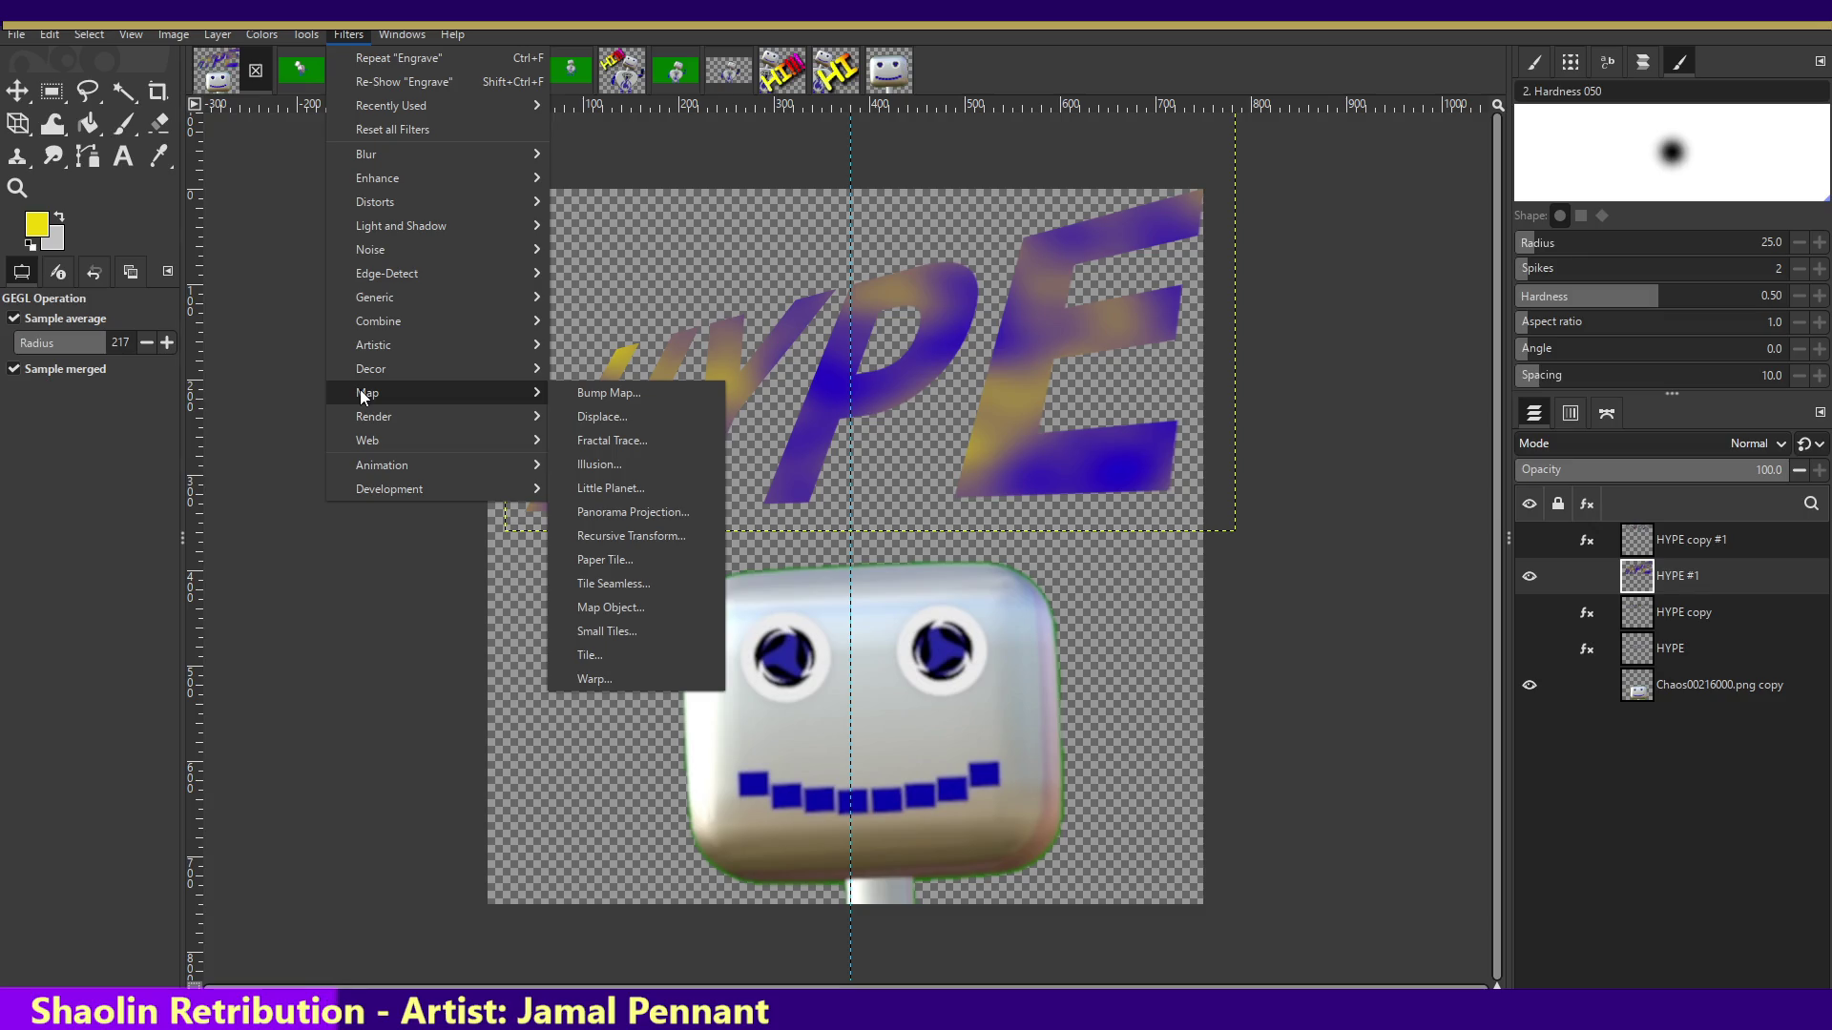
mouse_move(375, 202)
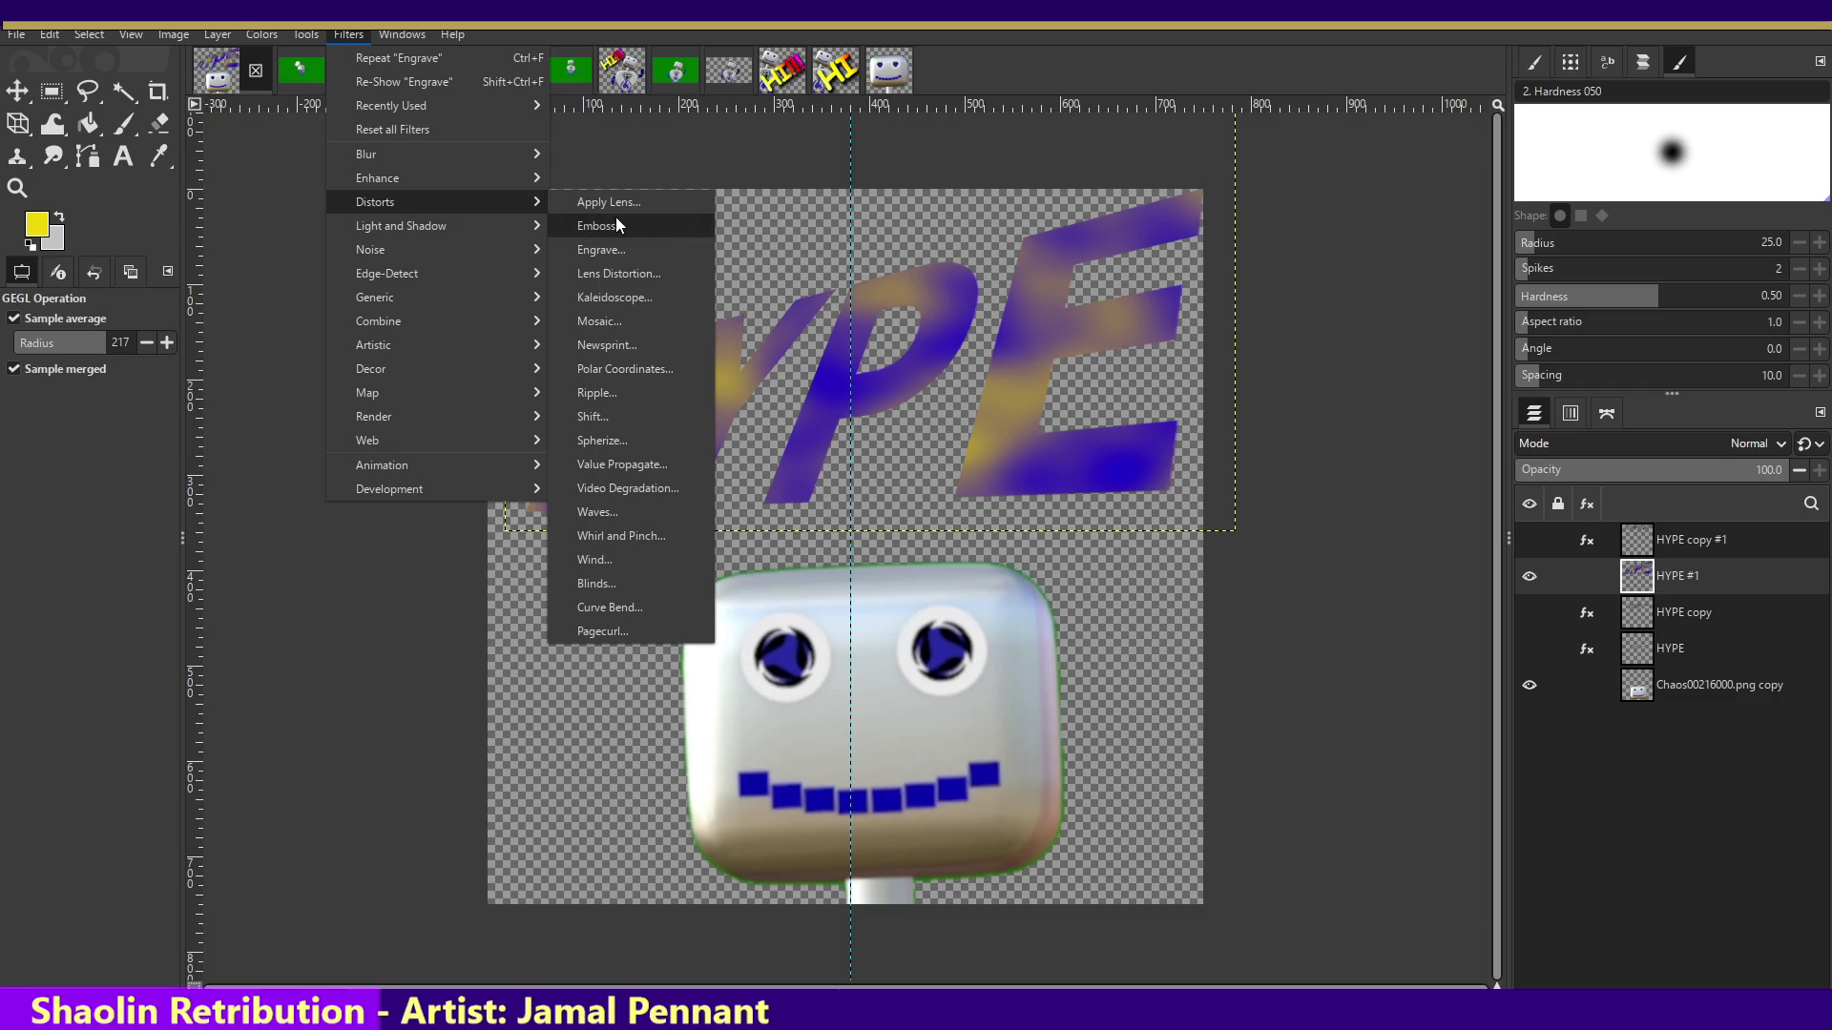
- Preview an Emboss on HYPE in Lighten only mode, merged, with depth 81 and elevation 121.99
left_click(606, 227)
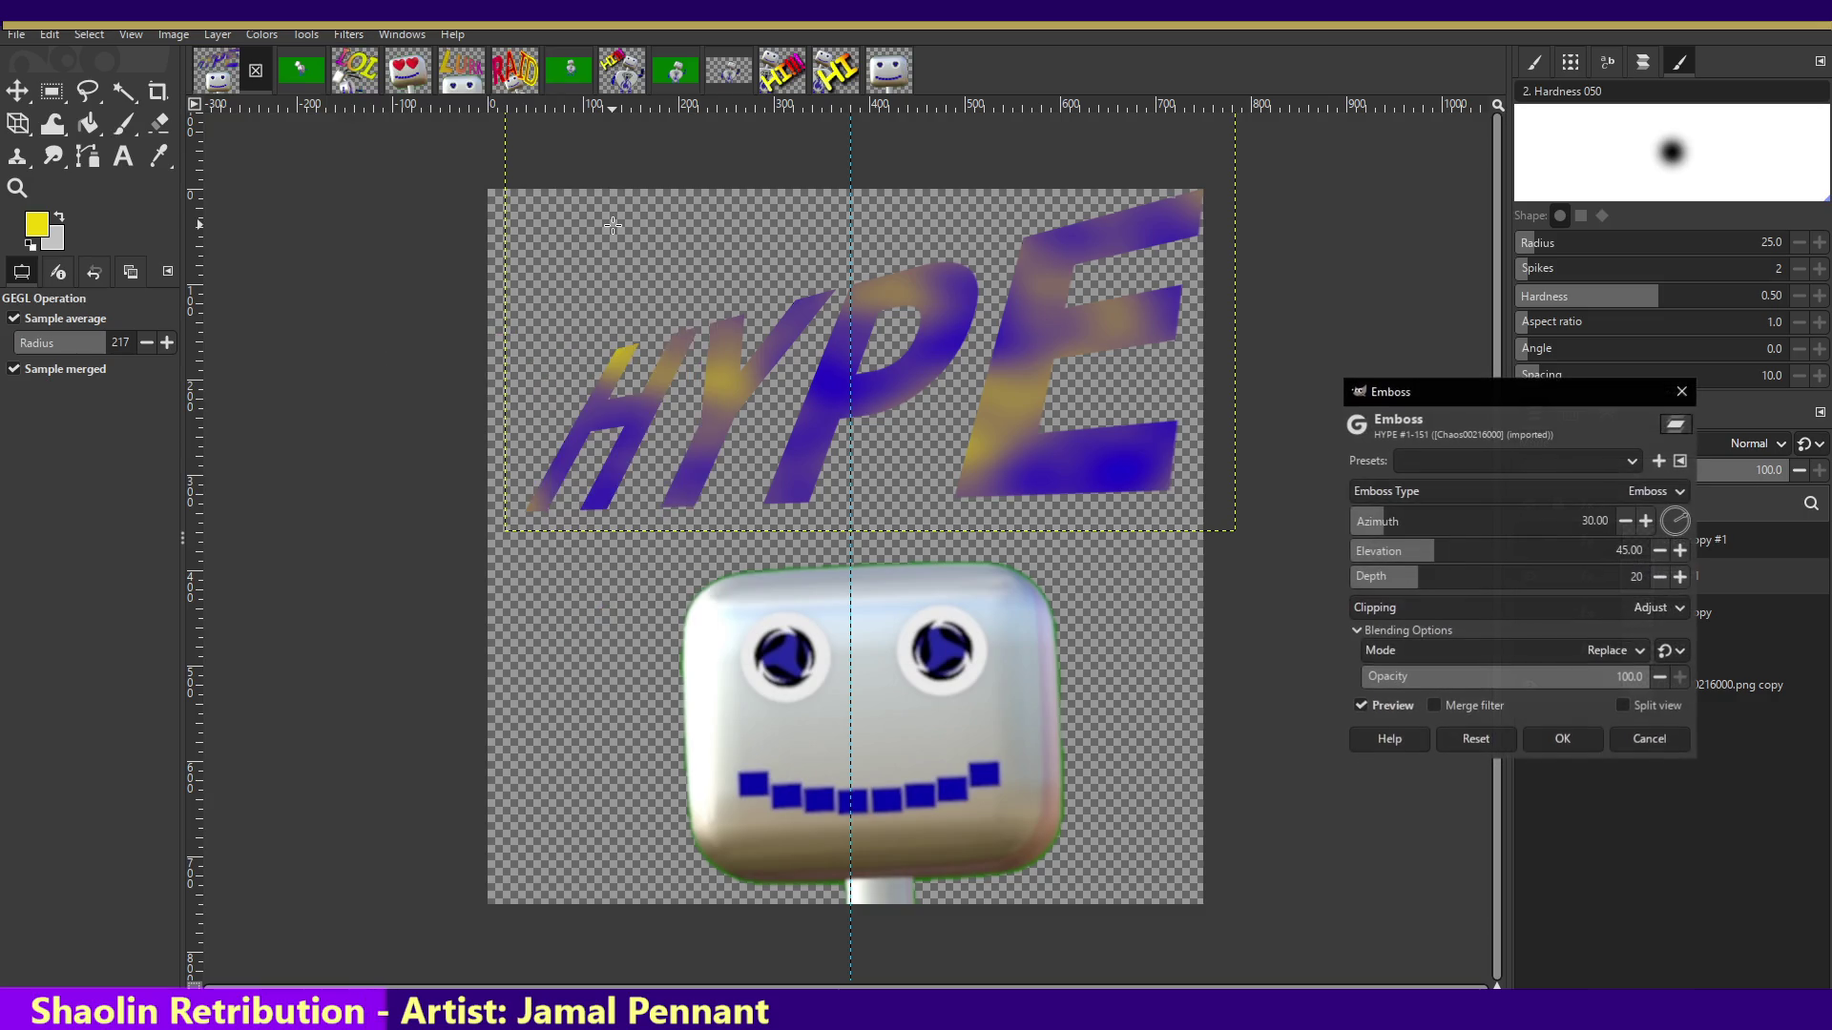
left_click(1453, 649)
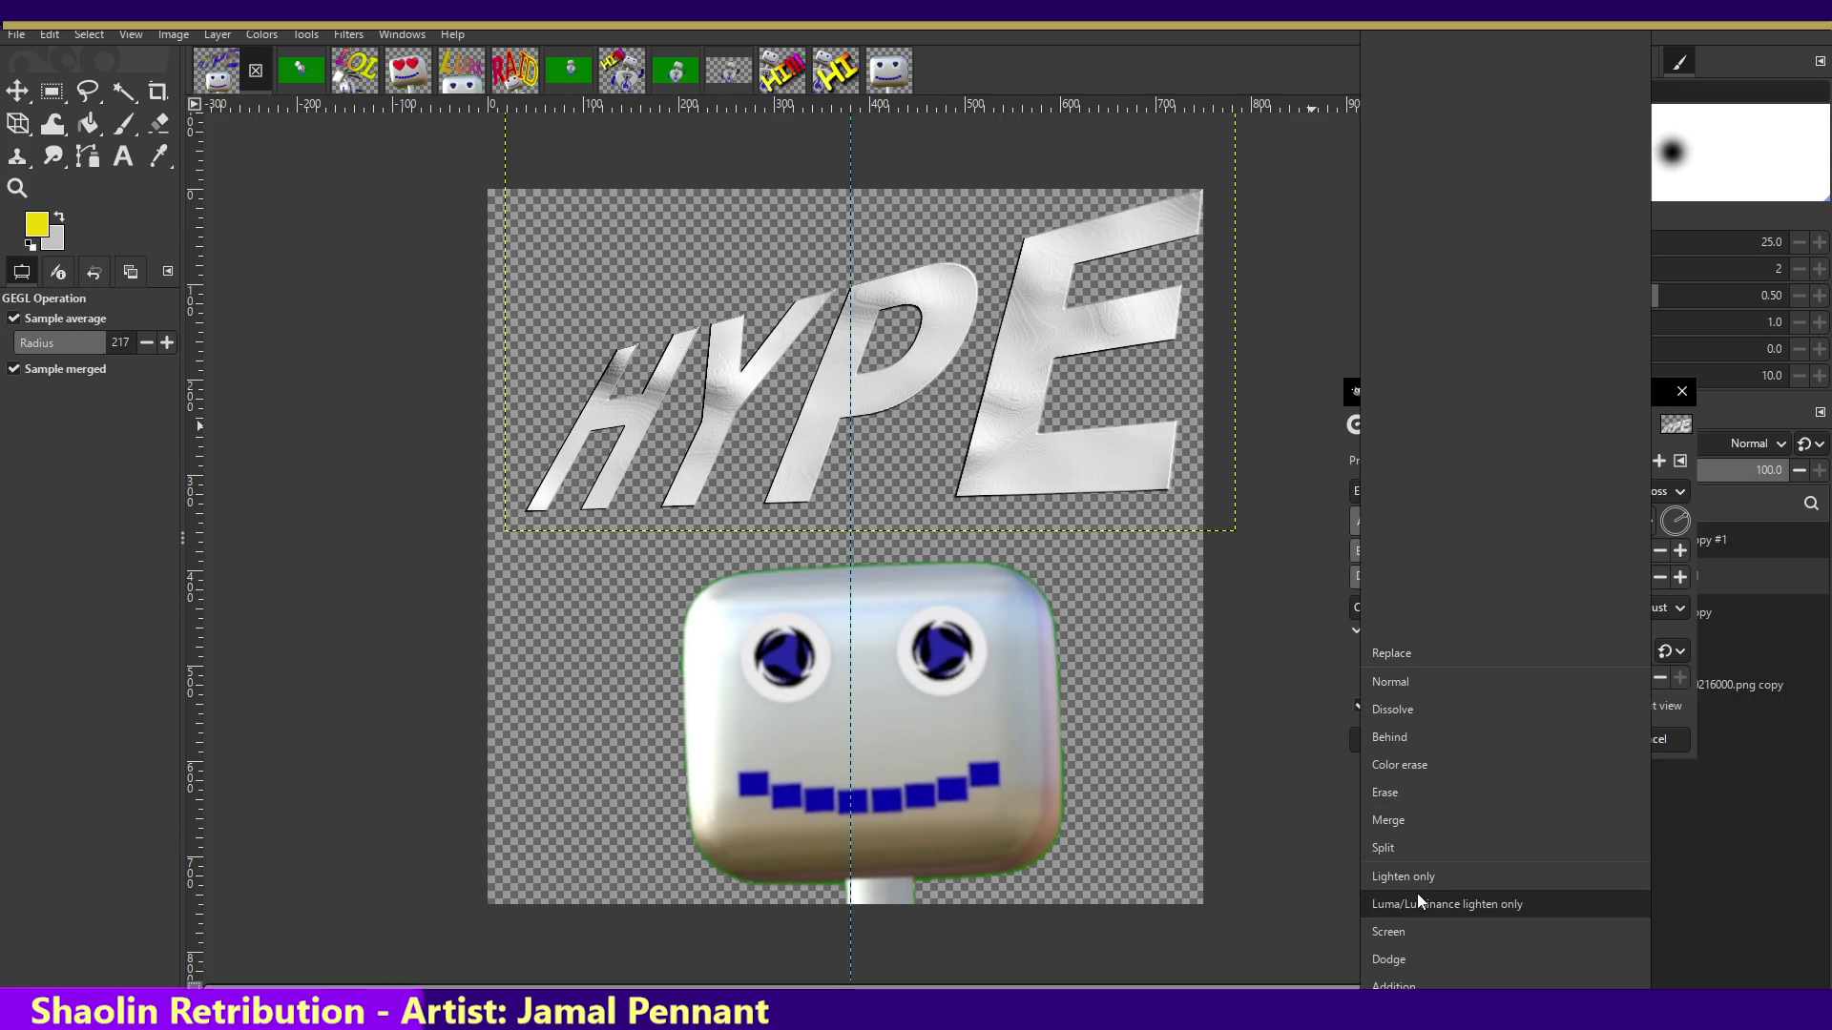
left_click(1417, 883)
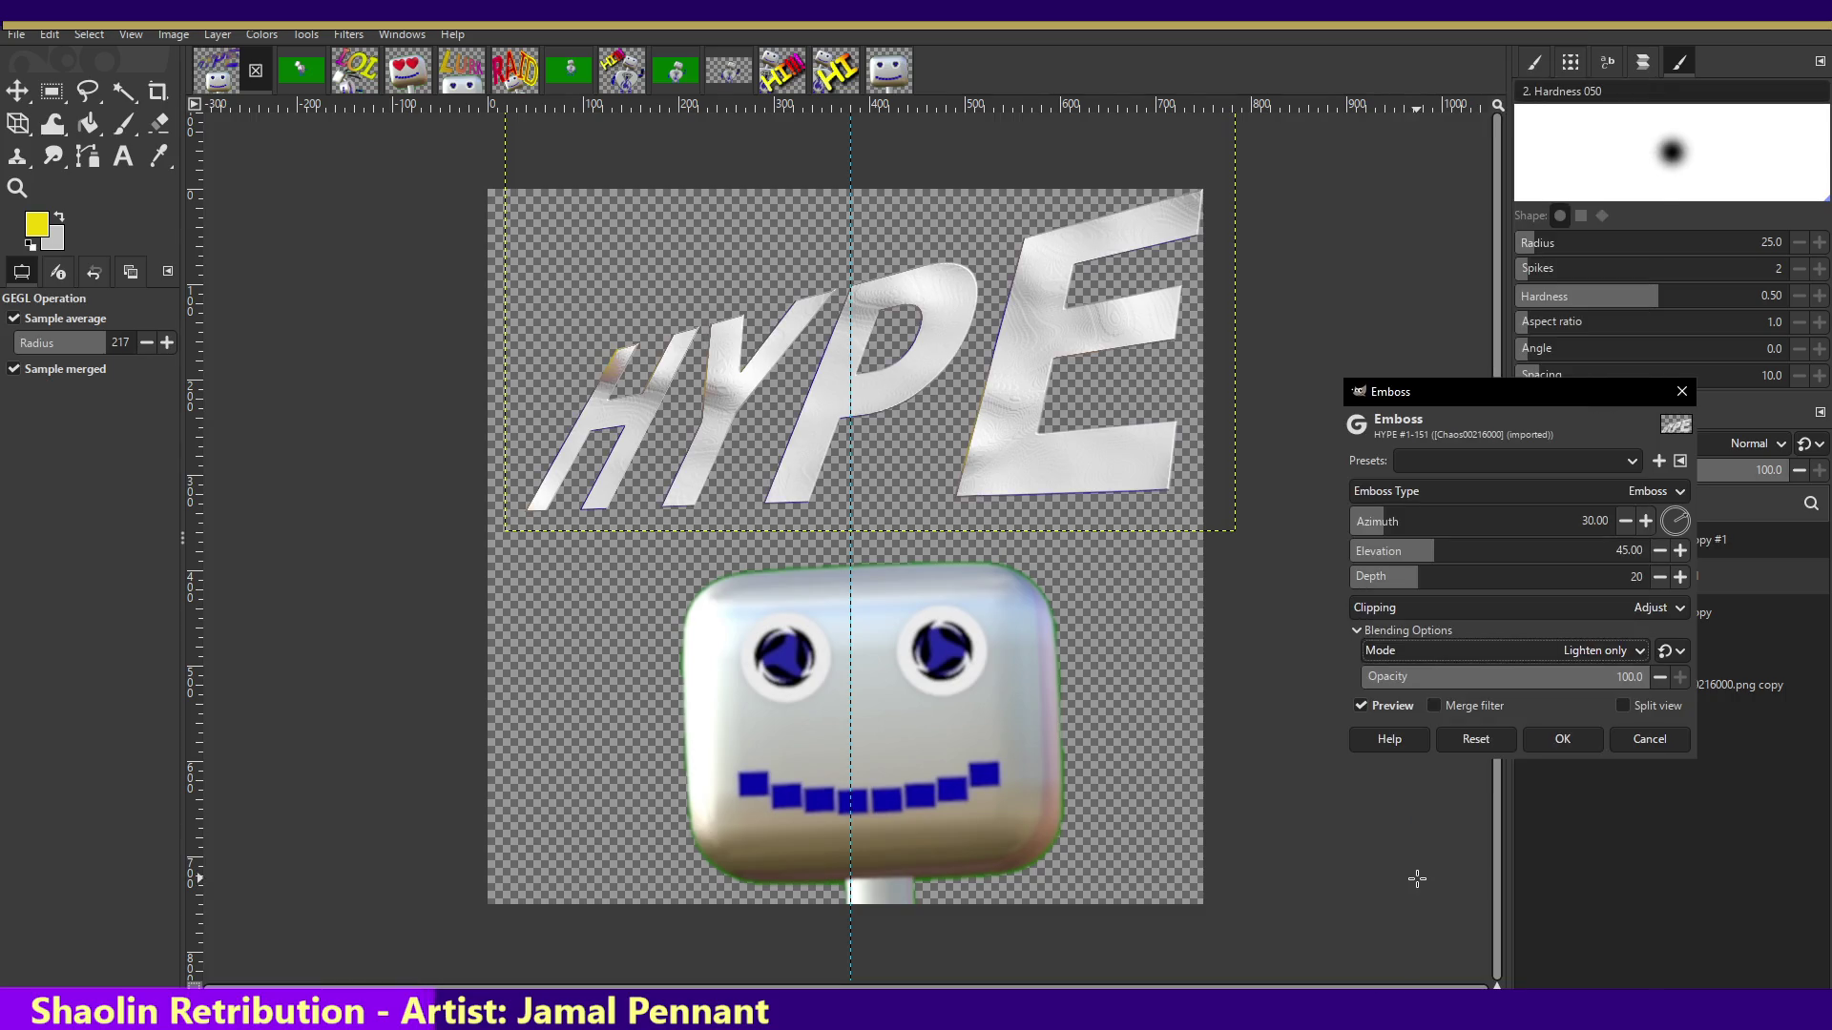
left_click(1445, 632)
left_click(1445, 653)
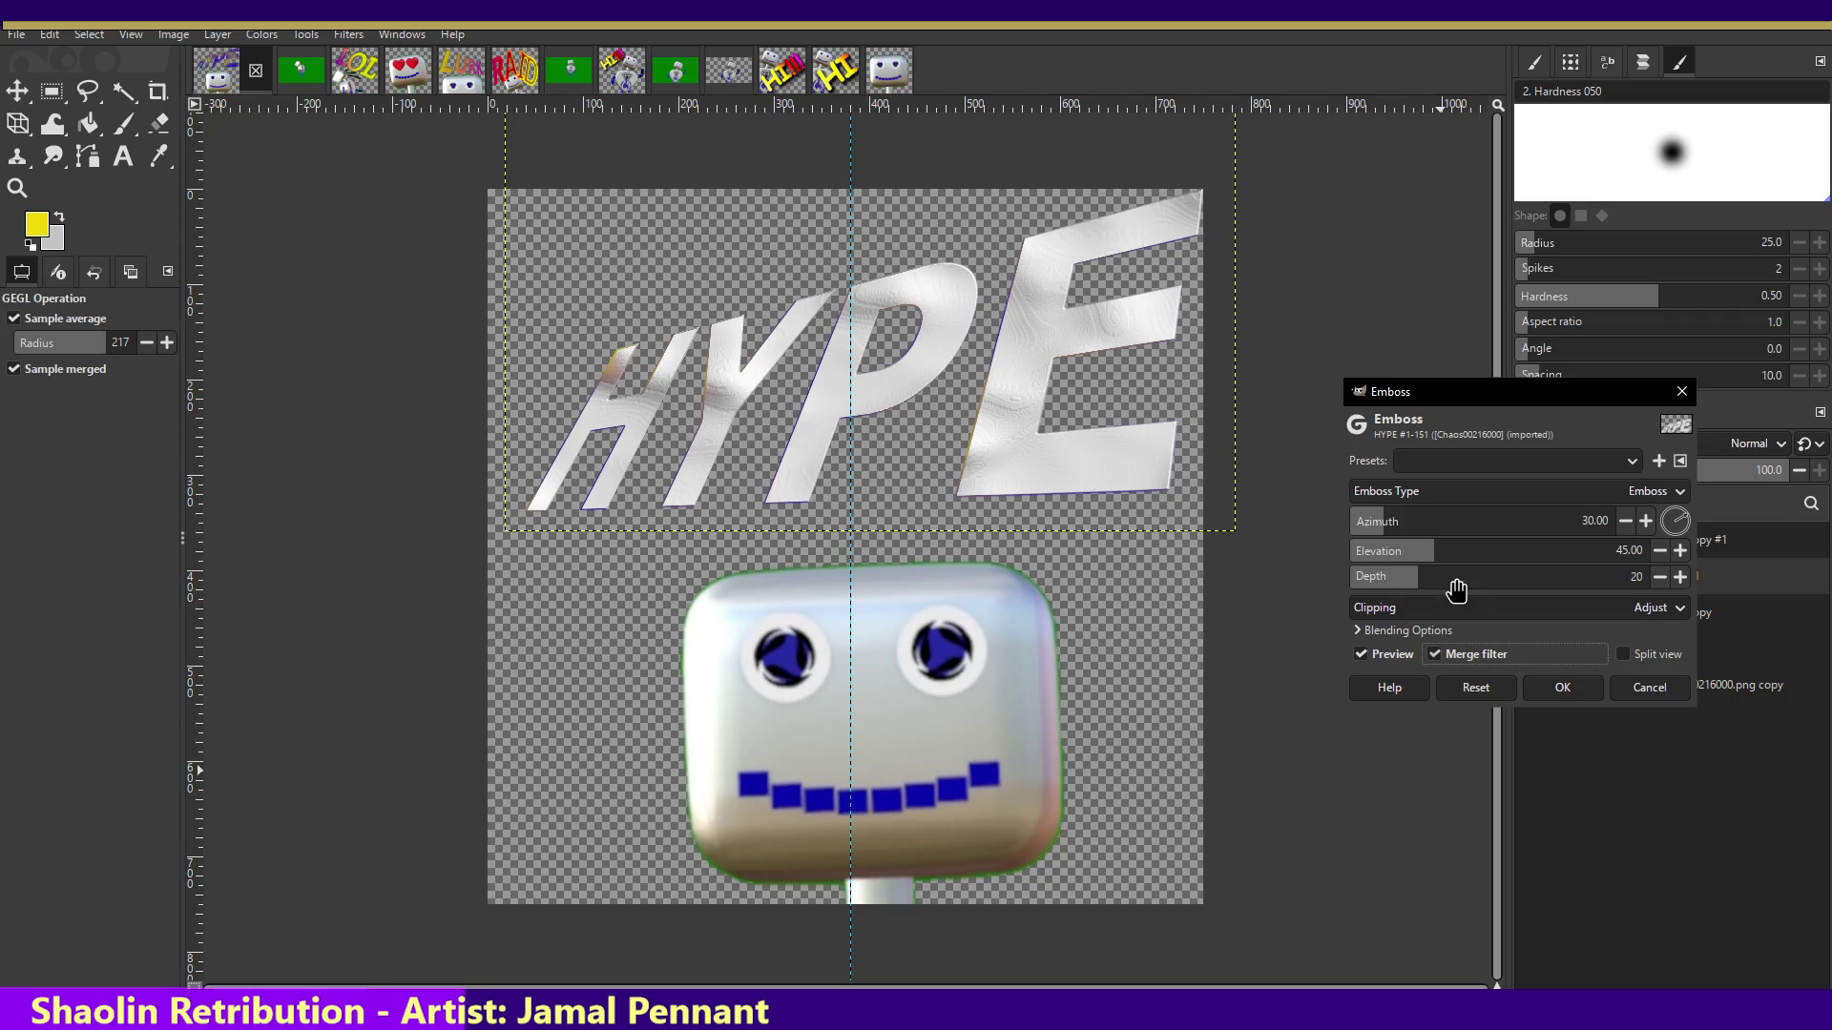
left_click_drag(1457, 590, 1589, 583)
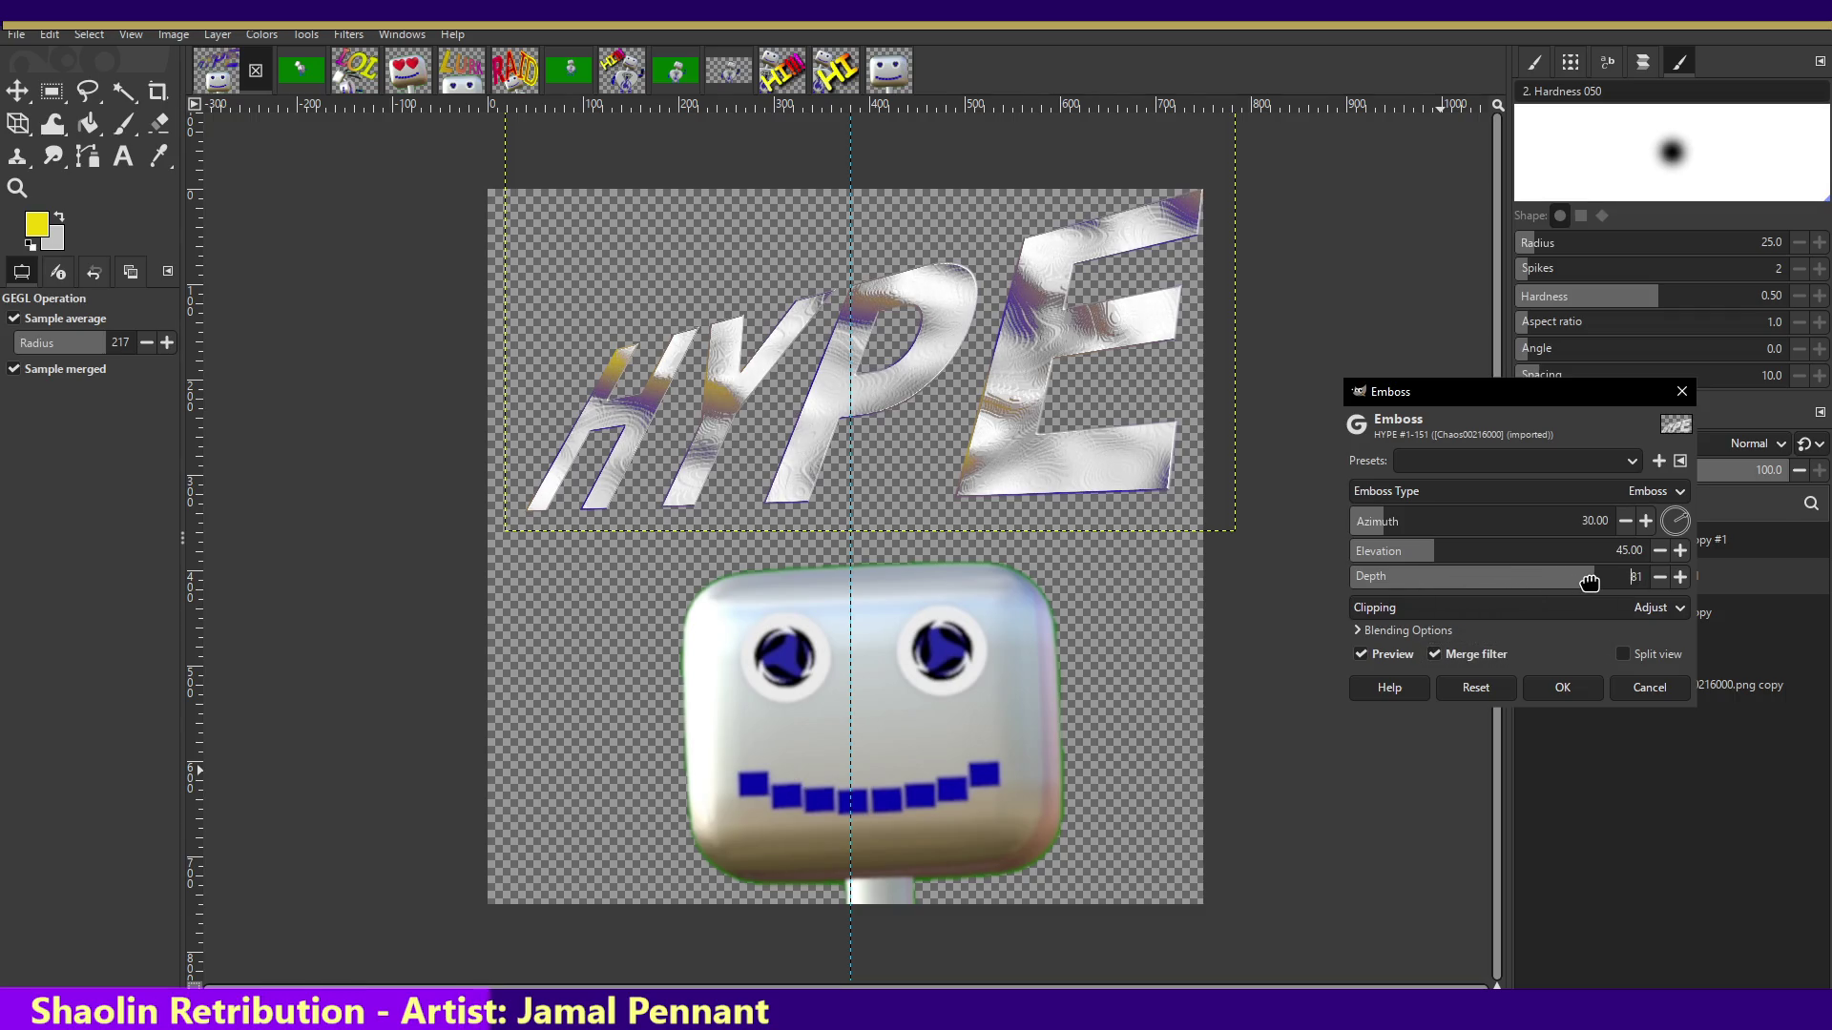
left_click_drag(1460, 552, 1565, 555)
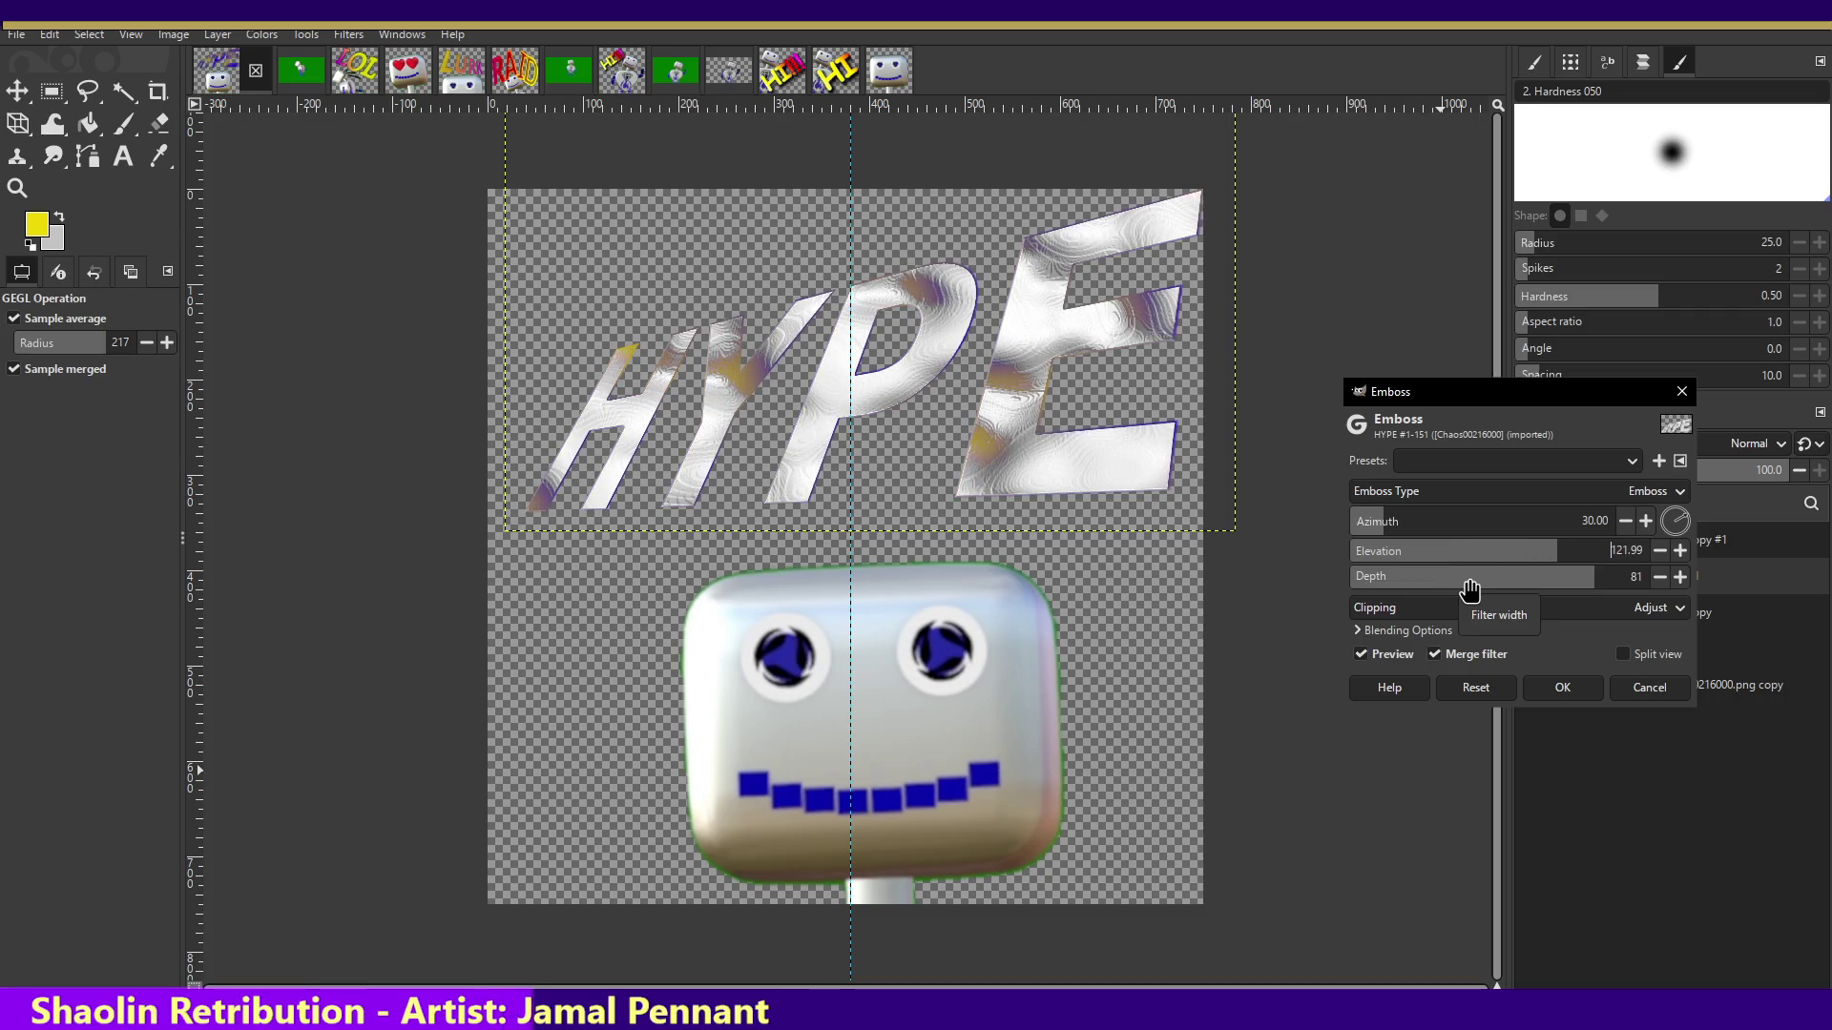
left_click(1548, 608)
left_click(1547, 607)
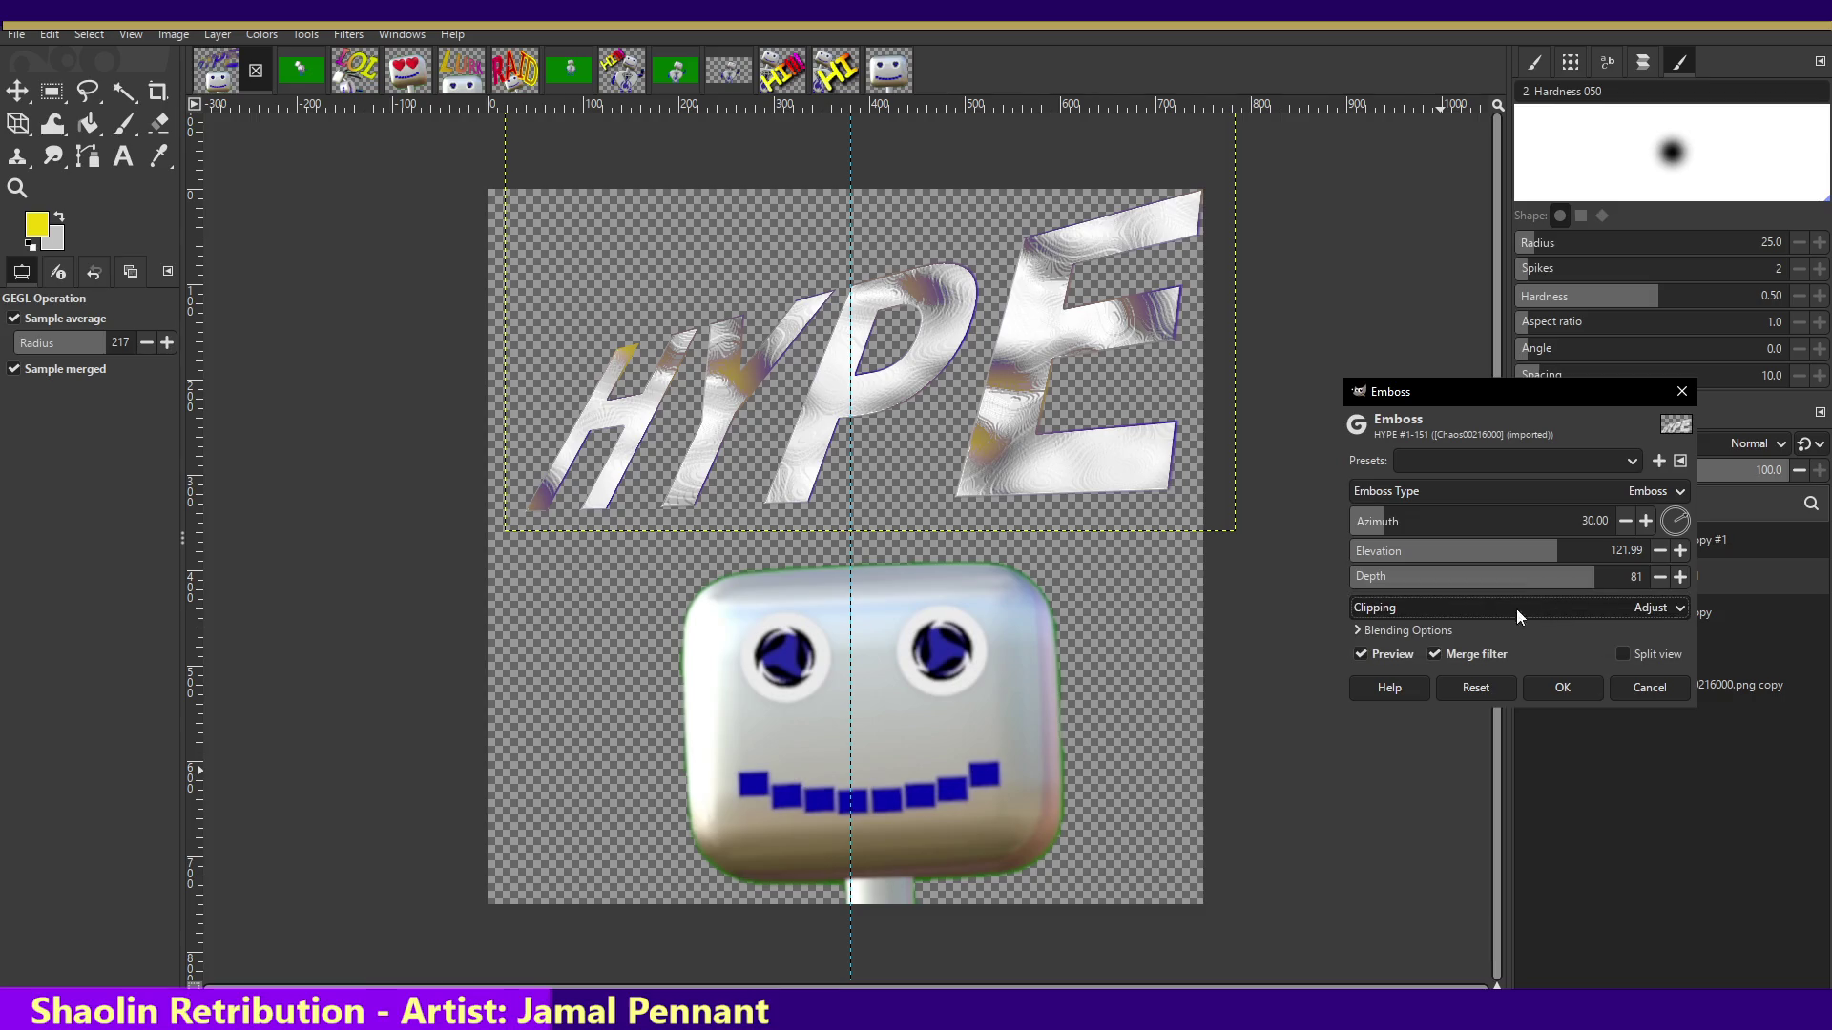
left_click(1355, 628)
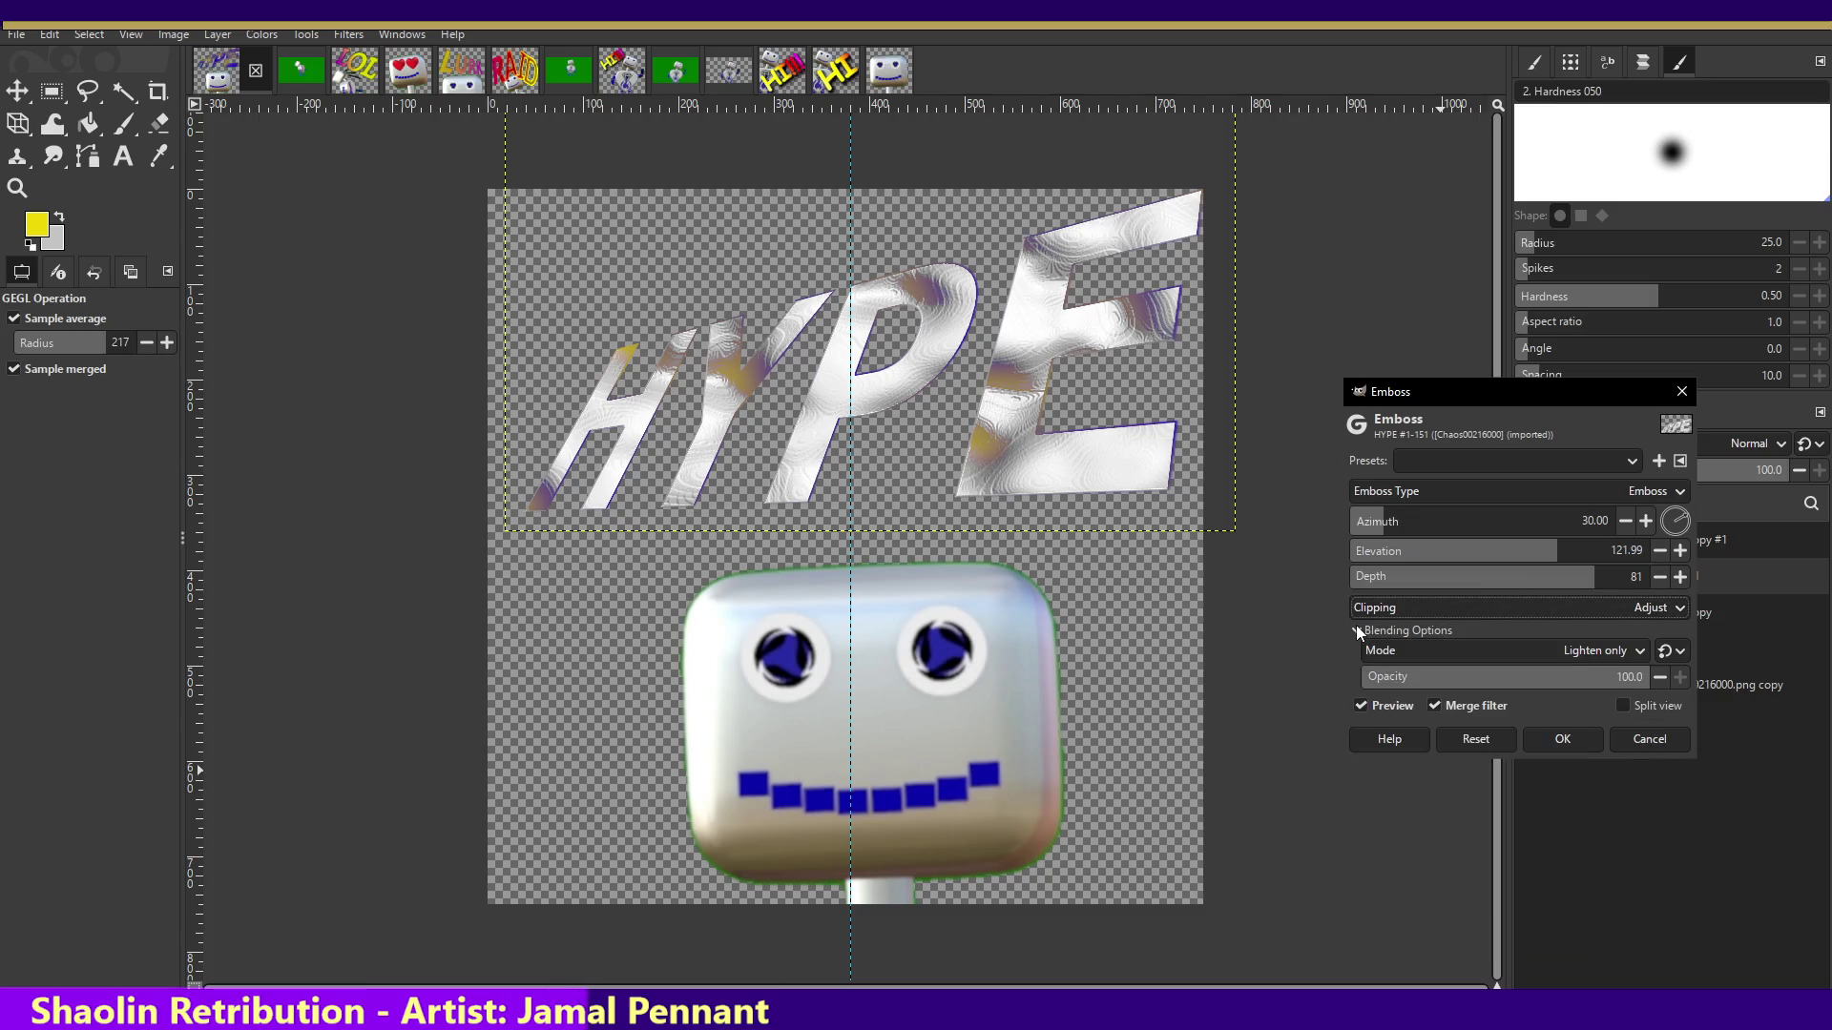
- Compare the emboss in Darken only, Overlay, Vivid light, Difference and HSV Saturation blend modes
left_click(1455, 656)
left_click(1407, 786)
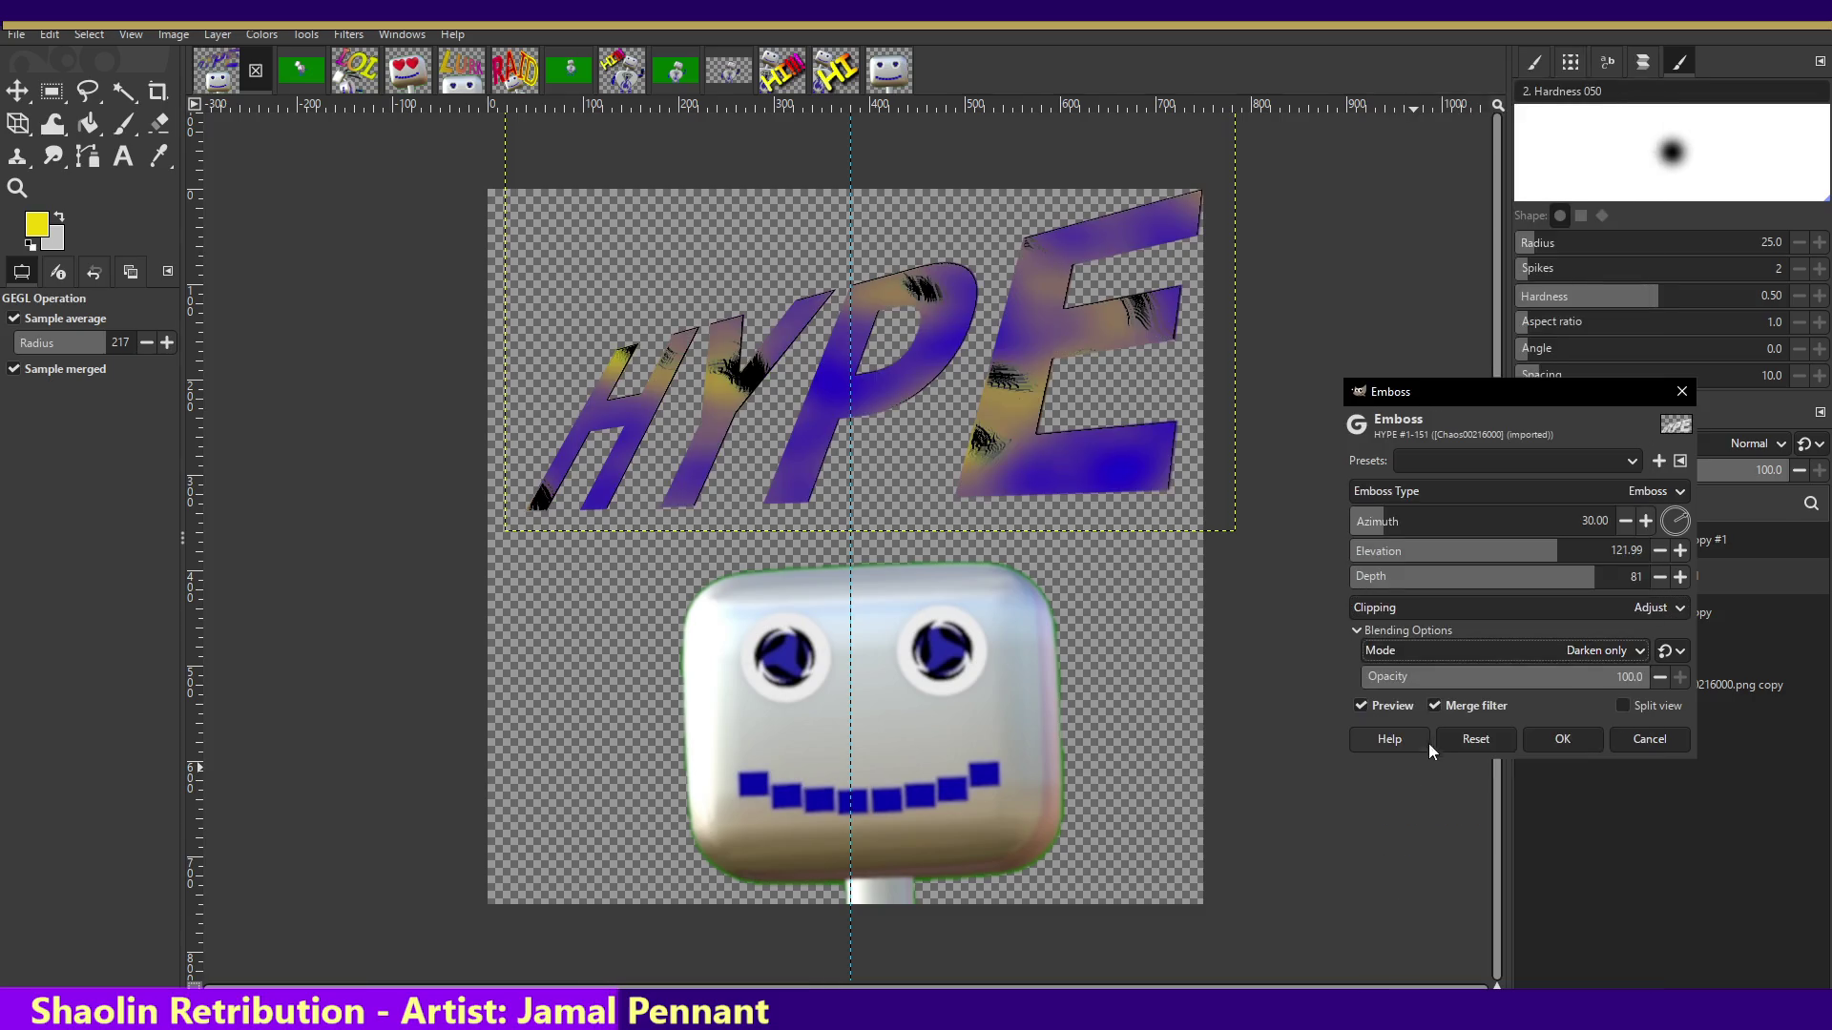
left_click(1448, 656)
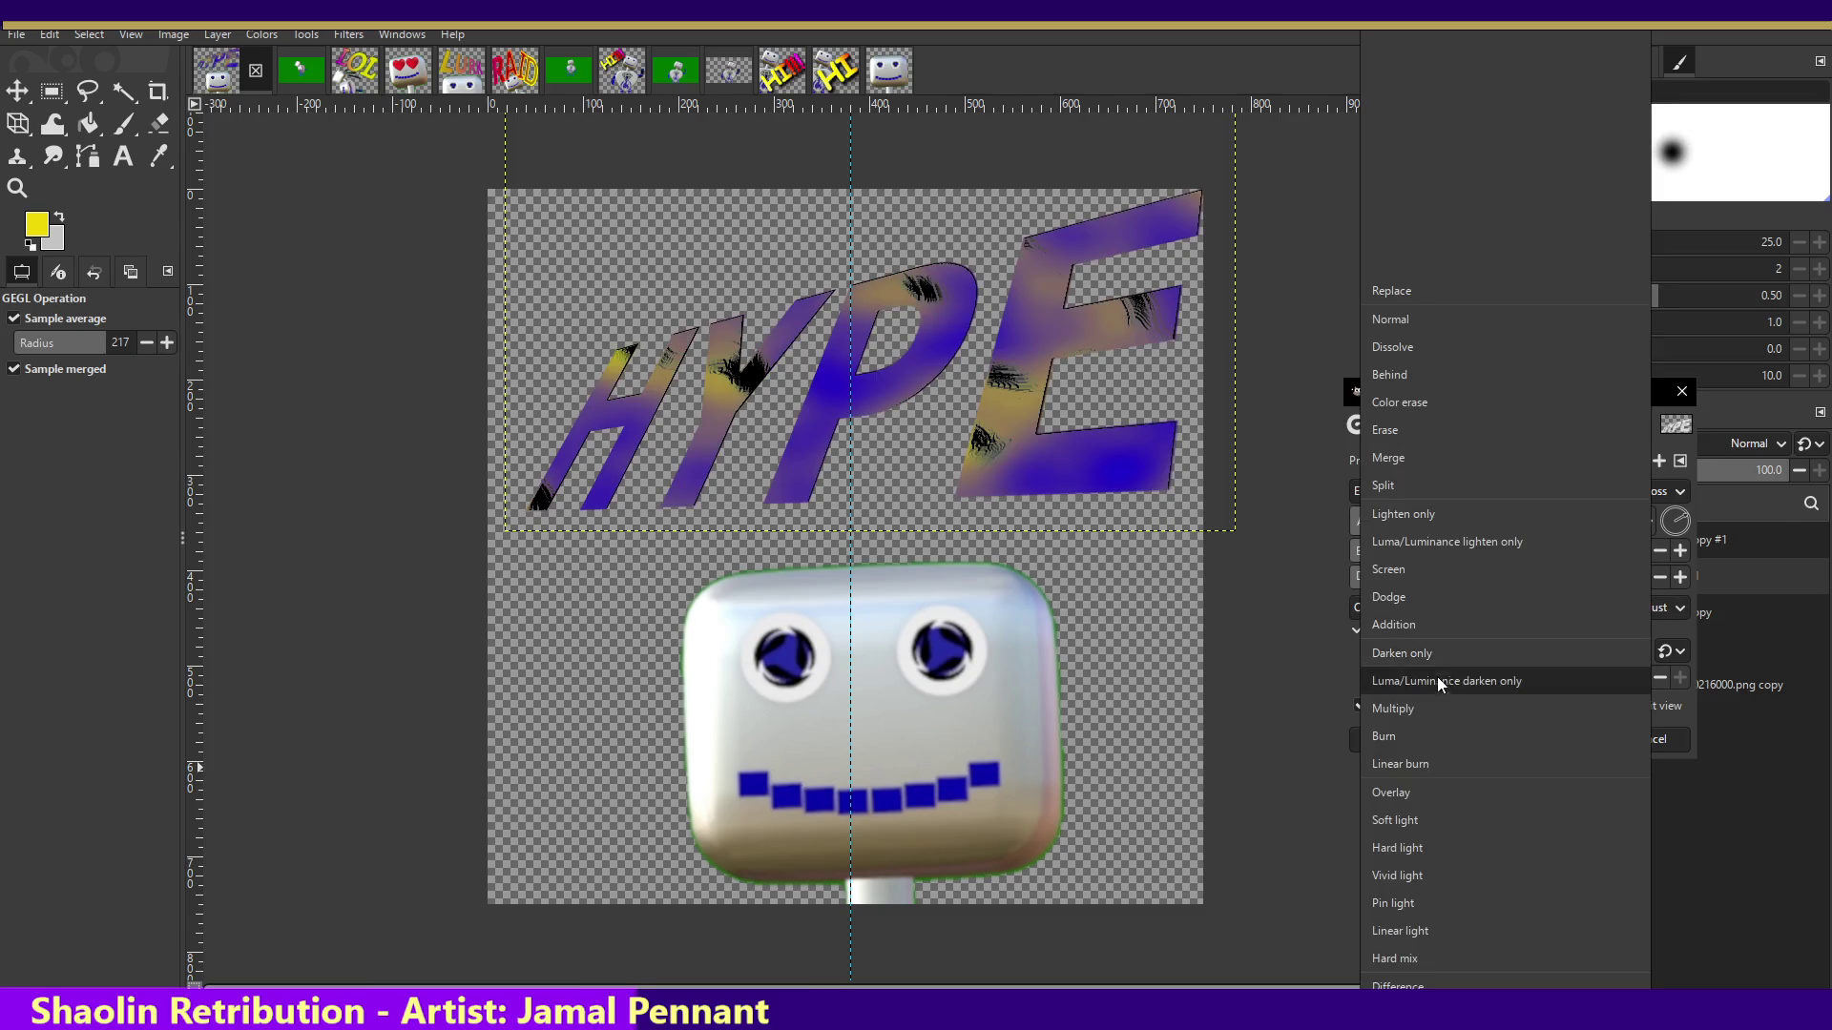
left_click(1395, 790)
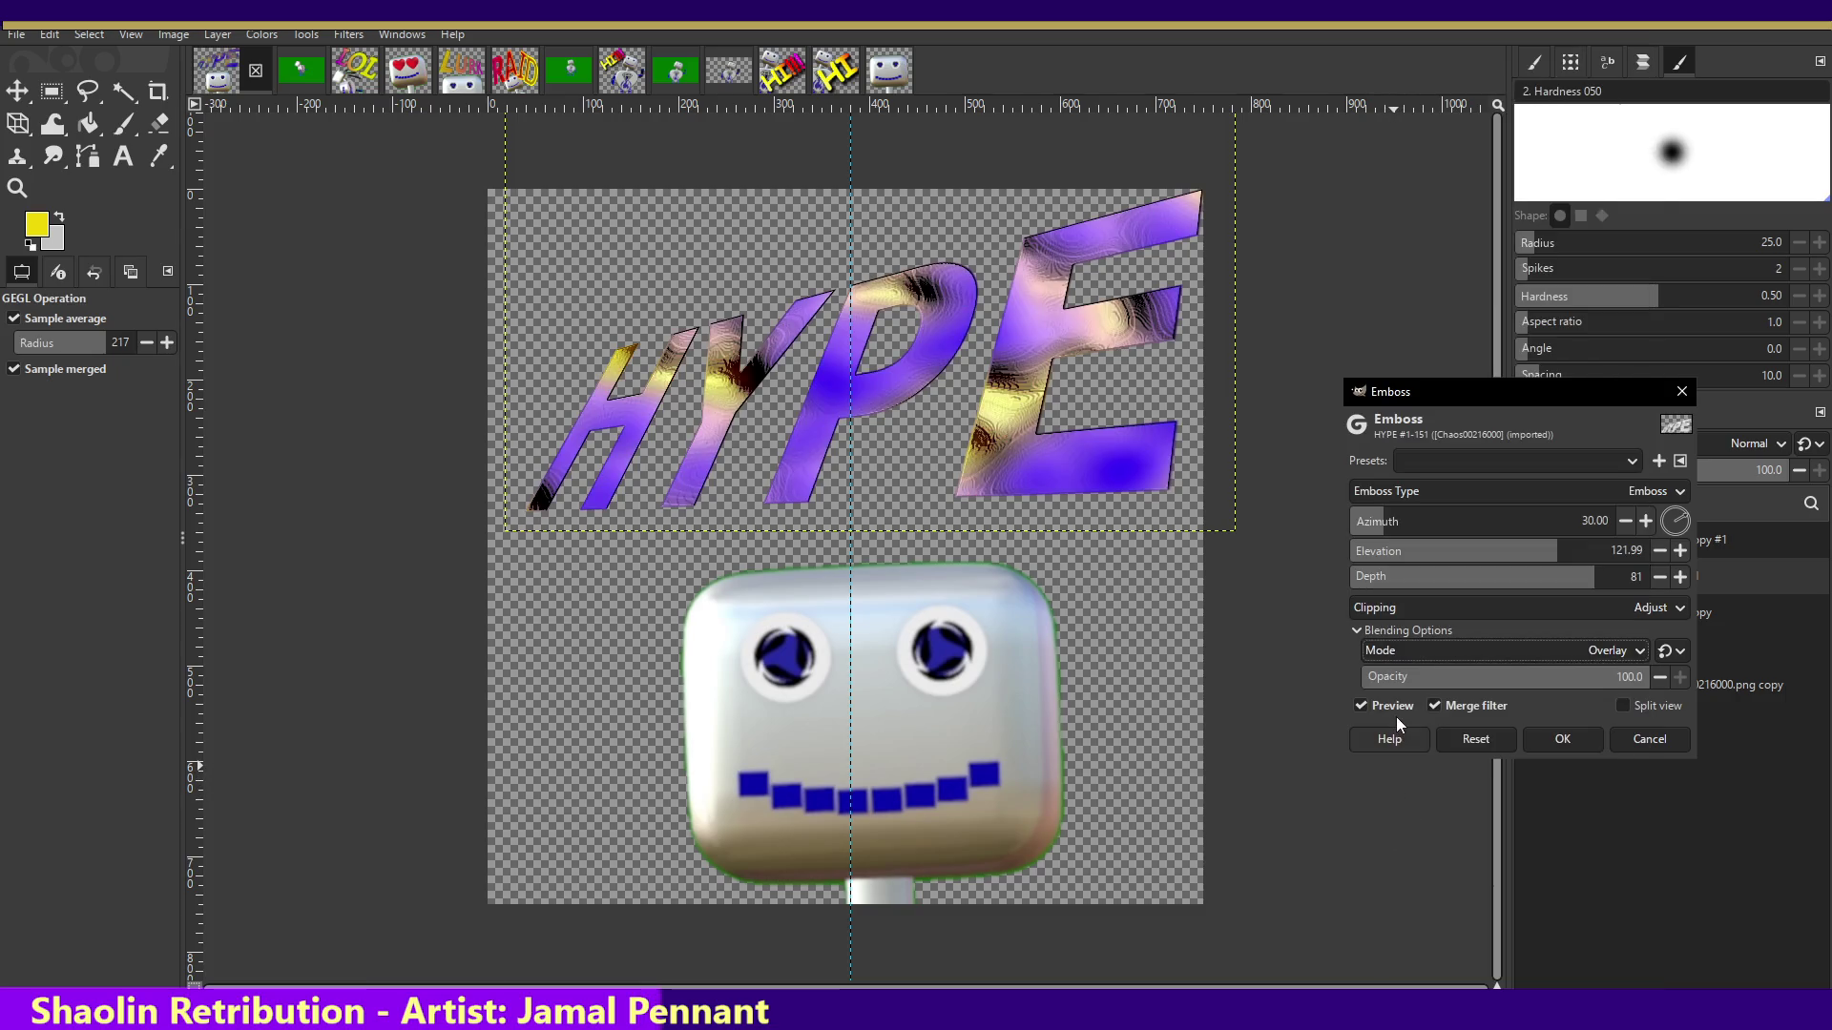
left_click(1486, 651)
left_click(1445, 734)
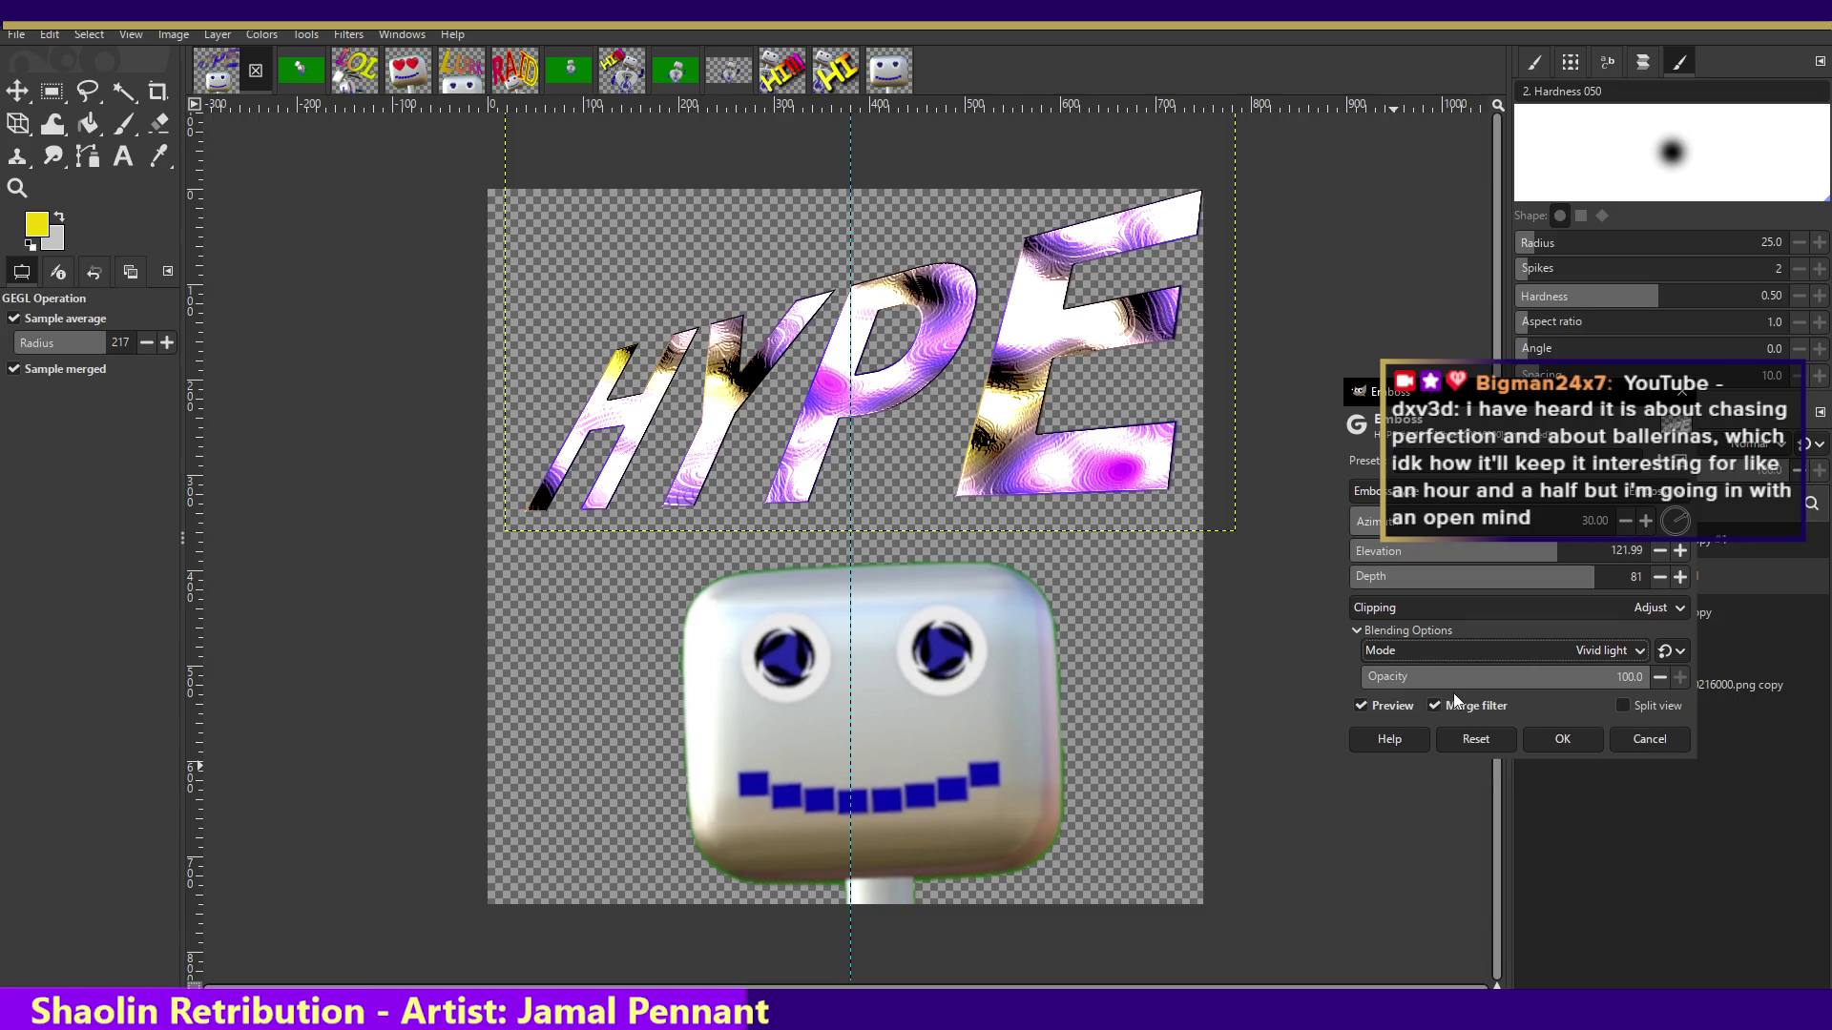
left_click(1498, 643)
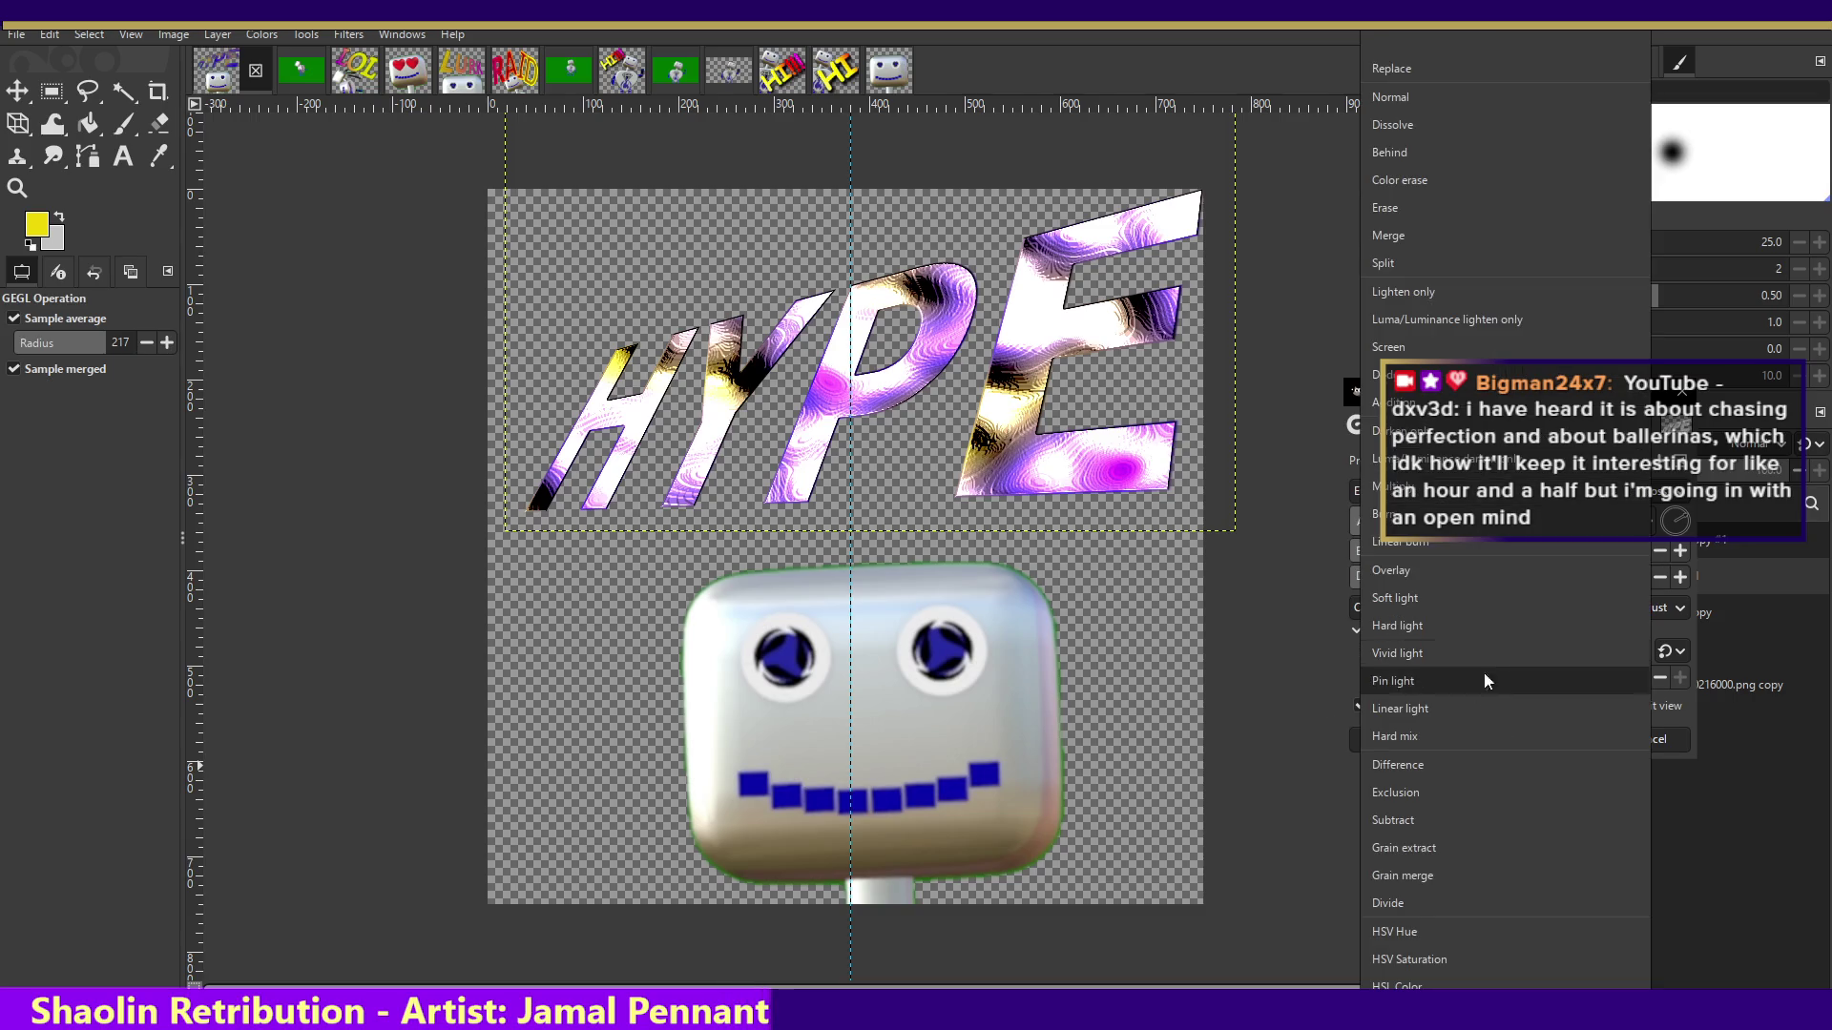
key("Escape")
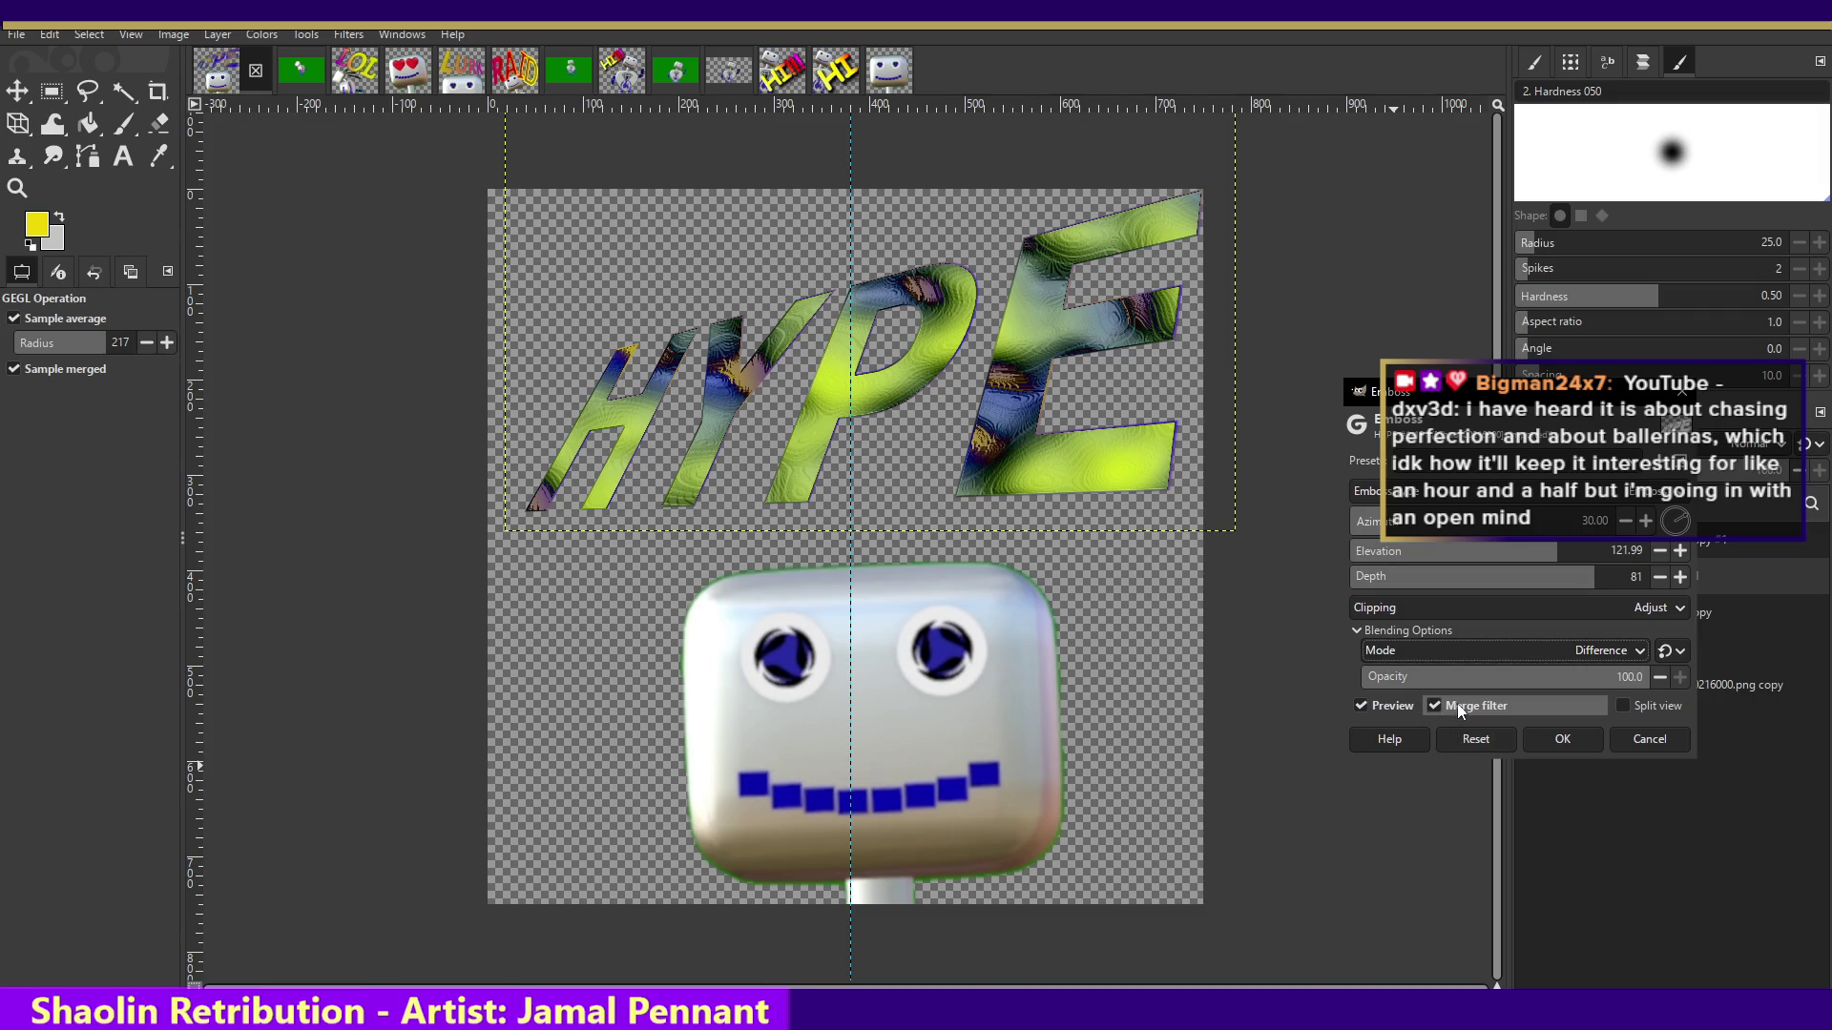
left_click(1482, 645)
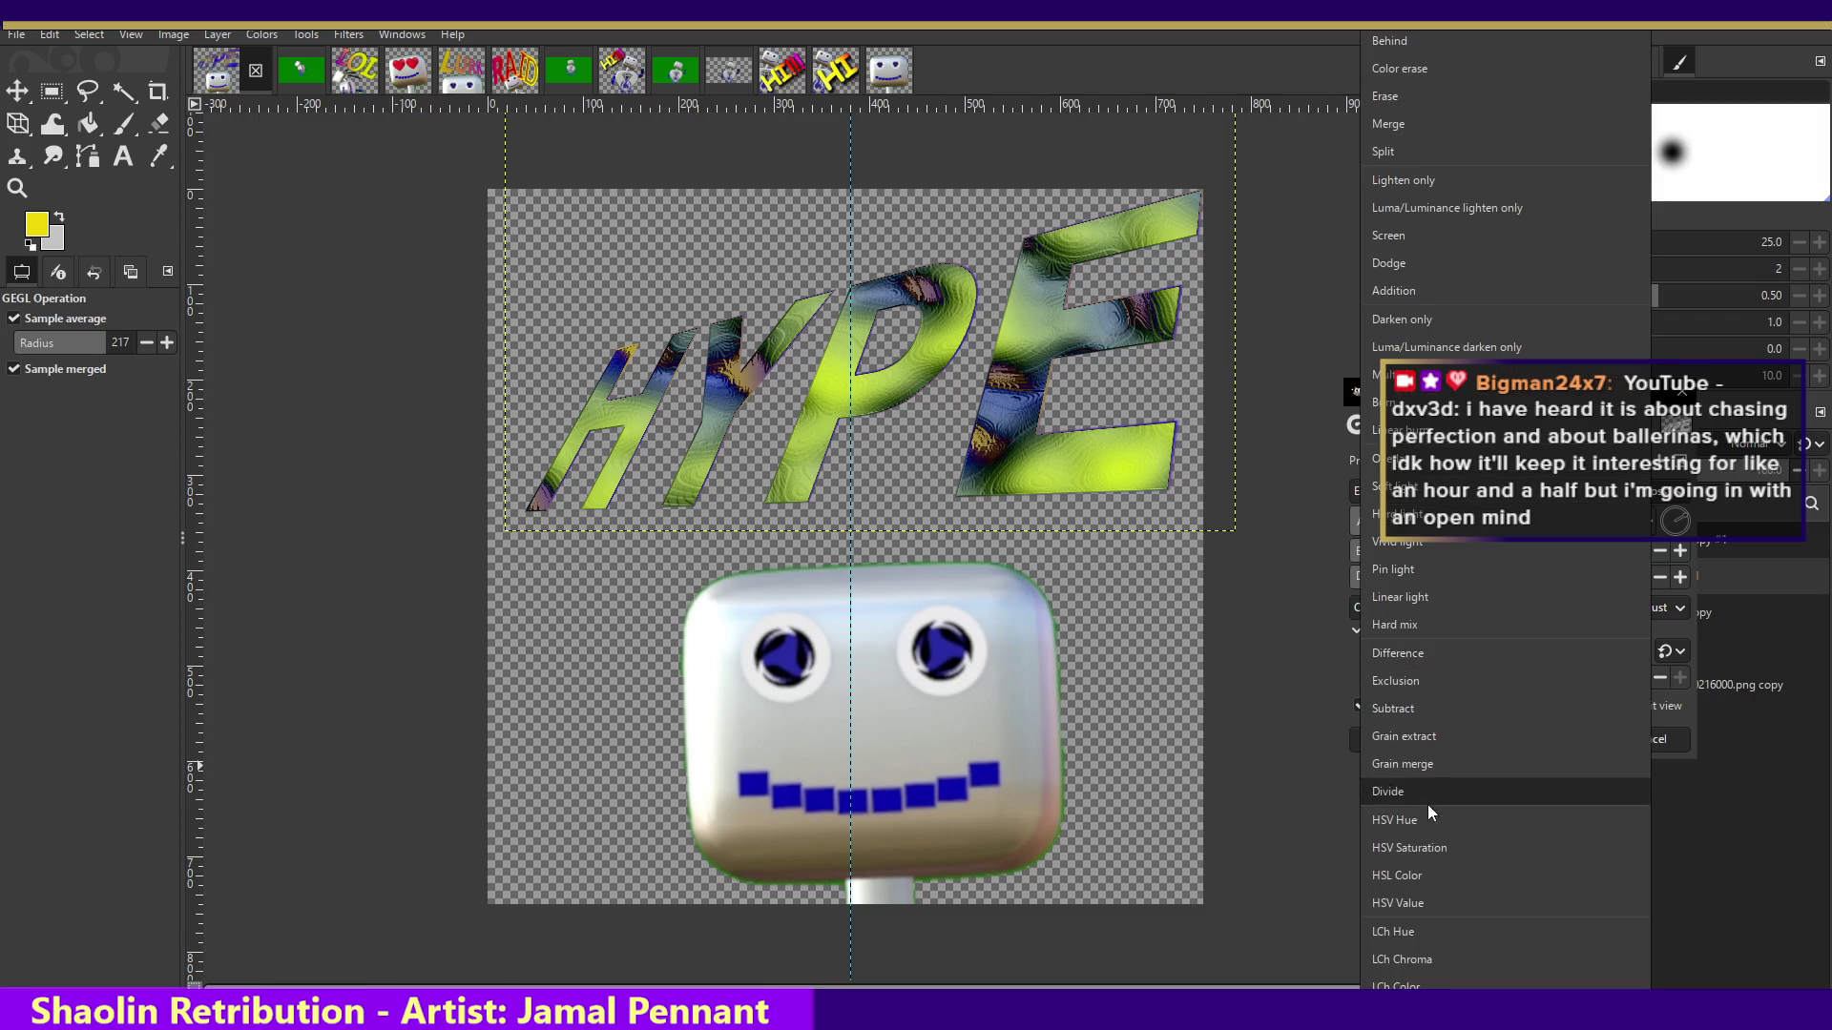
left_click(1418, 850)
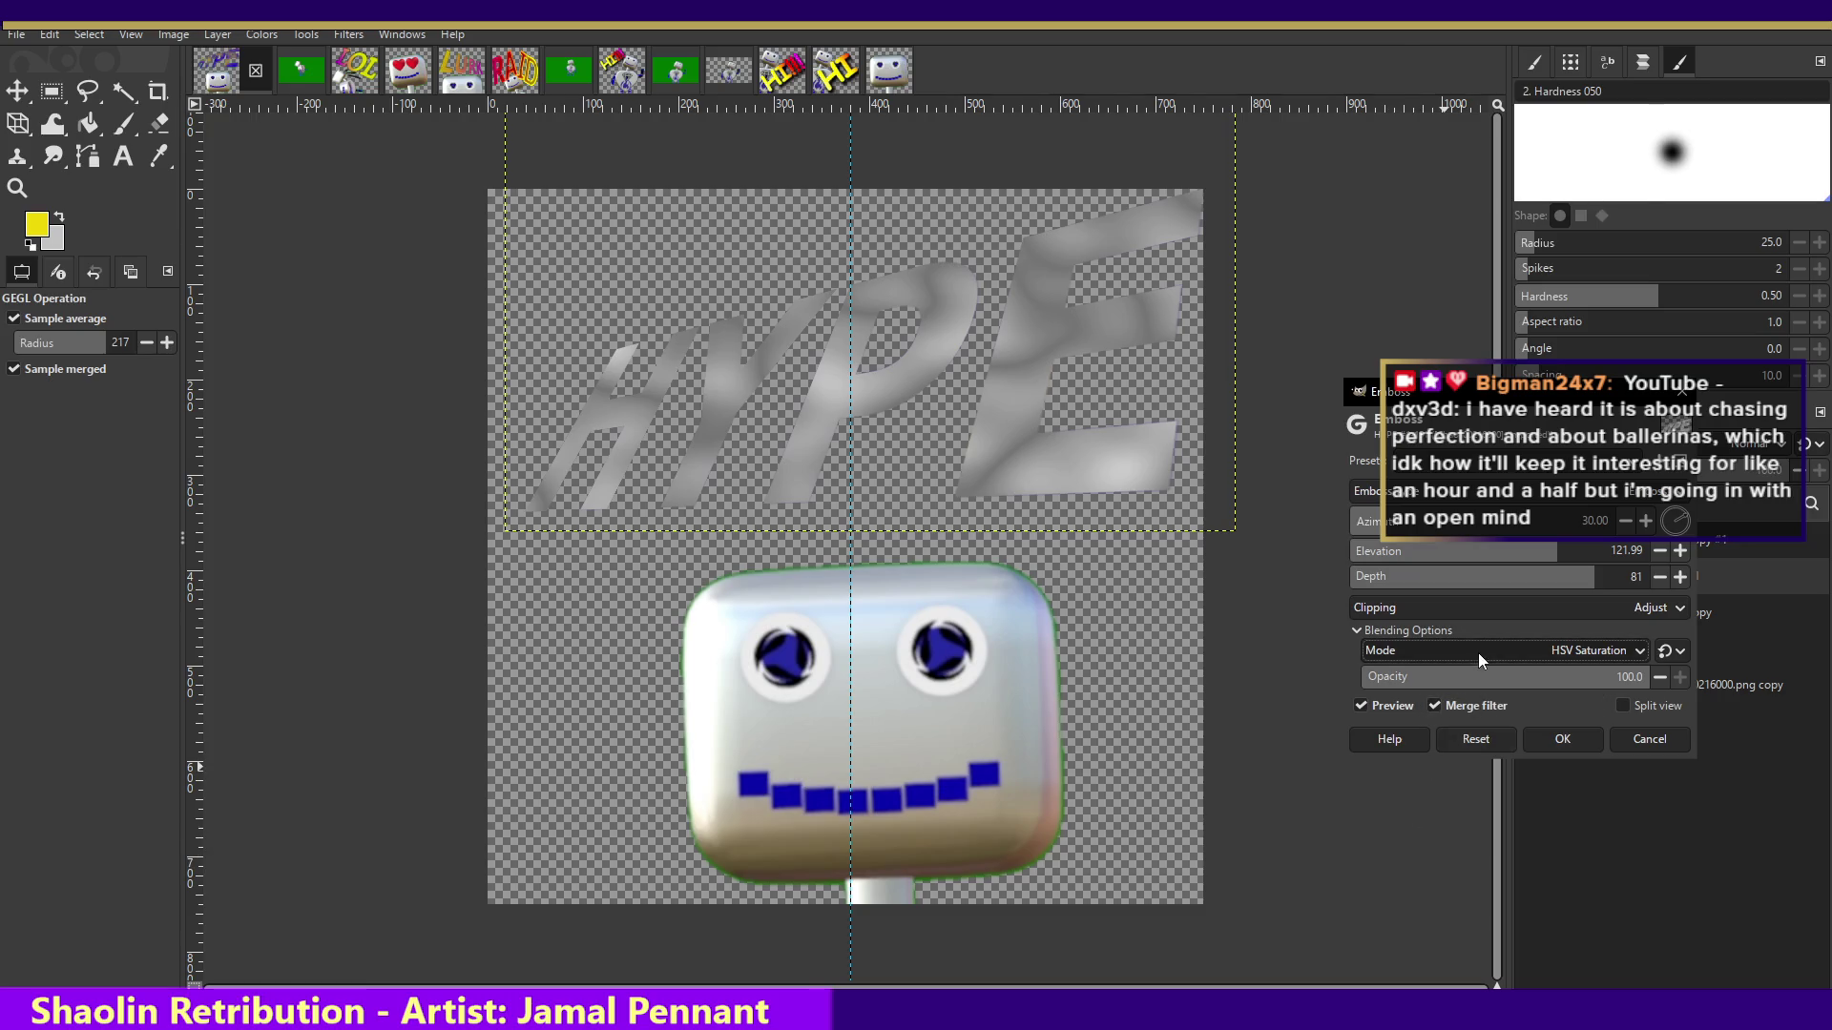
- Try HSV Value and LCh Chroma, then apply the emboss in Luminance blend mode
left_click(1481, 651)
left_click(1462, 709)
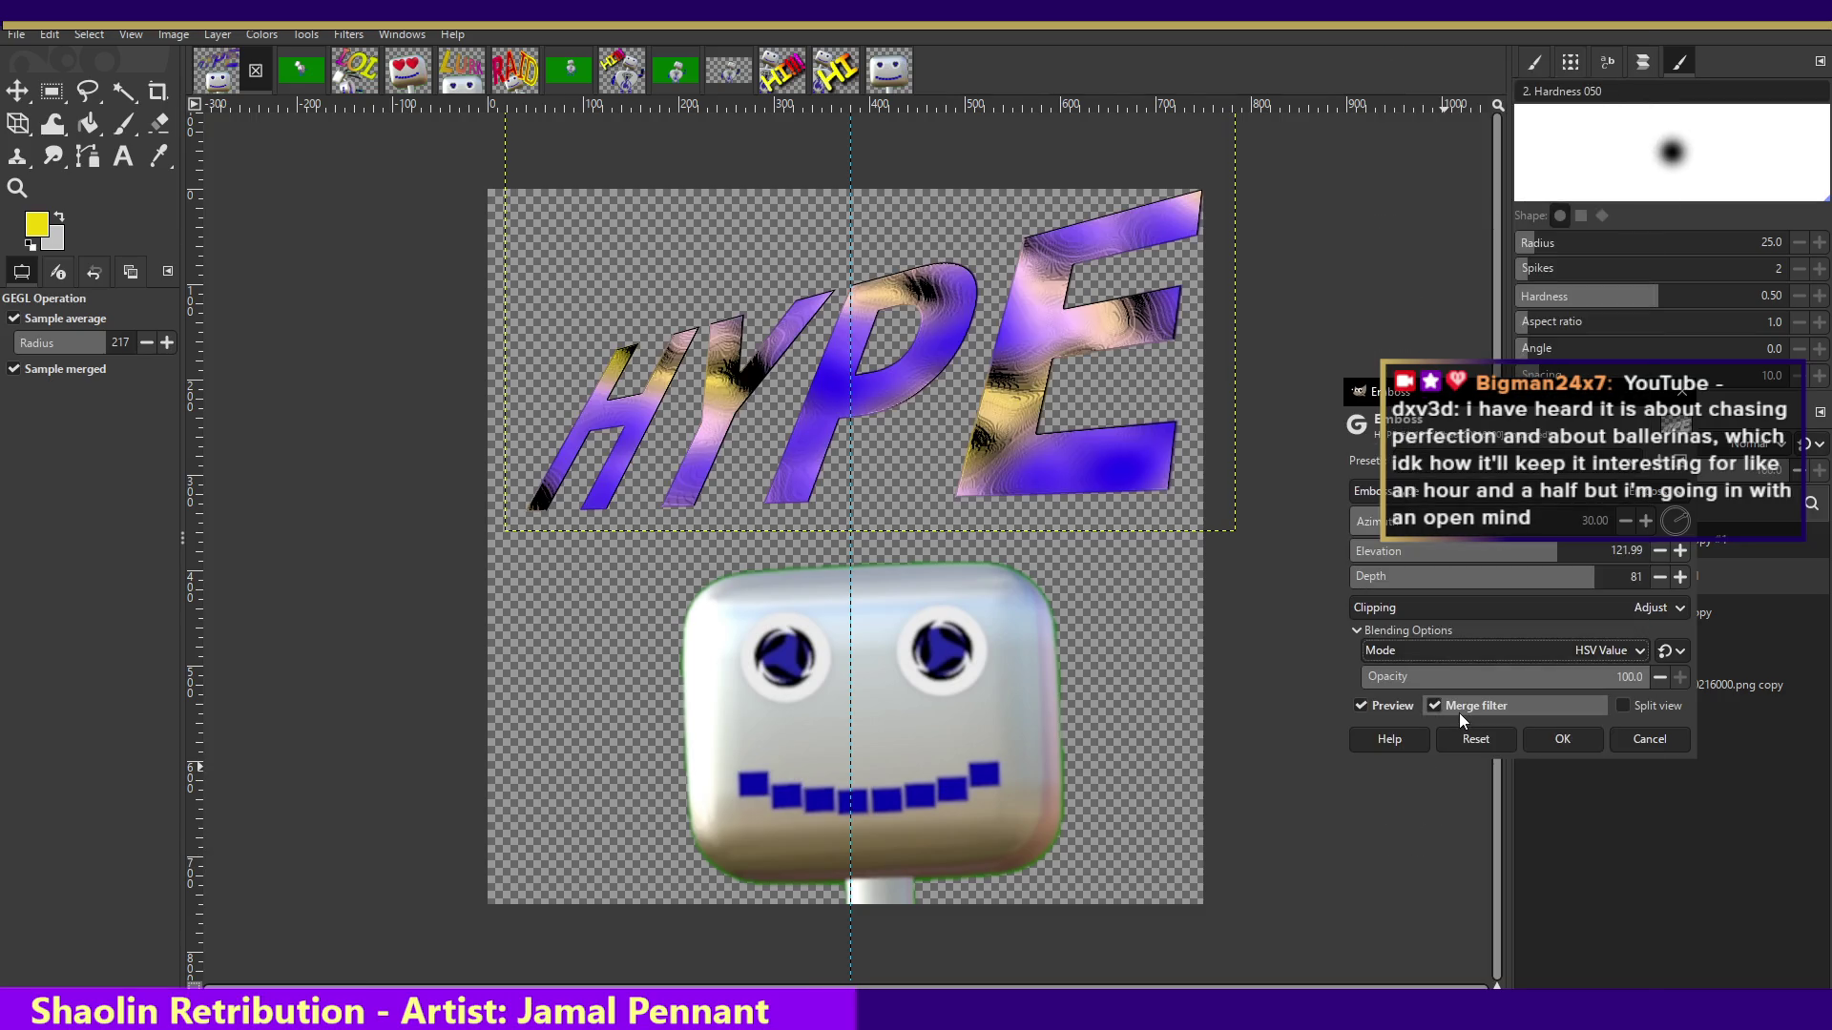
left_click(1483, 651)
left_click(1485, 601)
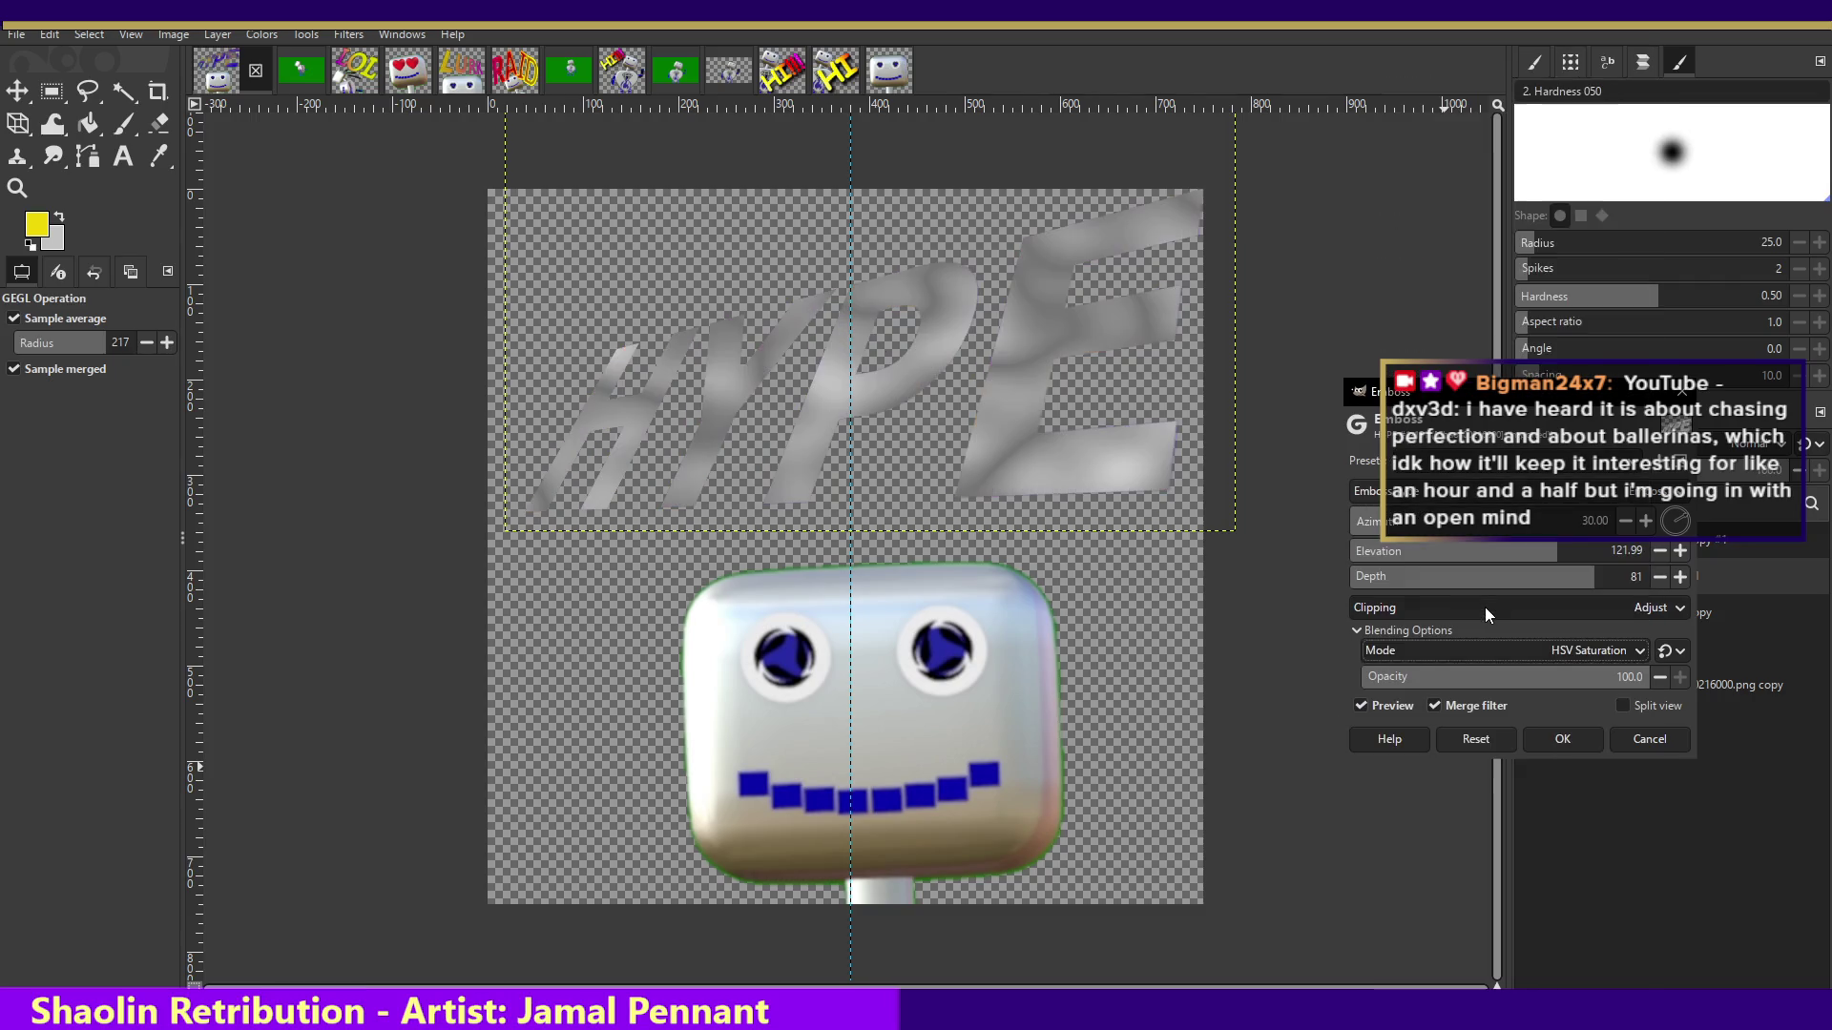
left_click(1474, 648)
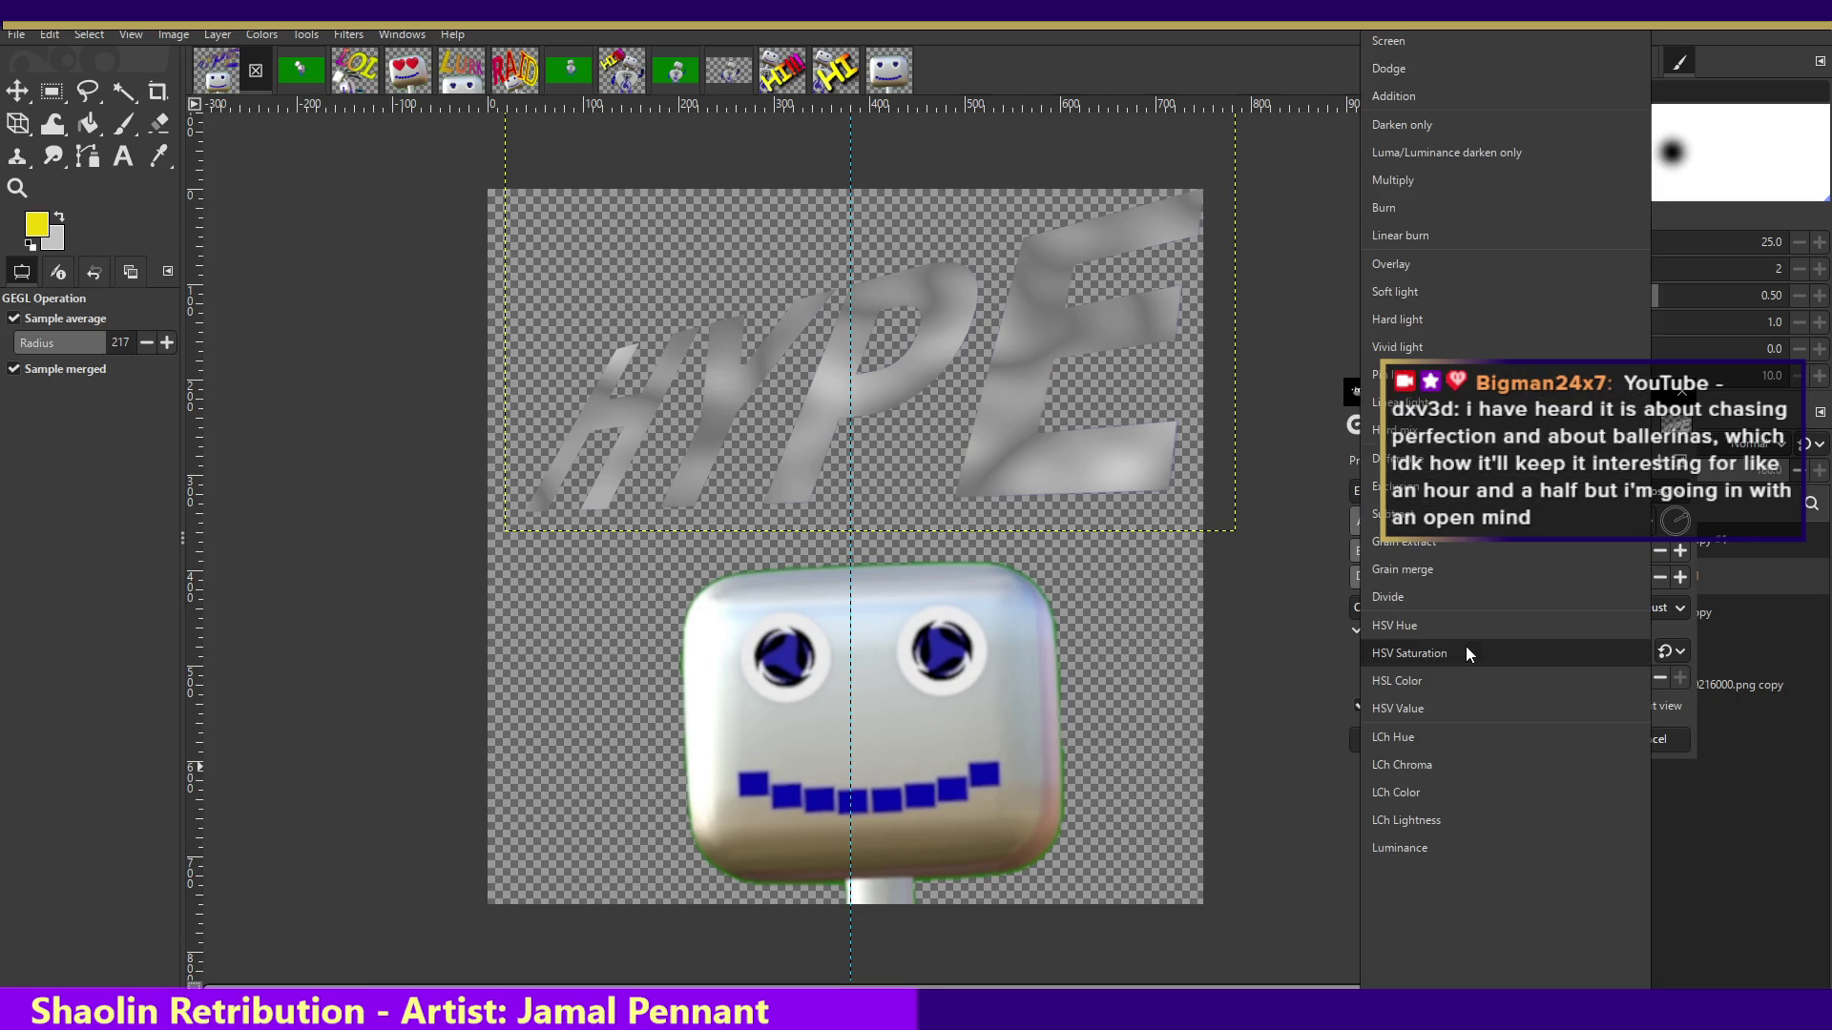
left_click(1437, 763)
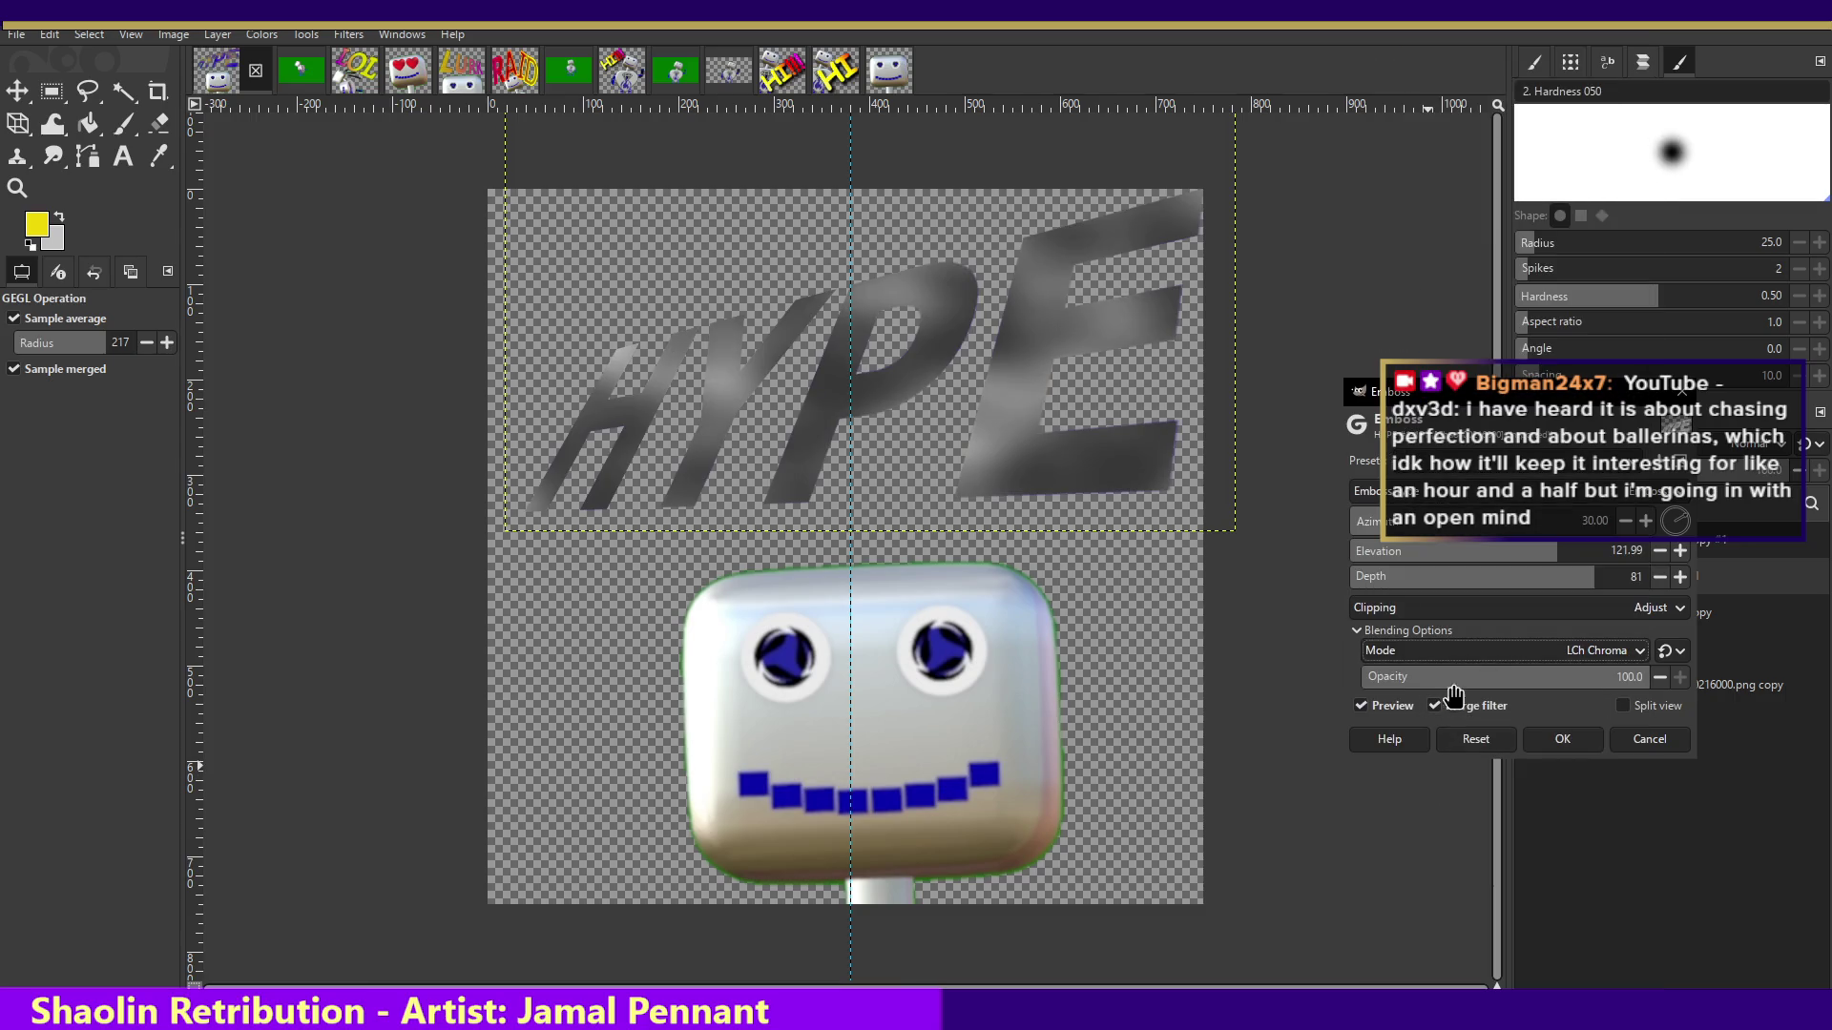
left_click(1457, 652)
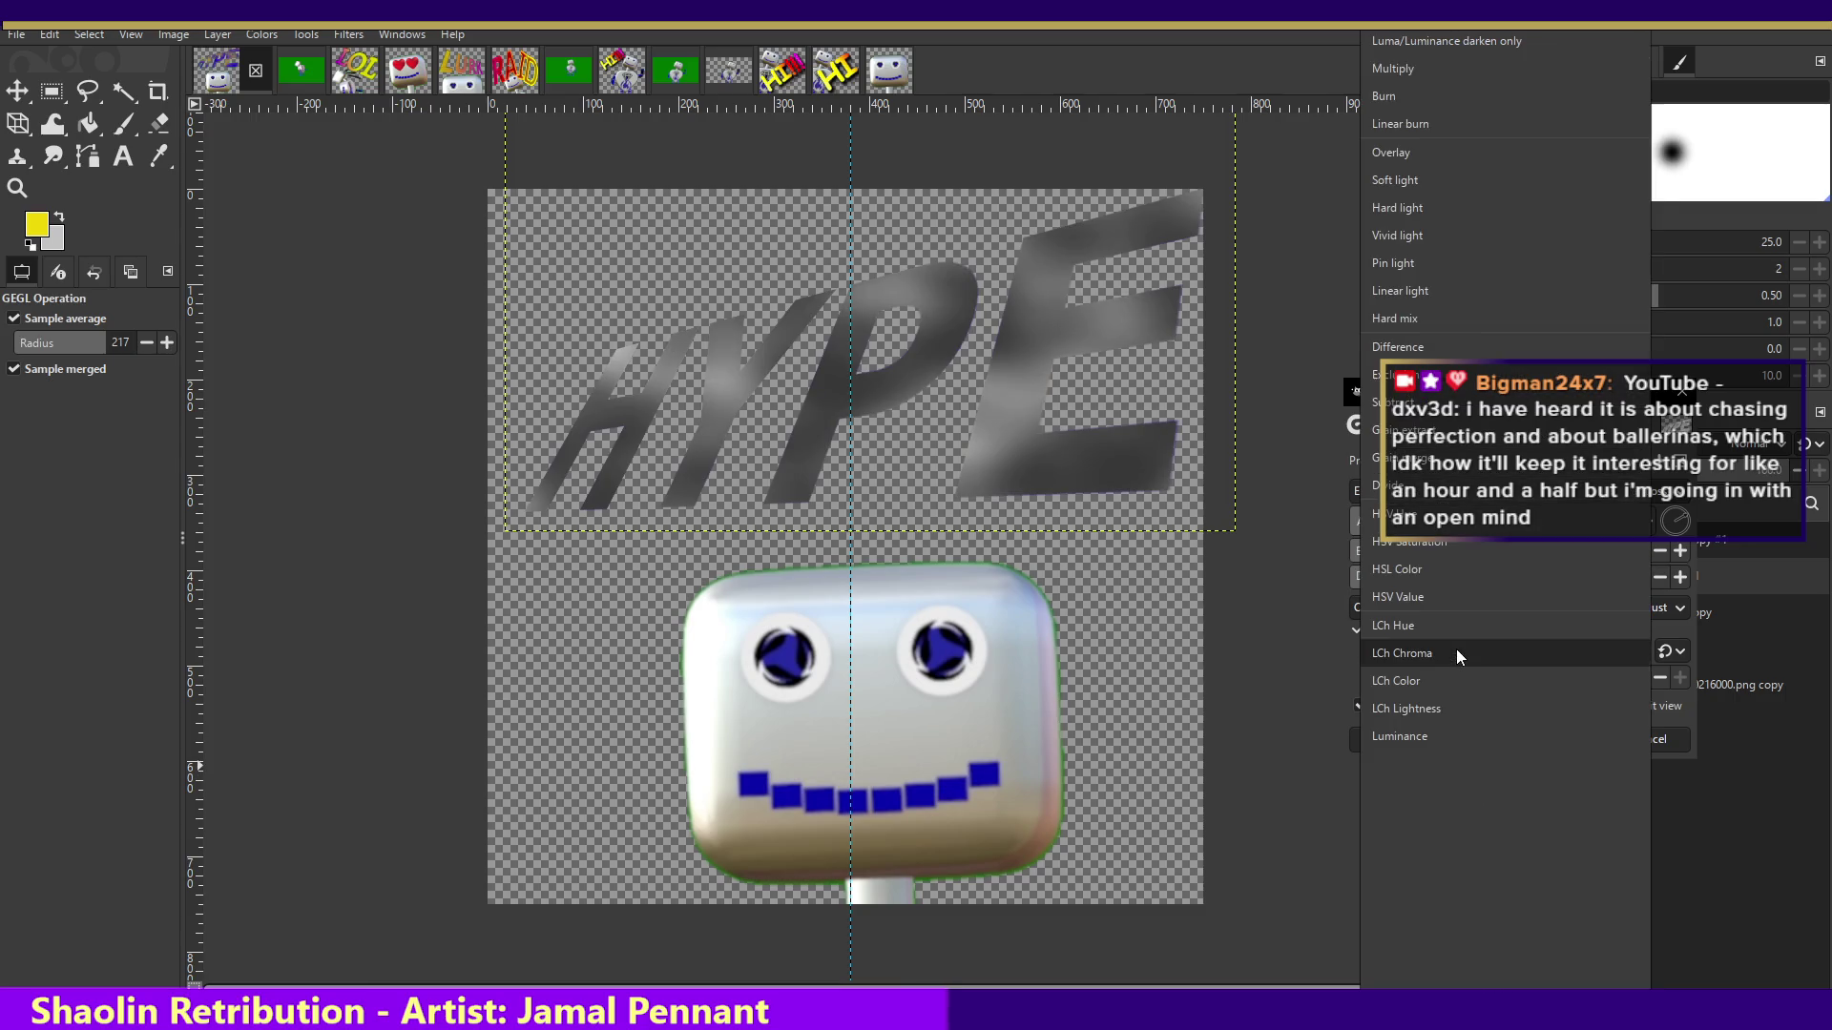
left_click(1435, 735)
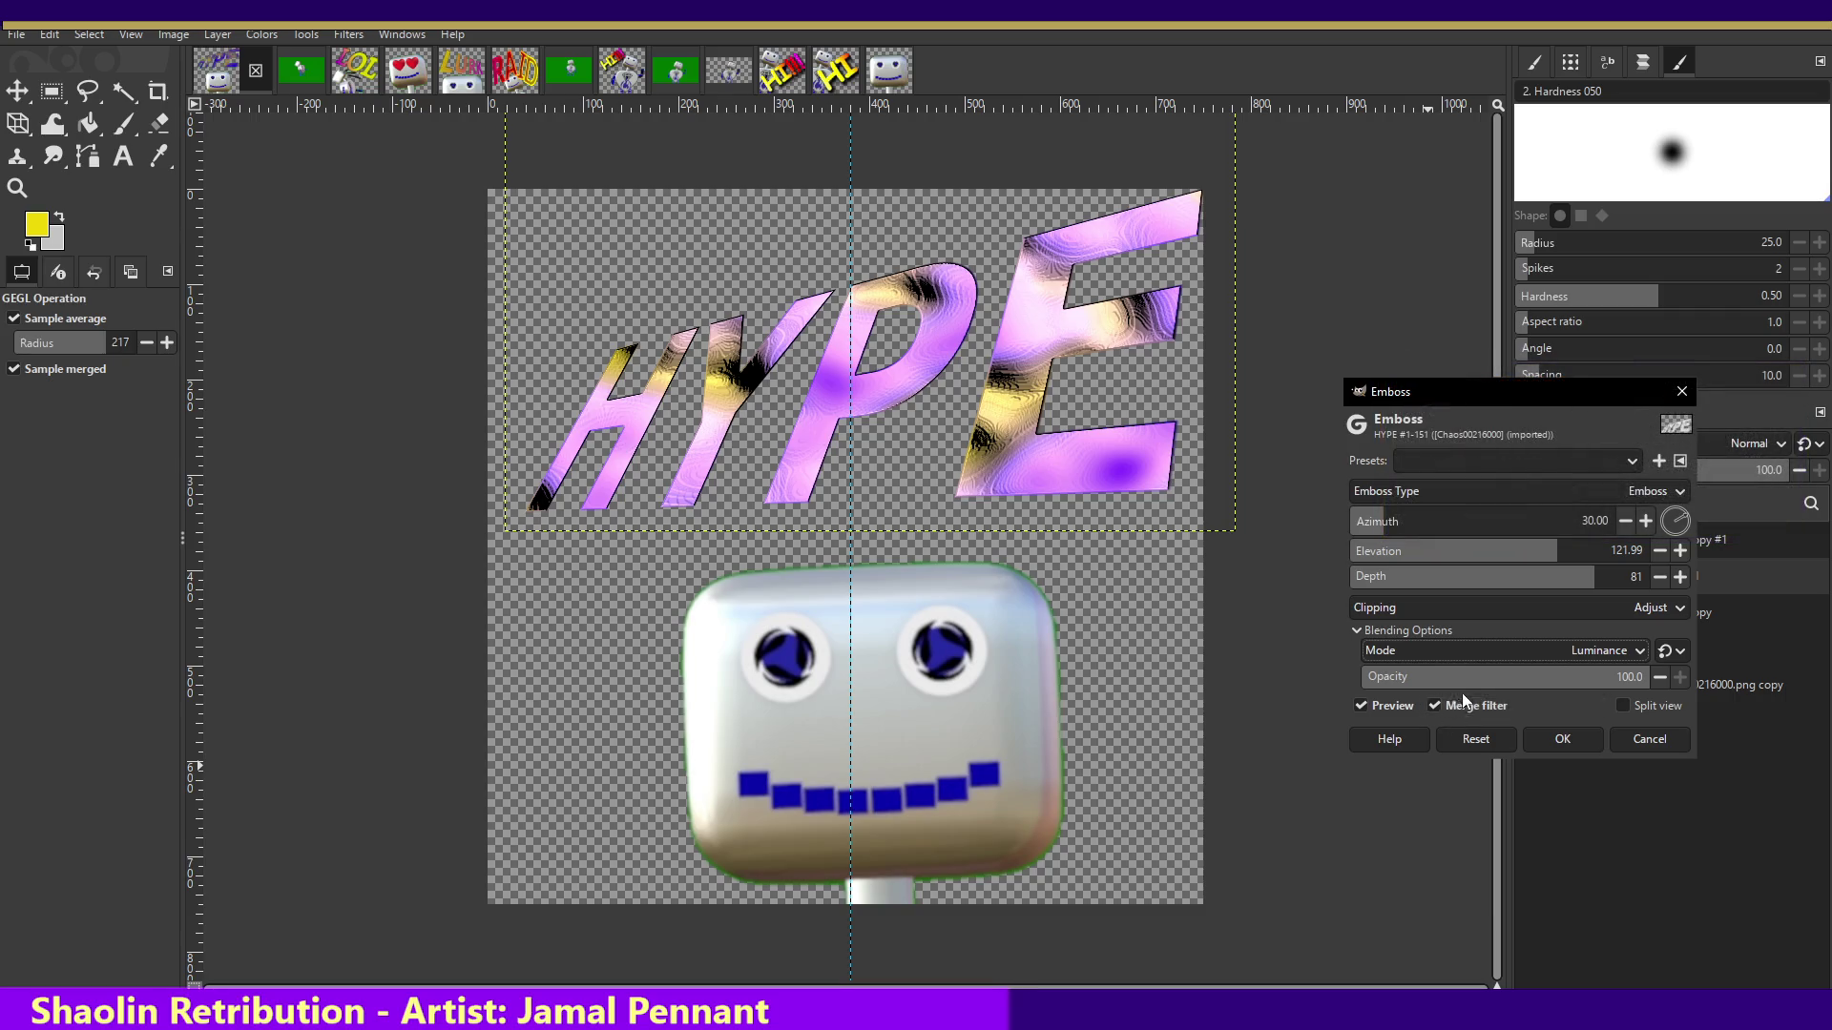
left_click(1540, 730)
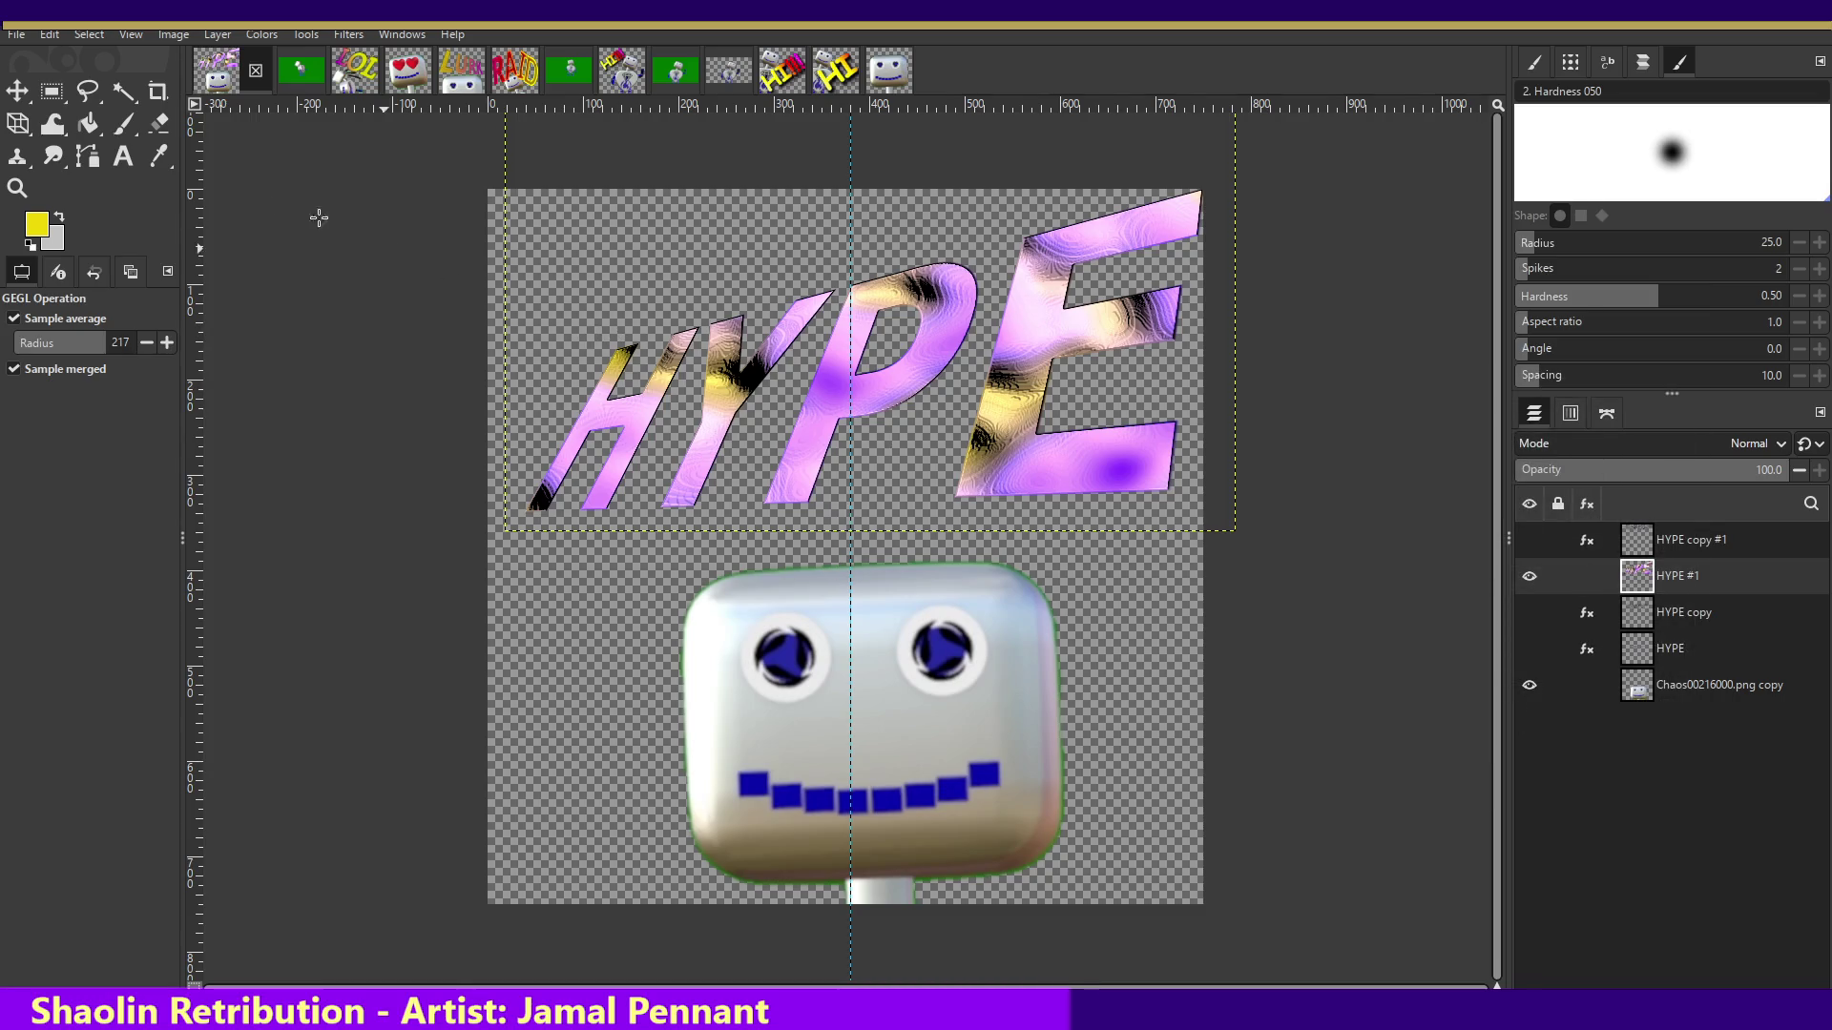
- Nudge the HYPE layer left with the Move tool, then undo to restore its position
left_click(16, 95)
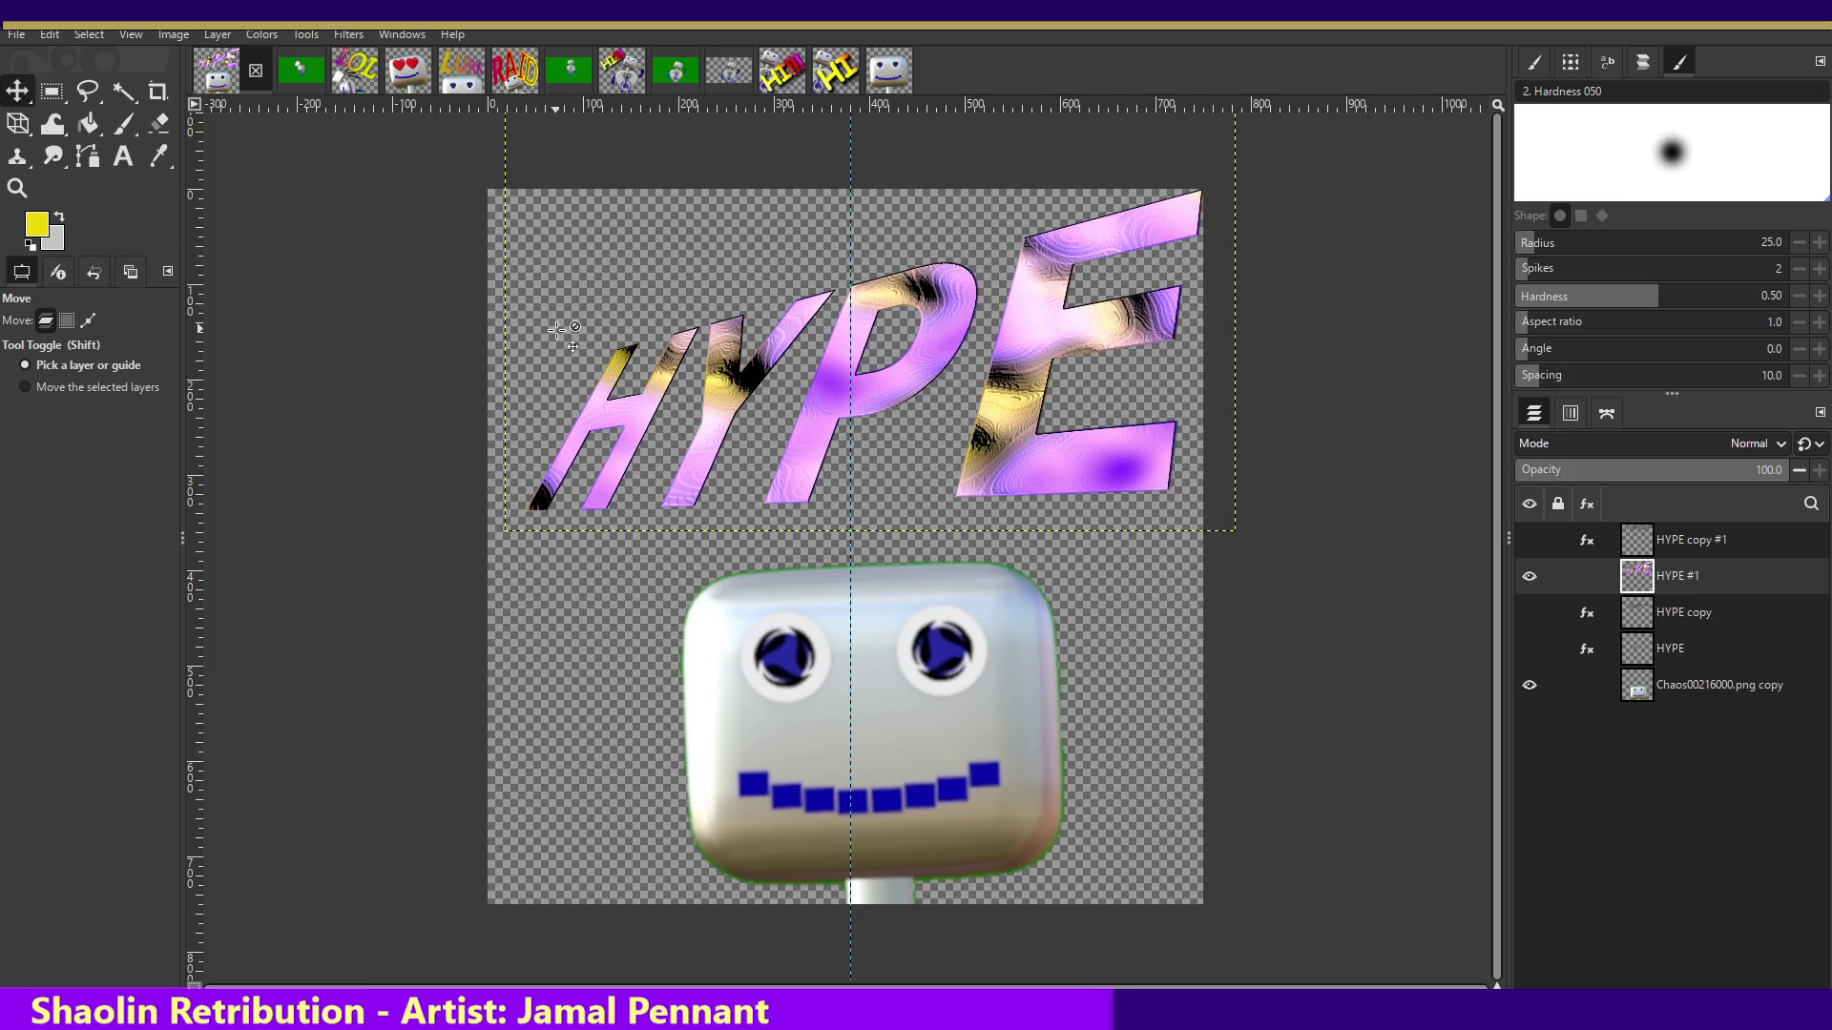
left_click_drag(599, 385, 574, 386)
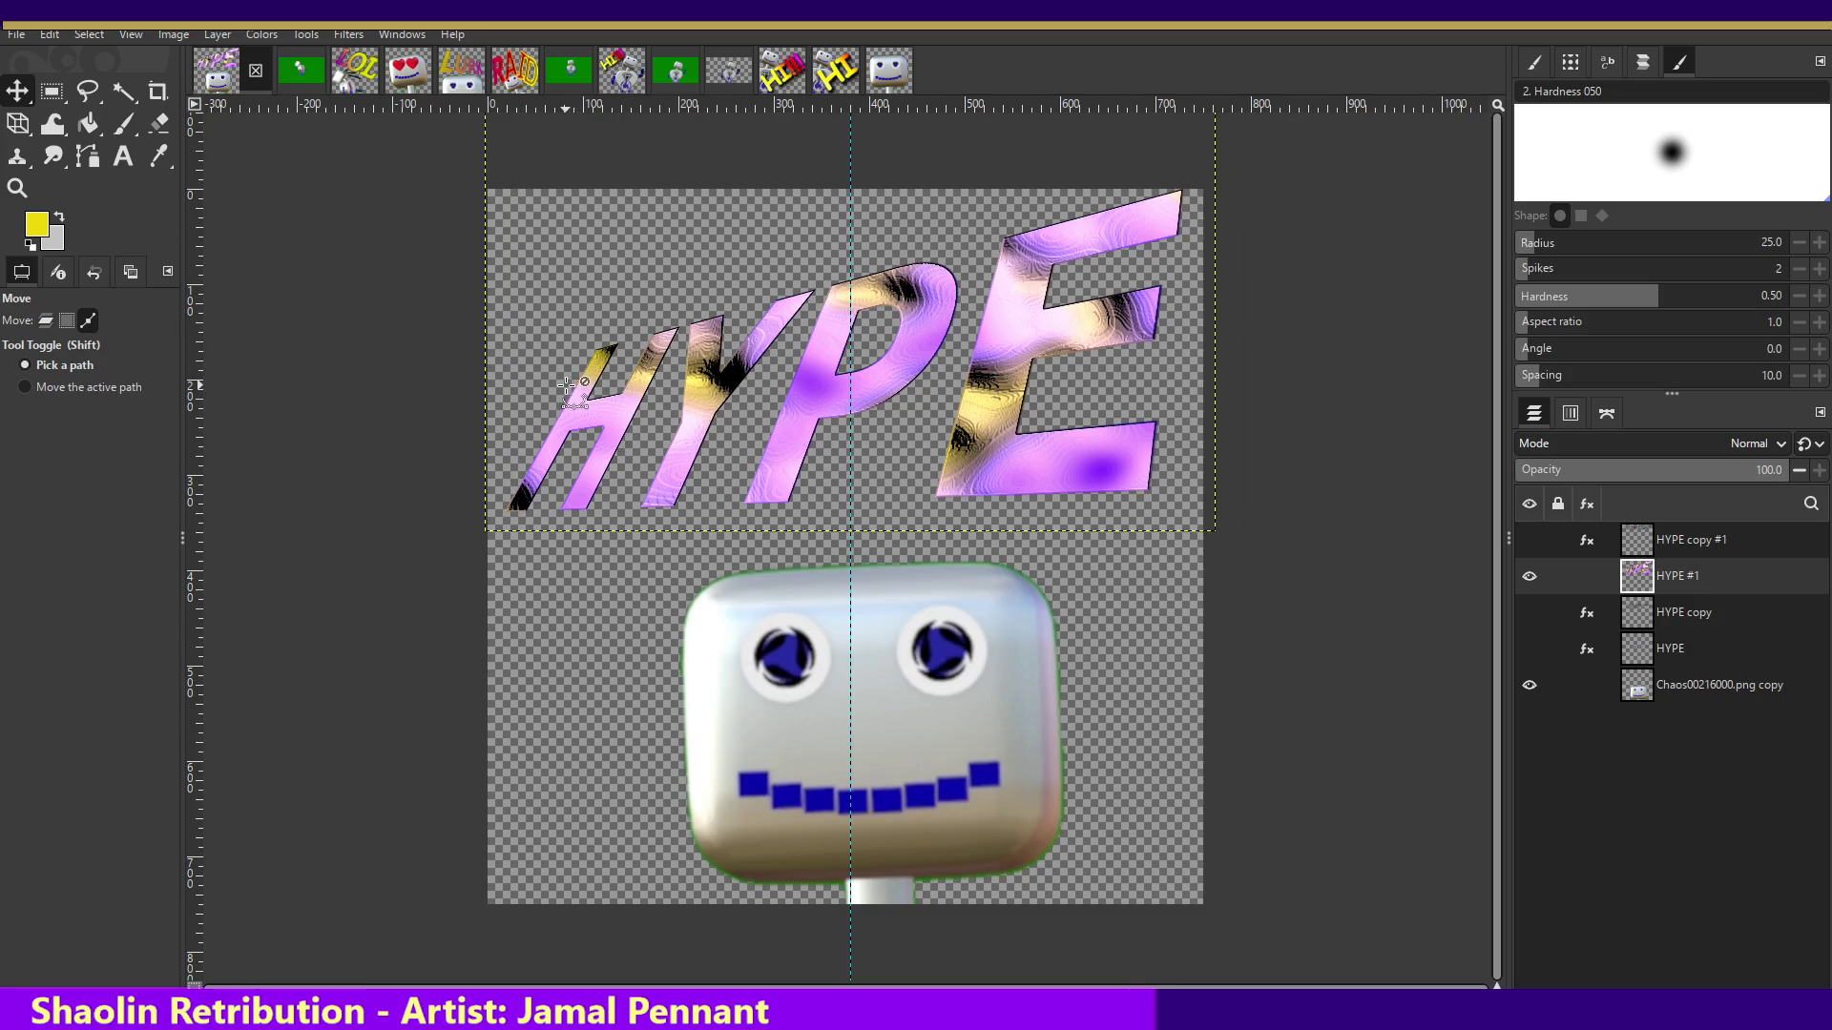
key("ctrl+z")
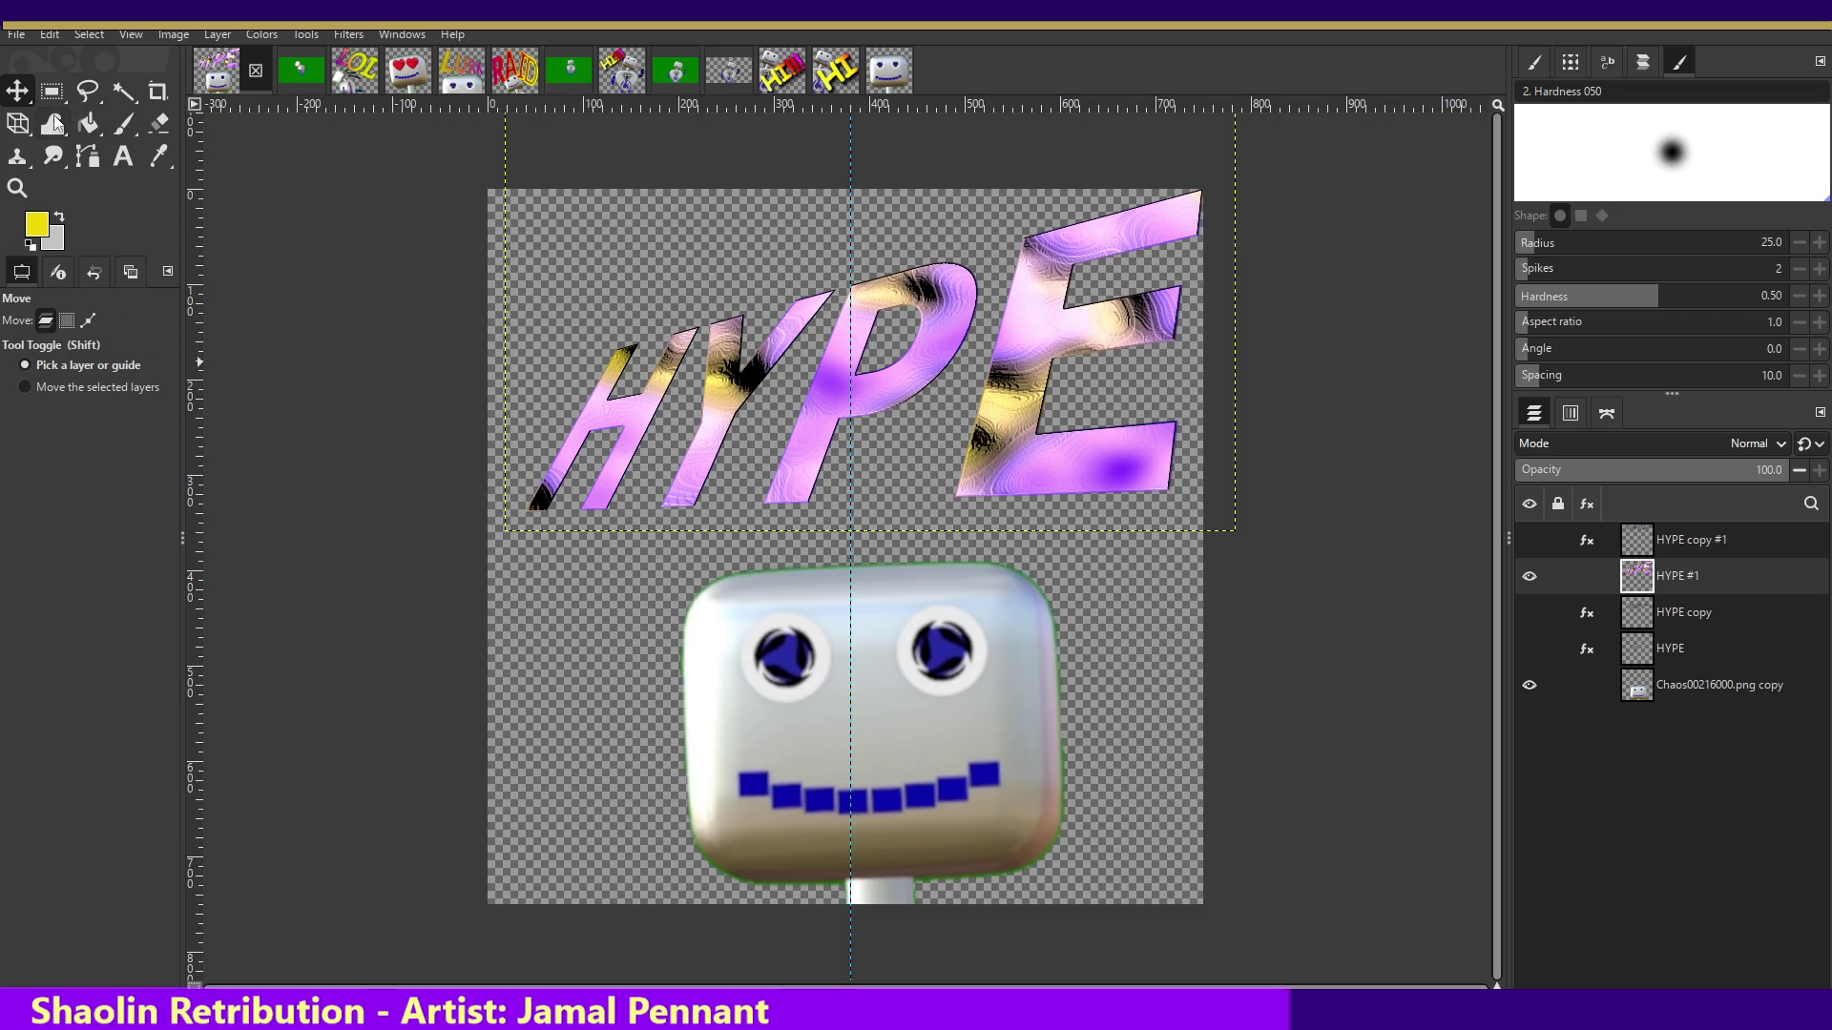
left_click(22, 134)
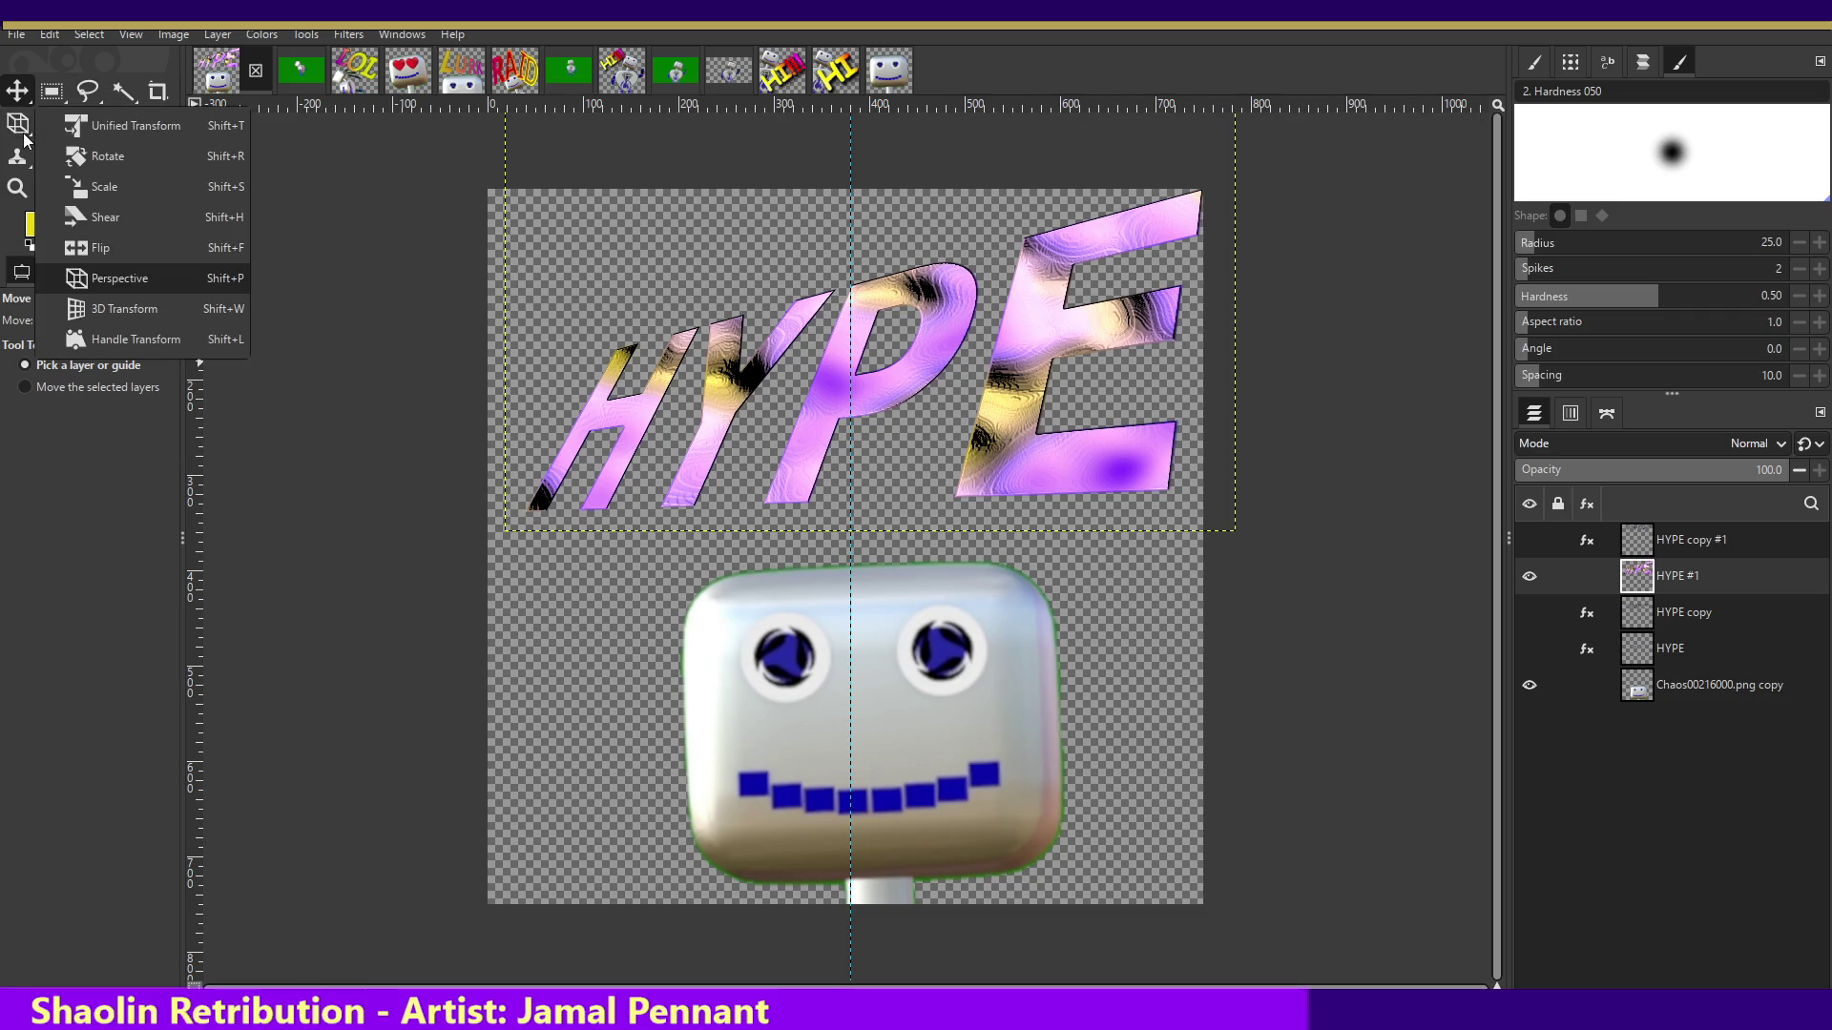
- Scale the HYPE text larger toward the bottom-left so the H runs past the left edge
left_click(105, 186)
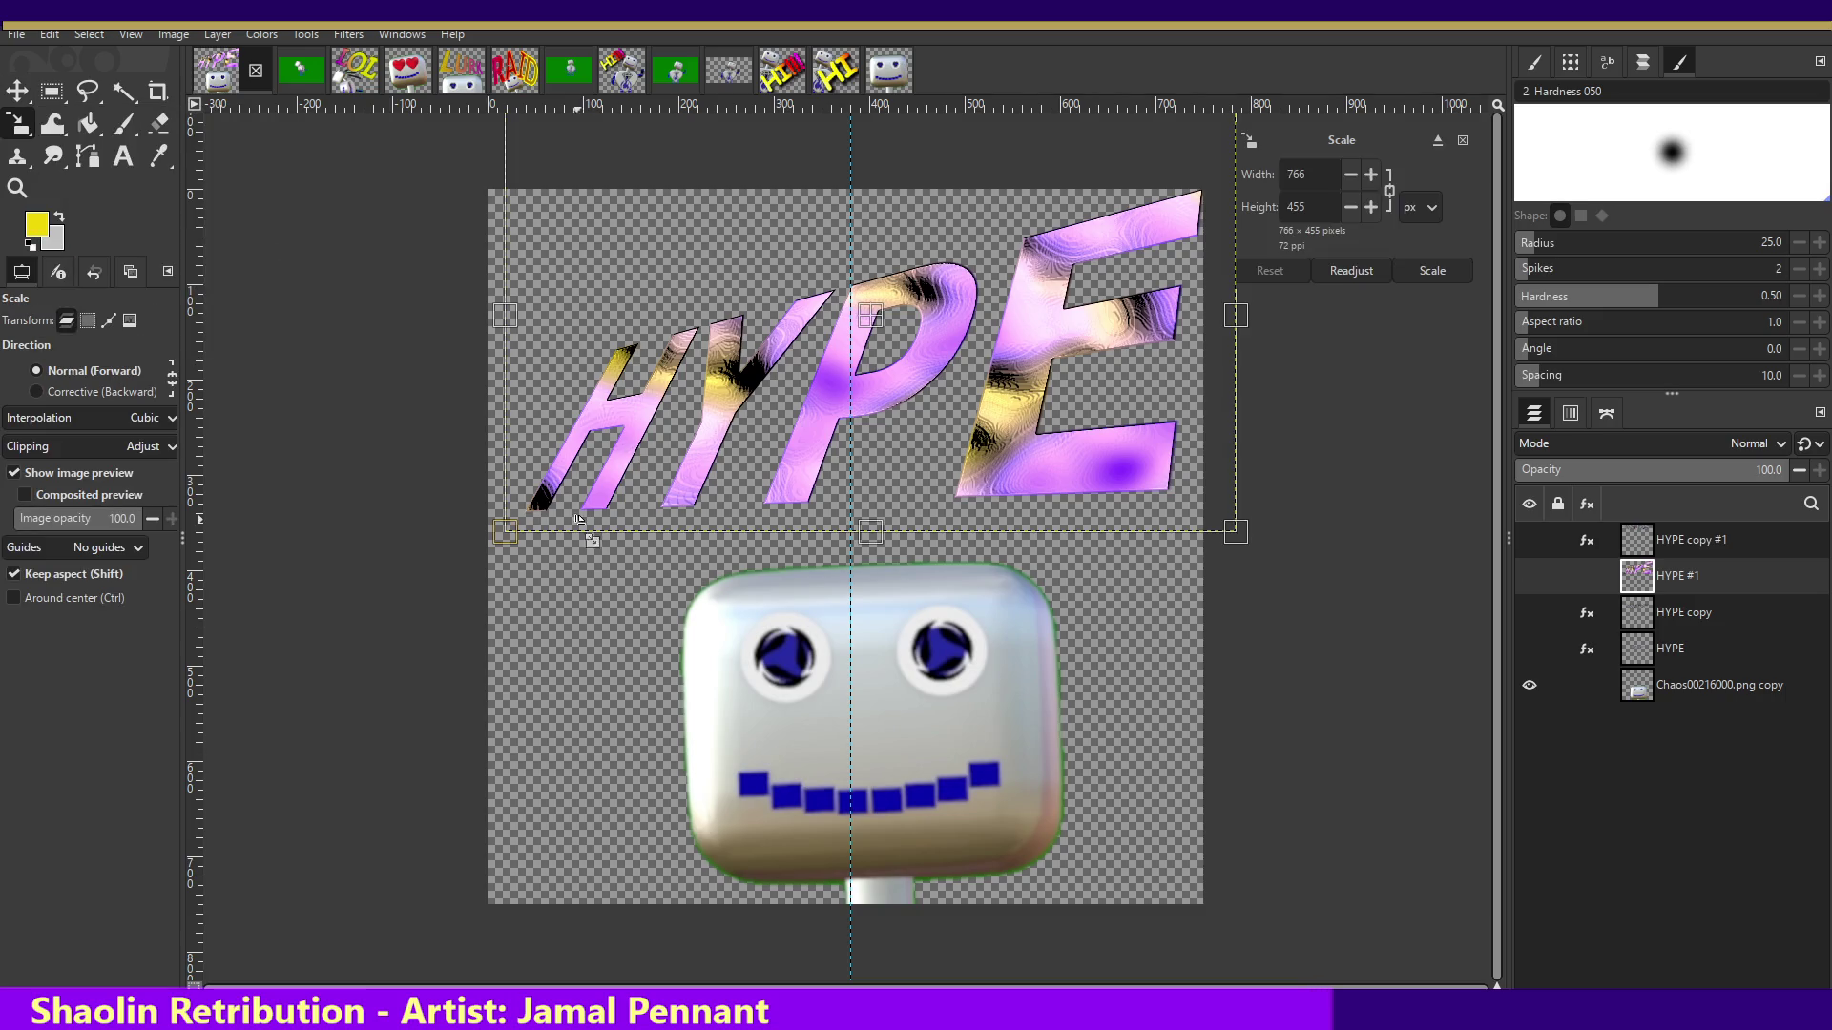
left_click_drag(506, 531, 450, 521)
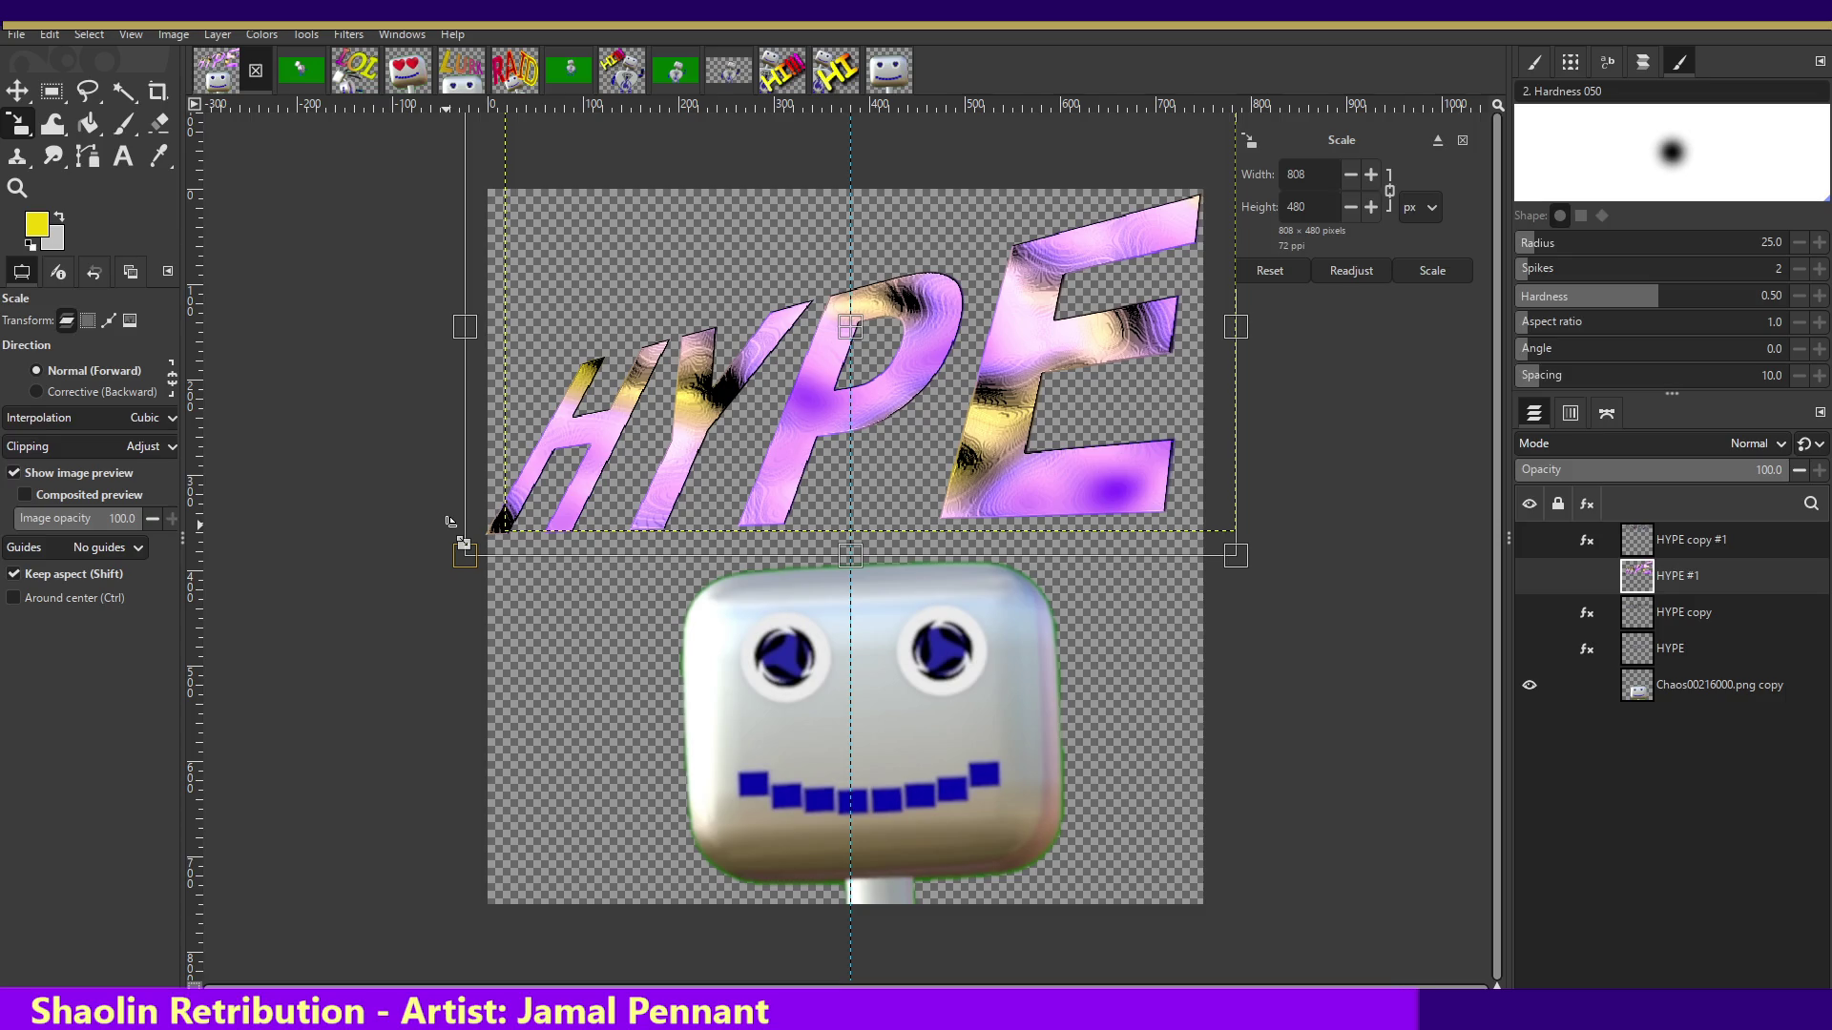
key("Return")
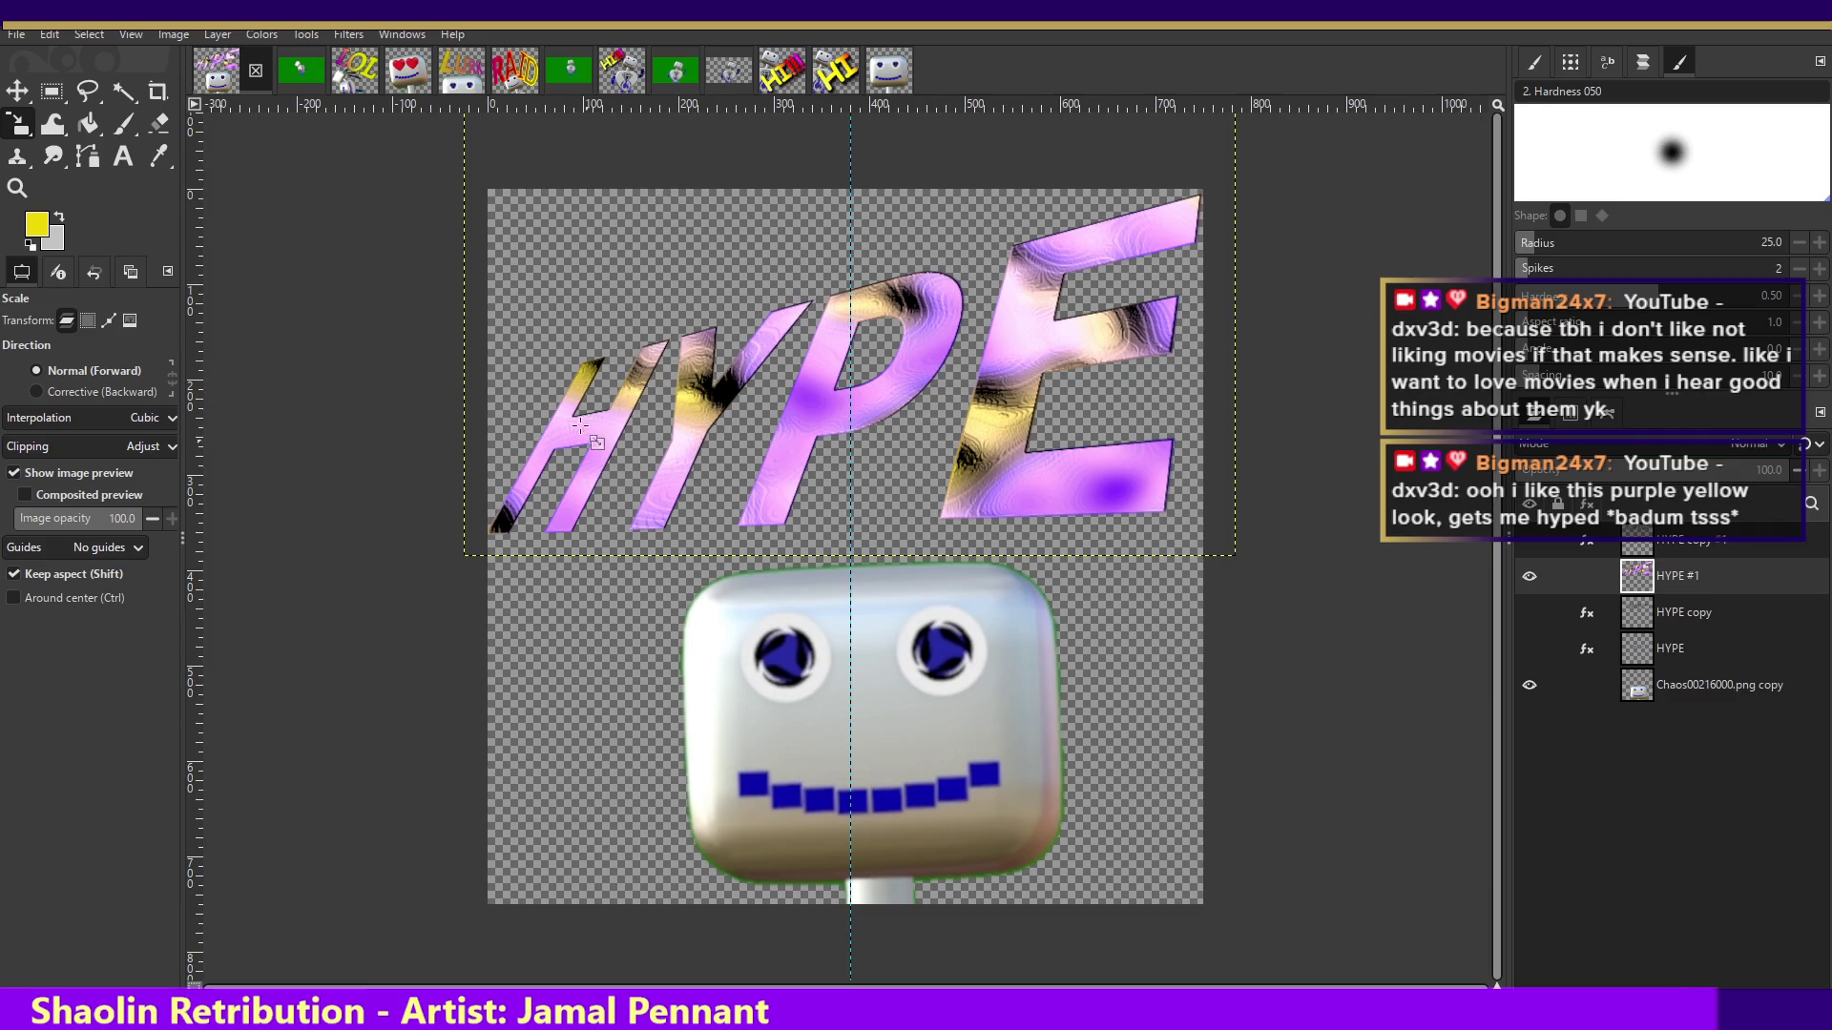
left_click(329, 35)
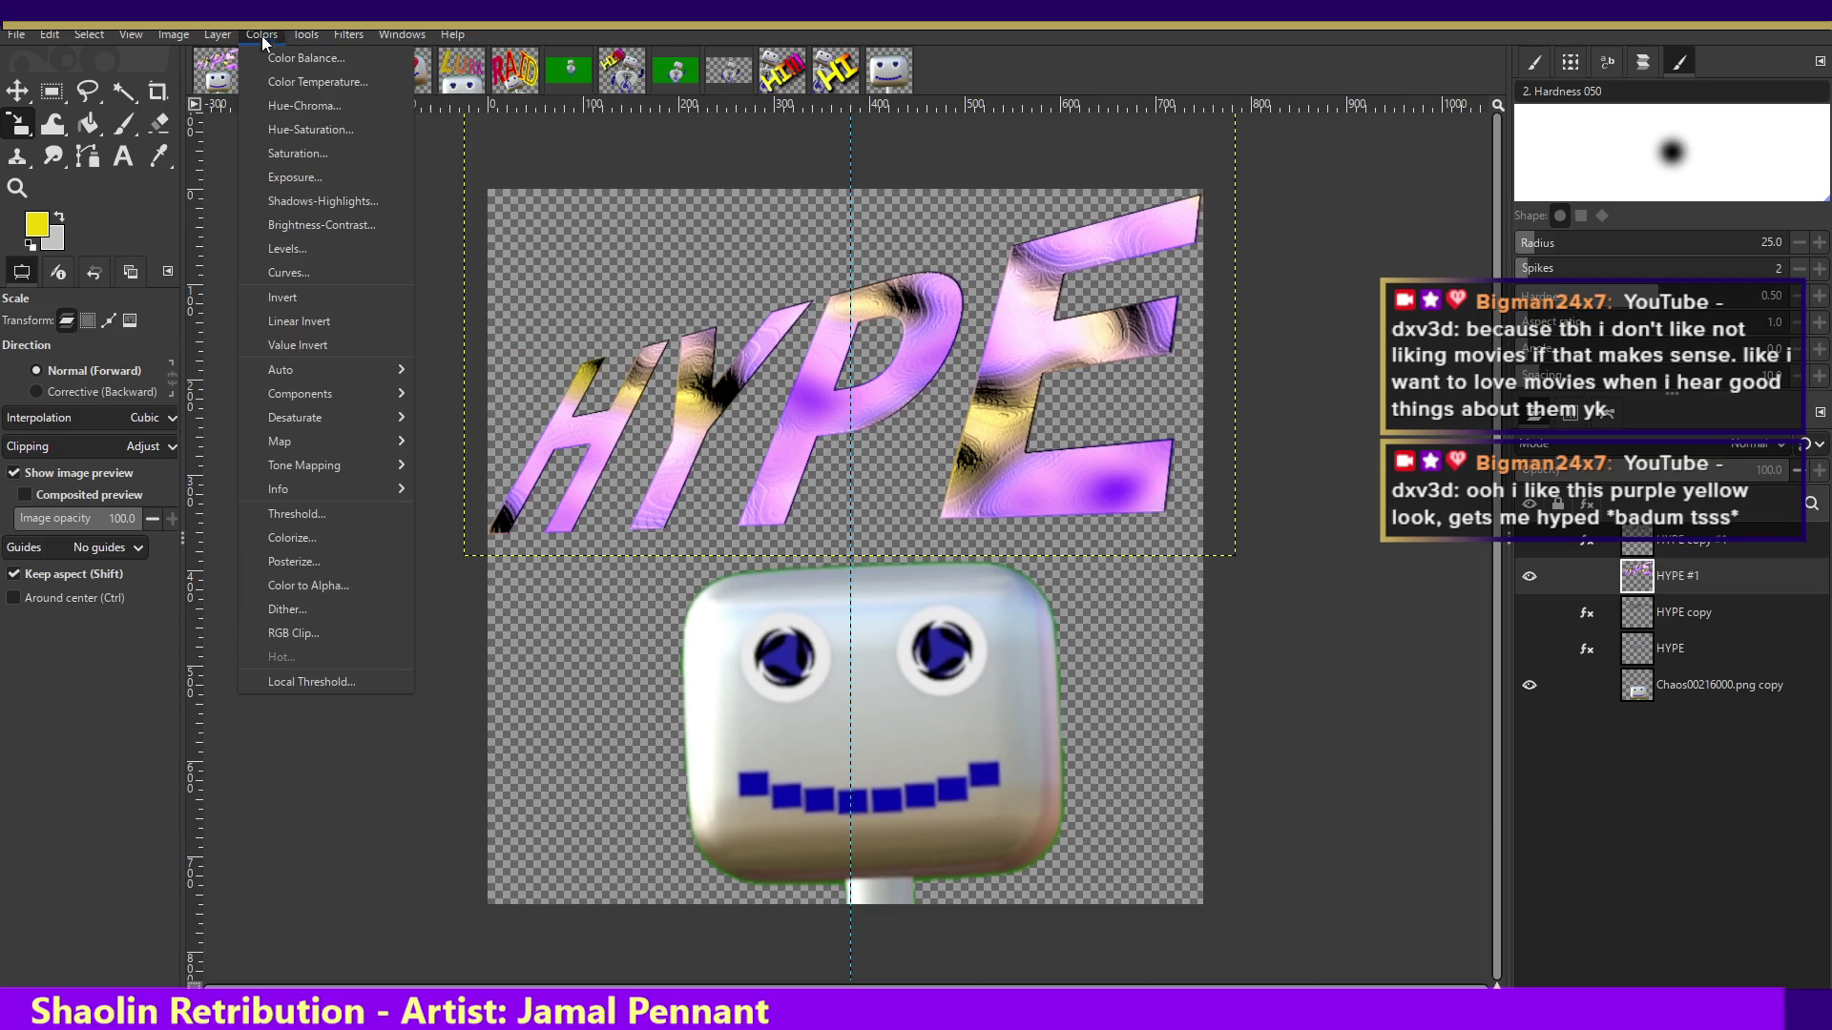
mouse_move(347, 33)
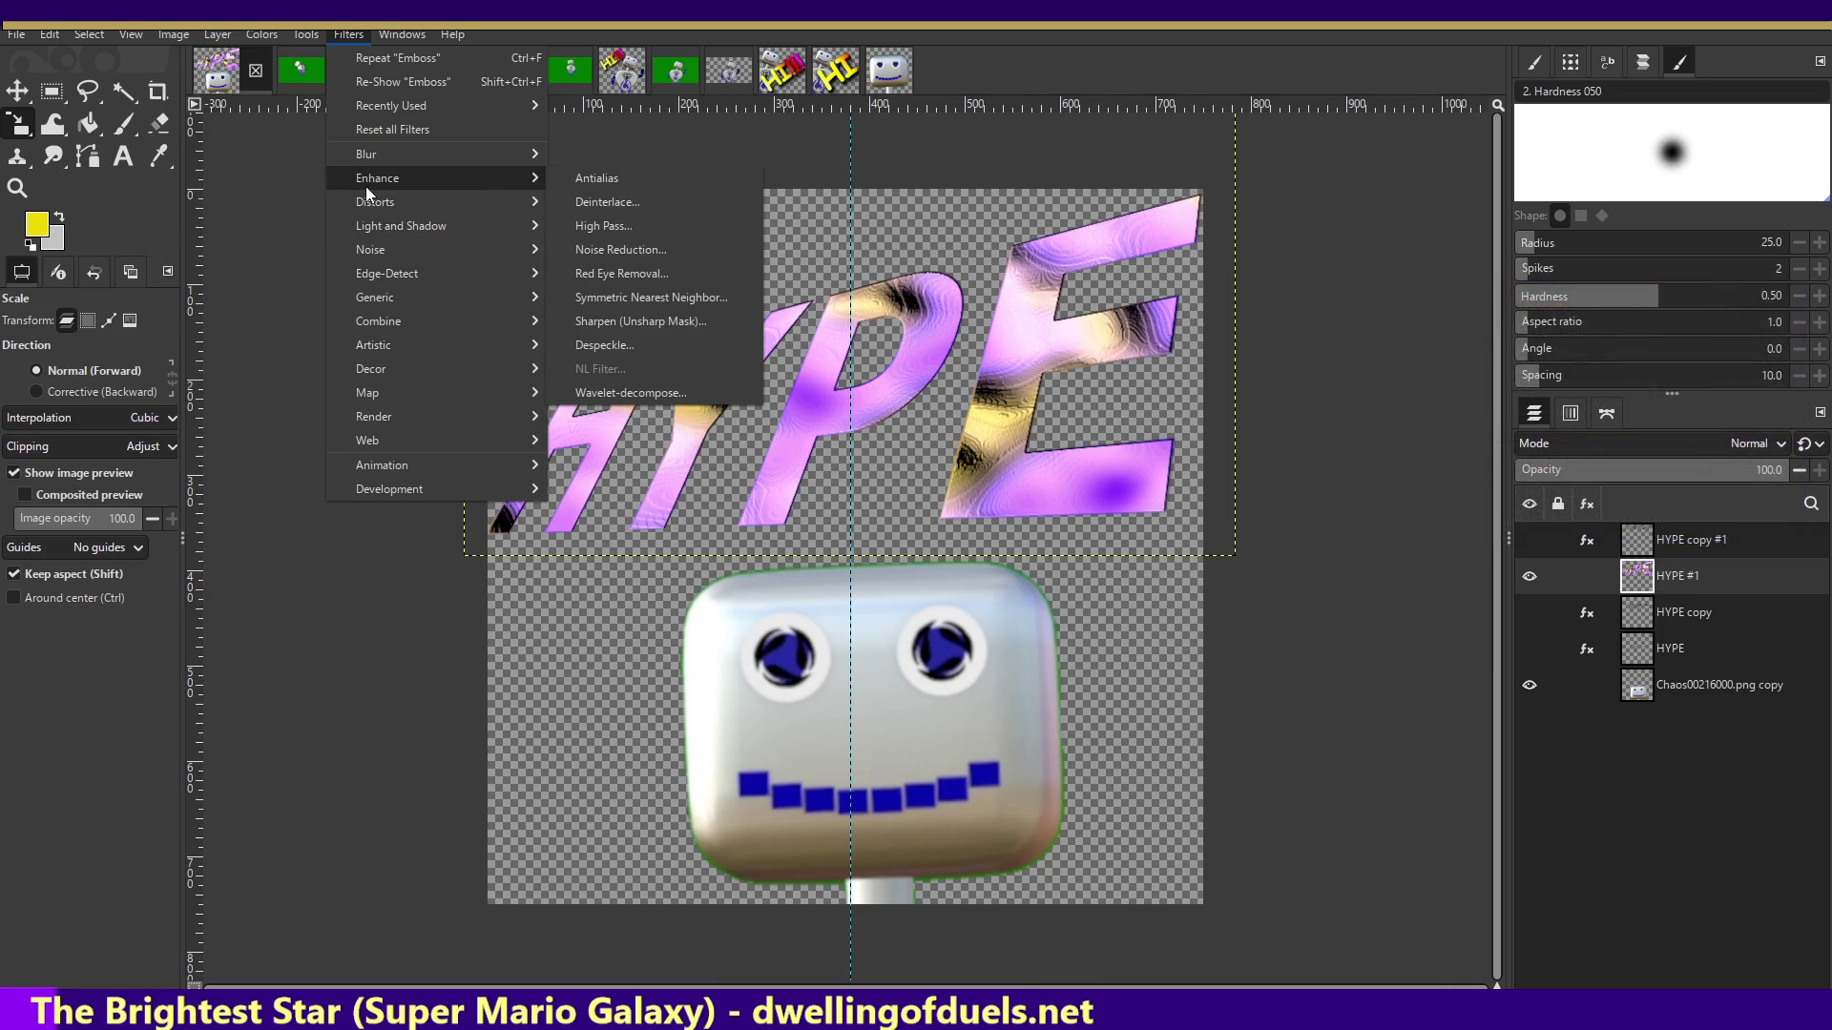
mouse_move(375, 202)
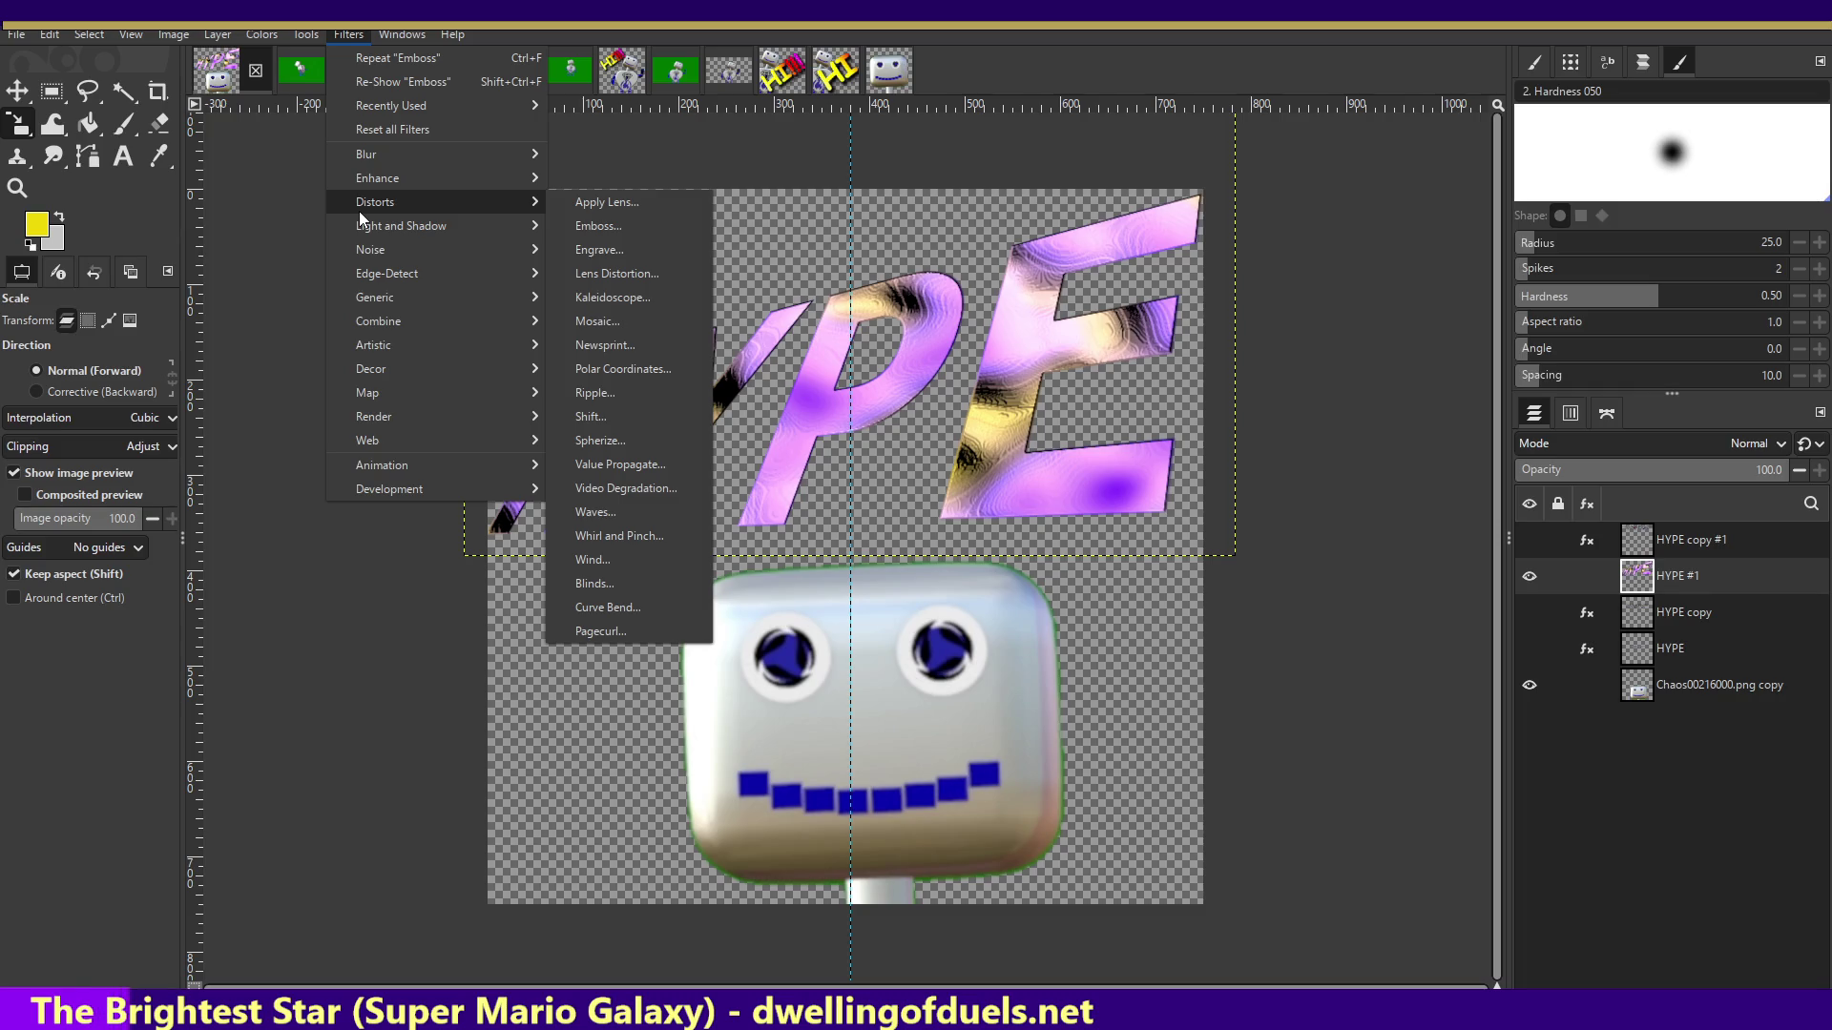
- Add a Wind distortion to HYPE with strength 6 and threshold 10
left_click(649, 561)
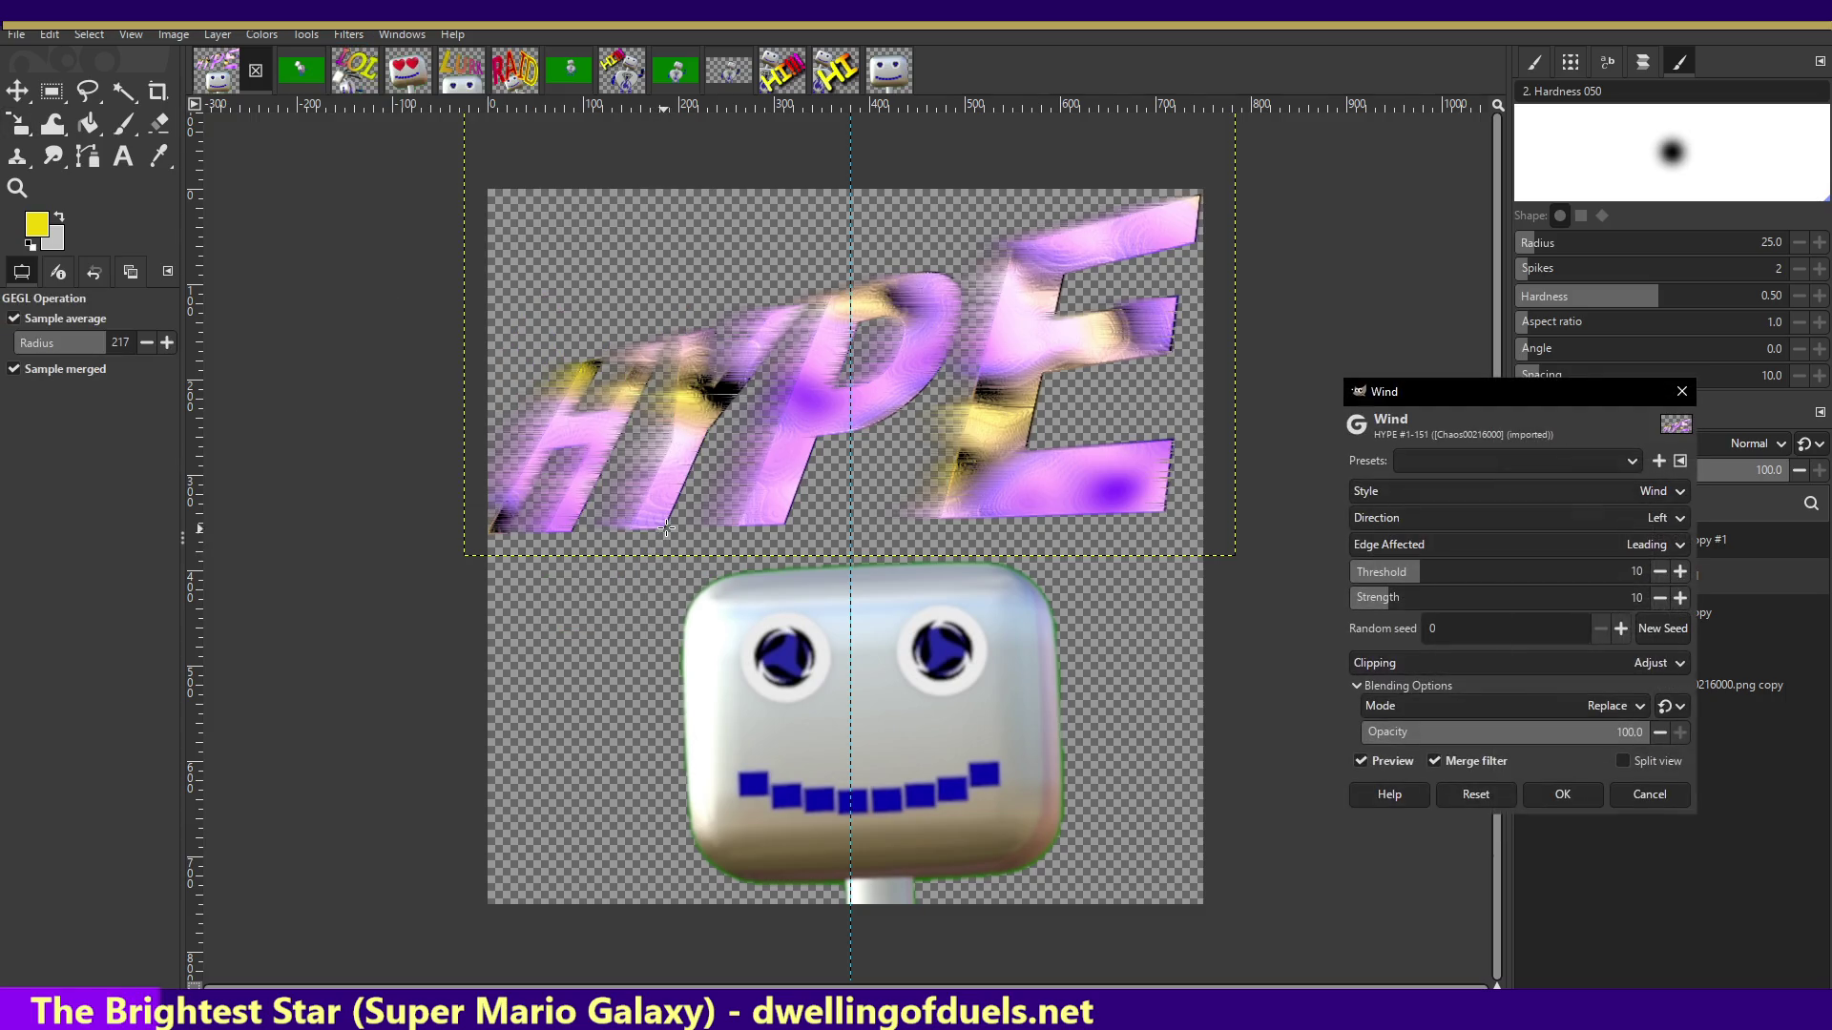
left_click_drag(1381, 607, 1370, 608)
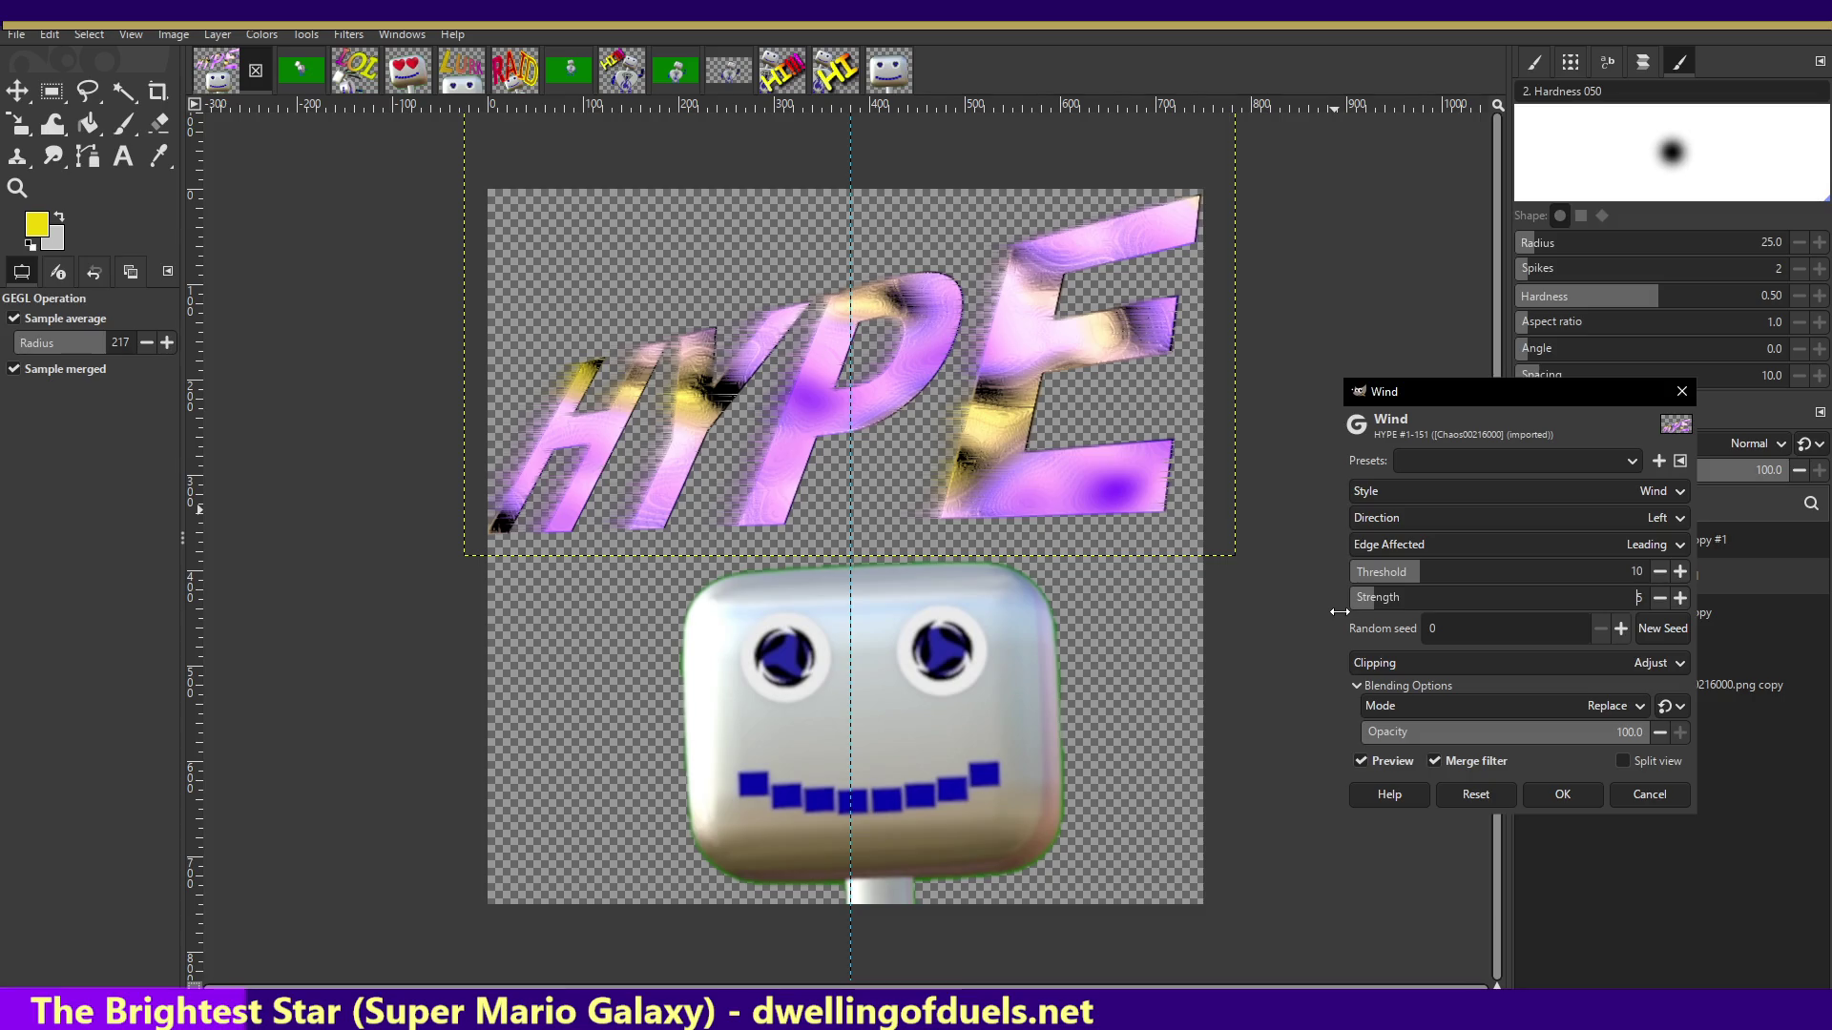
mouse_move(1441, 572)
left_mouse_down()
mouse_move(1538, 568)
mouse_move(1394, 571)
left_mouse_up()
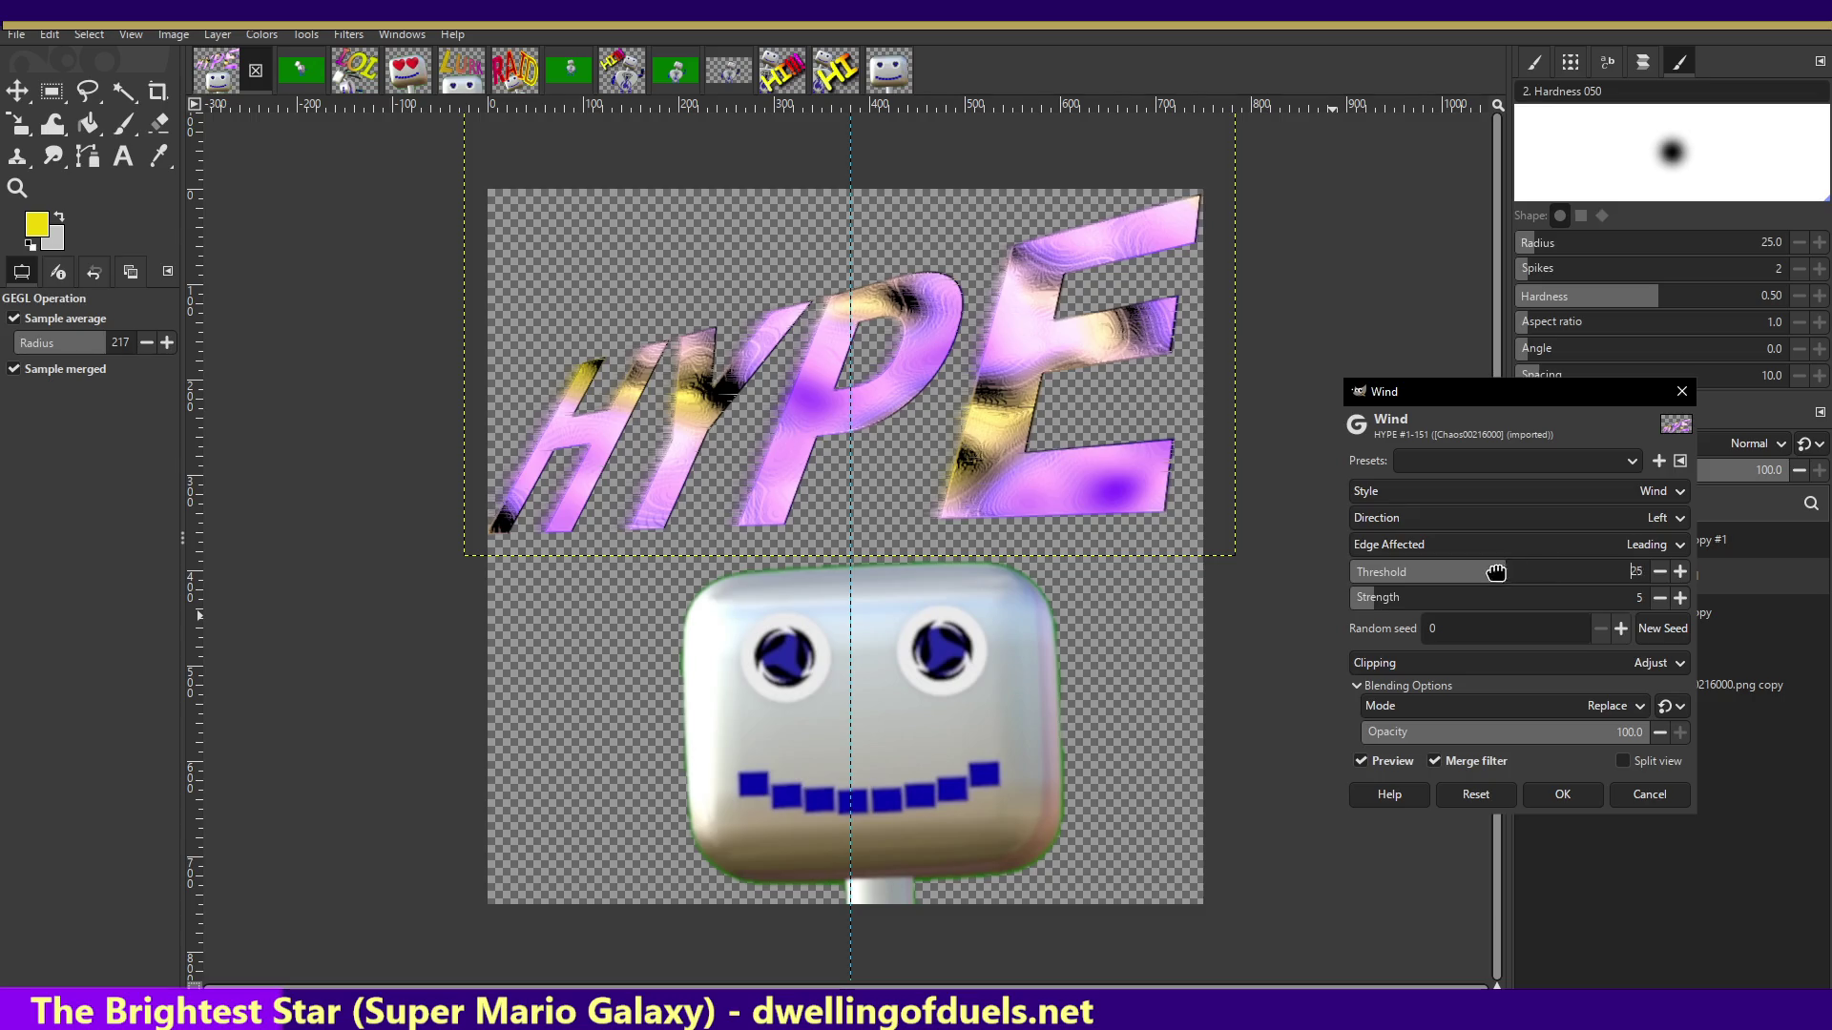
left_click_drag(1439, 569, 1421, 572)
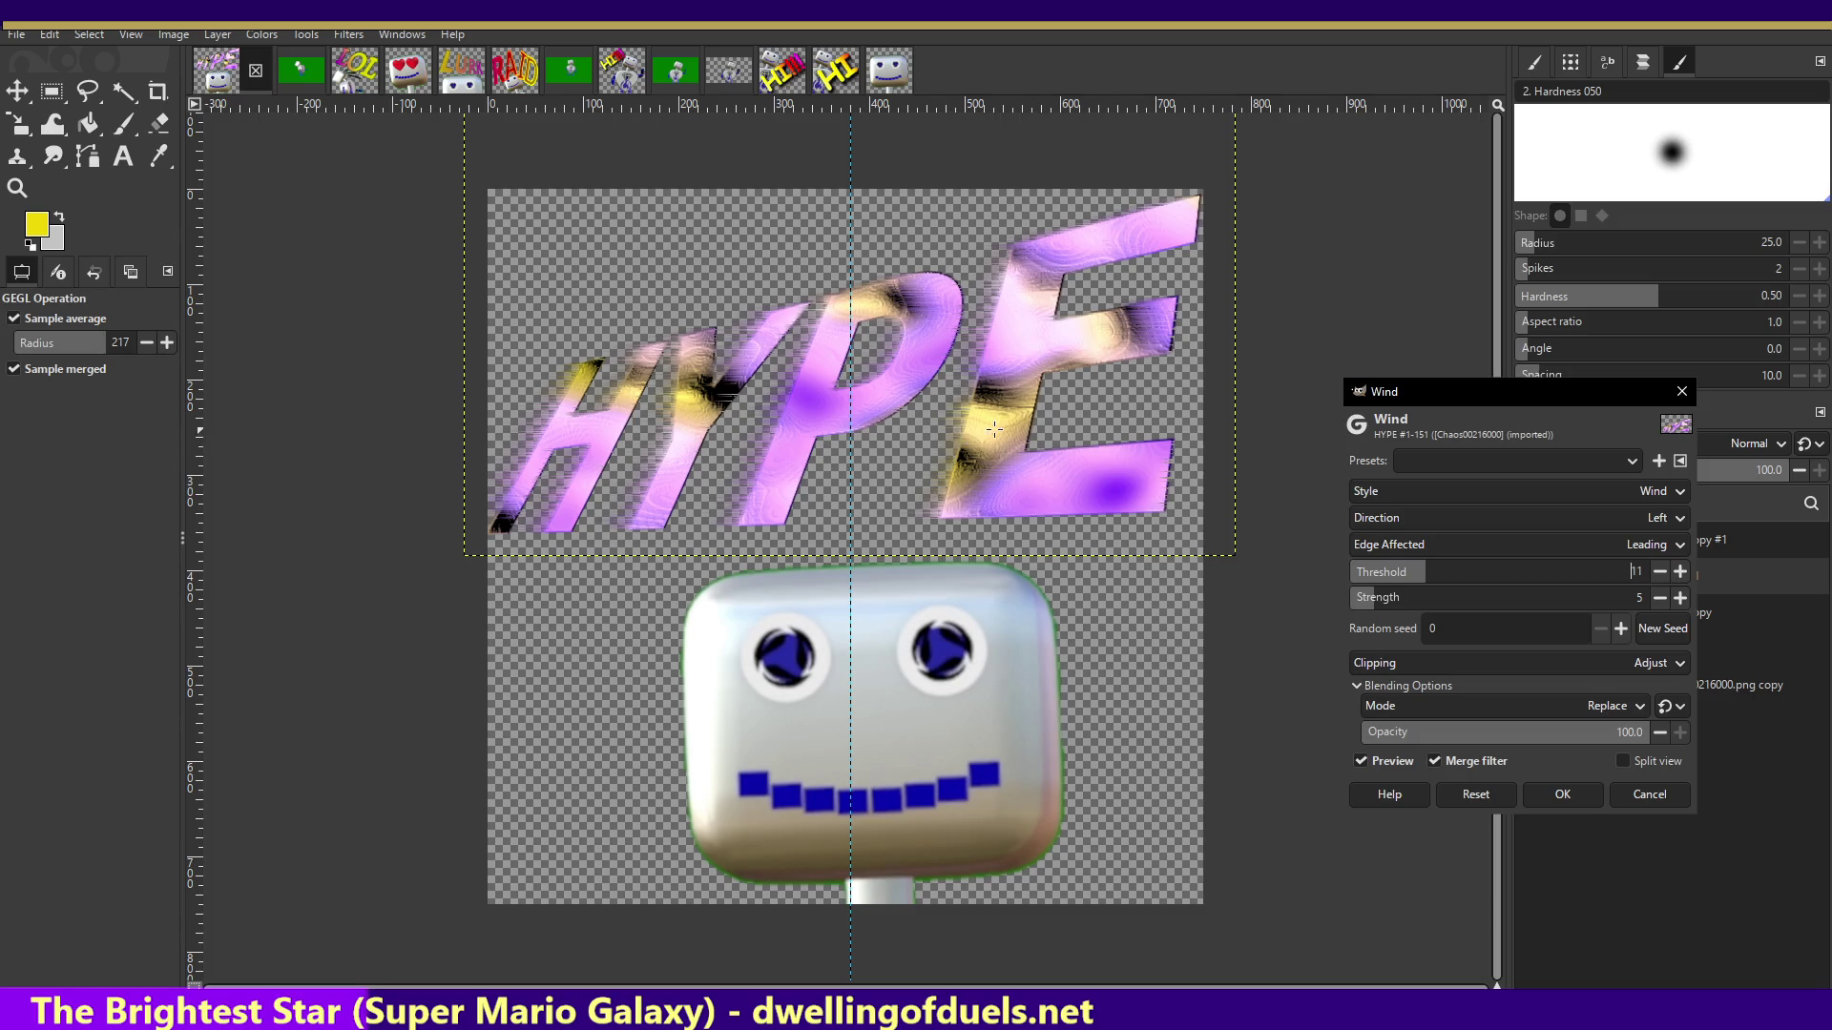
- Compare the Wind and Blast styles, settling on Blast
left_click(1633, 489)
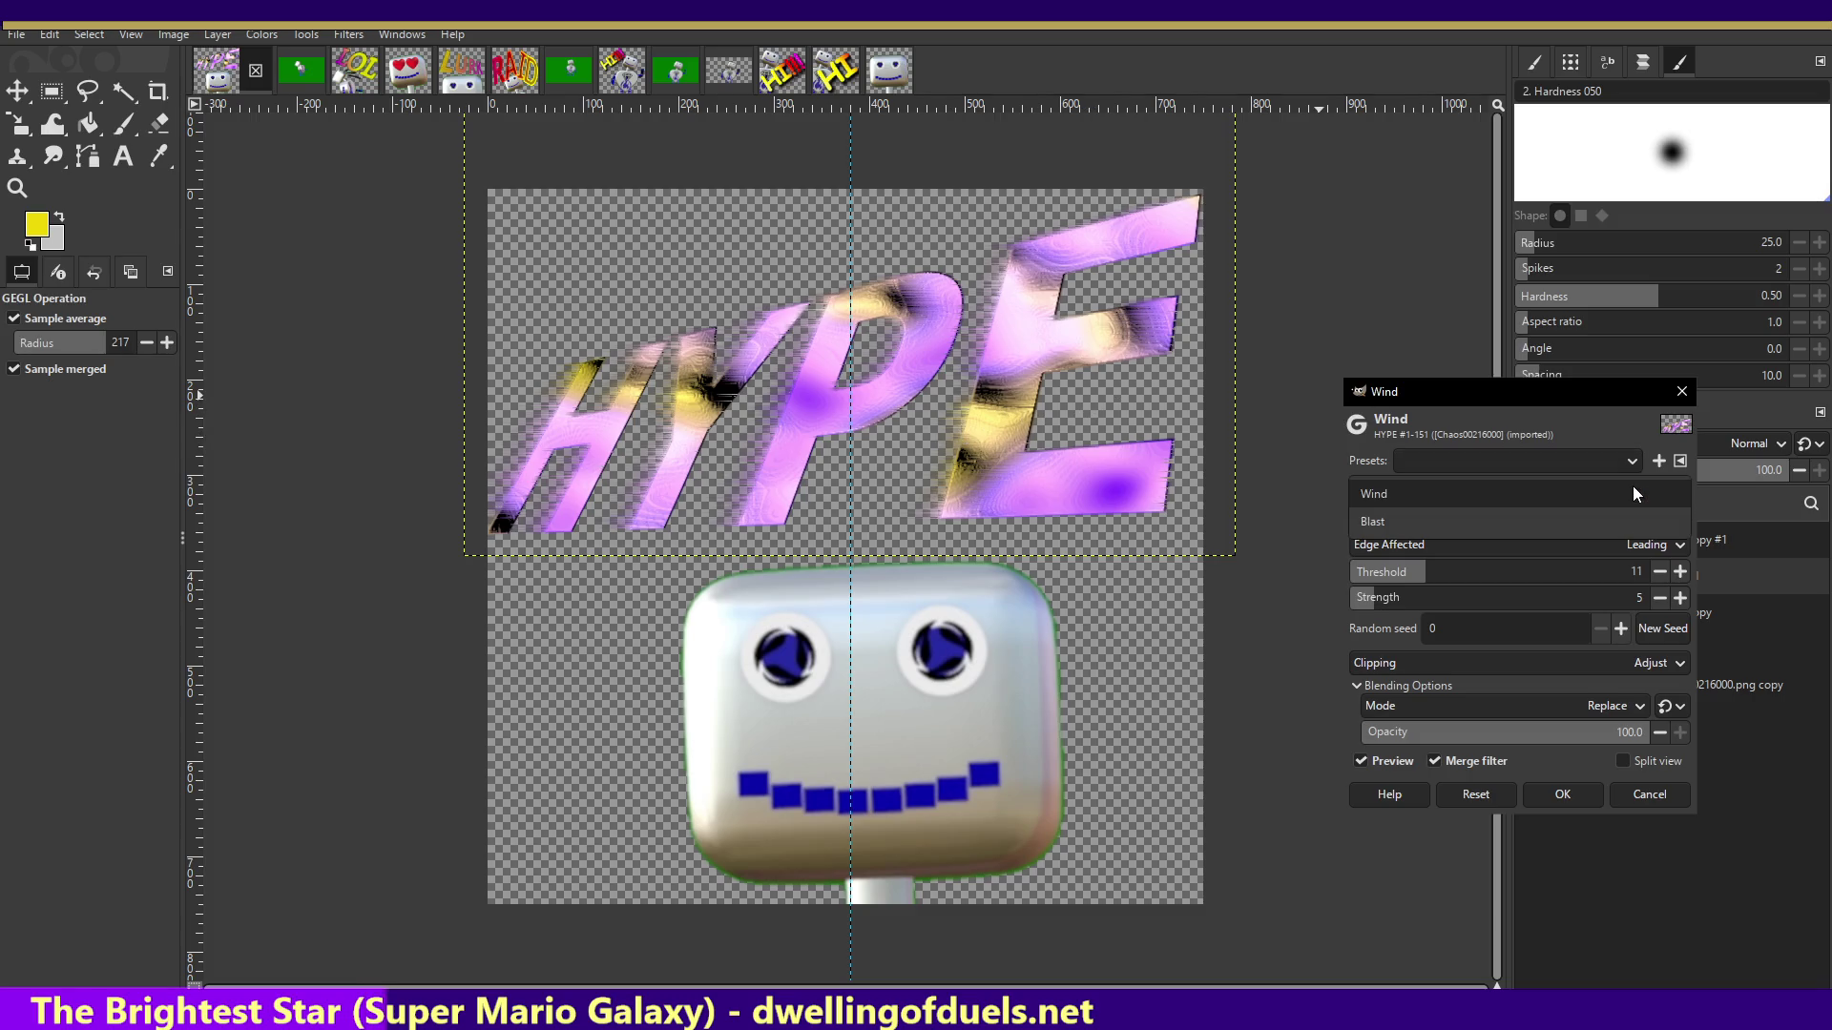
left_click(1616, 523)
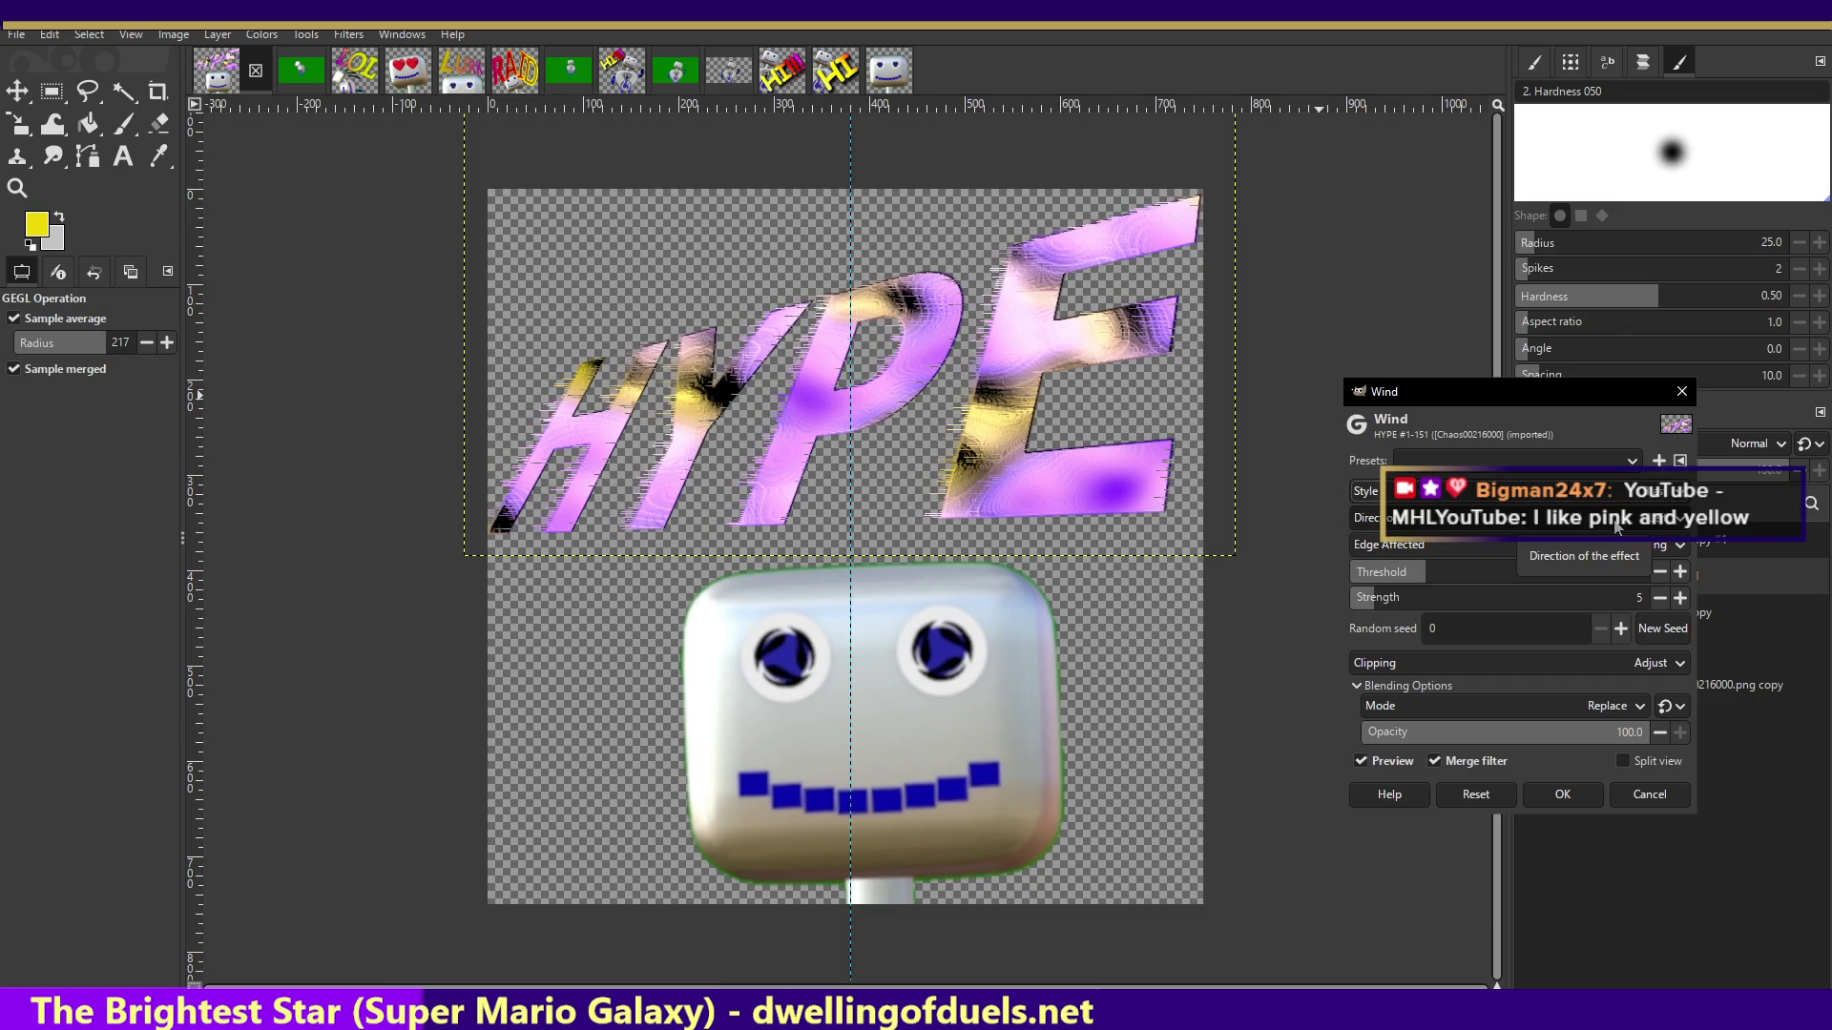
left_click(1607, 489)
left_click(1596, 473)
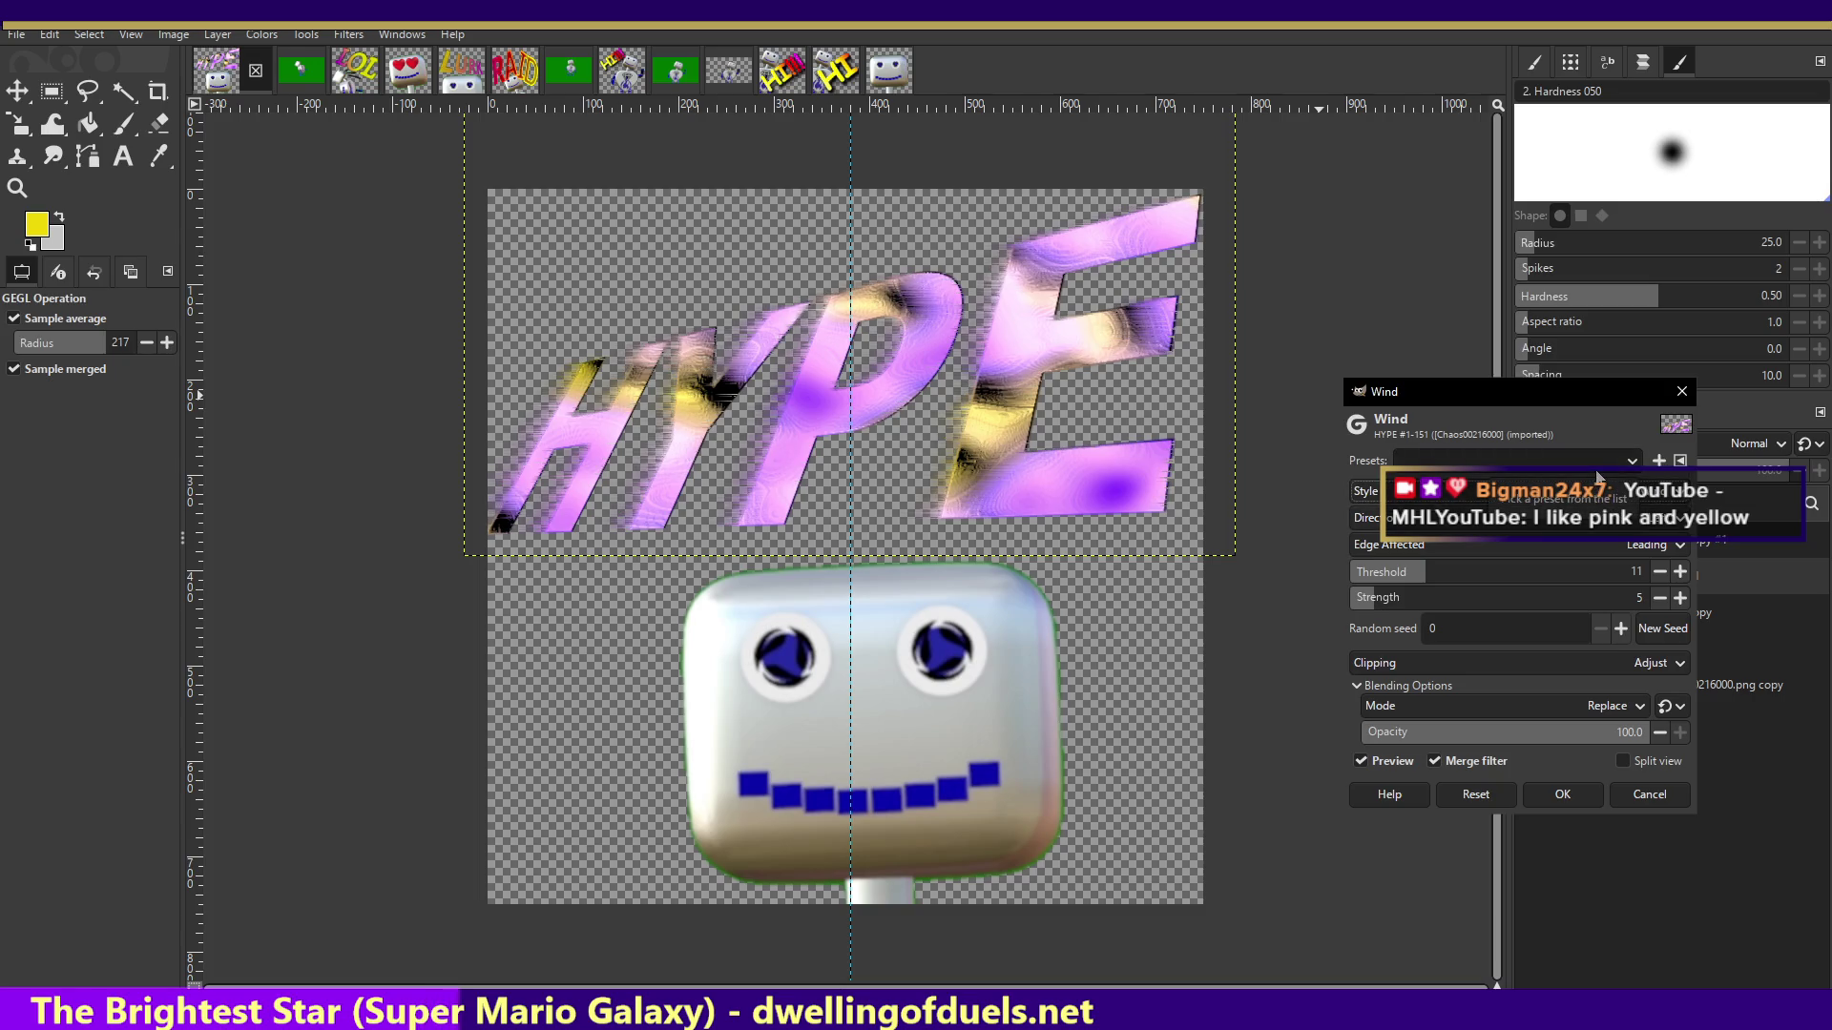
left_click(1494, 490)
left_click(1494, 528)
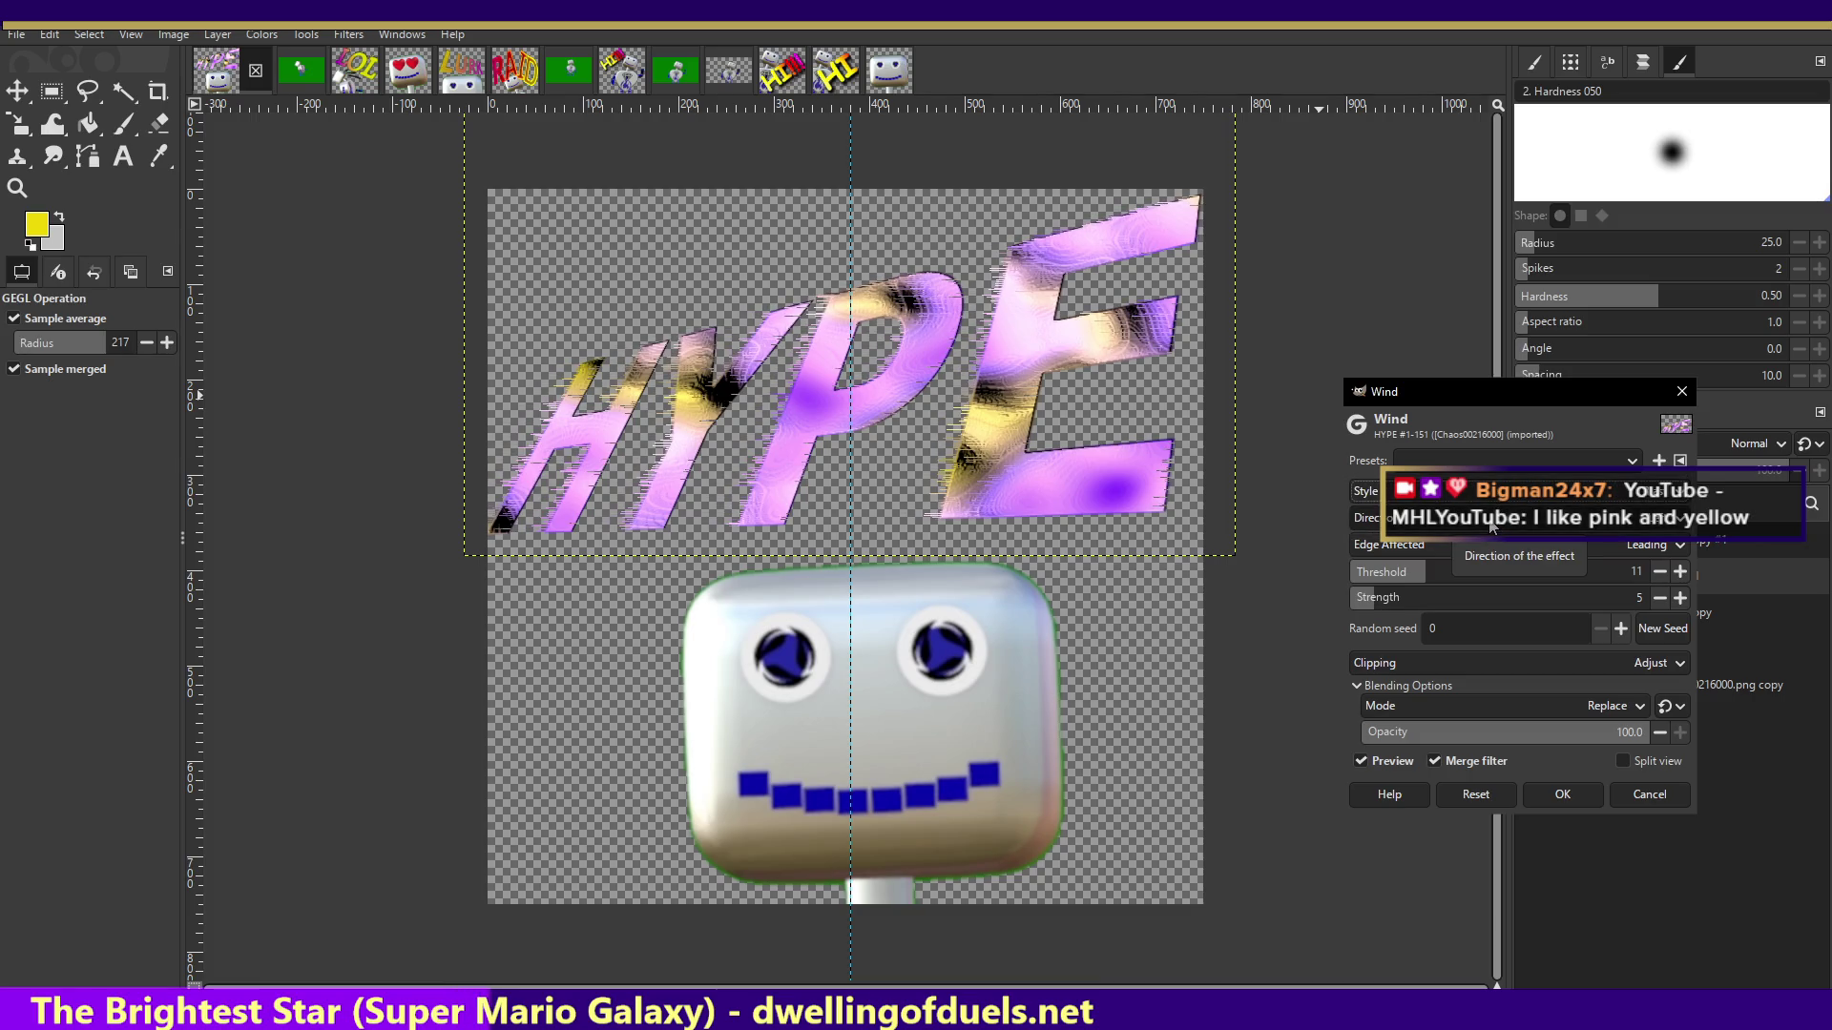
- Try Trailing and Both edges, then keep Leading as the affected edge
left_click(1431, 544)
left_click(1427, 558)
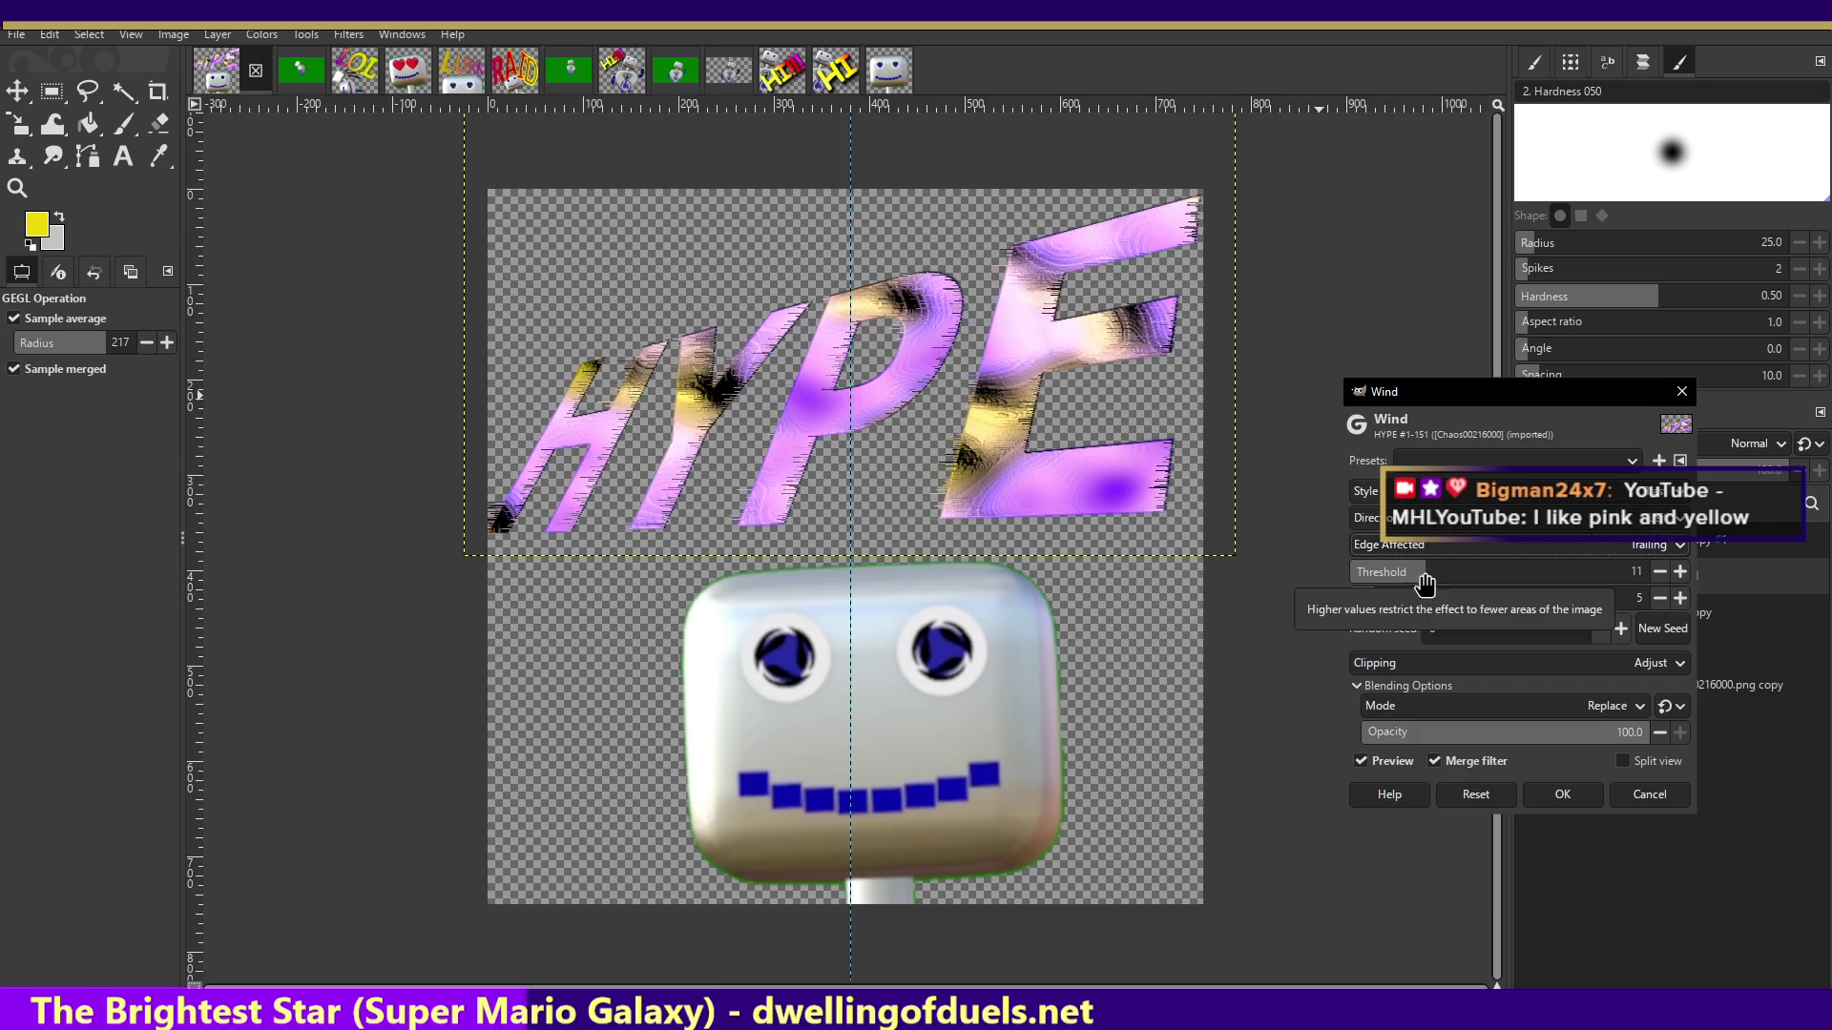
left_click(1429, 543)
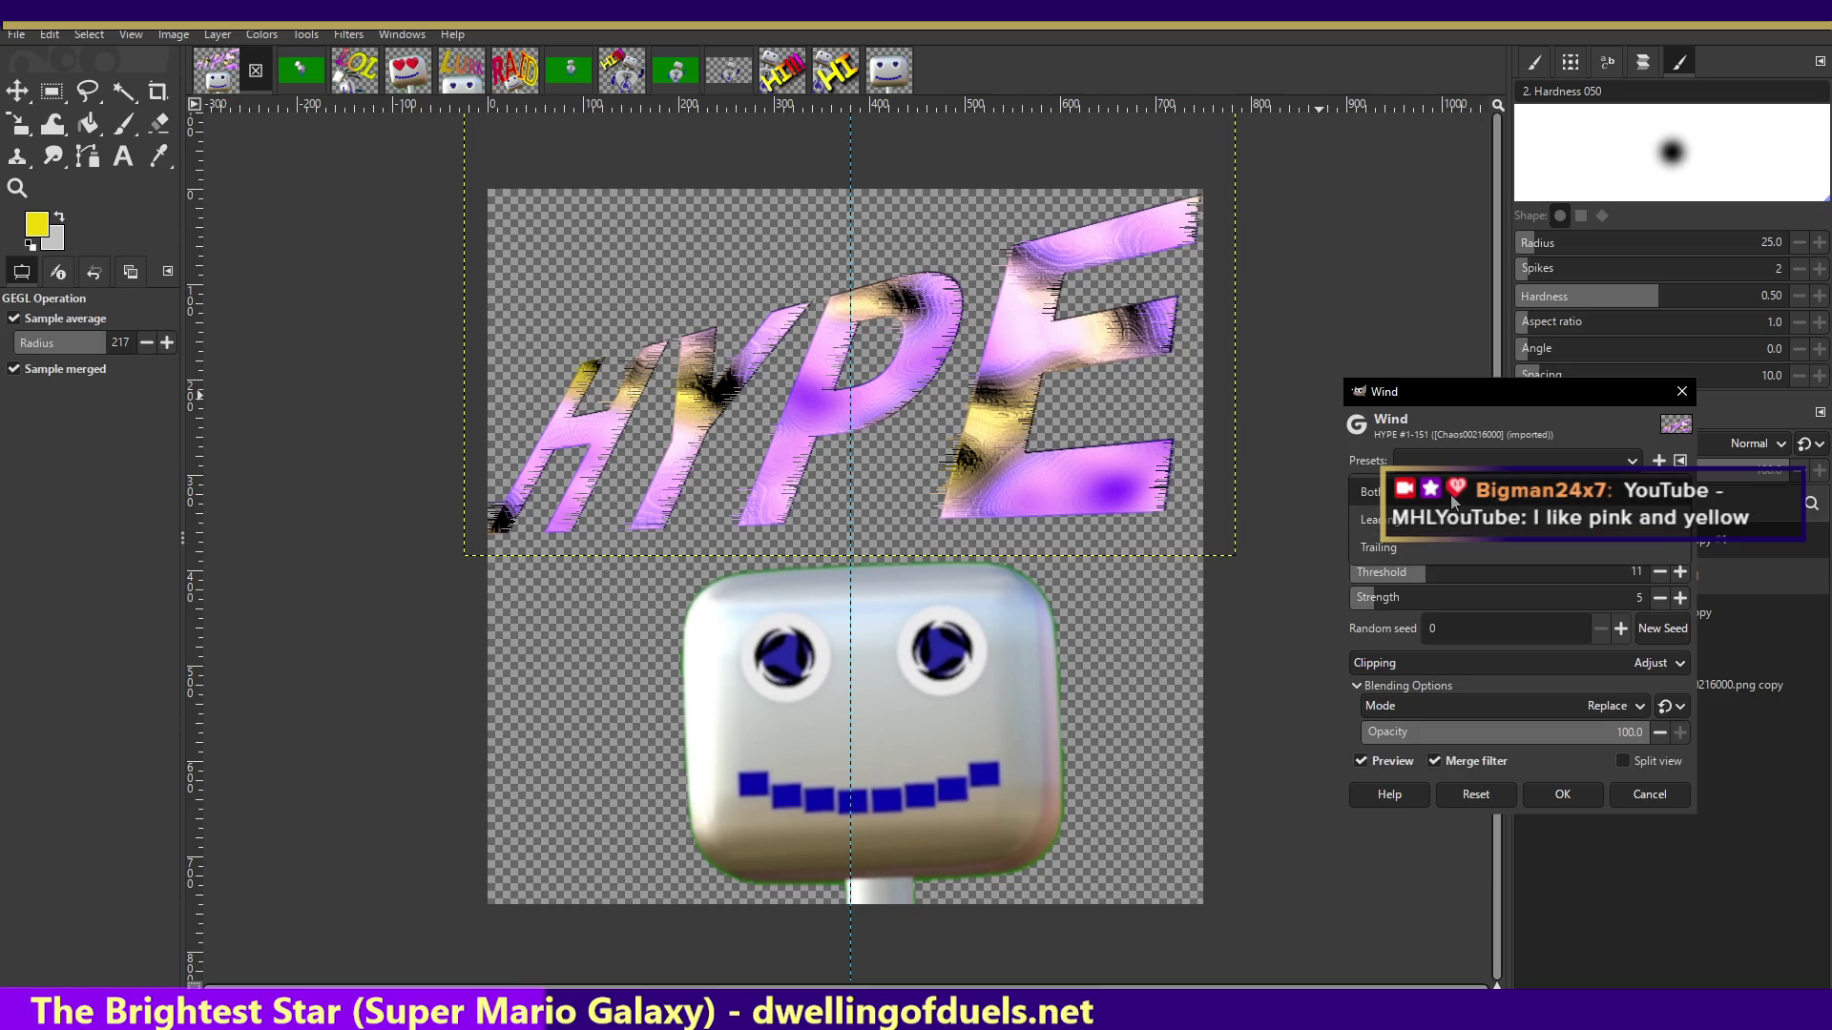
left_click(1452, 496)
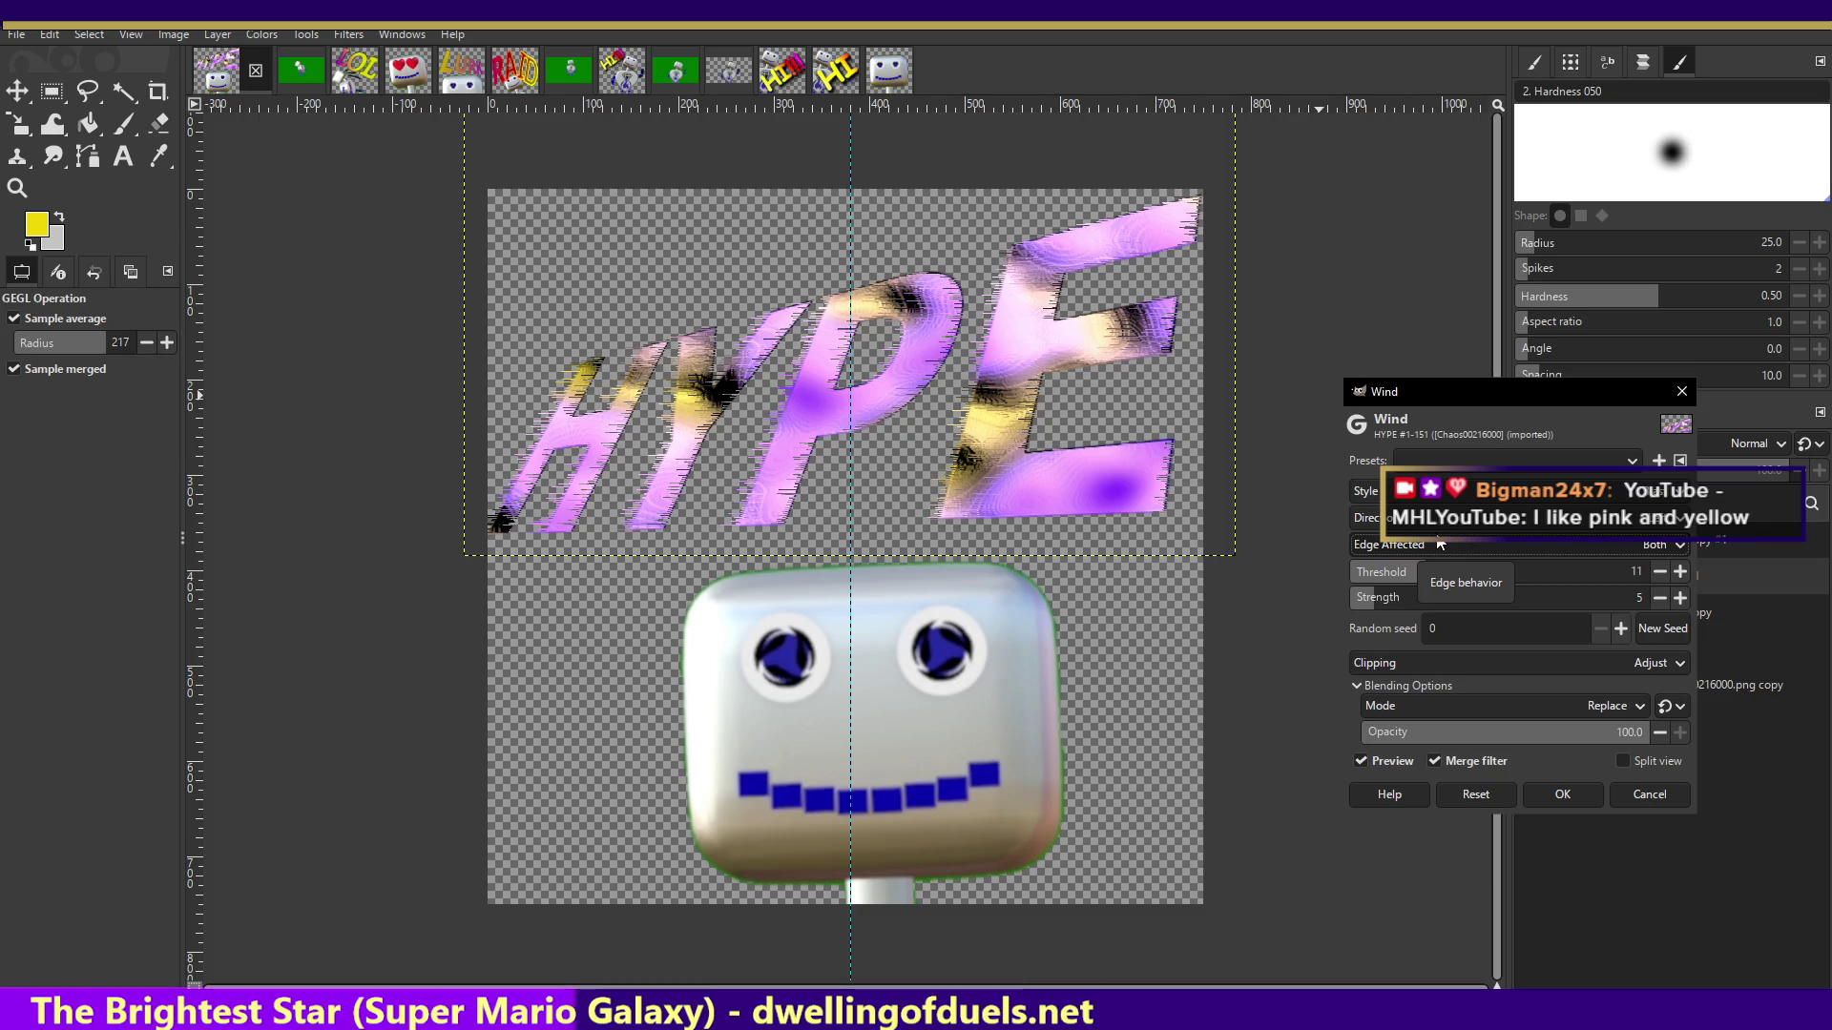
left_click(1440, 544)
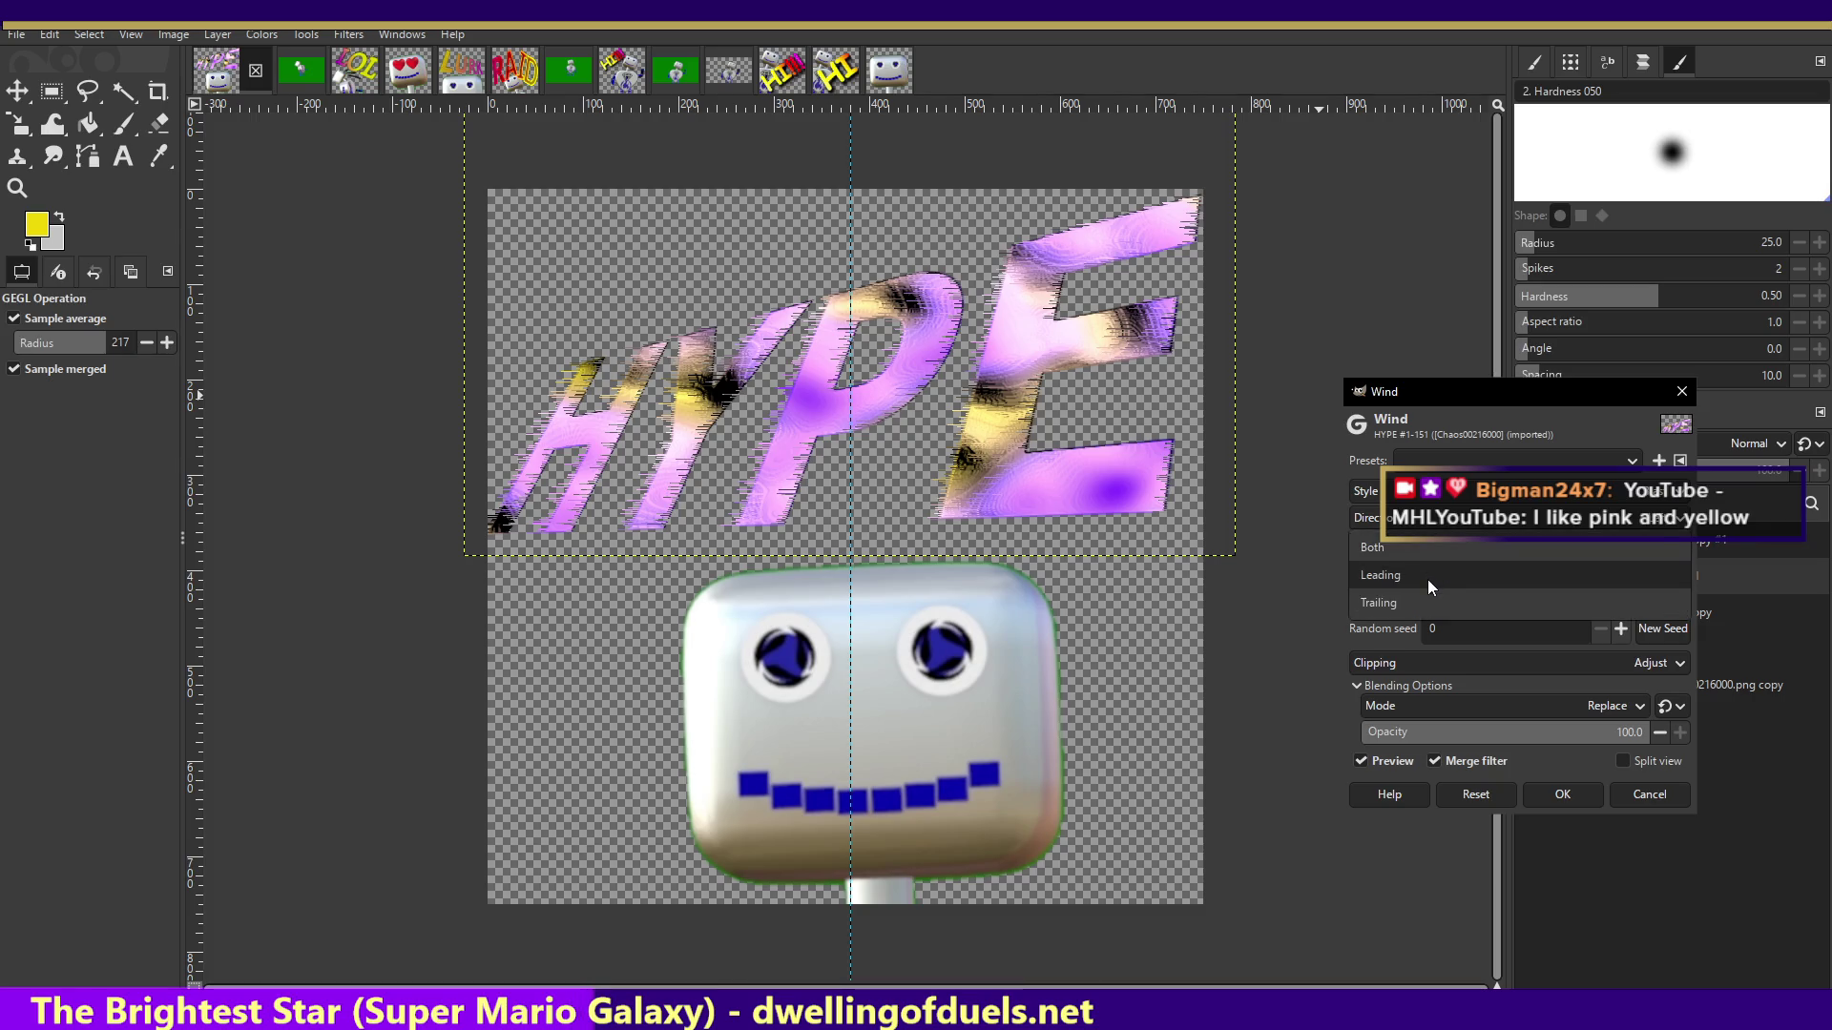
left_click(1428, 575)
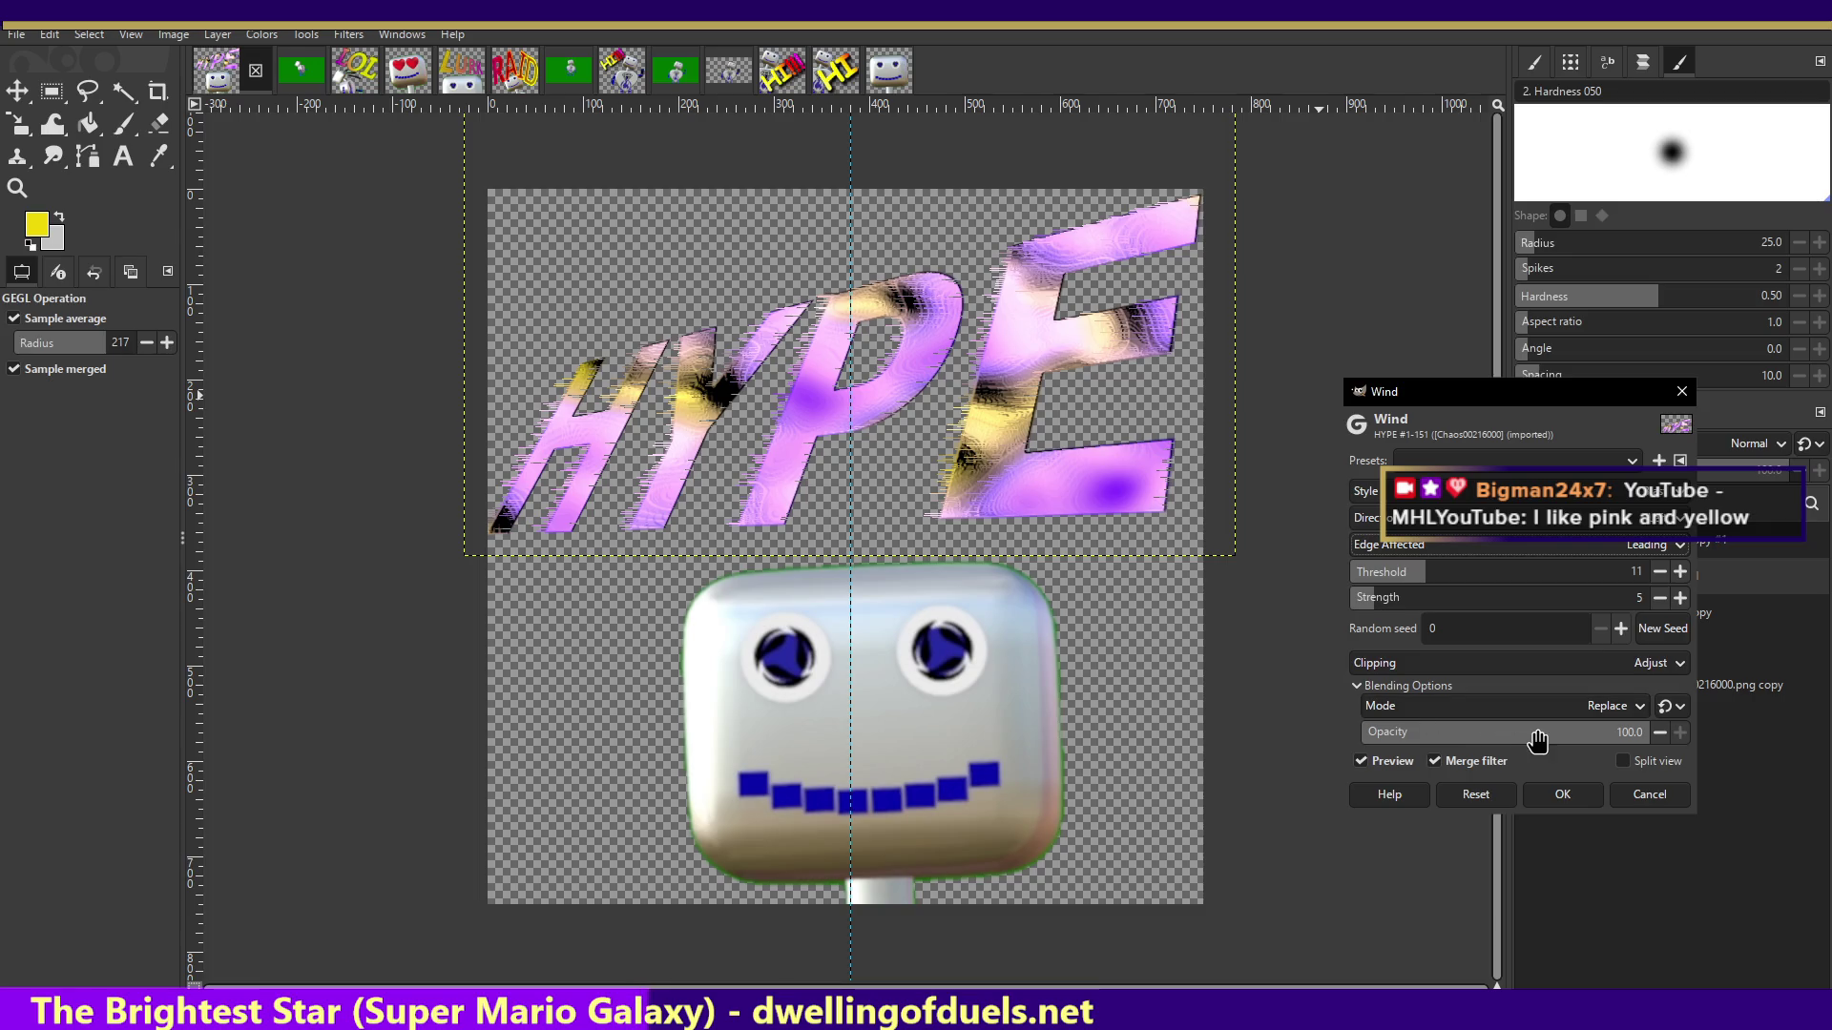
- Preview the wind in Screen, Hard light, Difference and HSV Saturation blend modes
left_click(1536, 704)
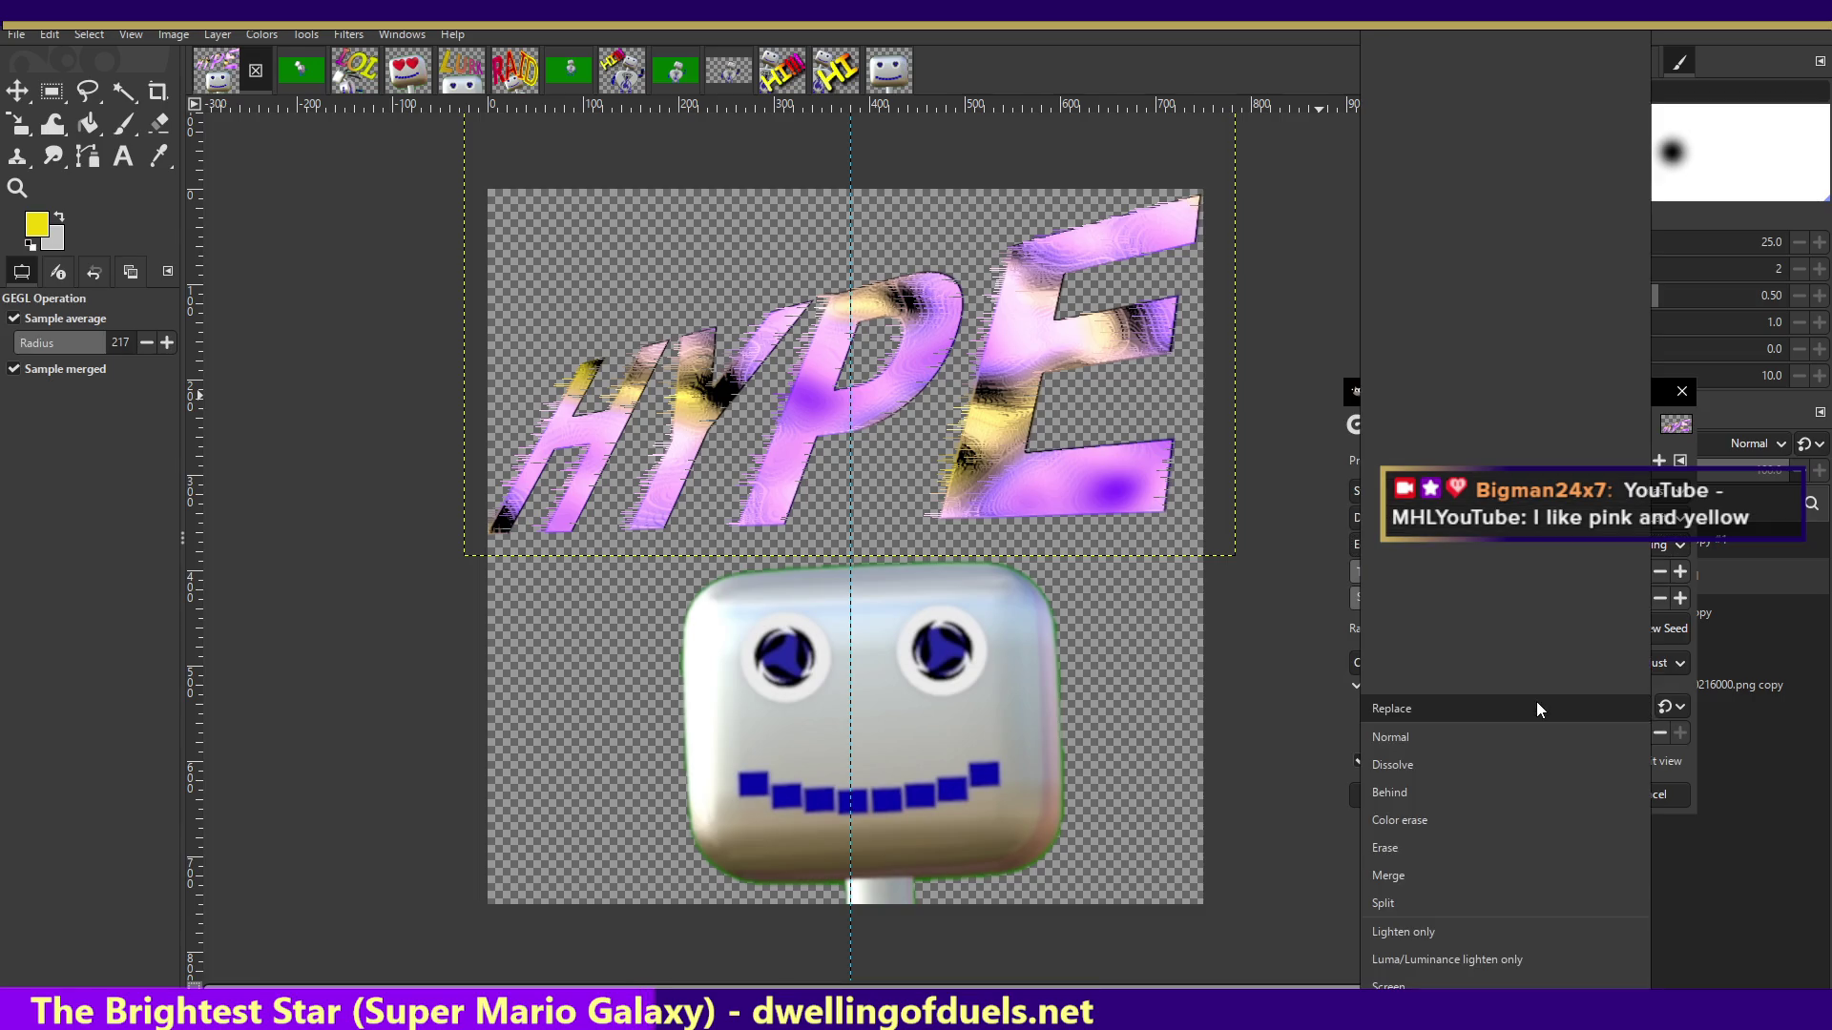
left_click(1450, 971)
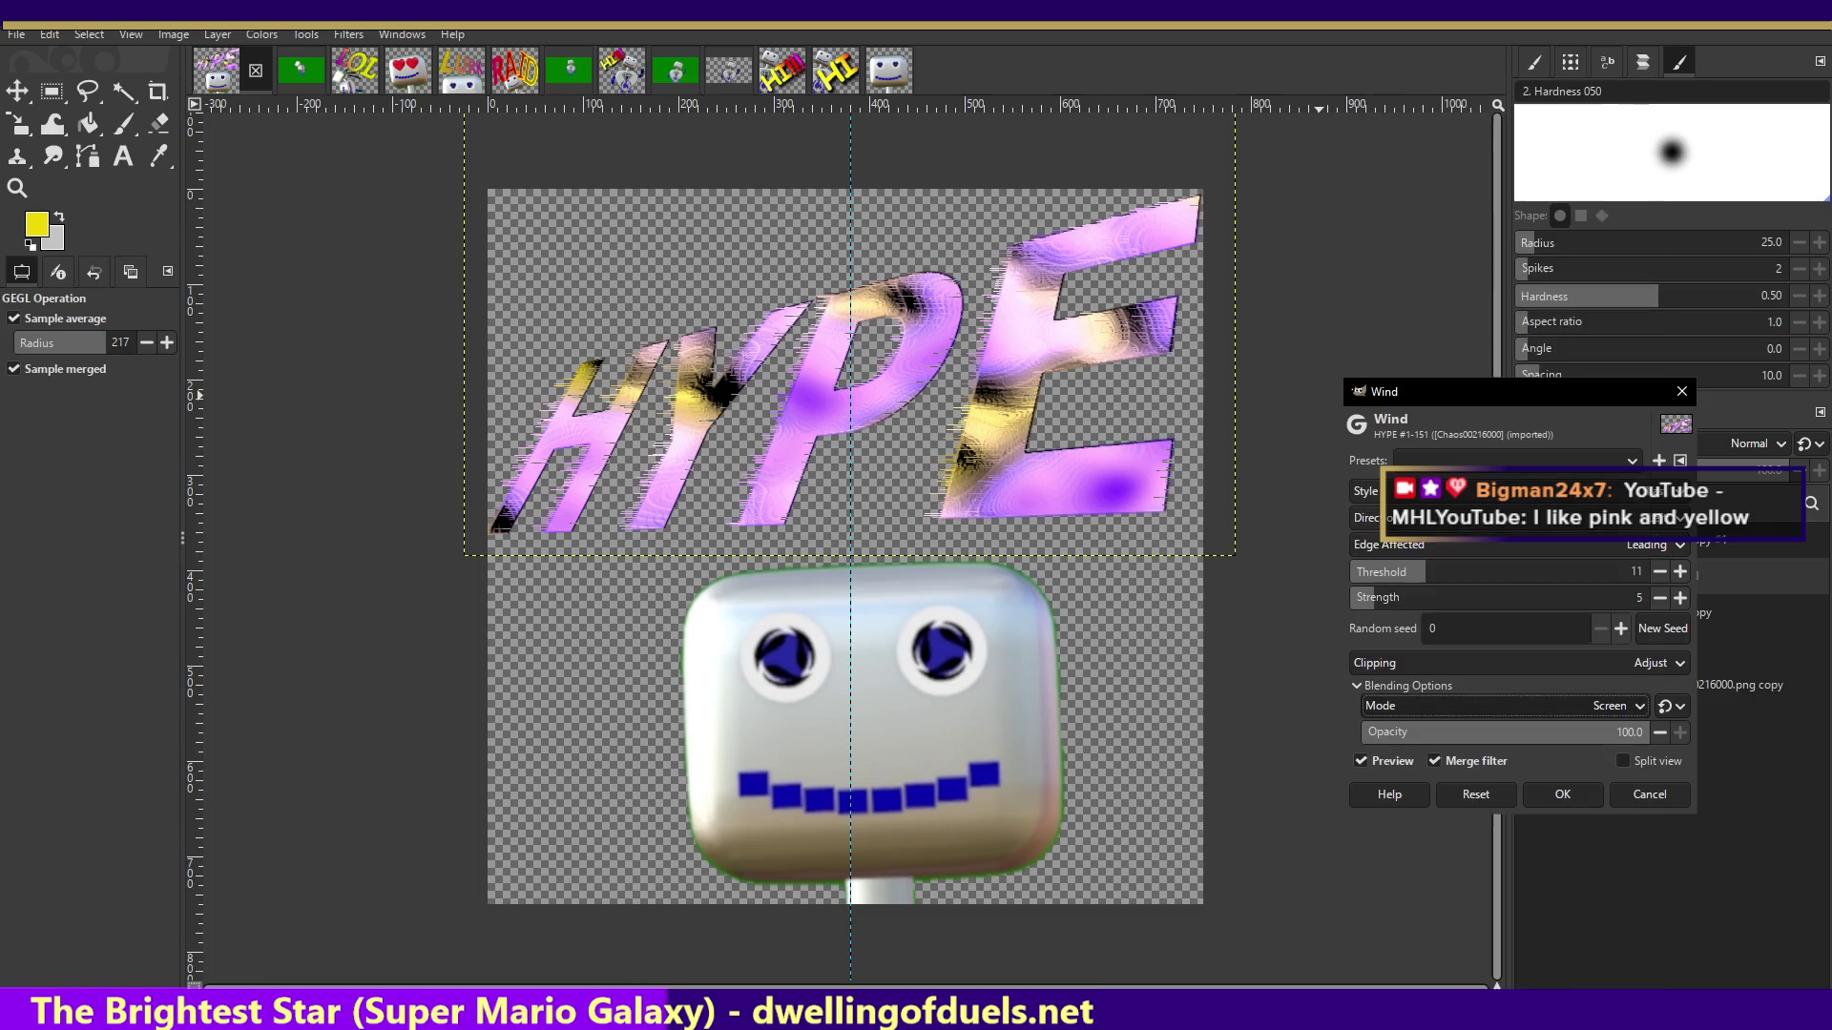
left_click(1481, 710)
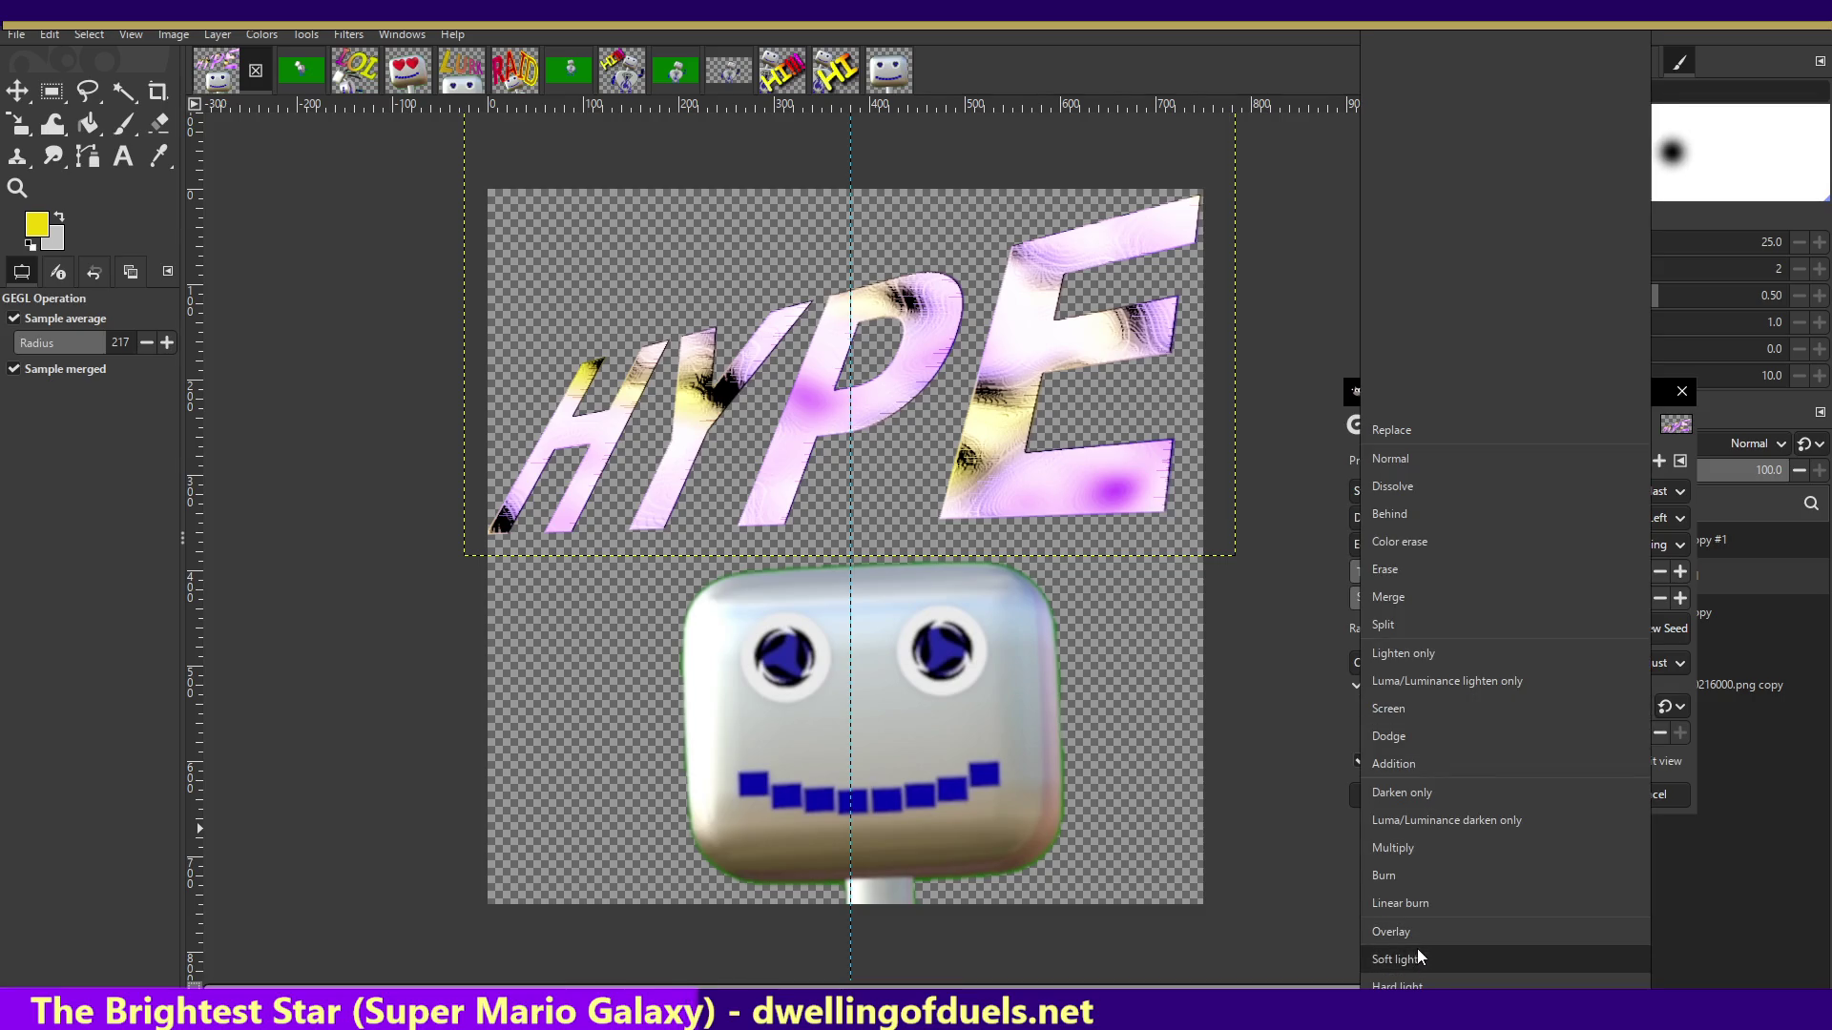
left_click(1402, 978)
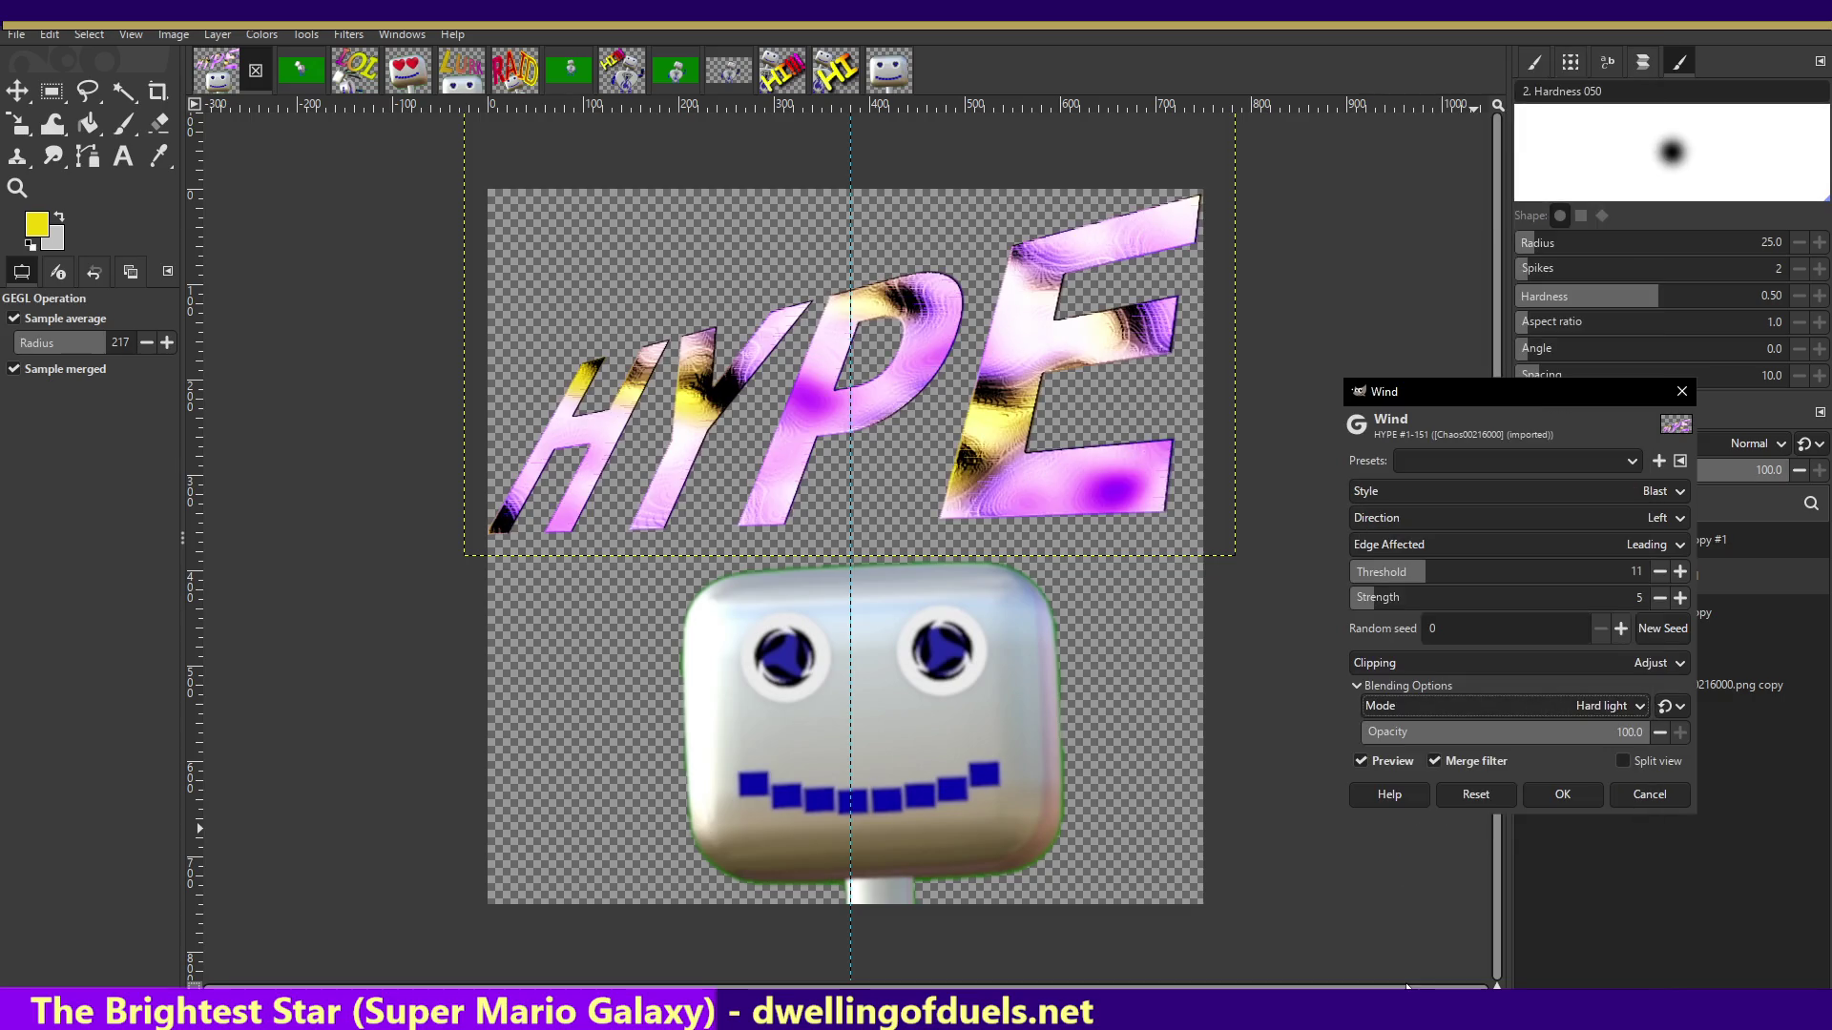
left_click(1475, 706)
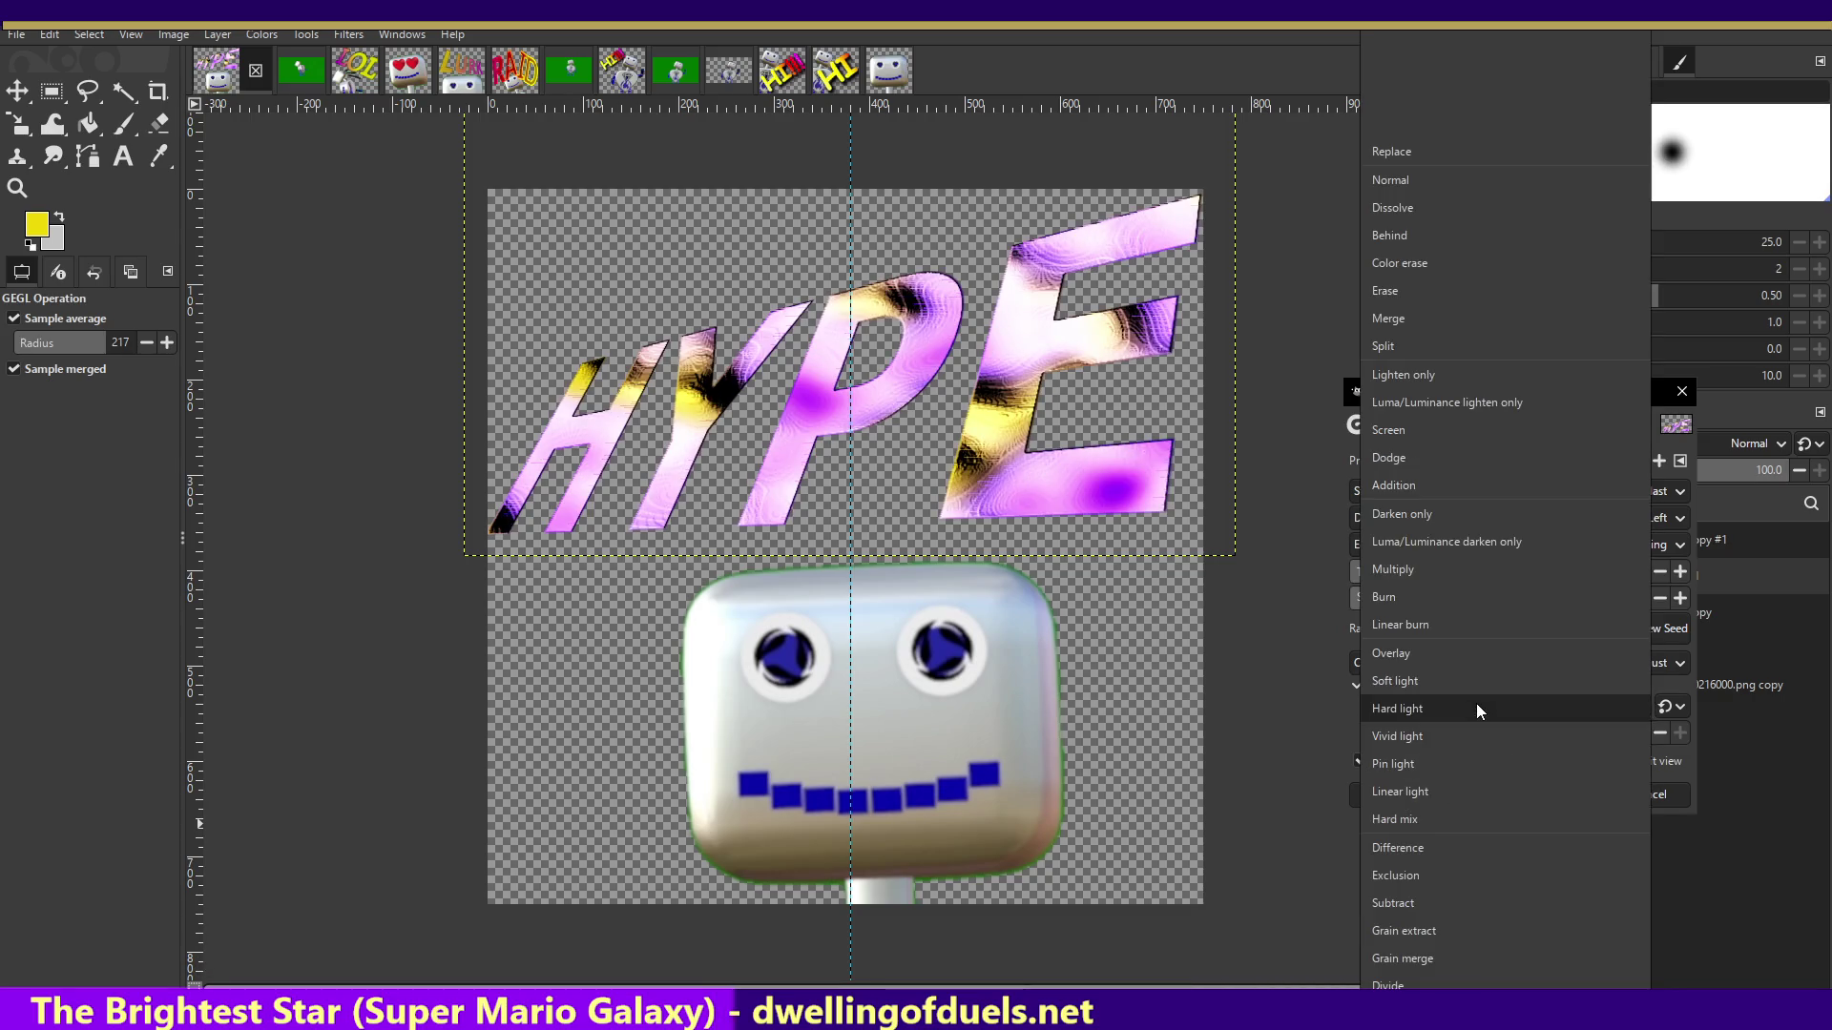
left_click(1428, 849)
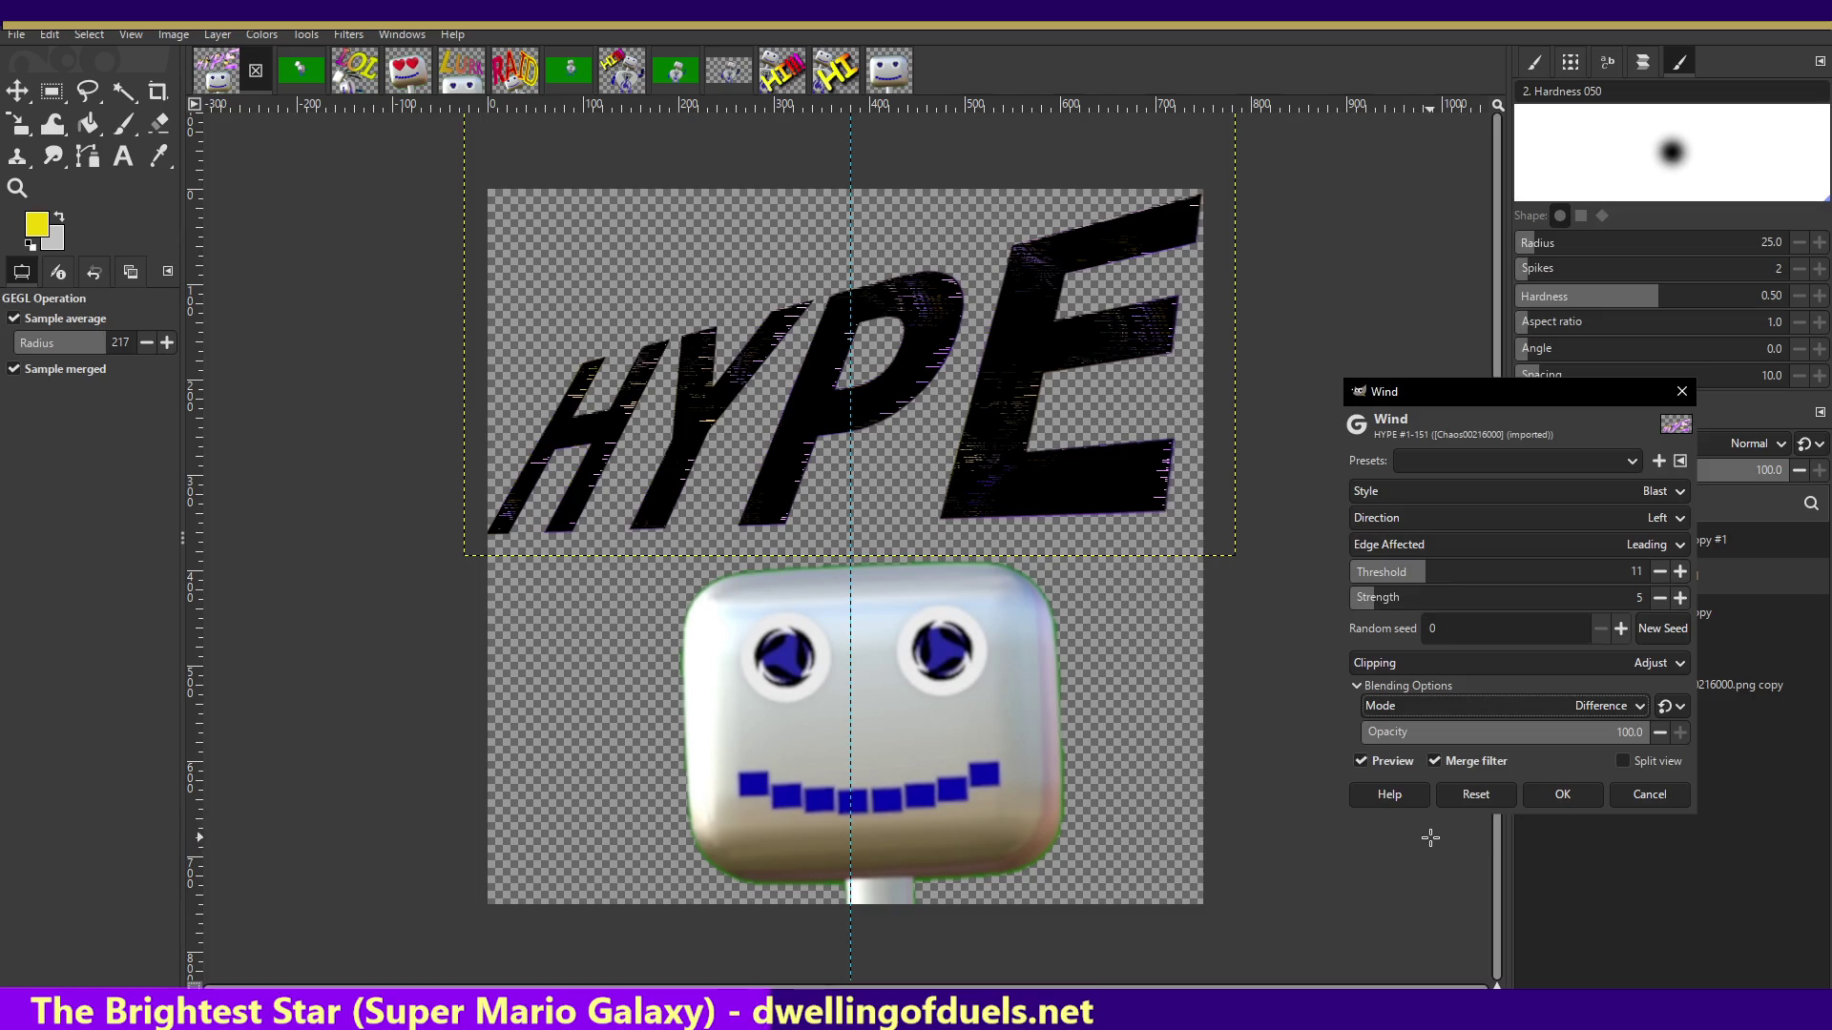
left_click(1479, 706)
left_click(1412, 902)
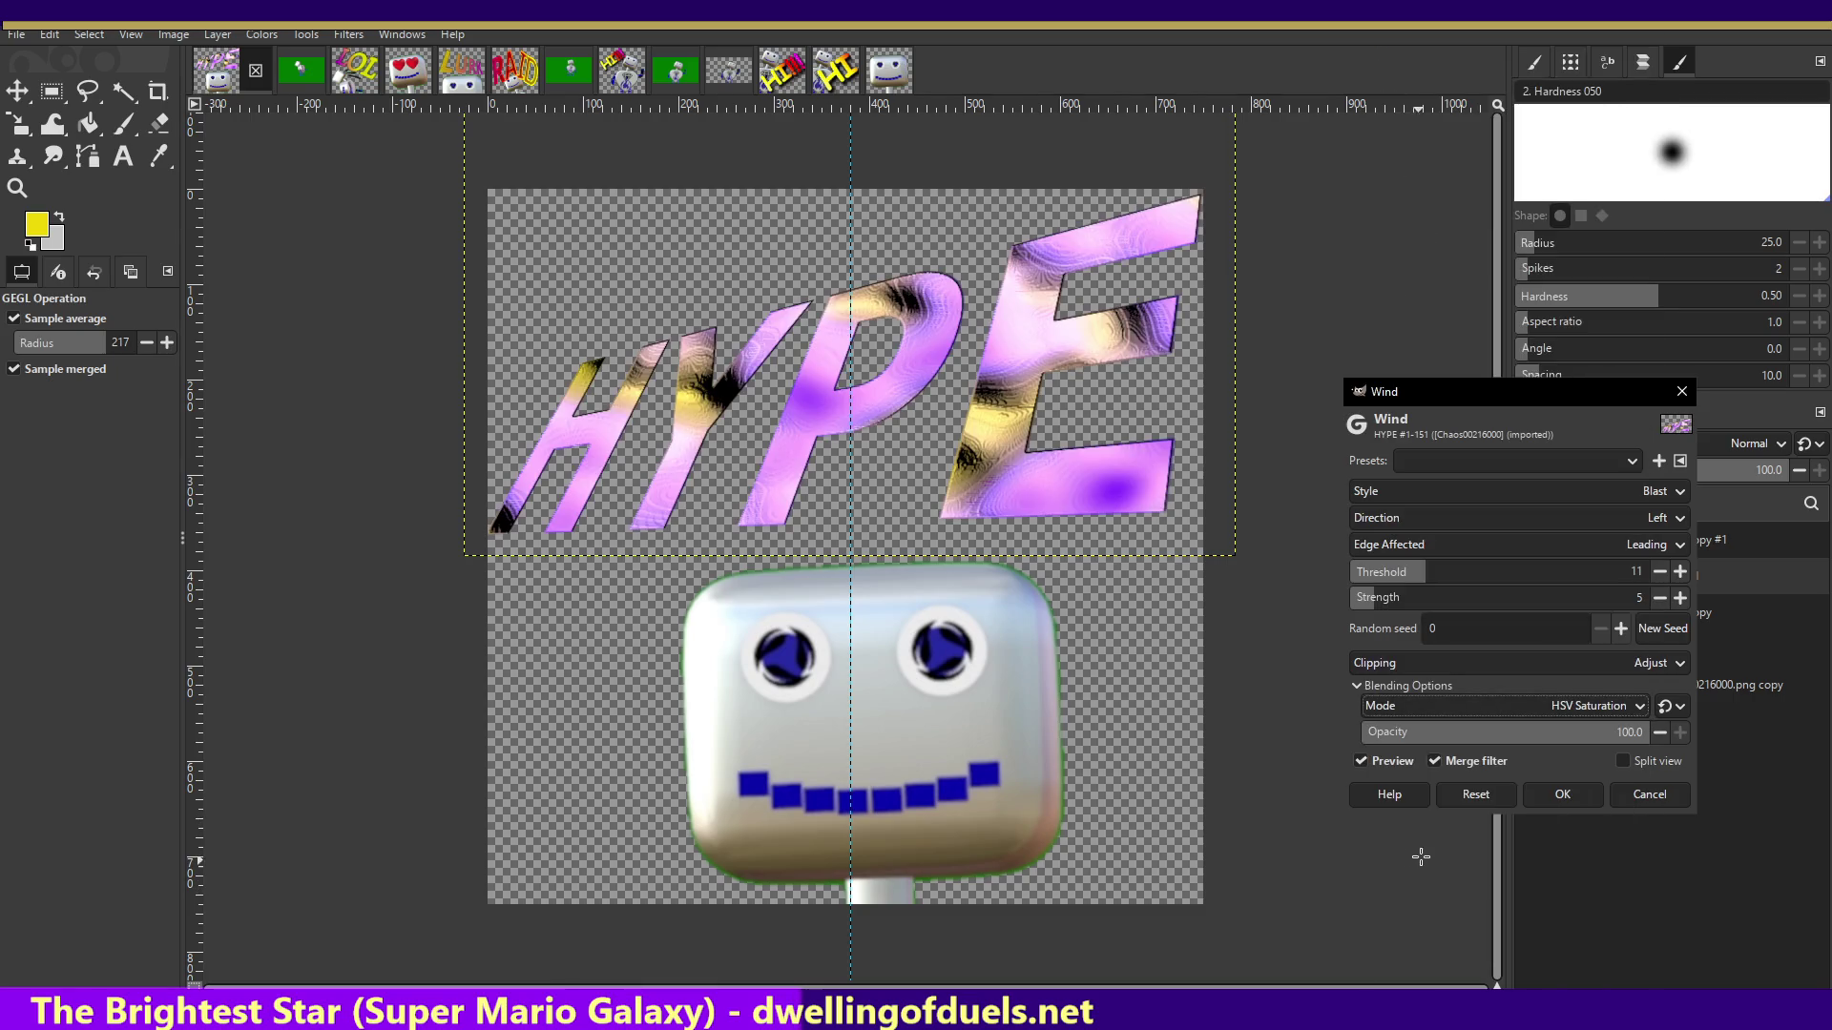
- Try Hard mix and Addition, then apply the wind in Replace mode
left_click(1466, 704)
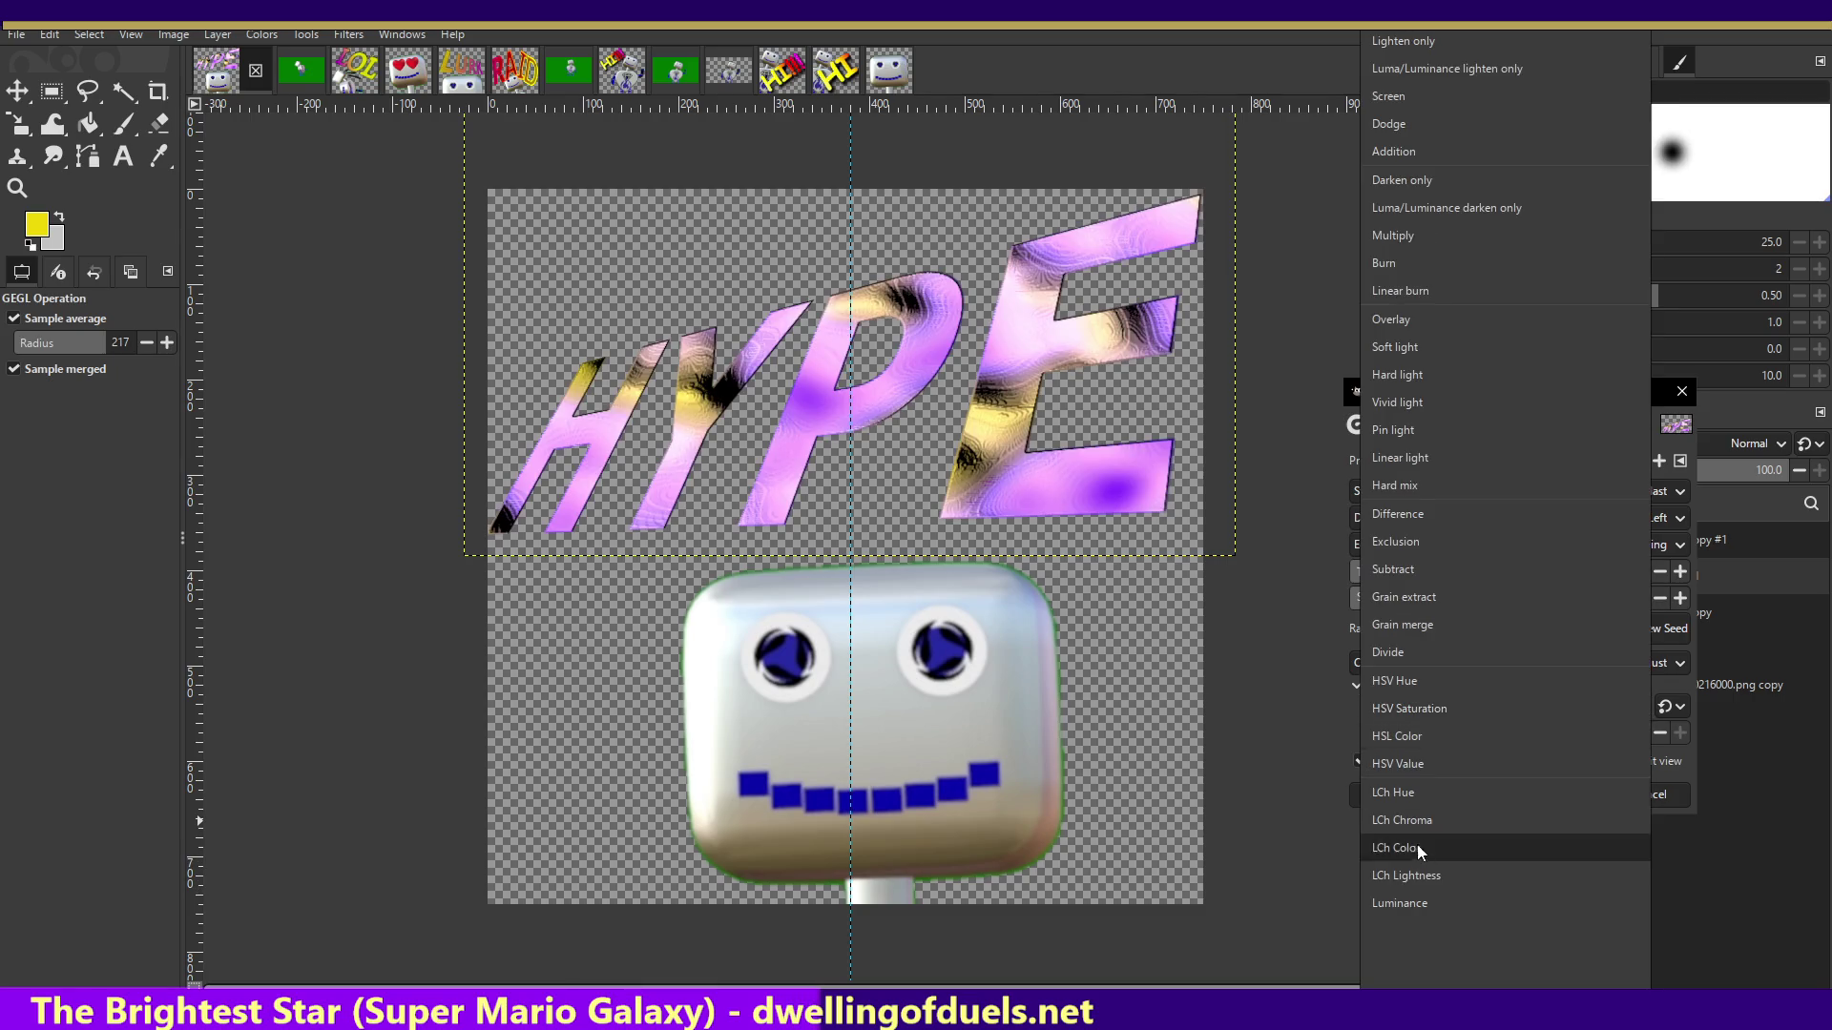
left_click(1446, 486)
left_click(1440, 707)
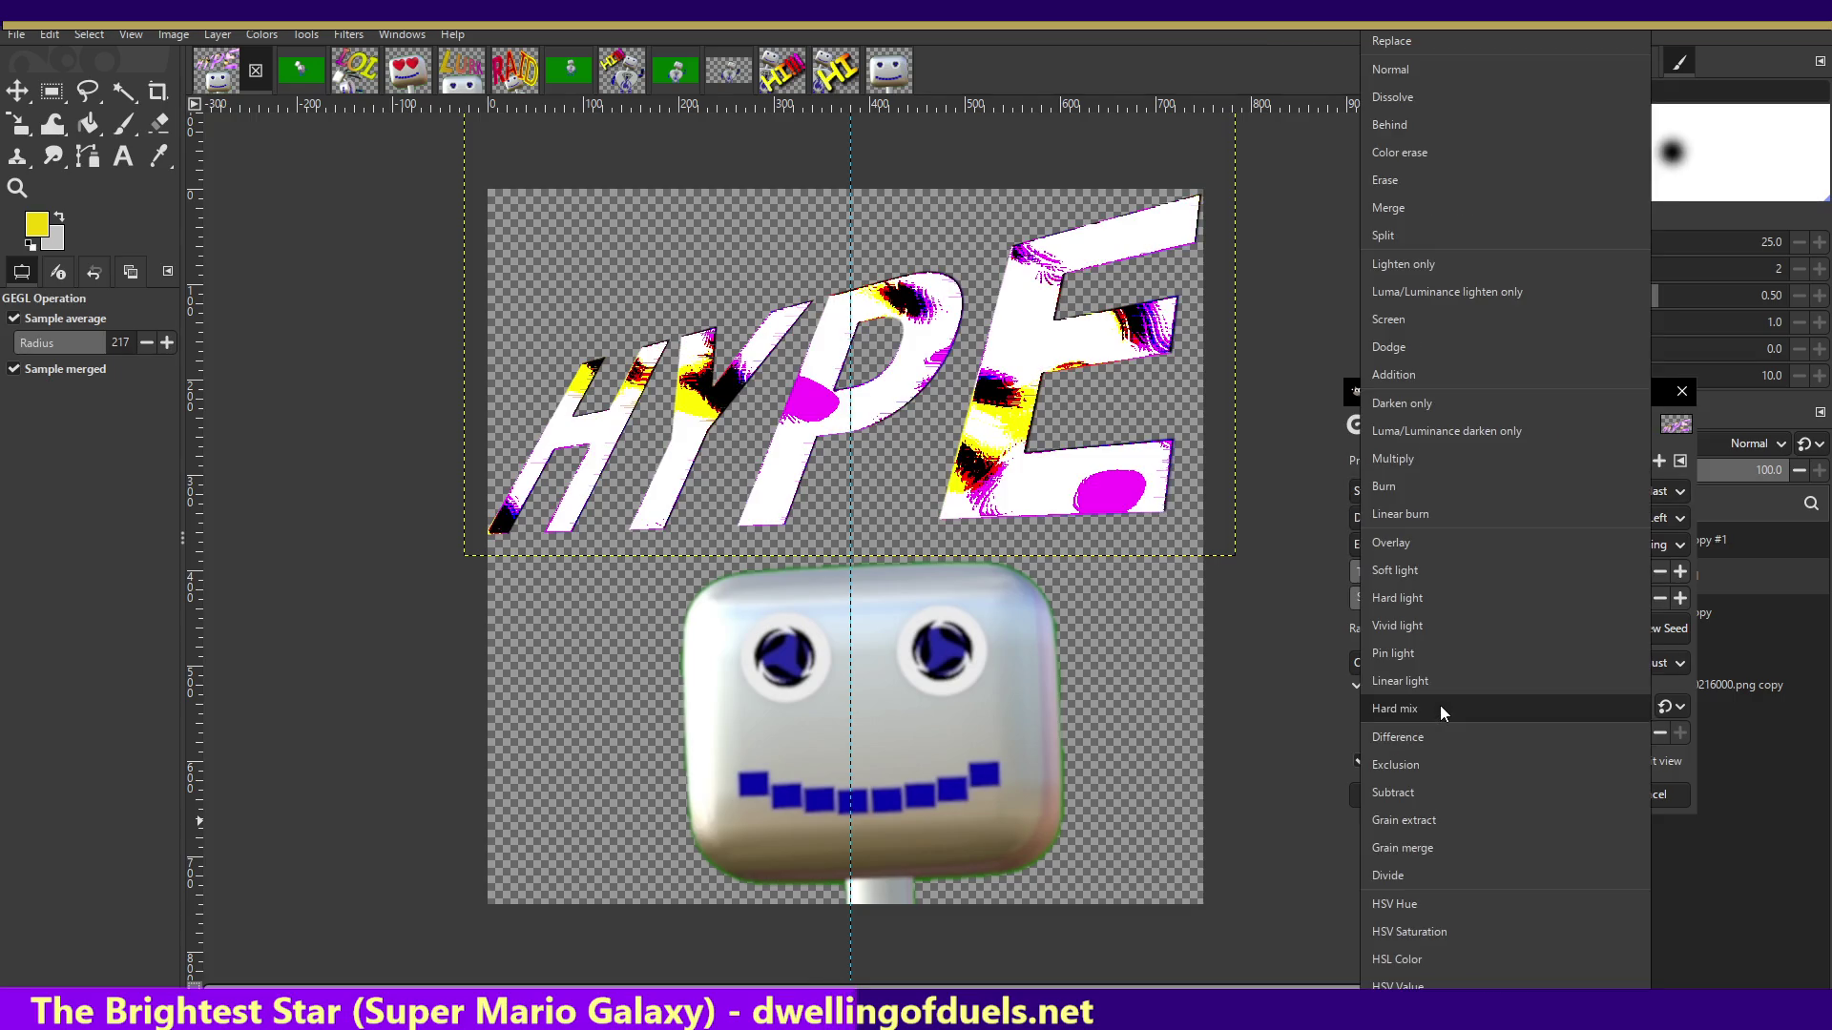
left_click(1456, 382)
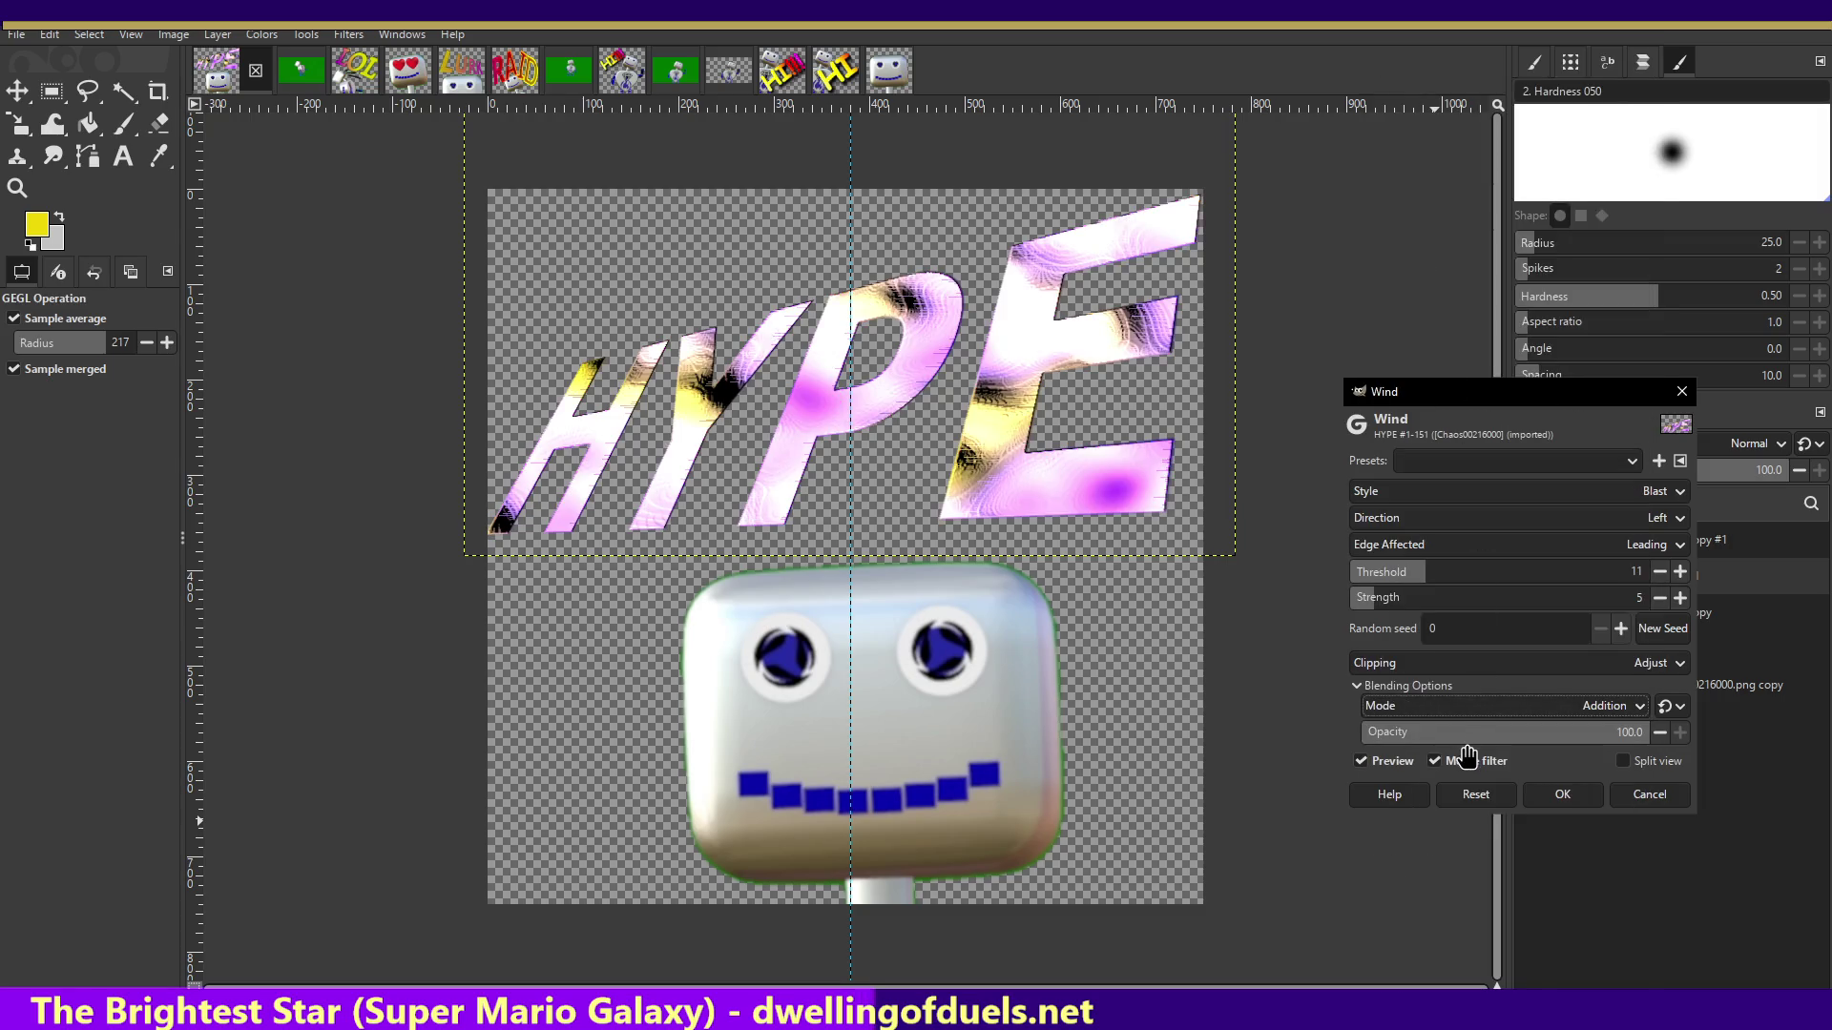
left_click(1475, 704)
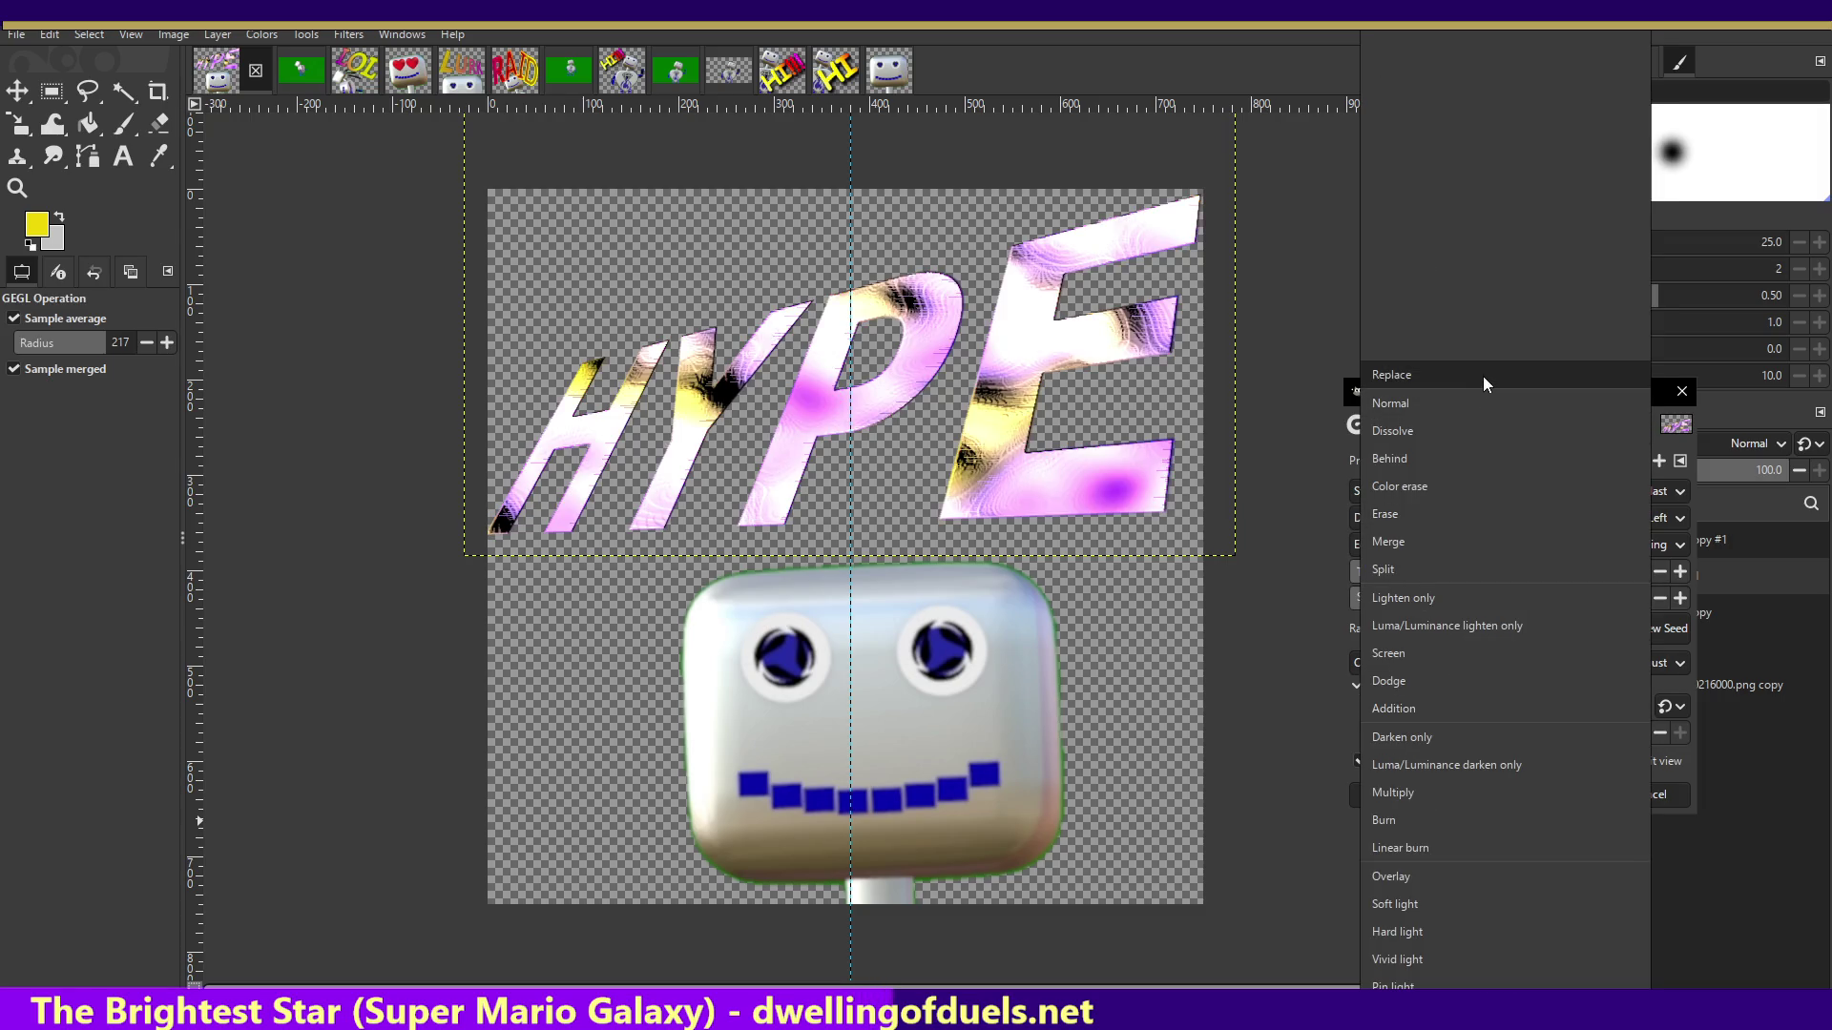
left_click(1483, 376)
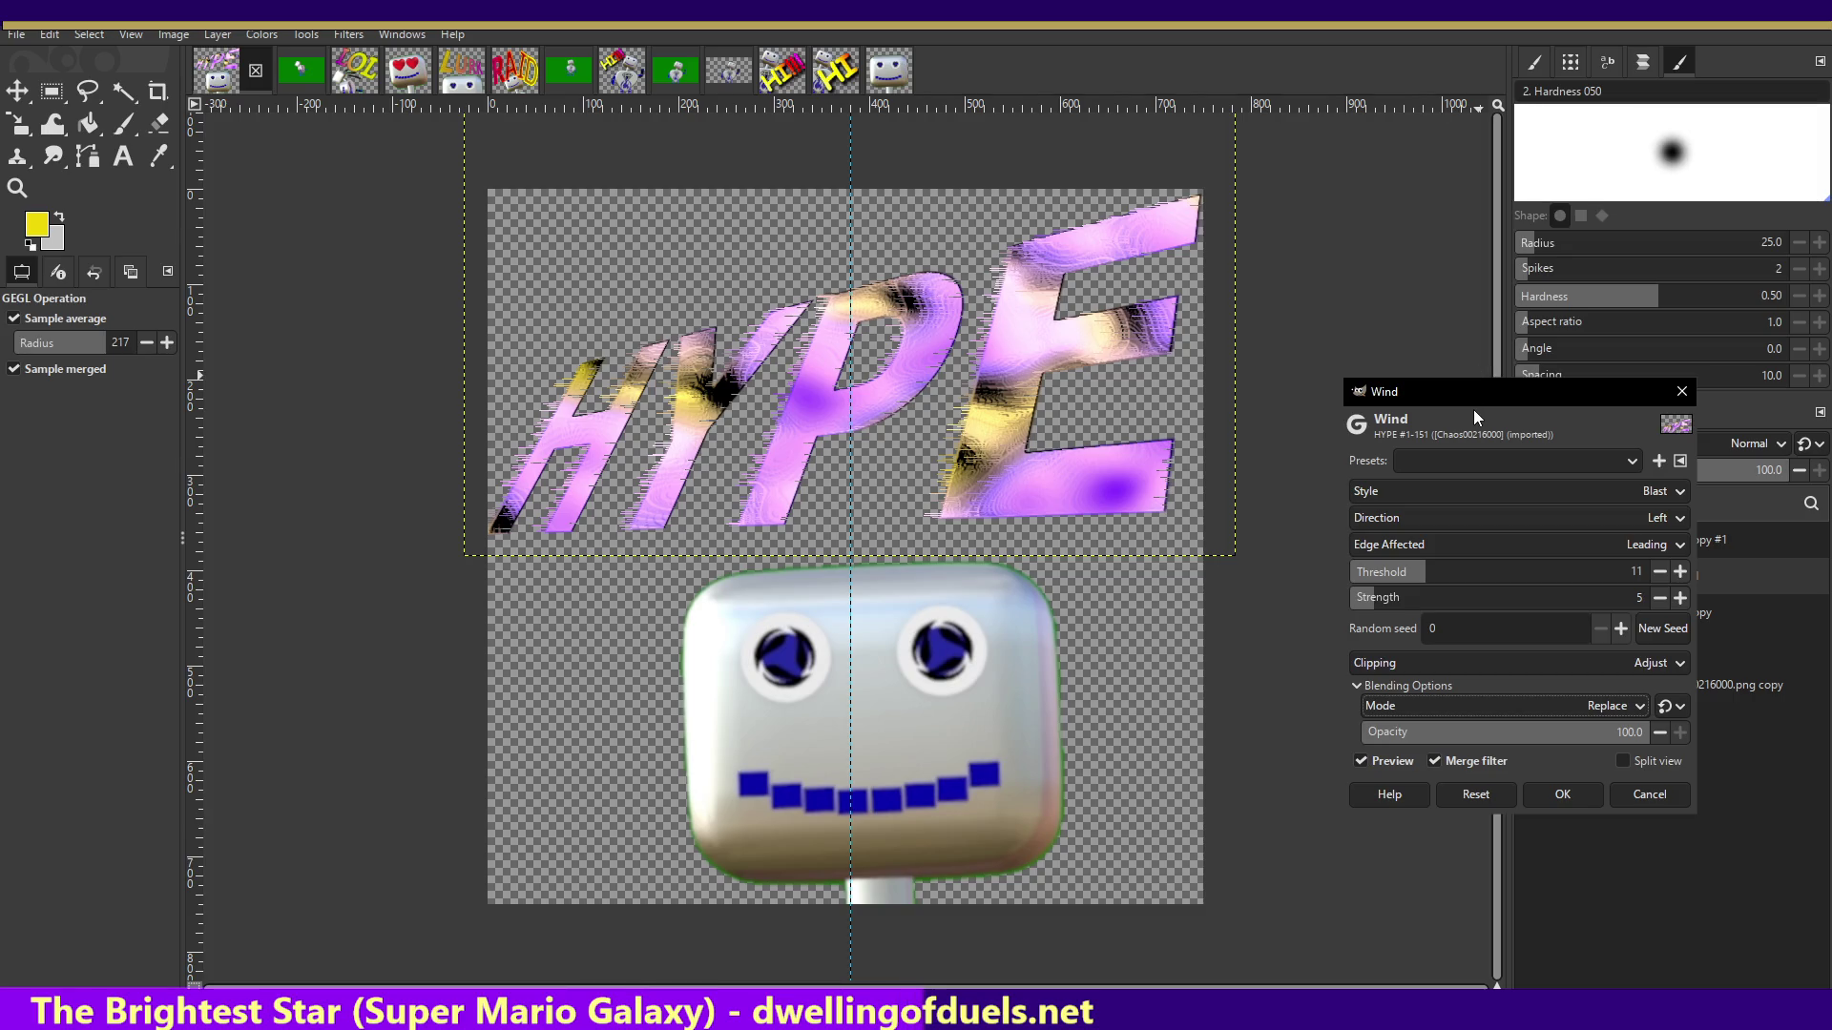
left_click(1566, 800)
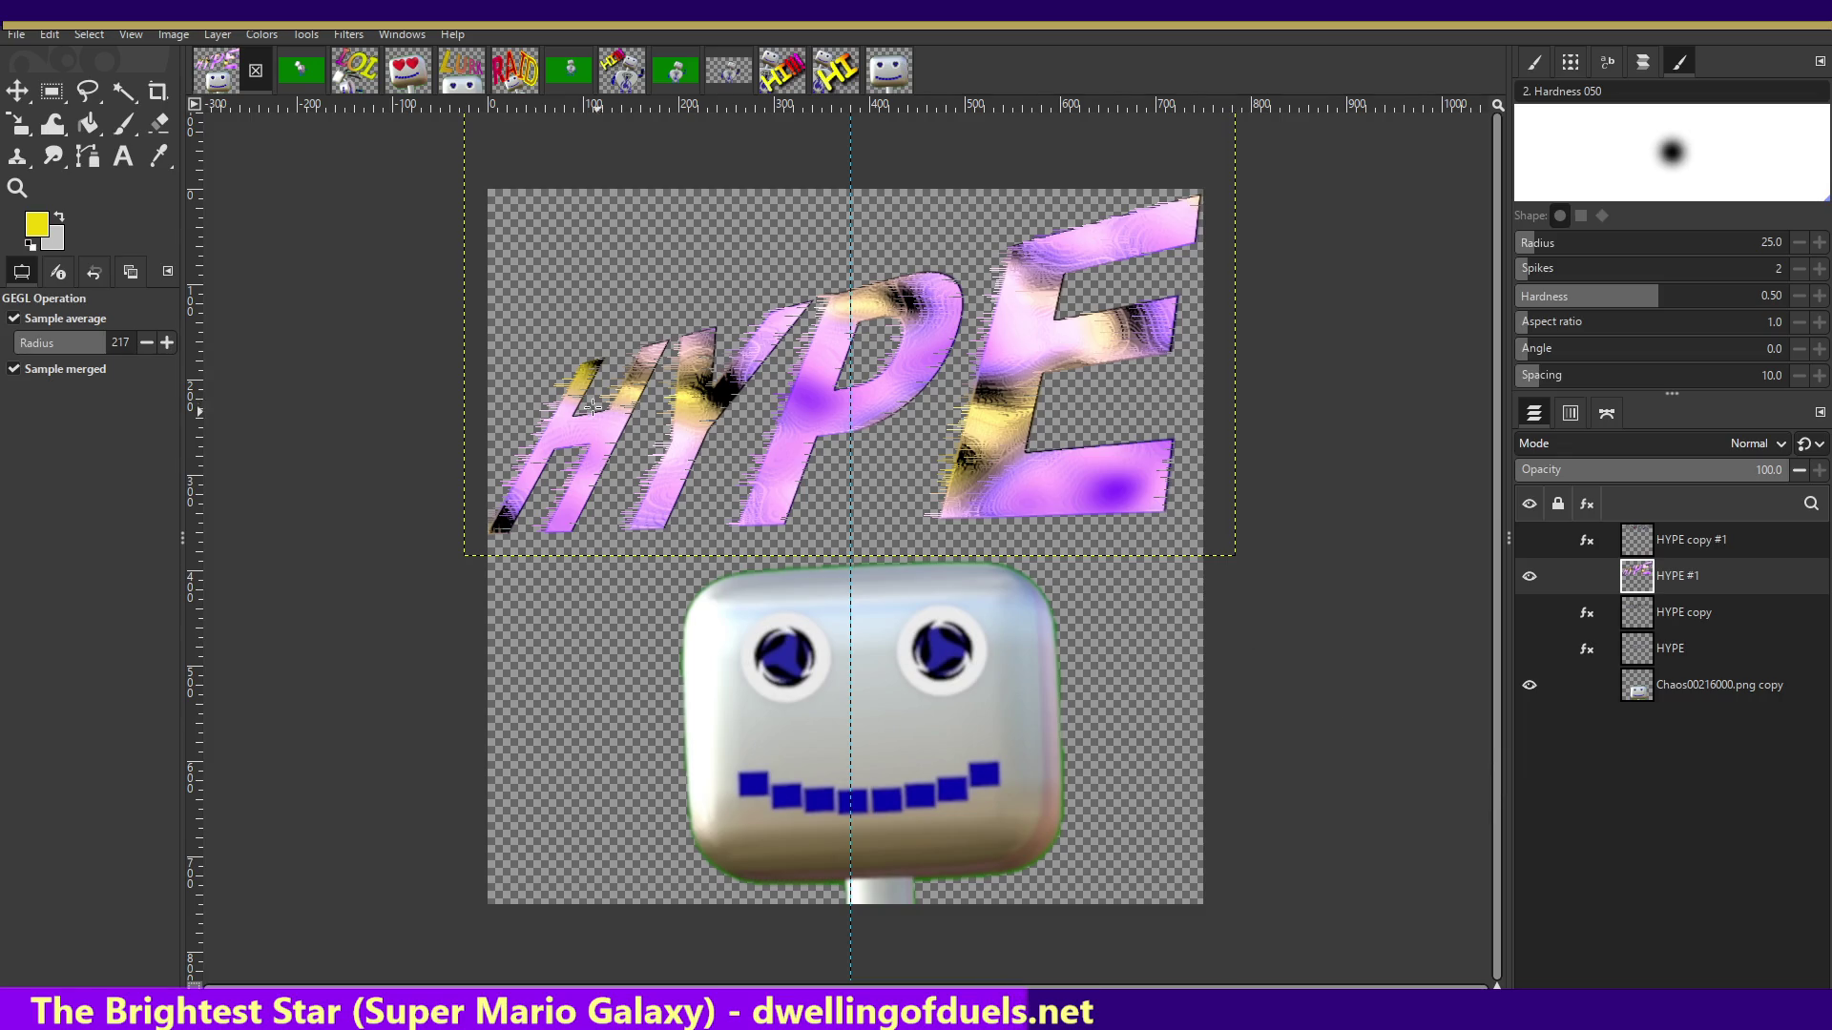
left_click(321, 35)
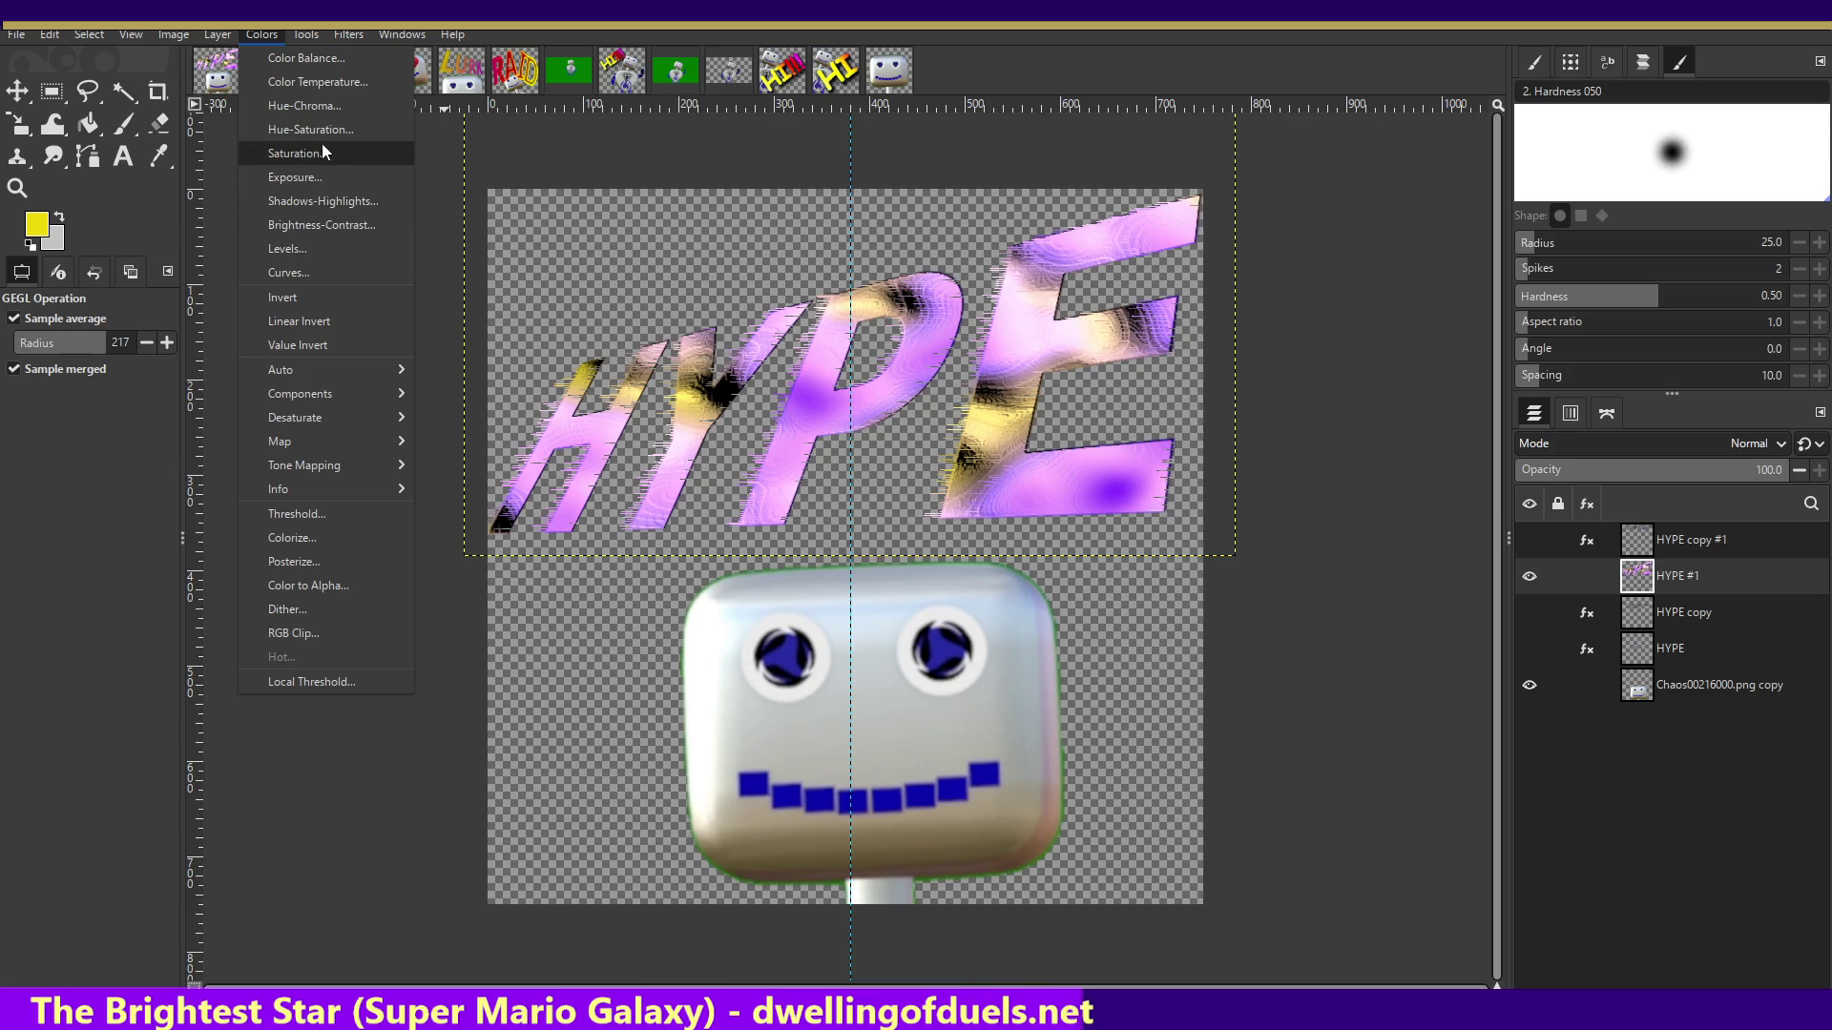
- Raise Hue-Saturation saturation overall, for yellow to 43.9, and for magenta
left_click(314, 129)
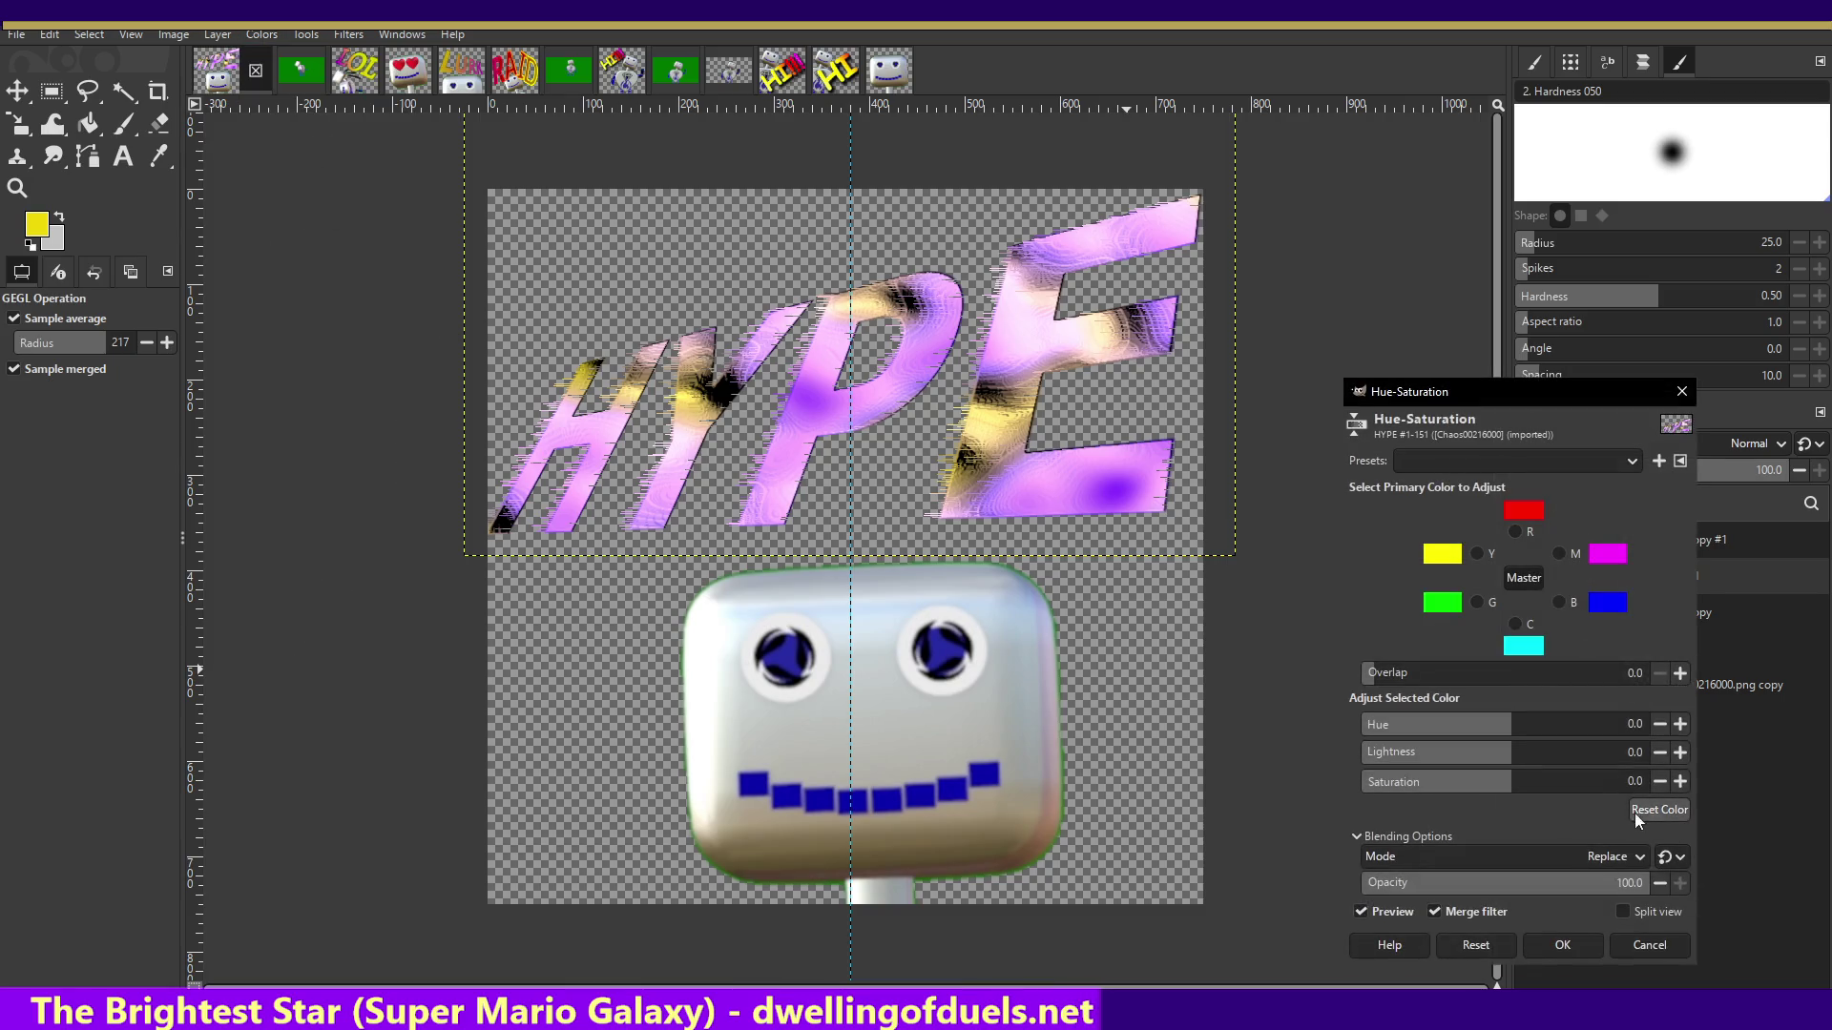
left_click_drag(1542, 791, 1613, 788)
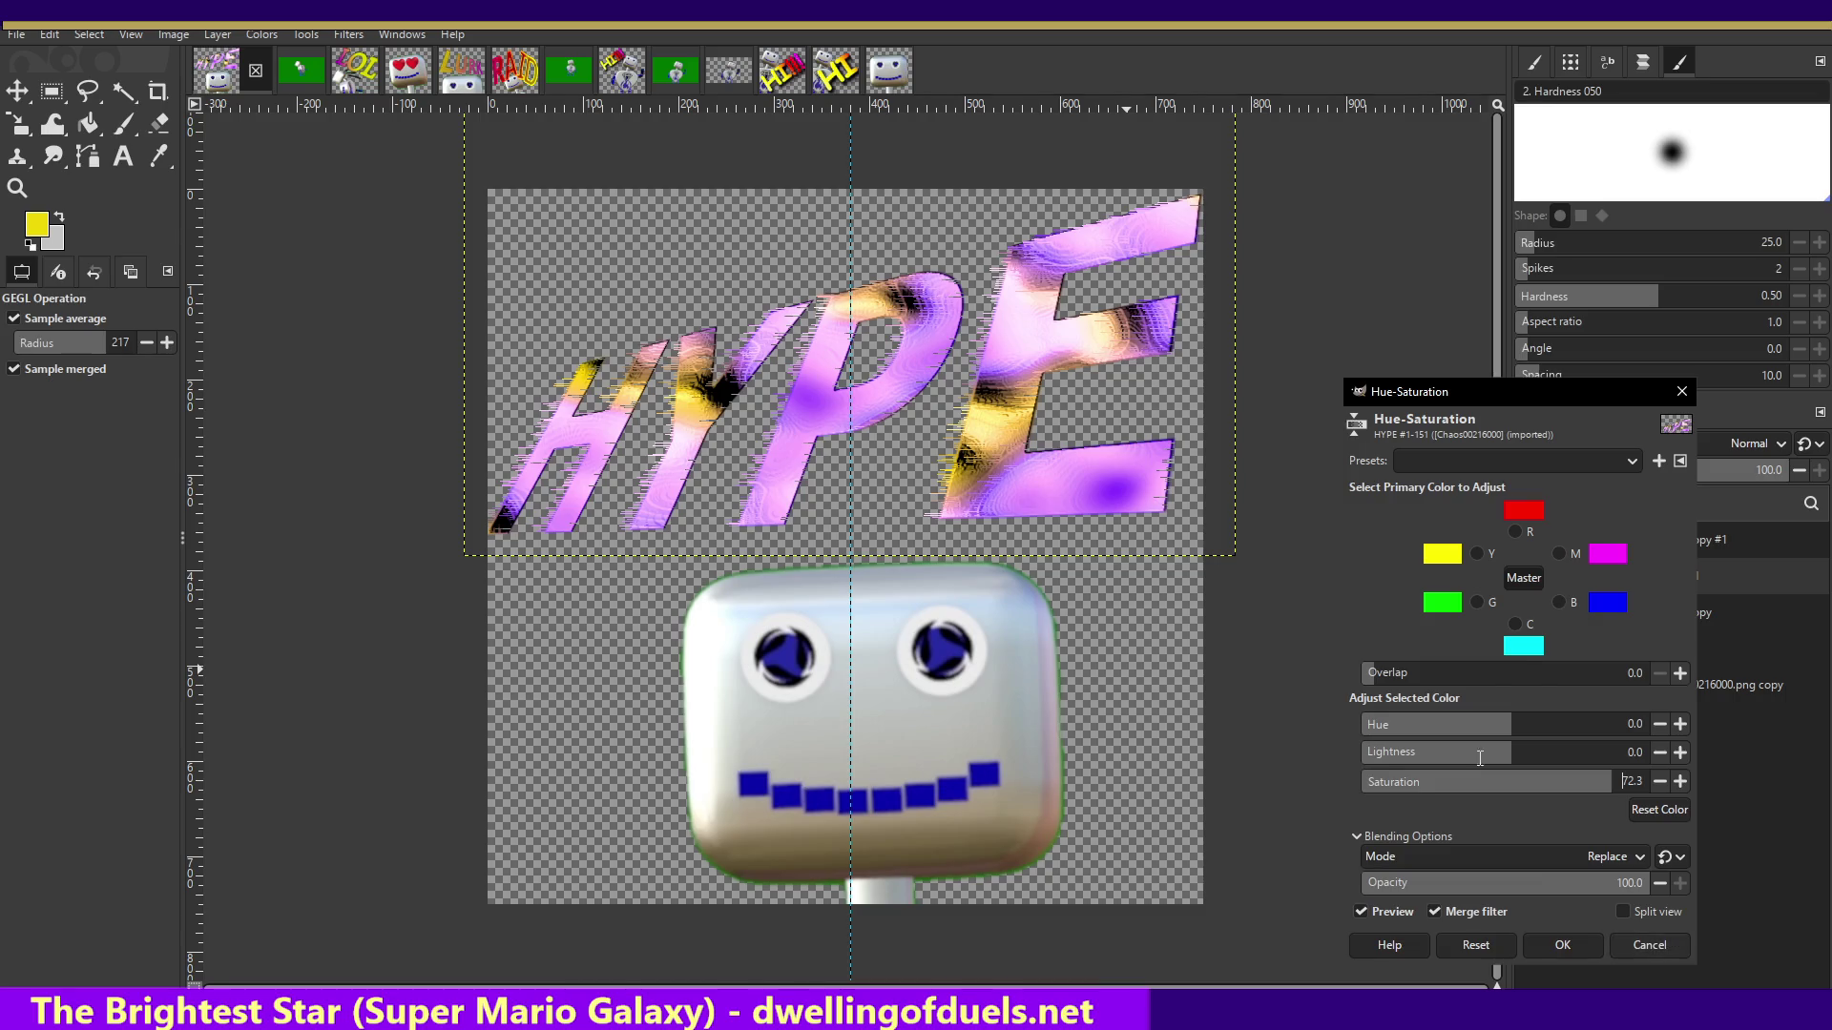
left_click(1477, 553)
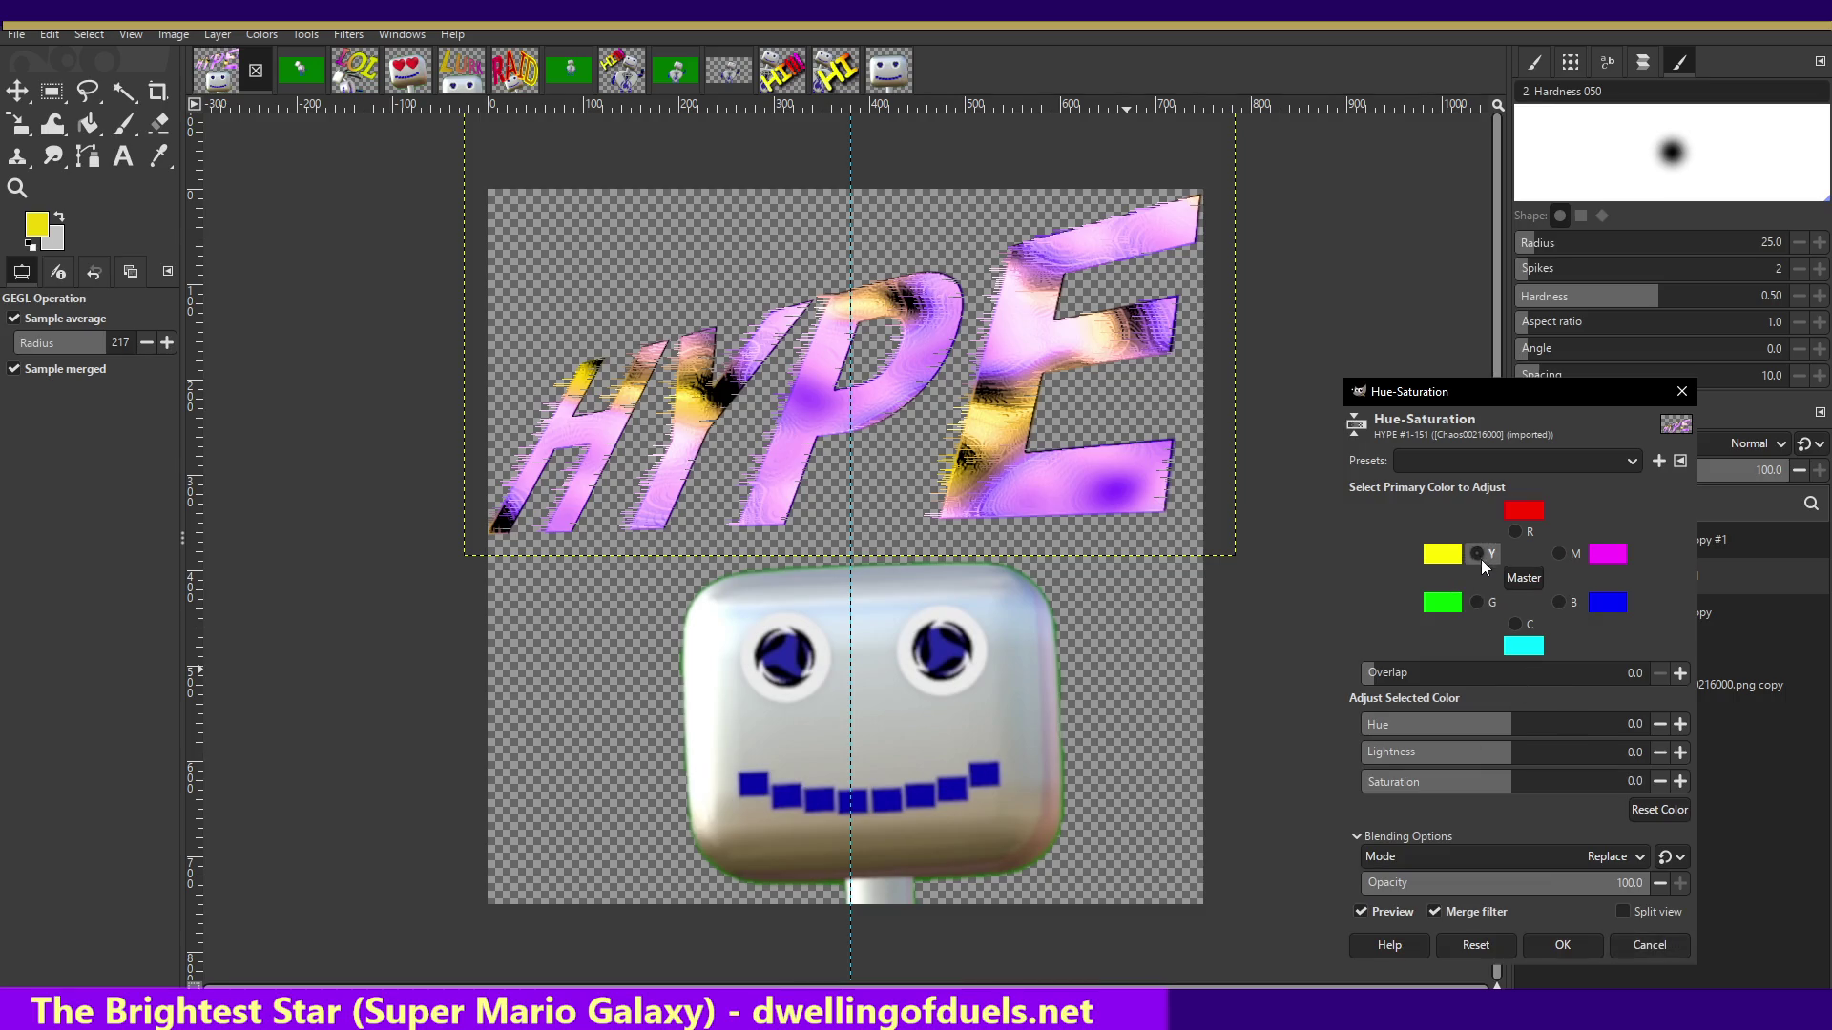
left_click_drag(1543, 782, 1608, 784)
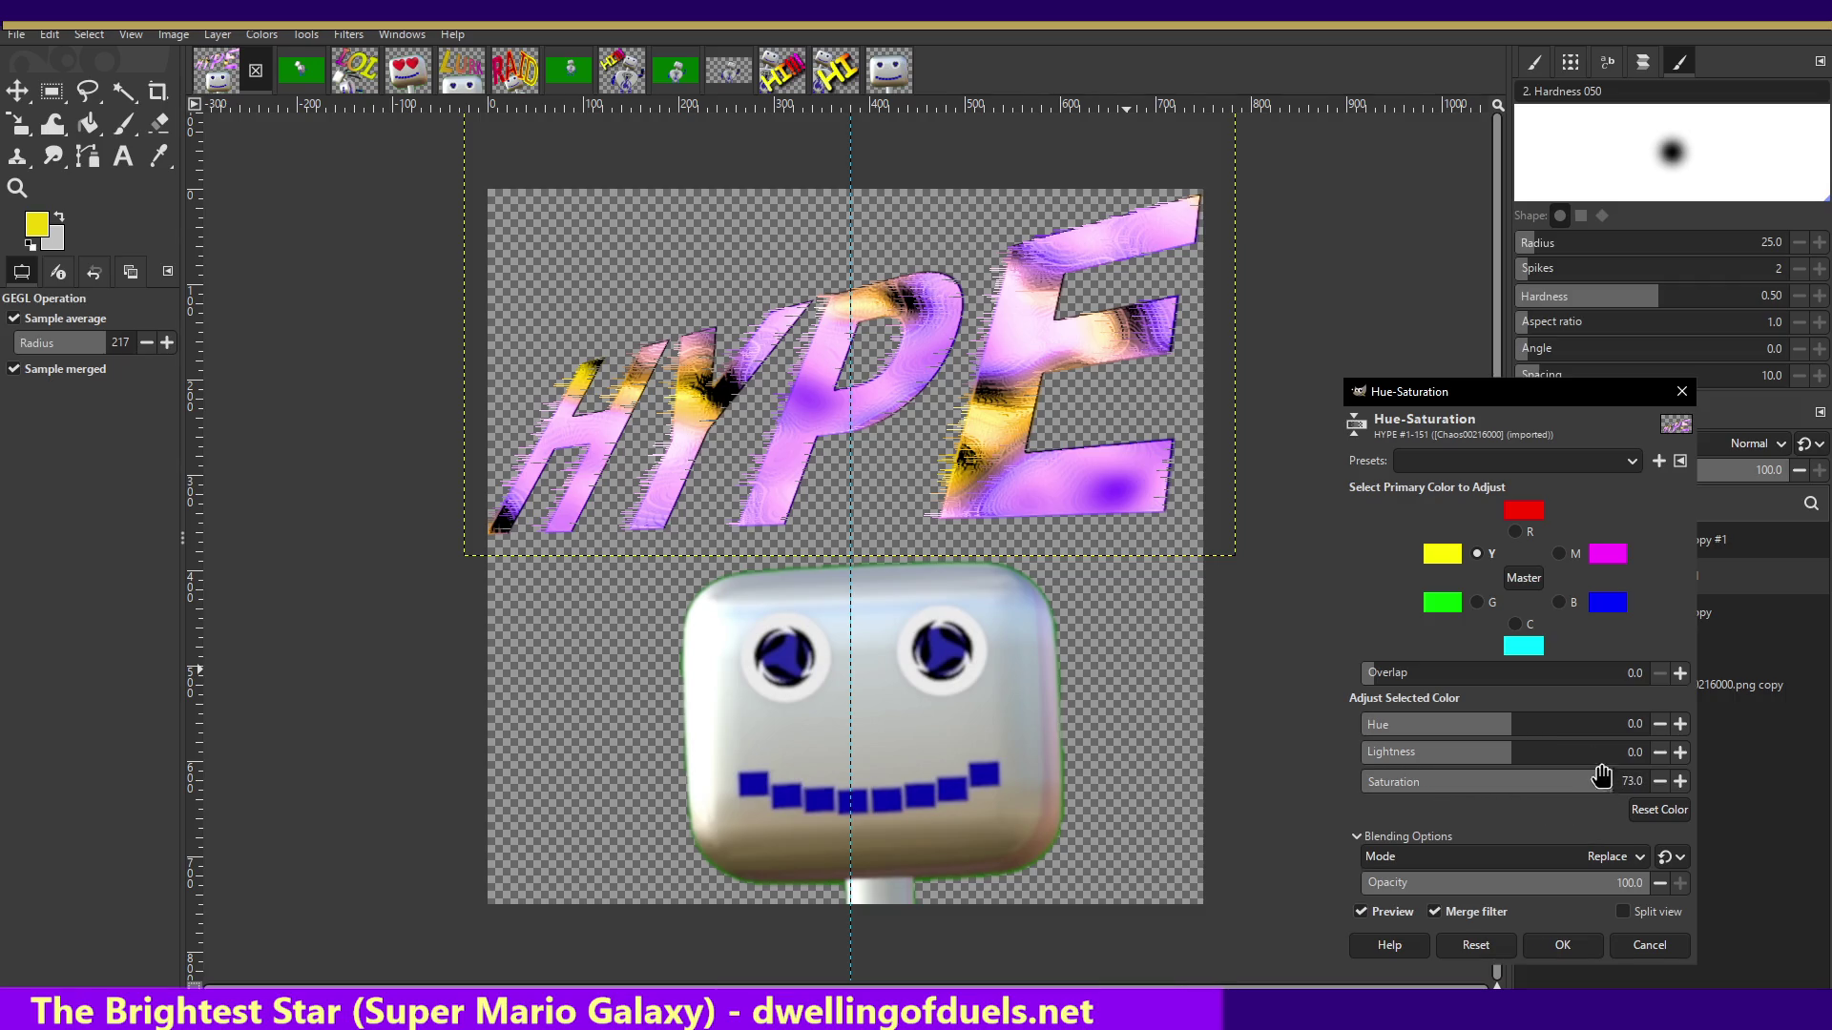
left_click(1568, 557)
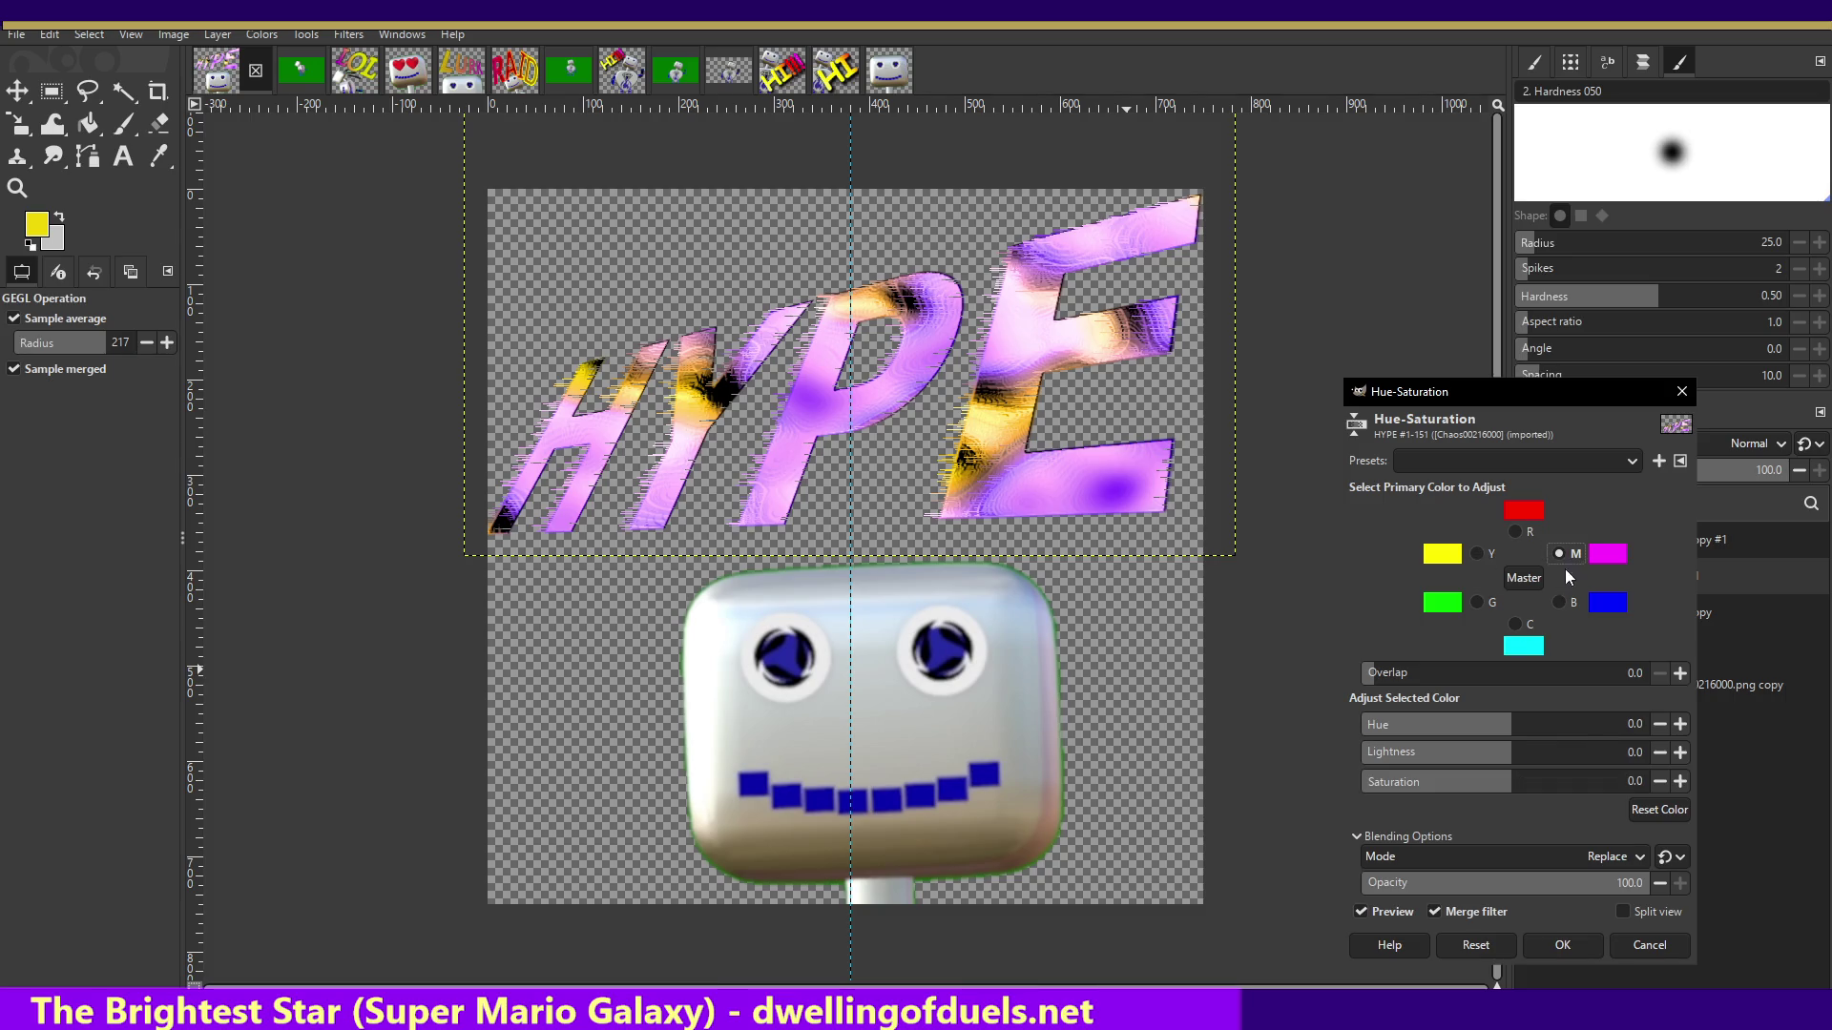
left_click_drag(1519, 783, 1562, 782)
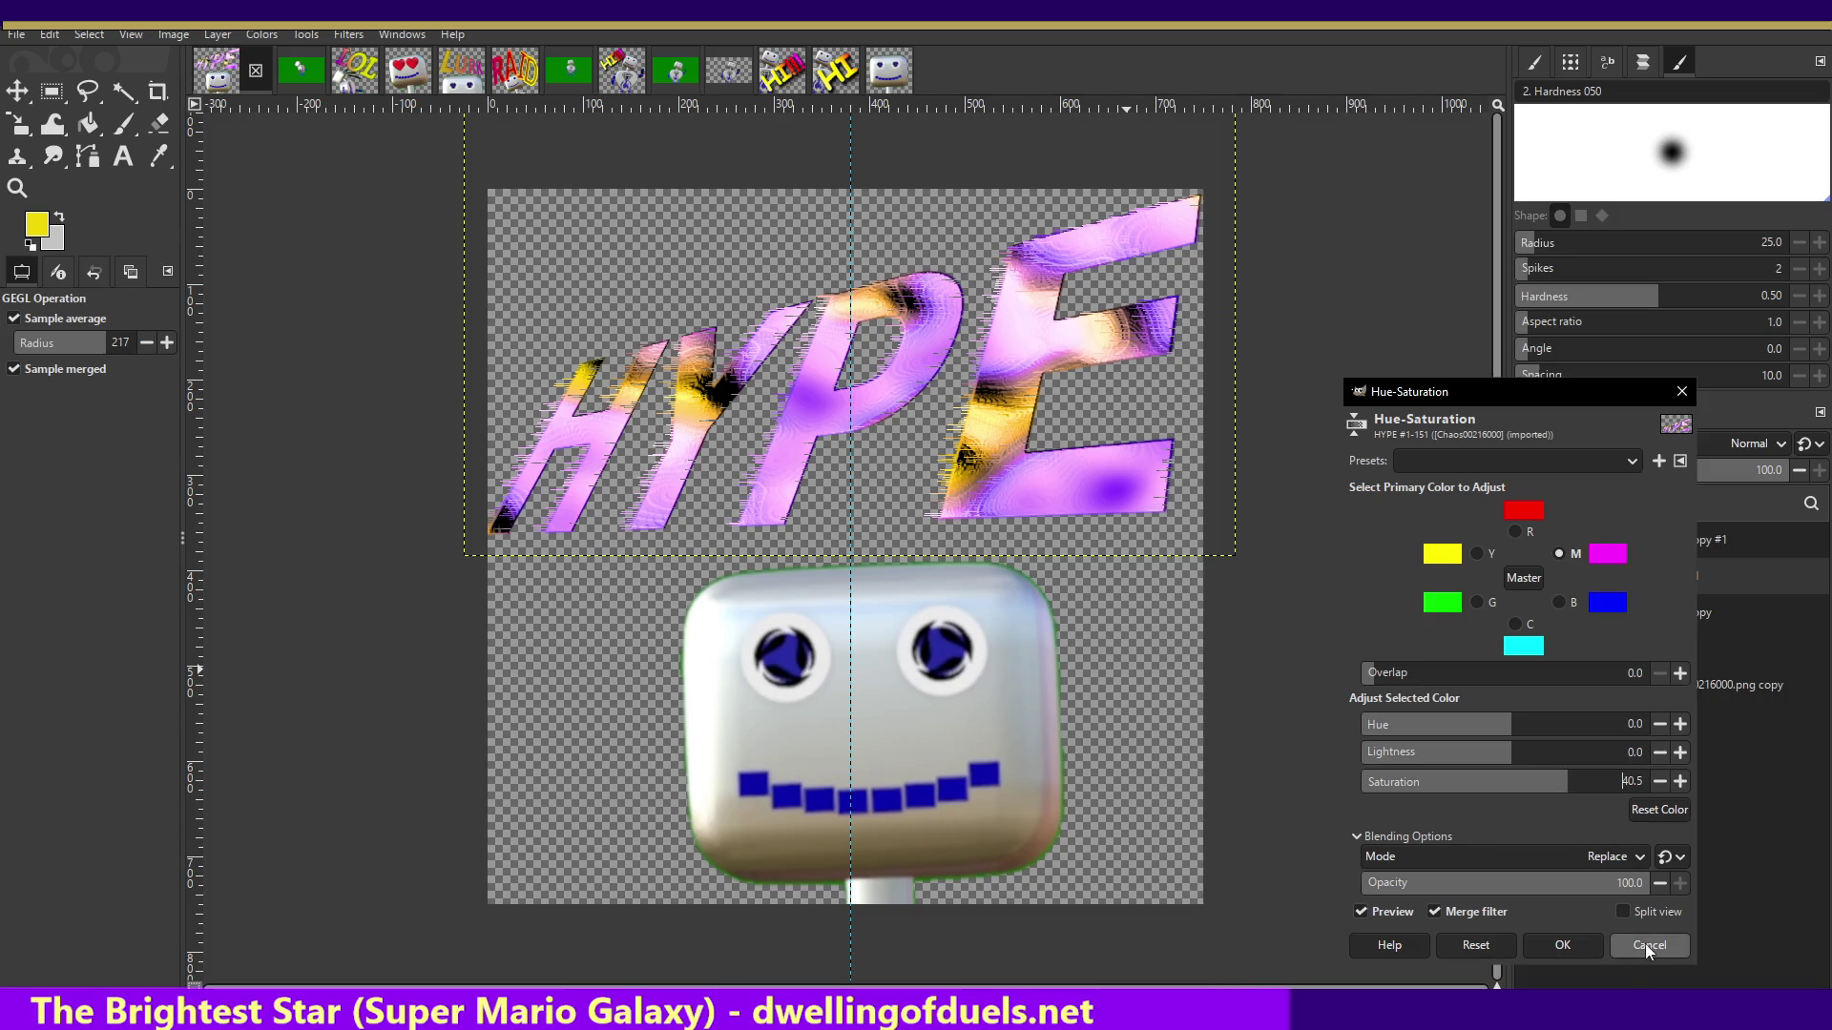
- Try Darken only and Burn blend modes, then cancel the Hue-Saturation adjustment
left_click(1634, 857)
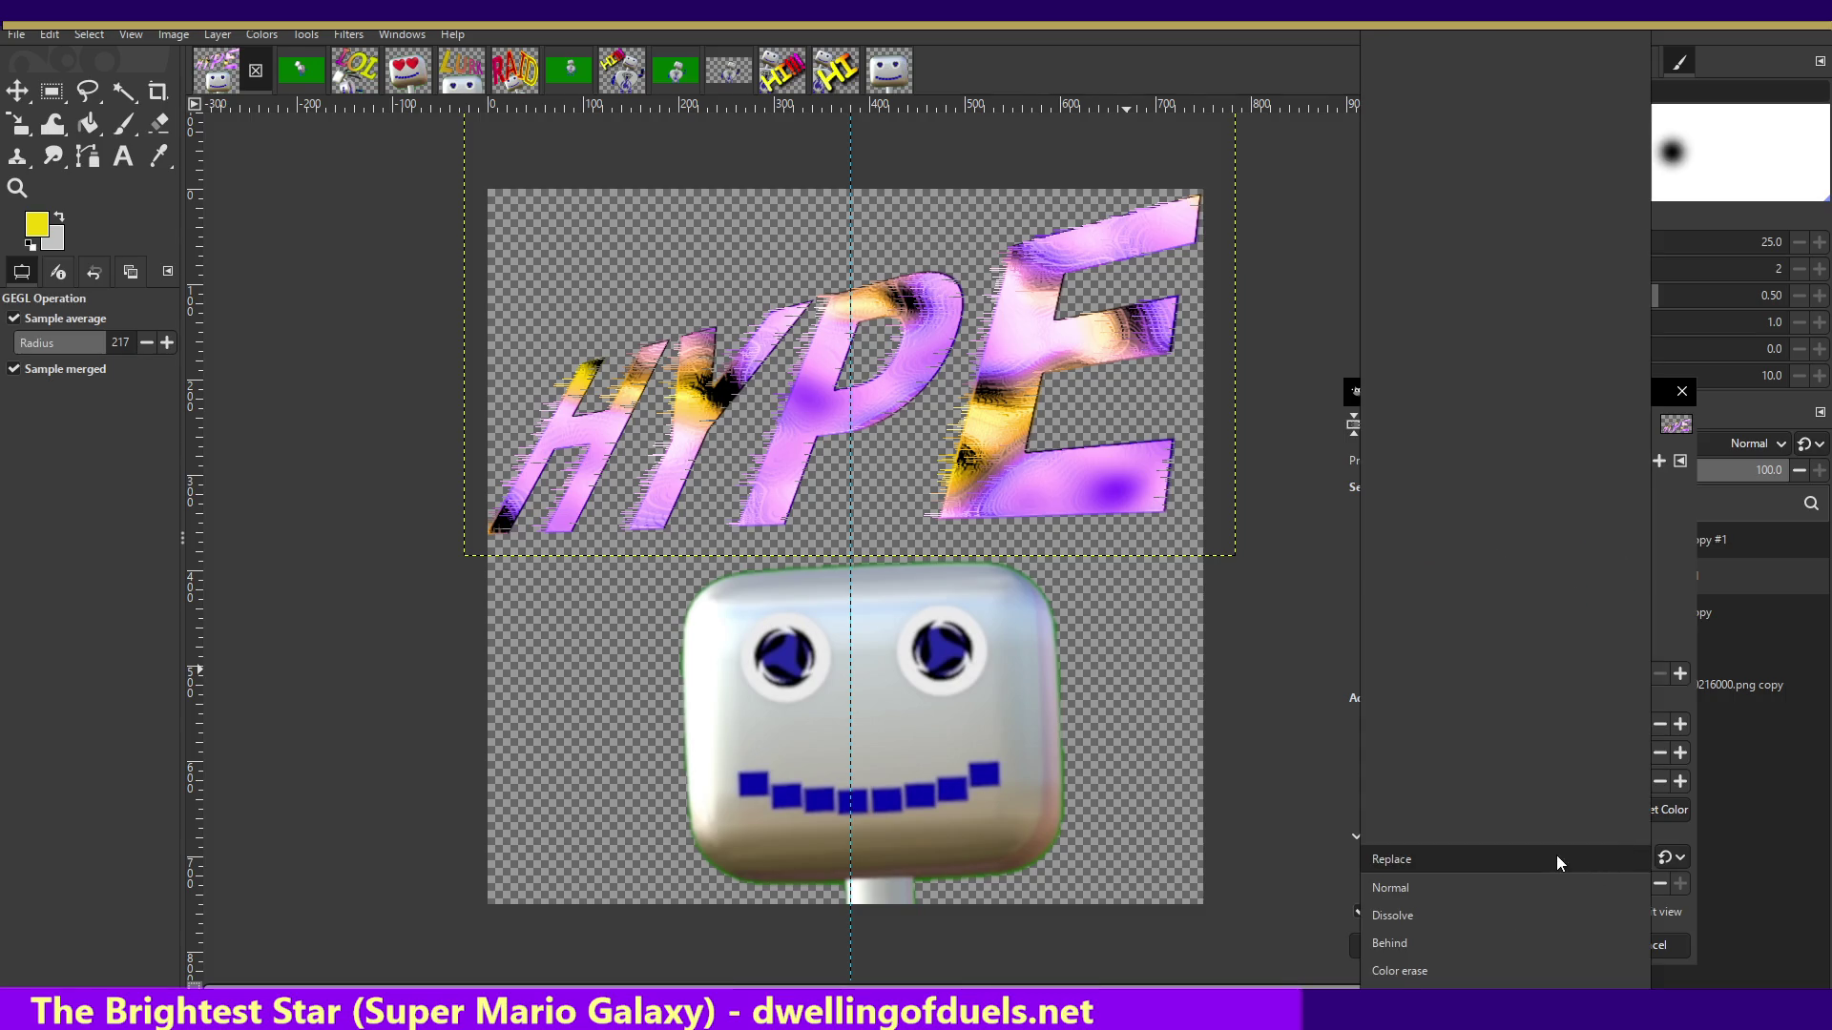
scroll(1555, 855, "down", 2)
scroll(1537, 879, "down", 1)
scroll(1532, 885, "down", 1)
scroll(1531, 886, "down", 1)
scroll(1531, 886, "down", 1)
scroll(1530, 885, "down", 1)
left_click(1530, 886)
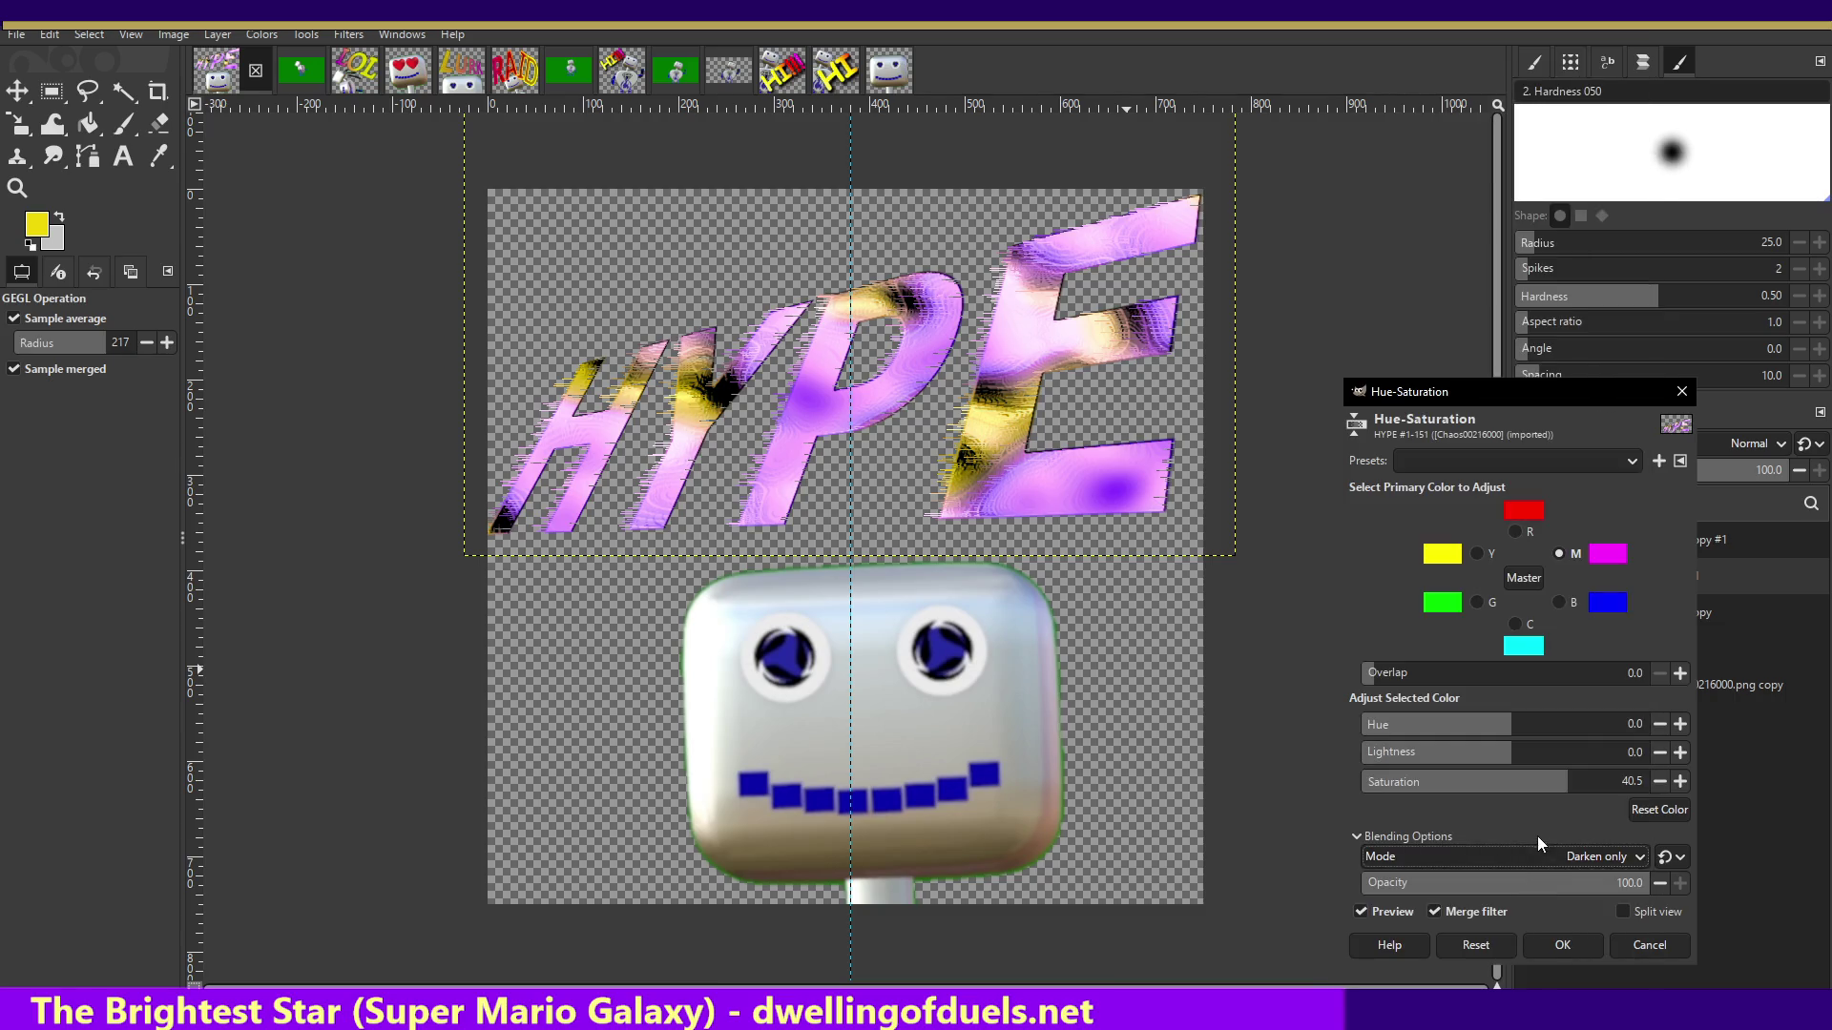
left_click(1530, 857)
left_click(1515, 884)
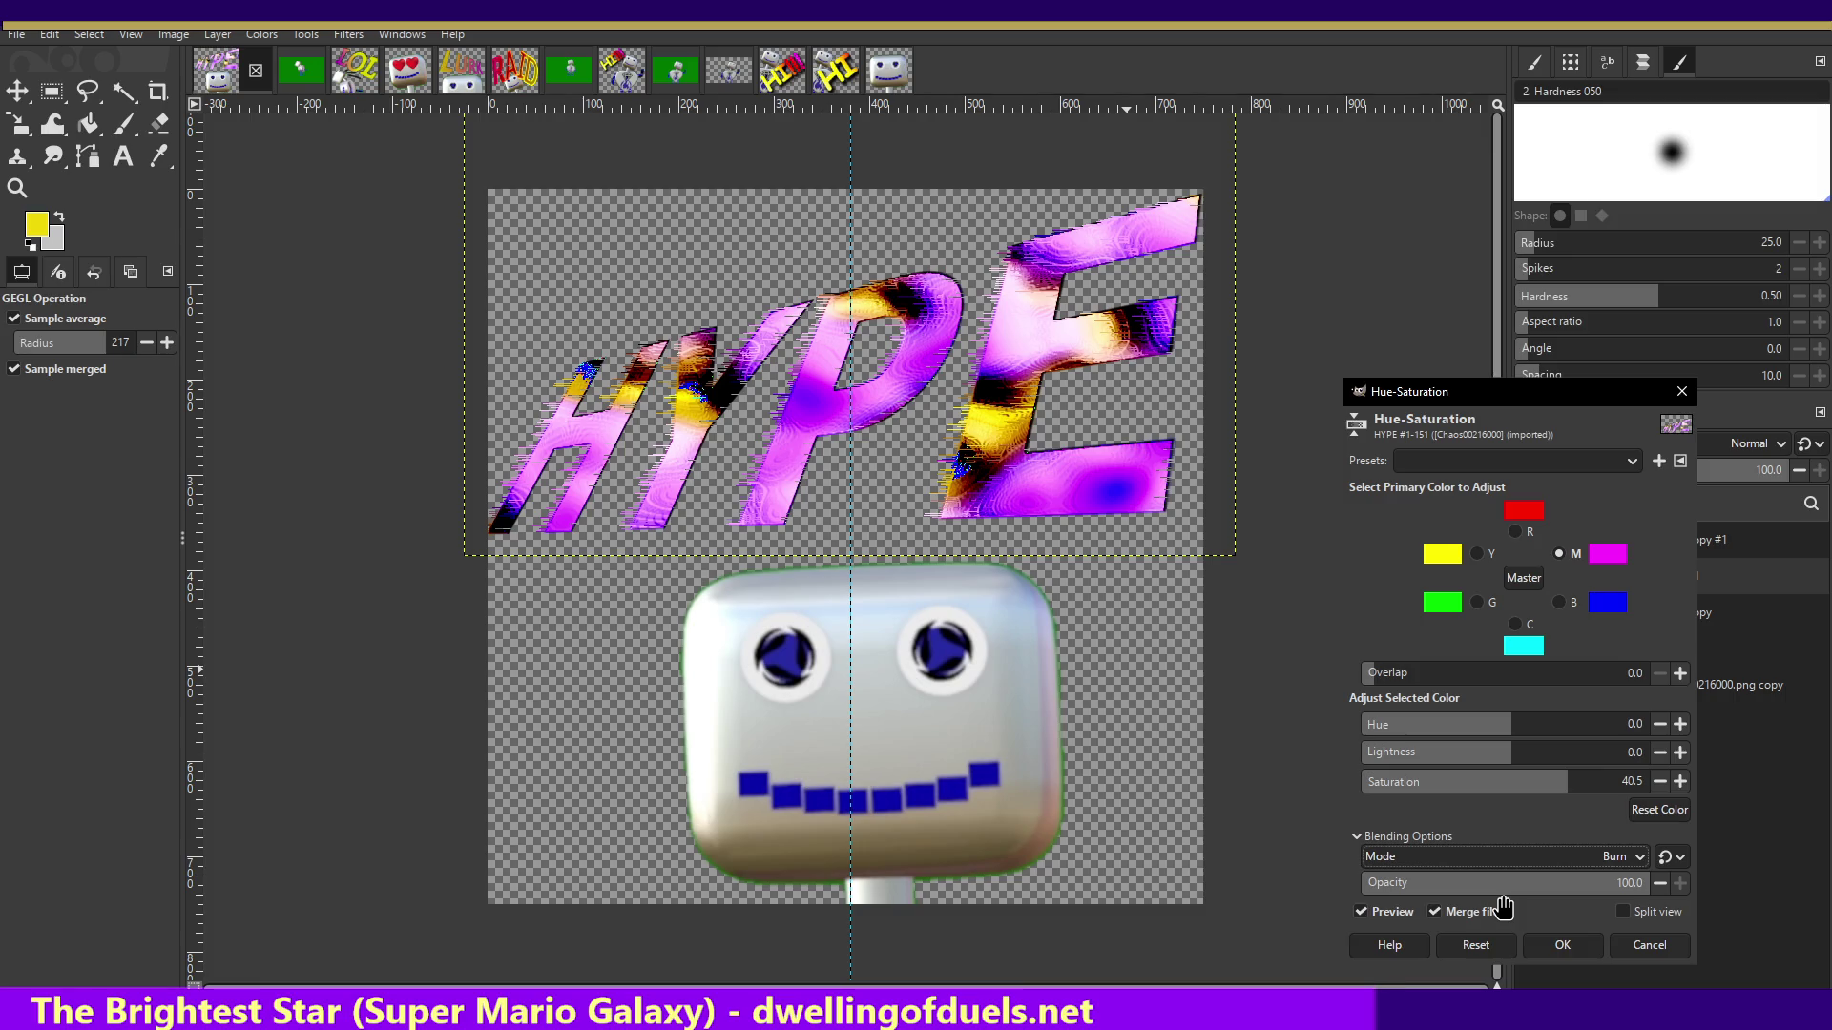
left_click(1633, 940)
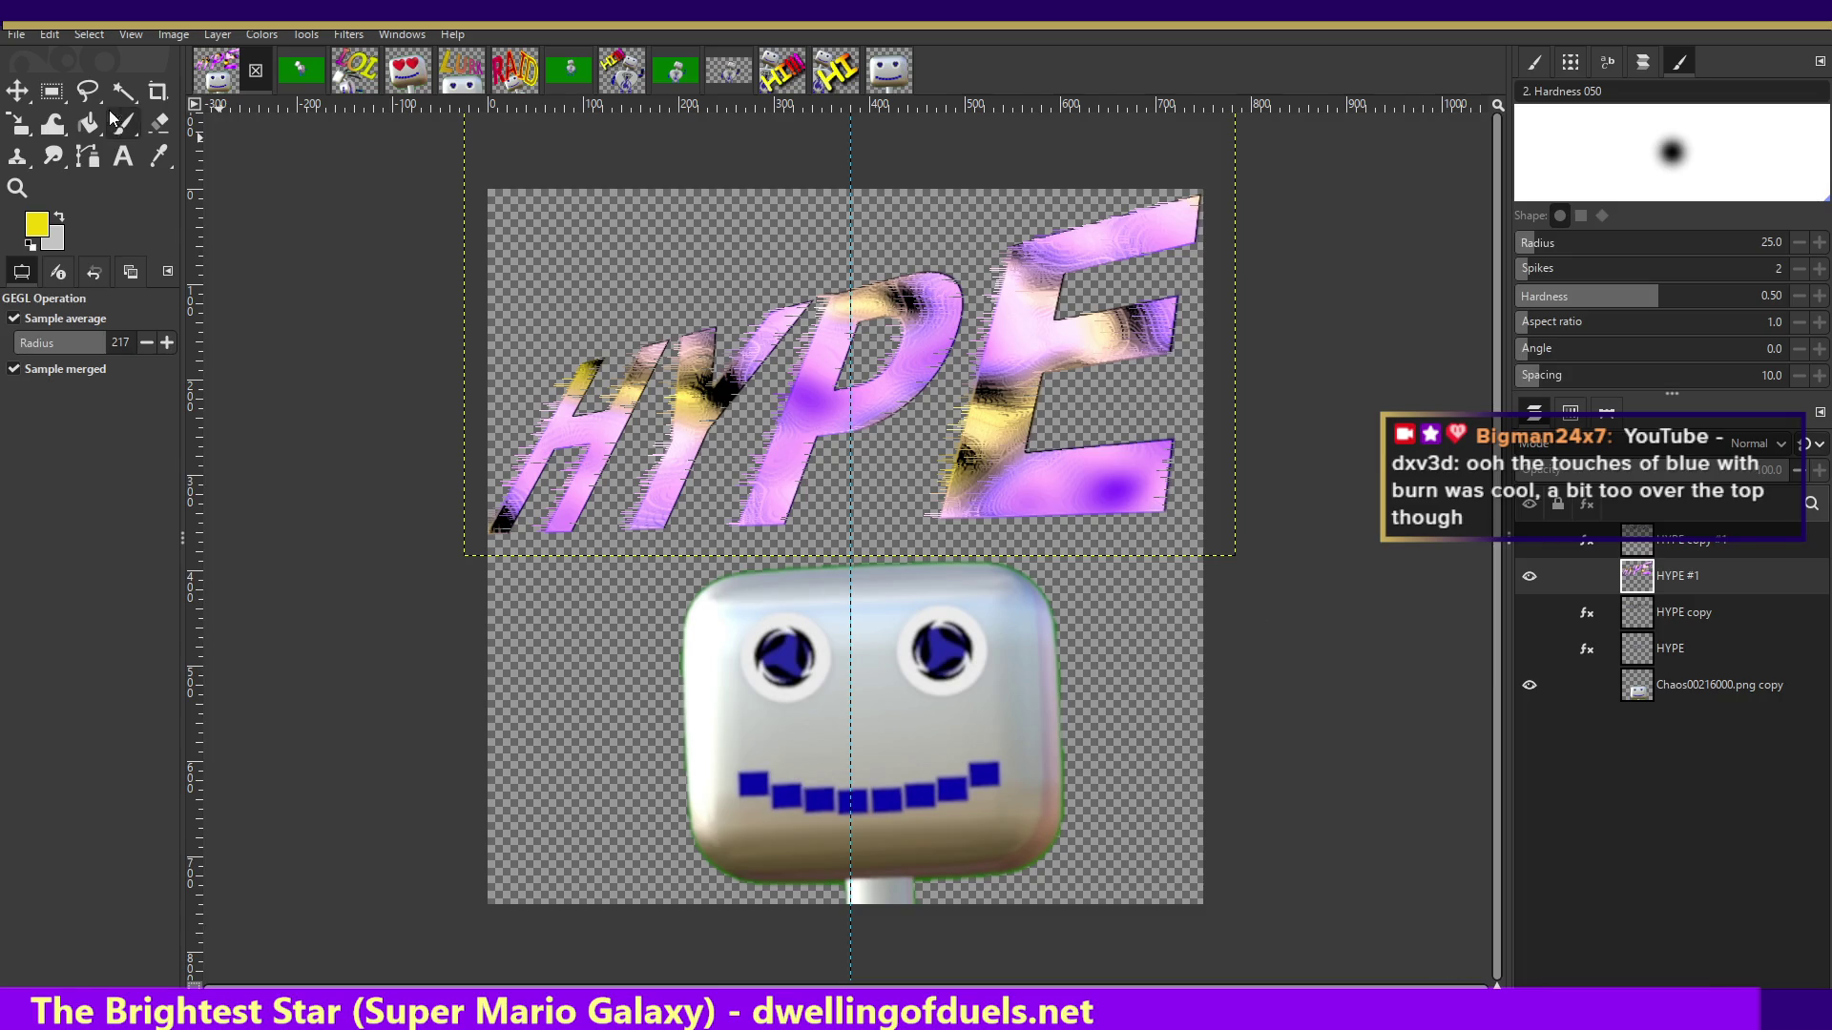
- Browse the Filters menu, then open the Hue-Chroma adjustment for HYPE #1
left_click(349, 35)
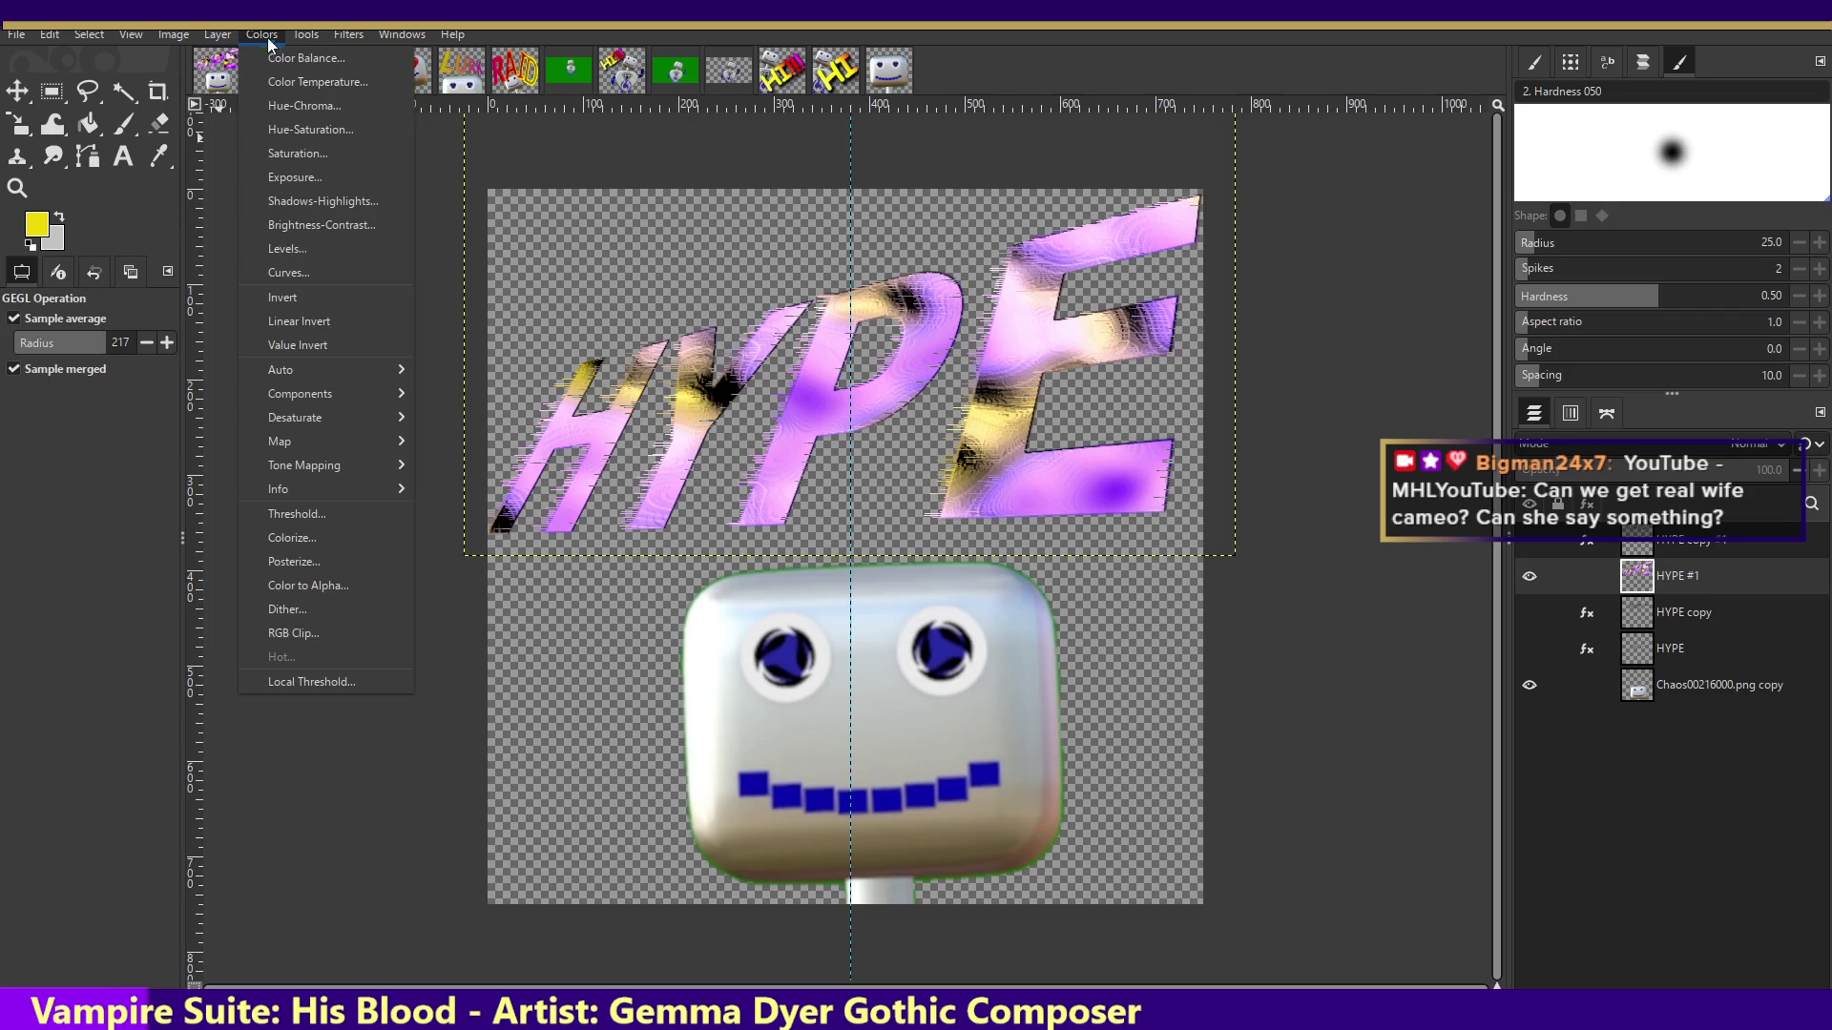
left_click(275, 106)
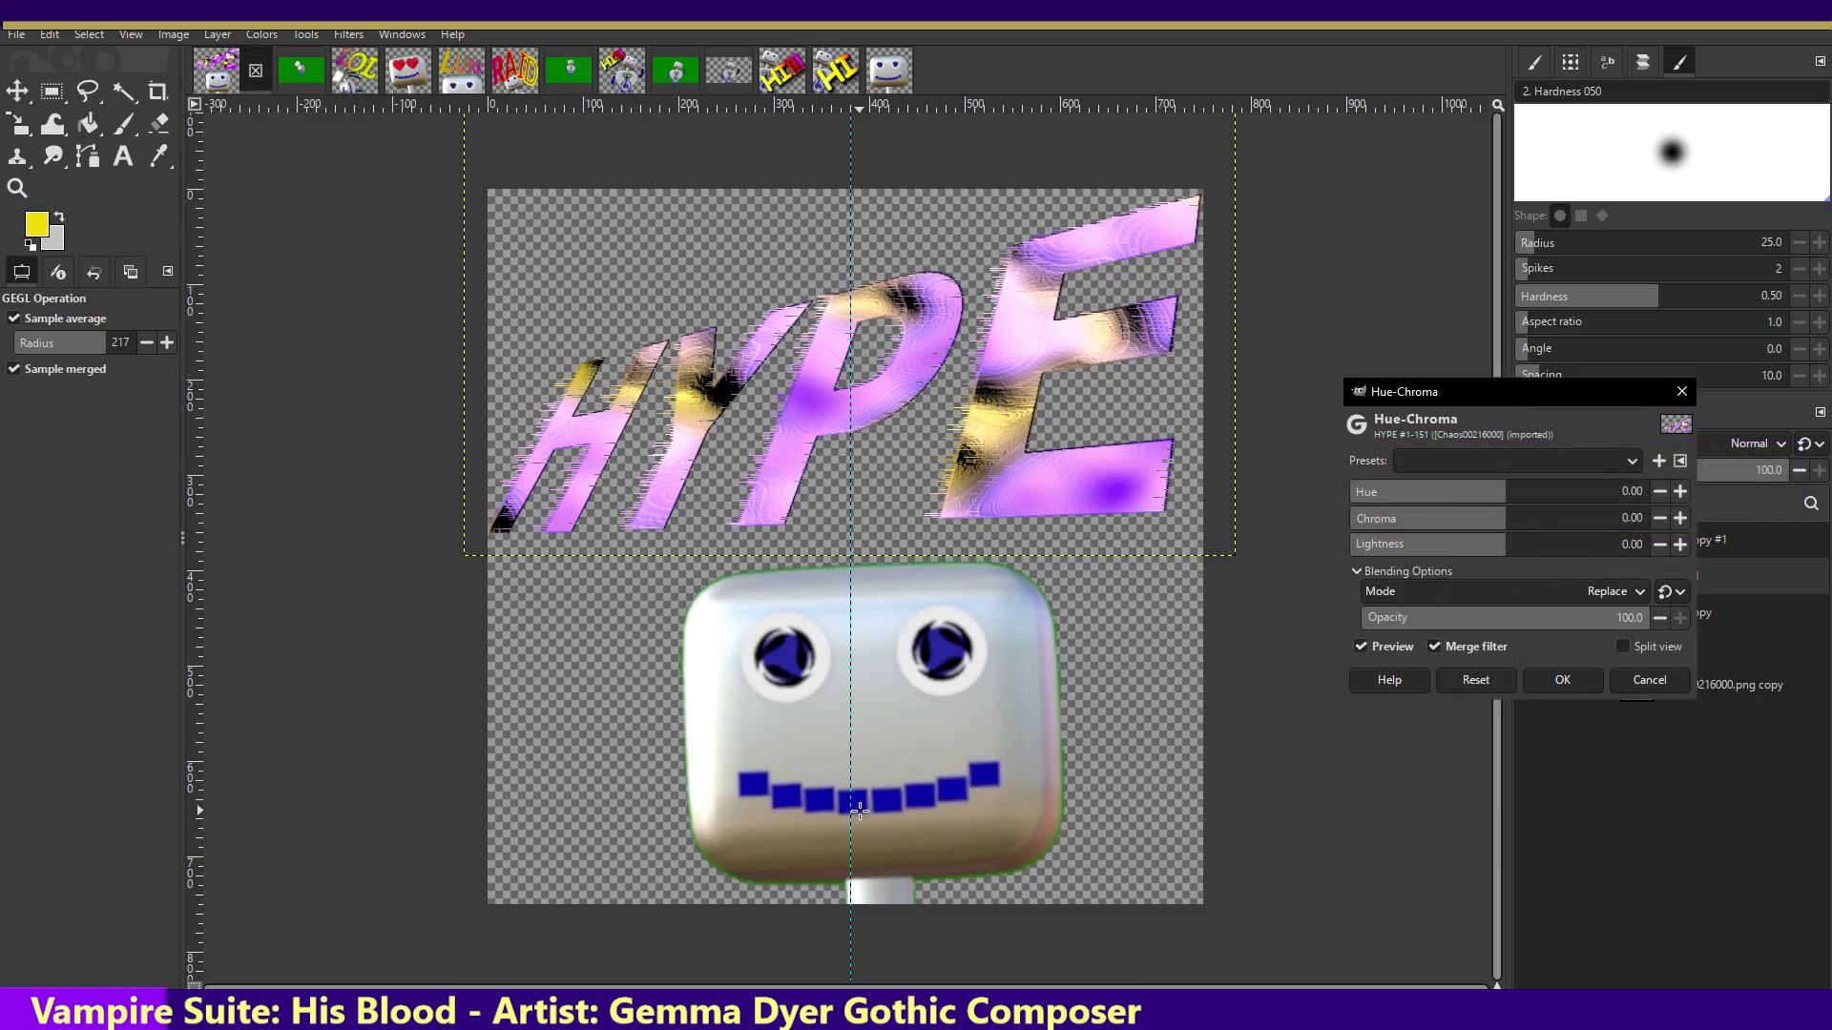
- Raise Hue-Chroma chroma stepwise to about 78, then cancel the adjustment
left_click(1566, 523)
left_click(1586, 523)
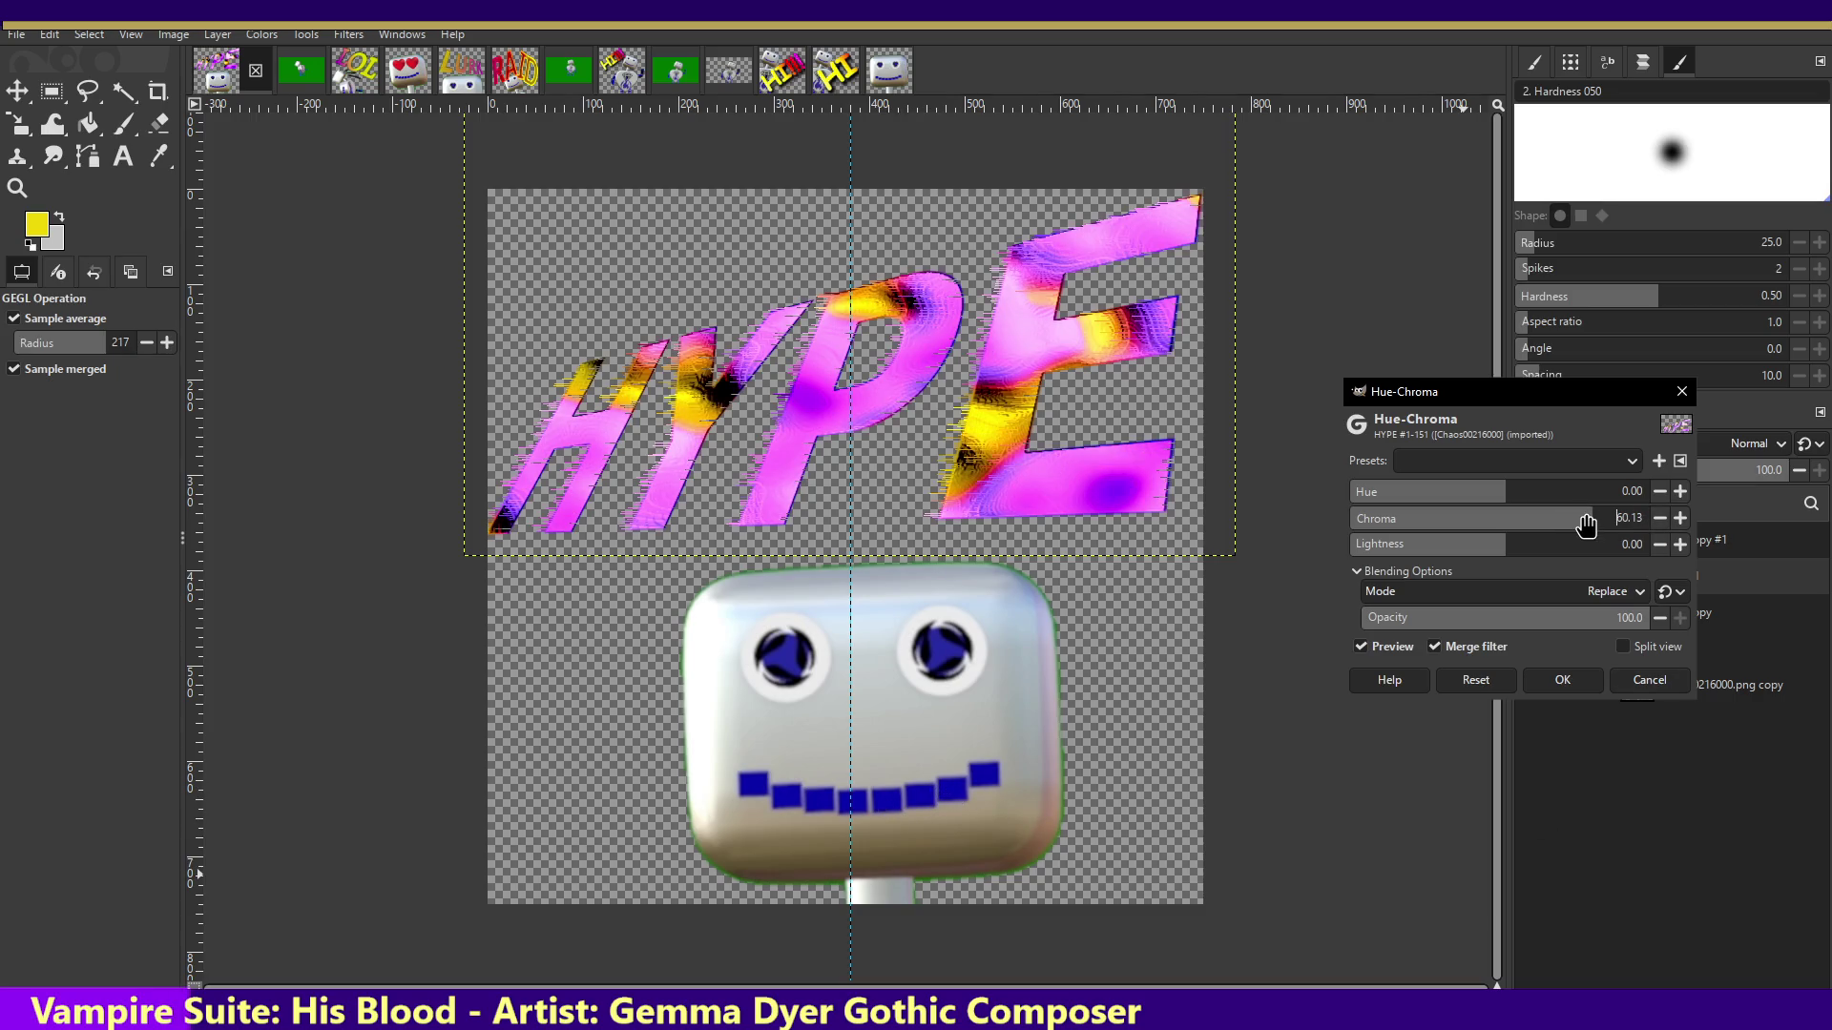
left_click(1605, 523)
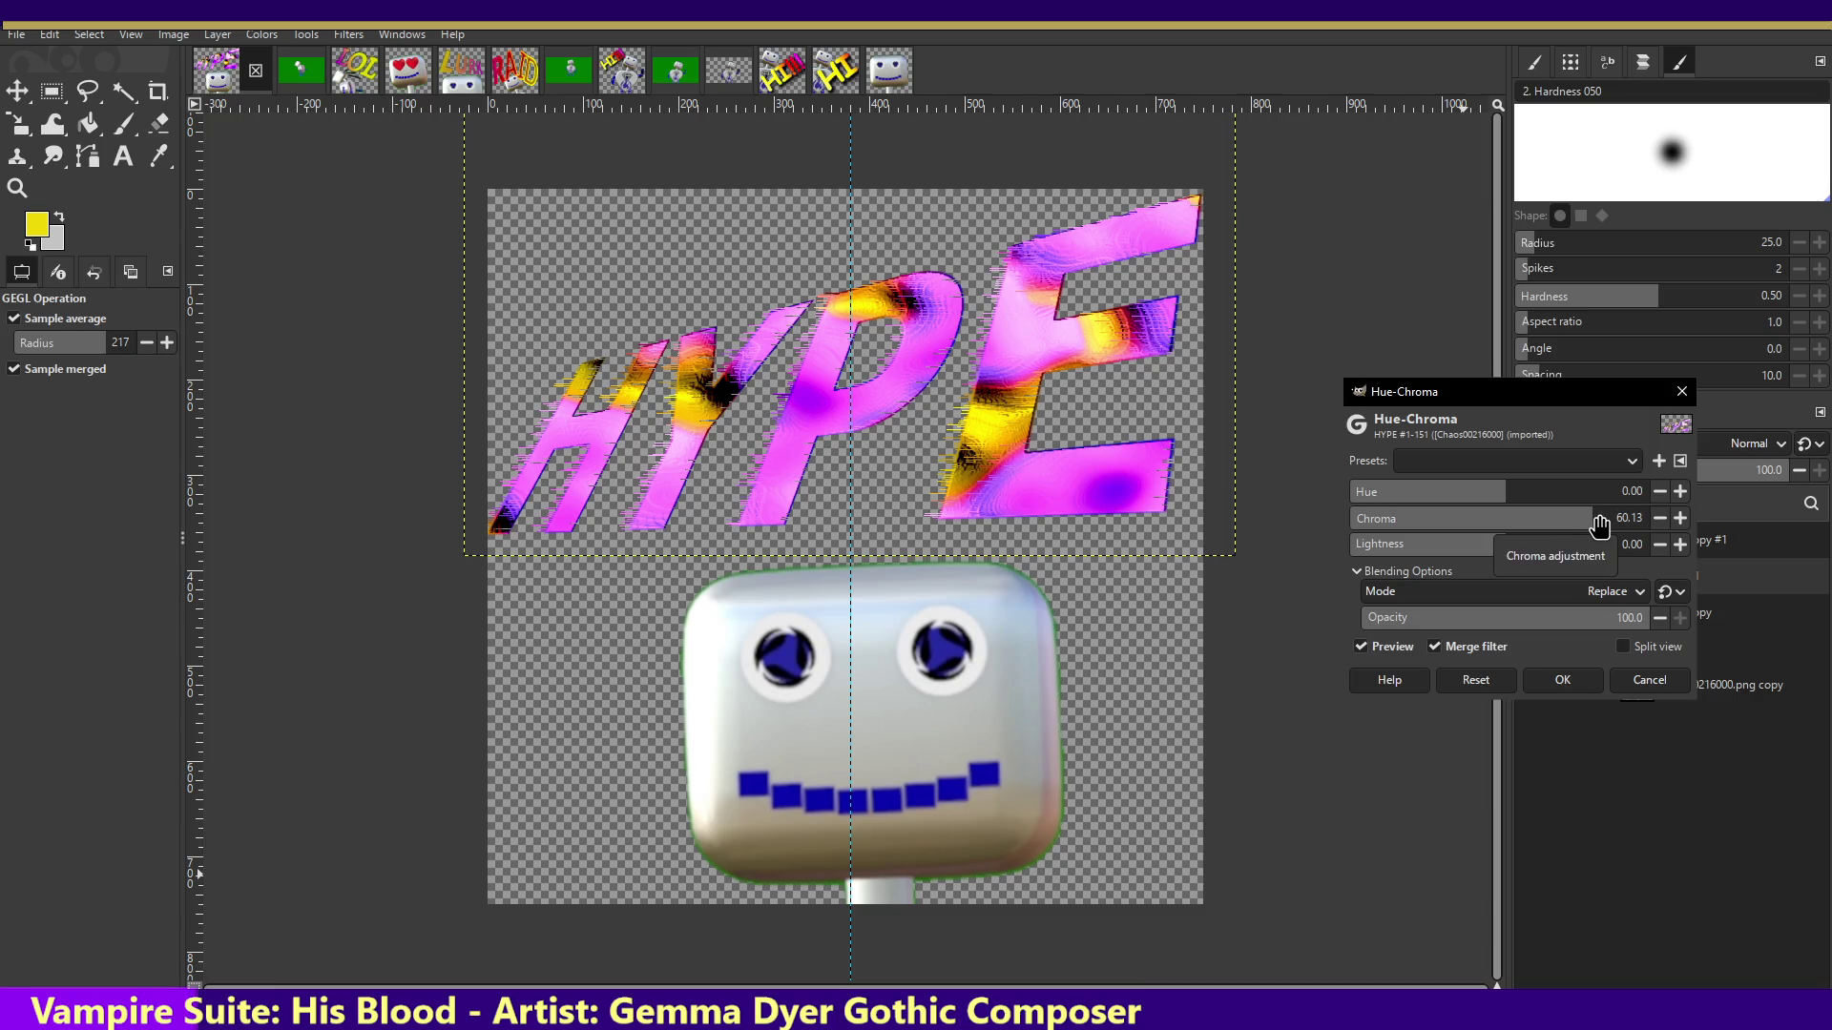
left_click(1616, 523)
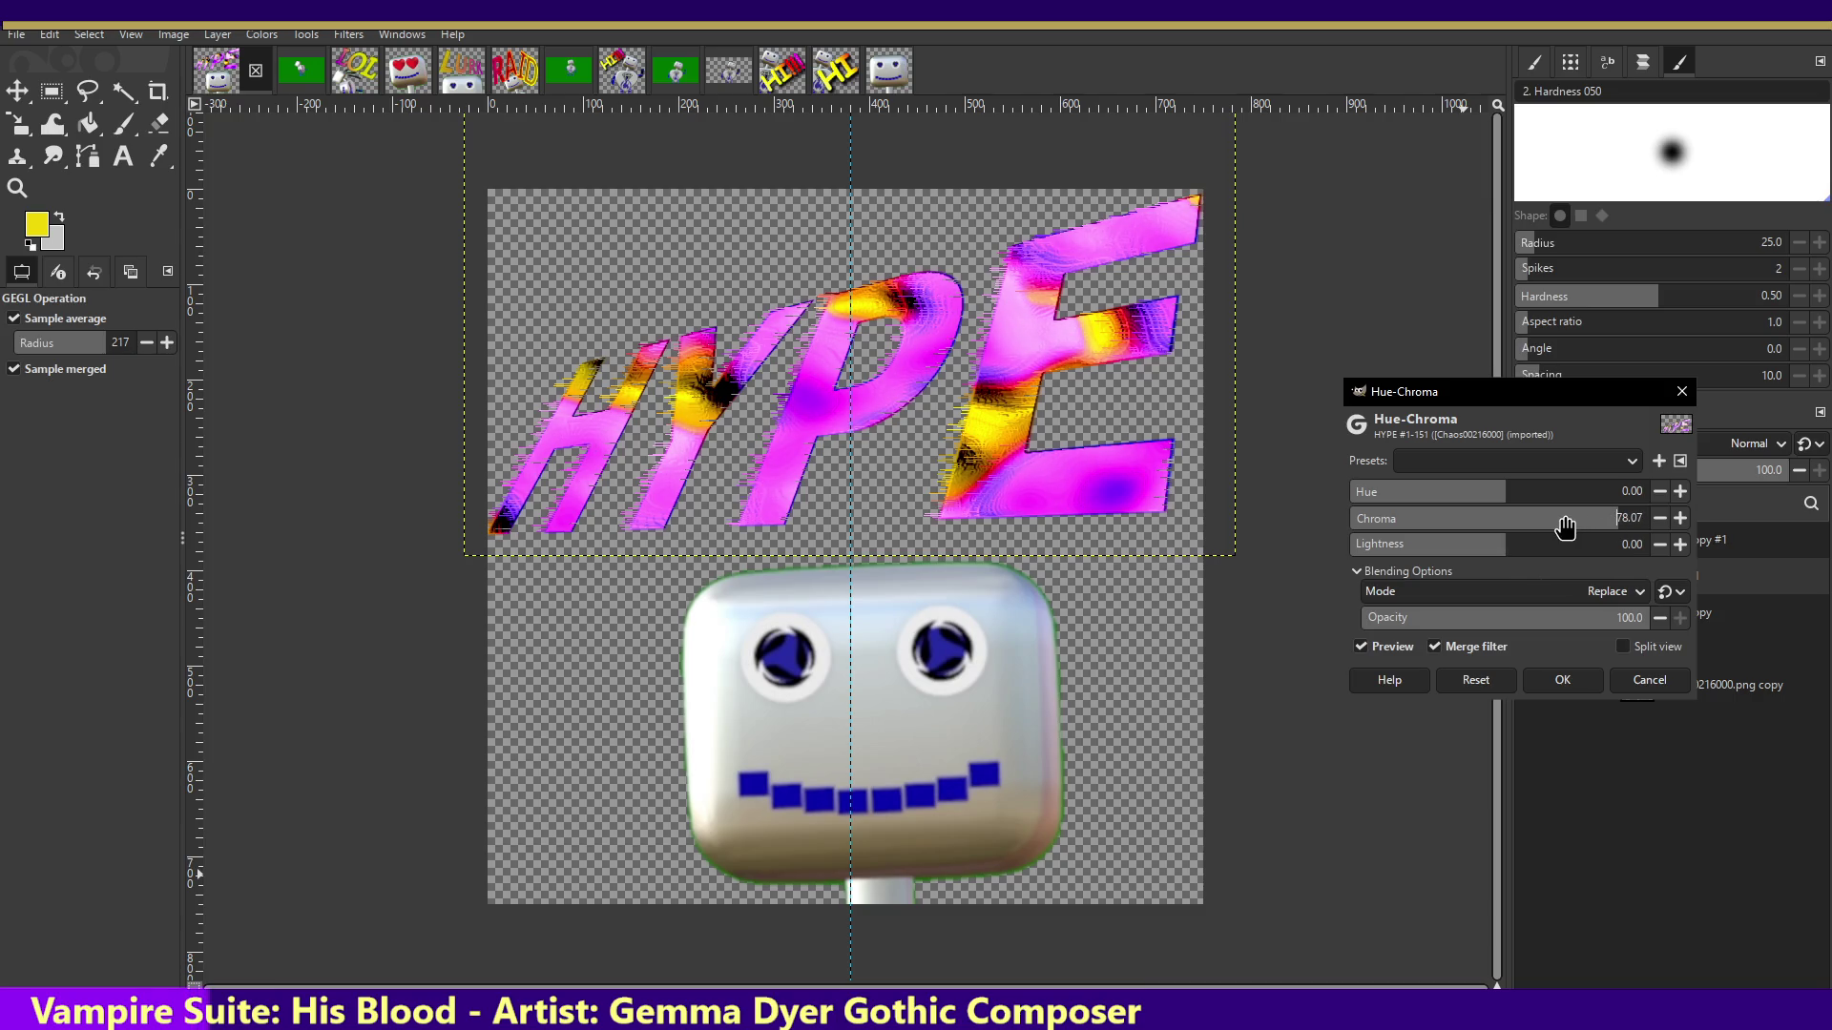
left_click(1641, 687)
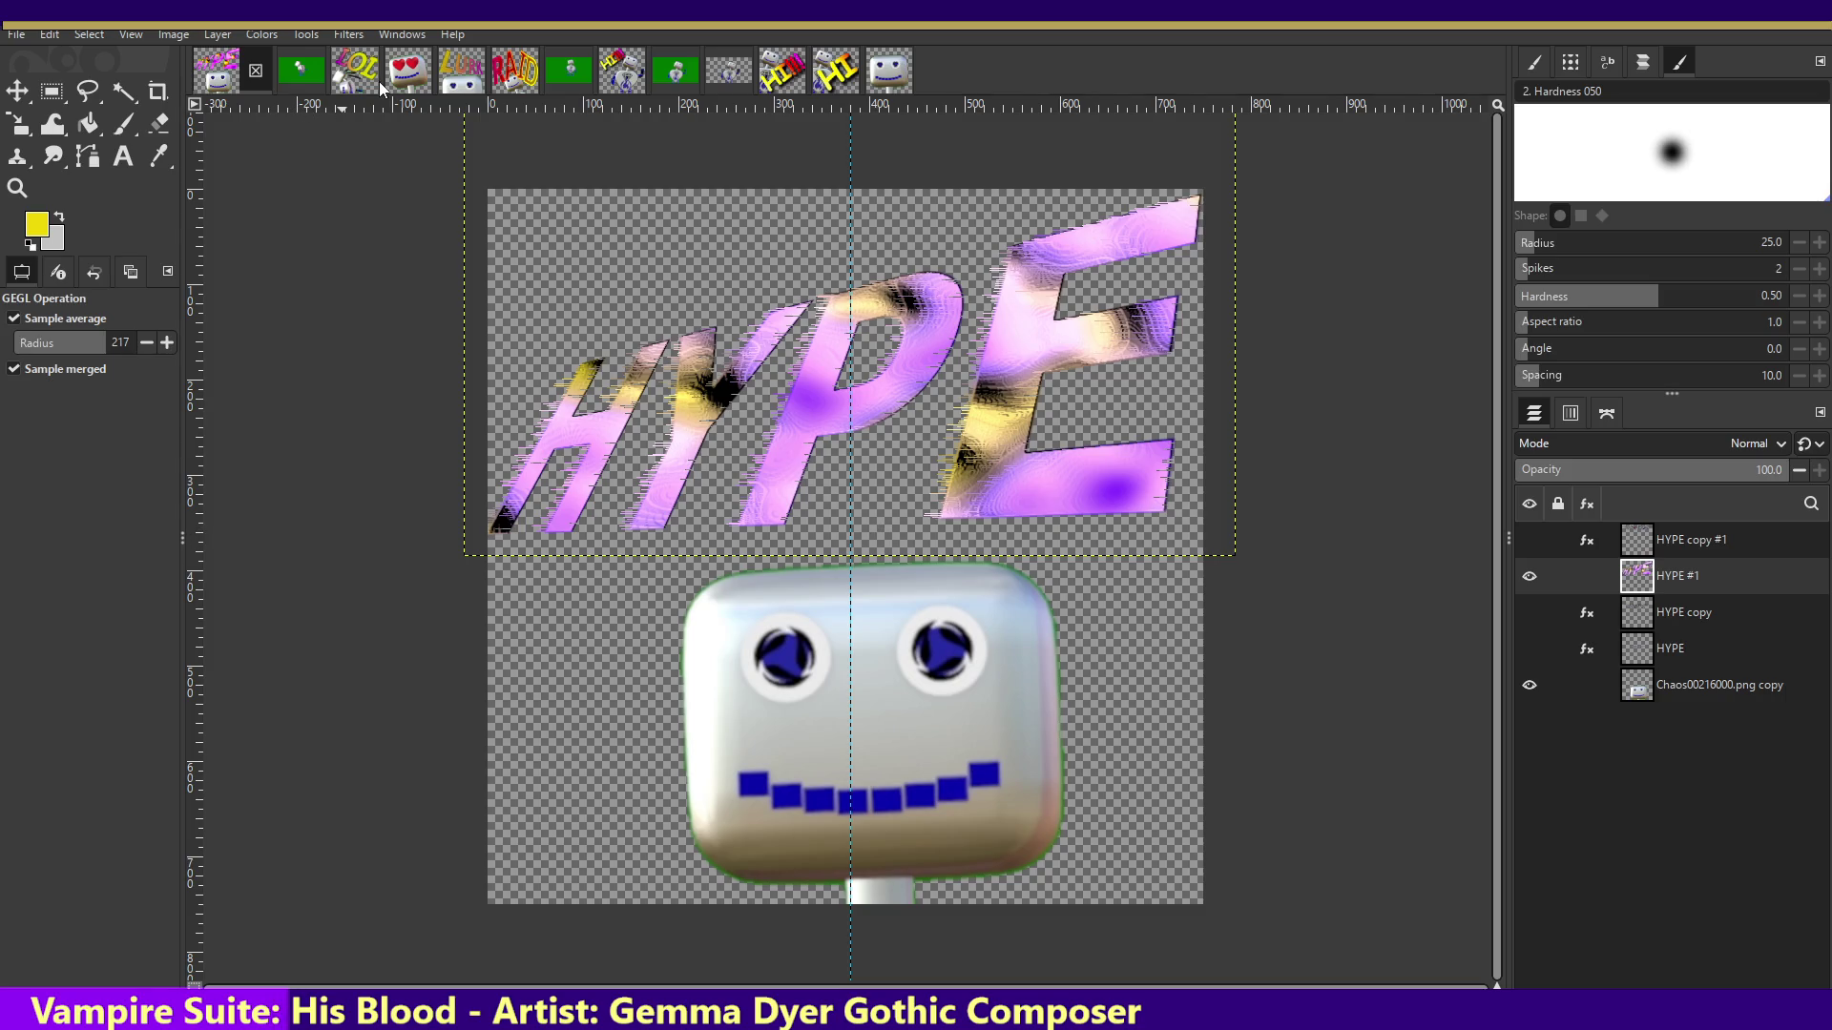
left_click(394, 35)
mouse_move(348, 33)
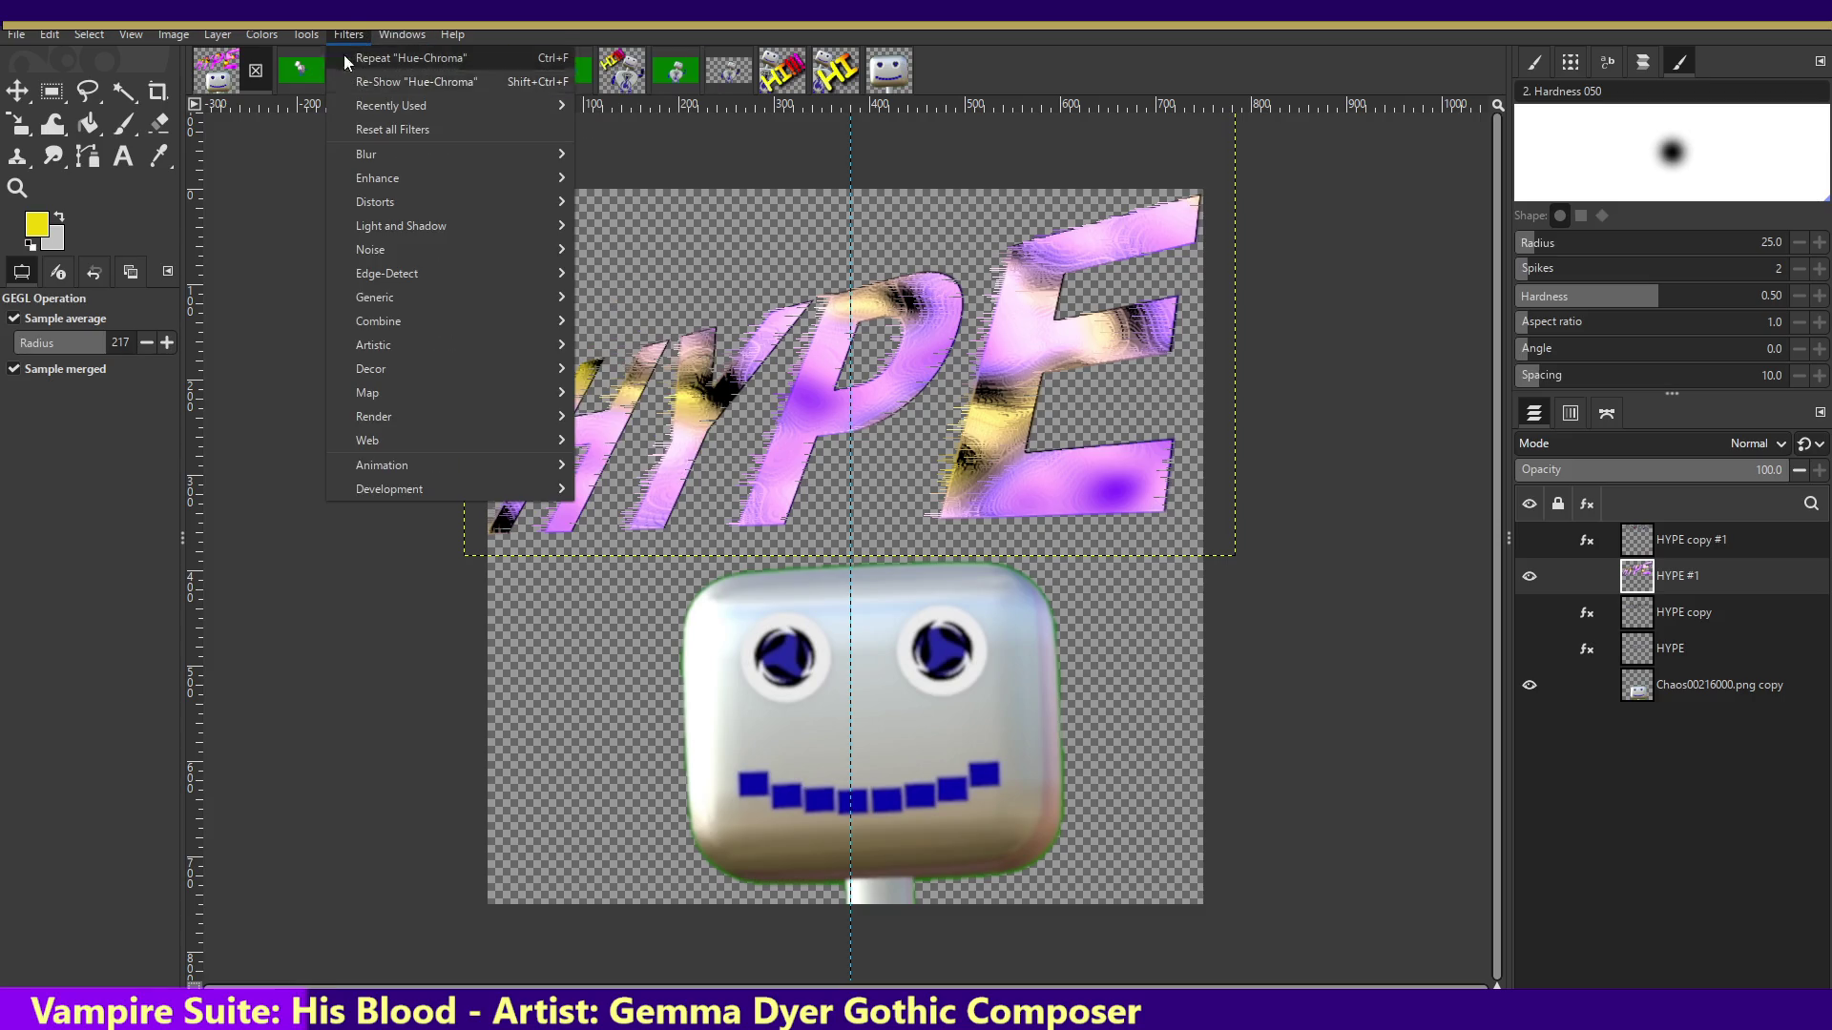
- Undo the Wind effect, then fuzzy-select the transparent area and invert to select the letters
mouse_move(48, 33)
left_click(63, 58)
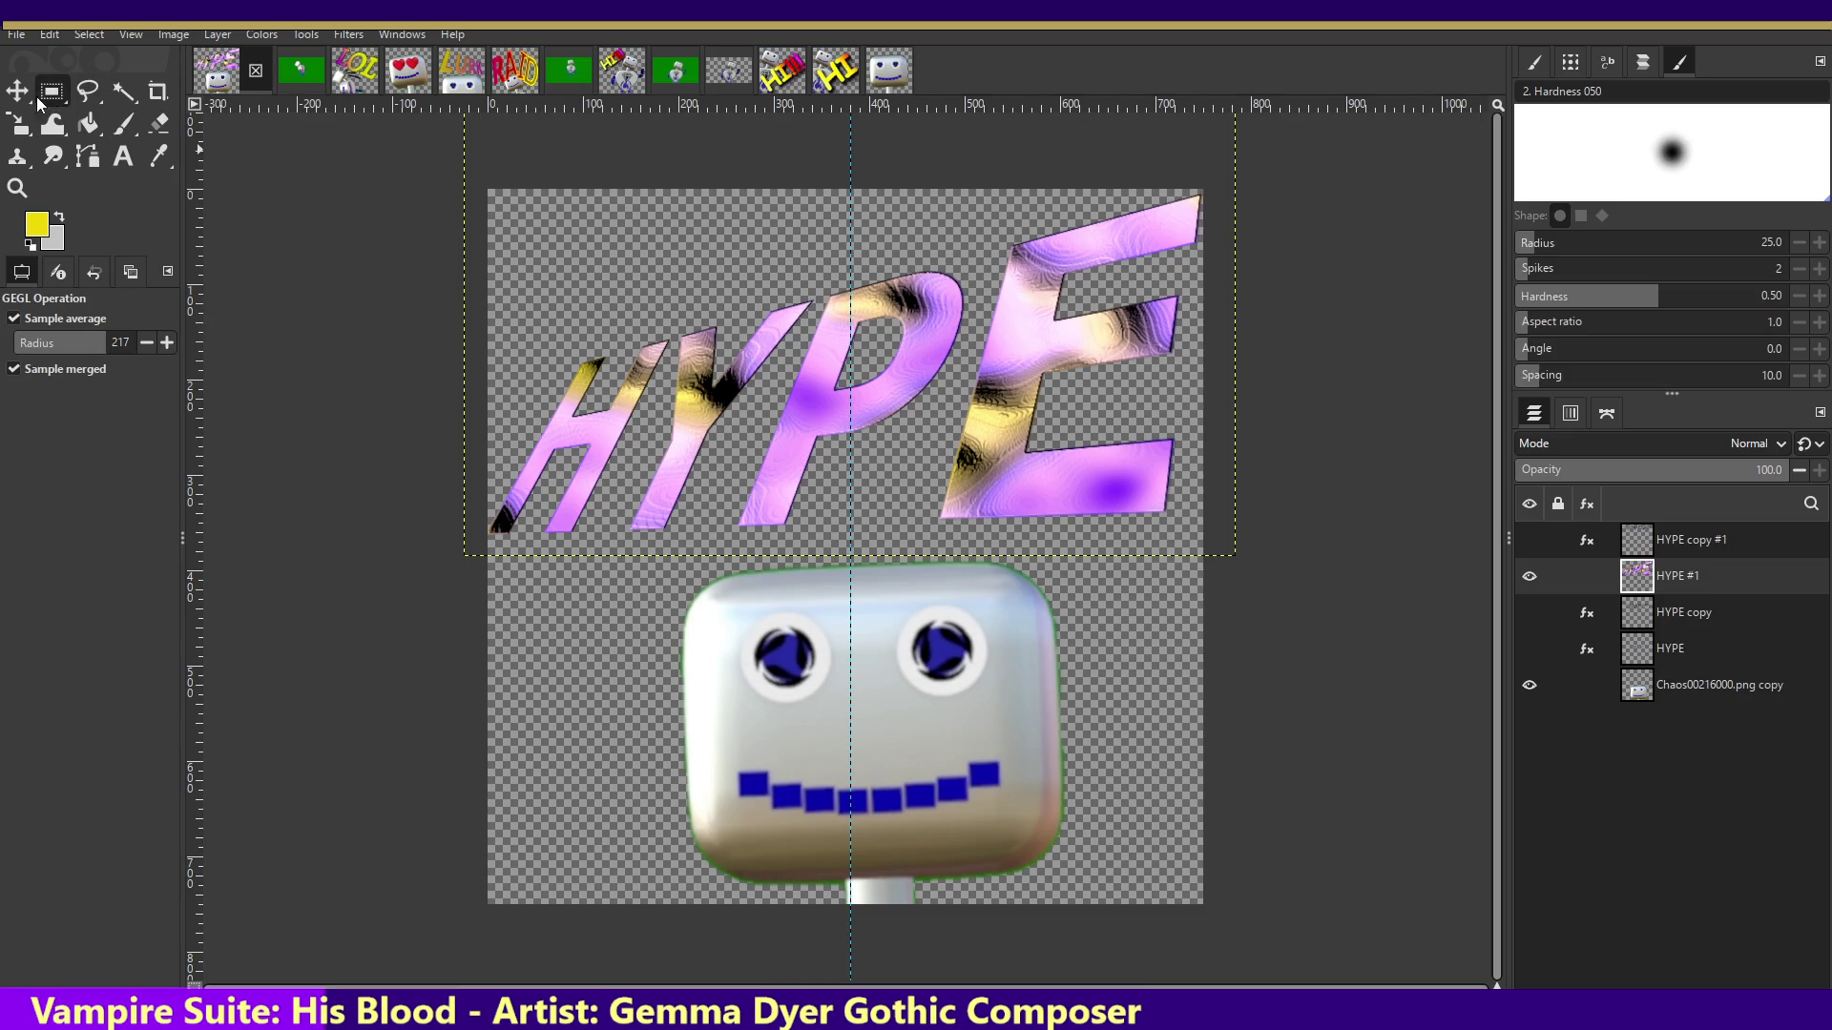
left_click(124, 91)
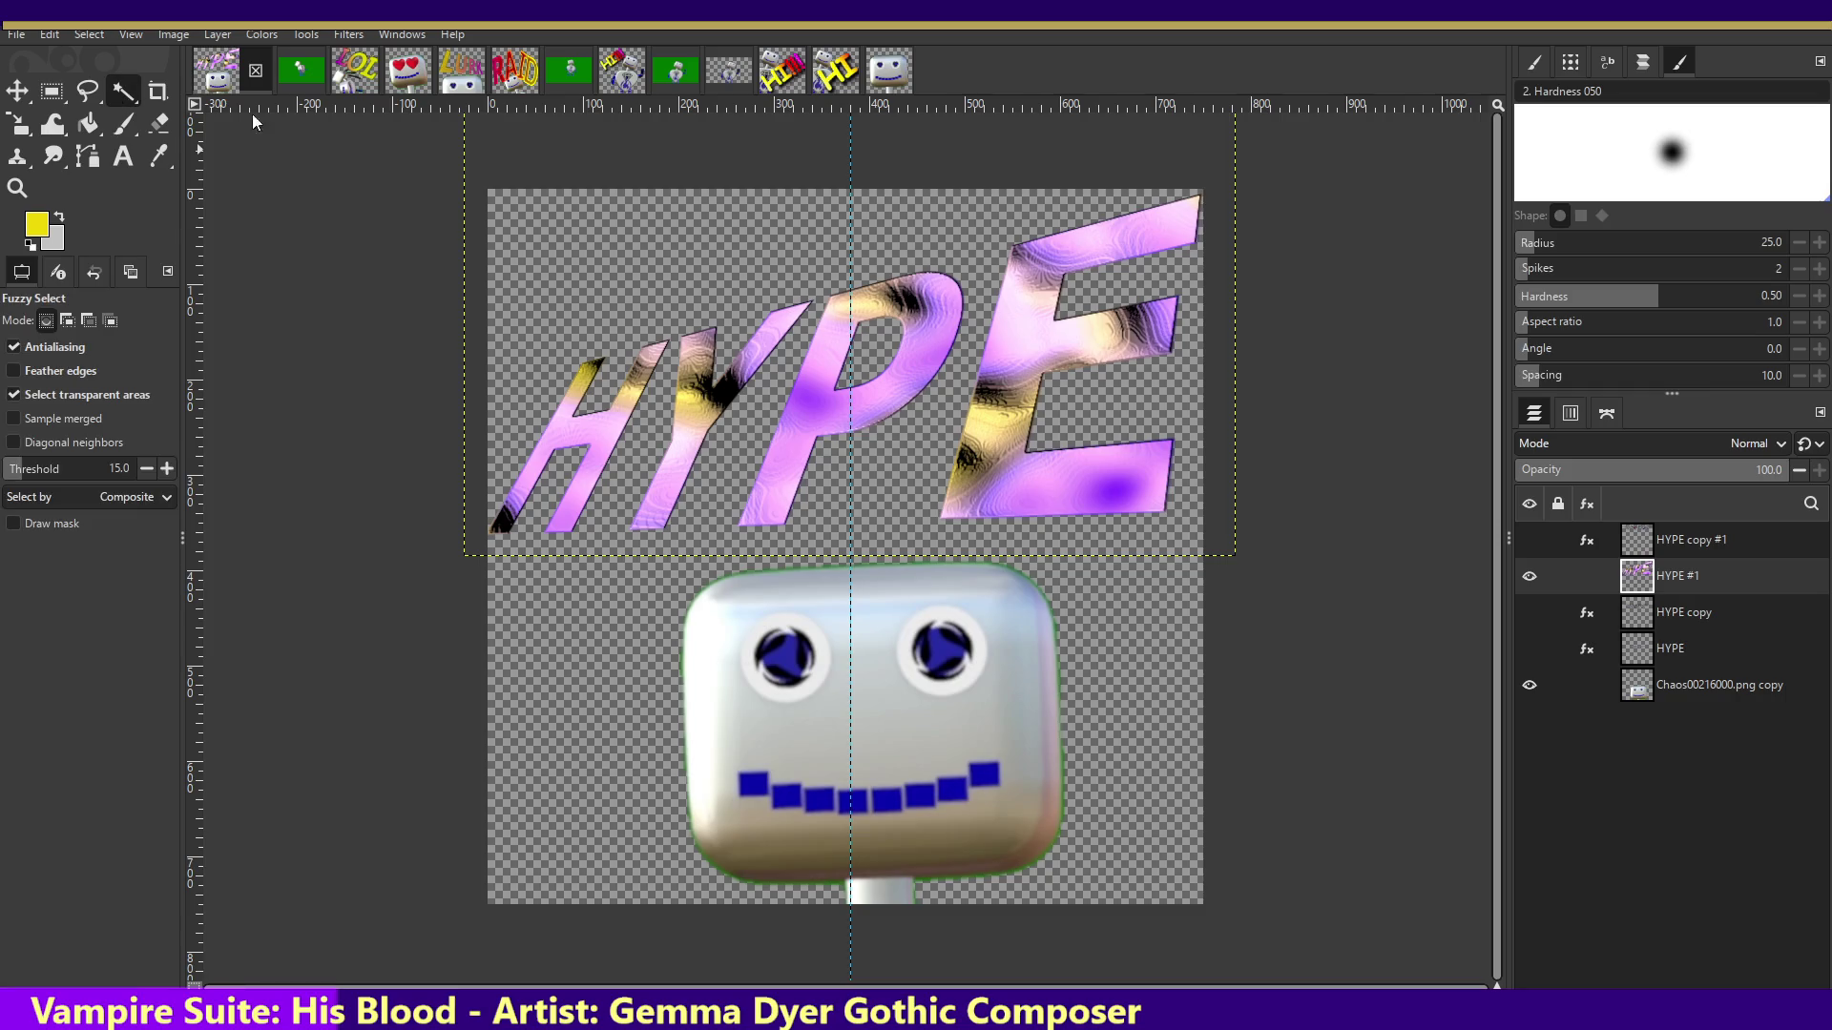
left_click(607, 396)
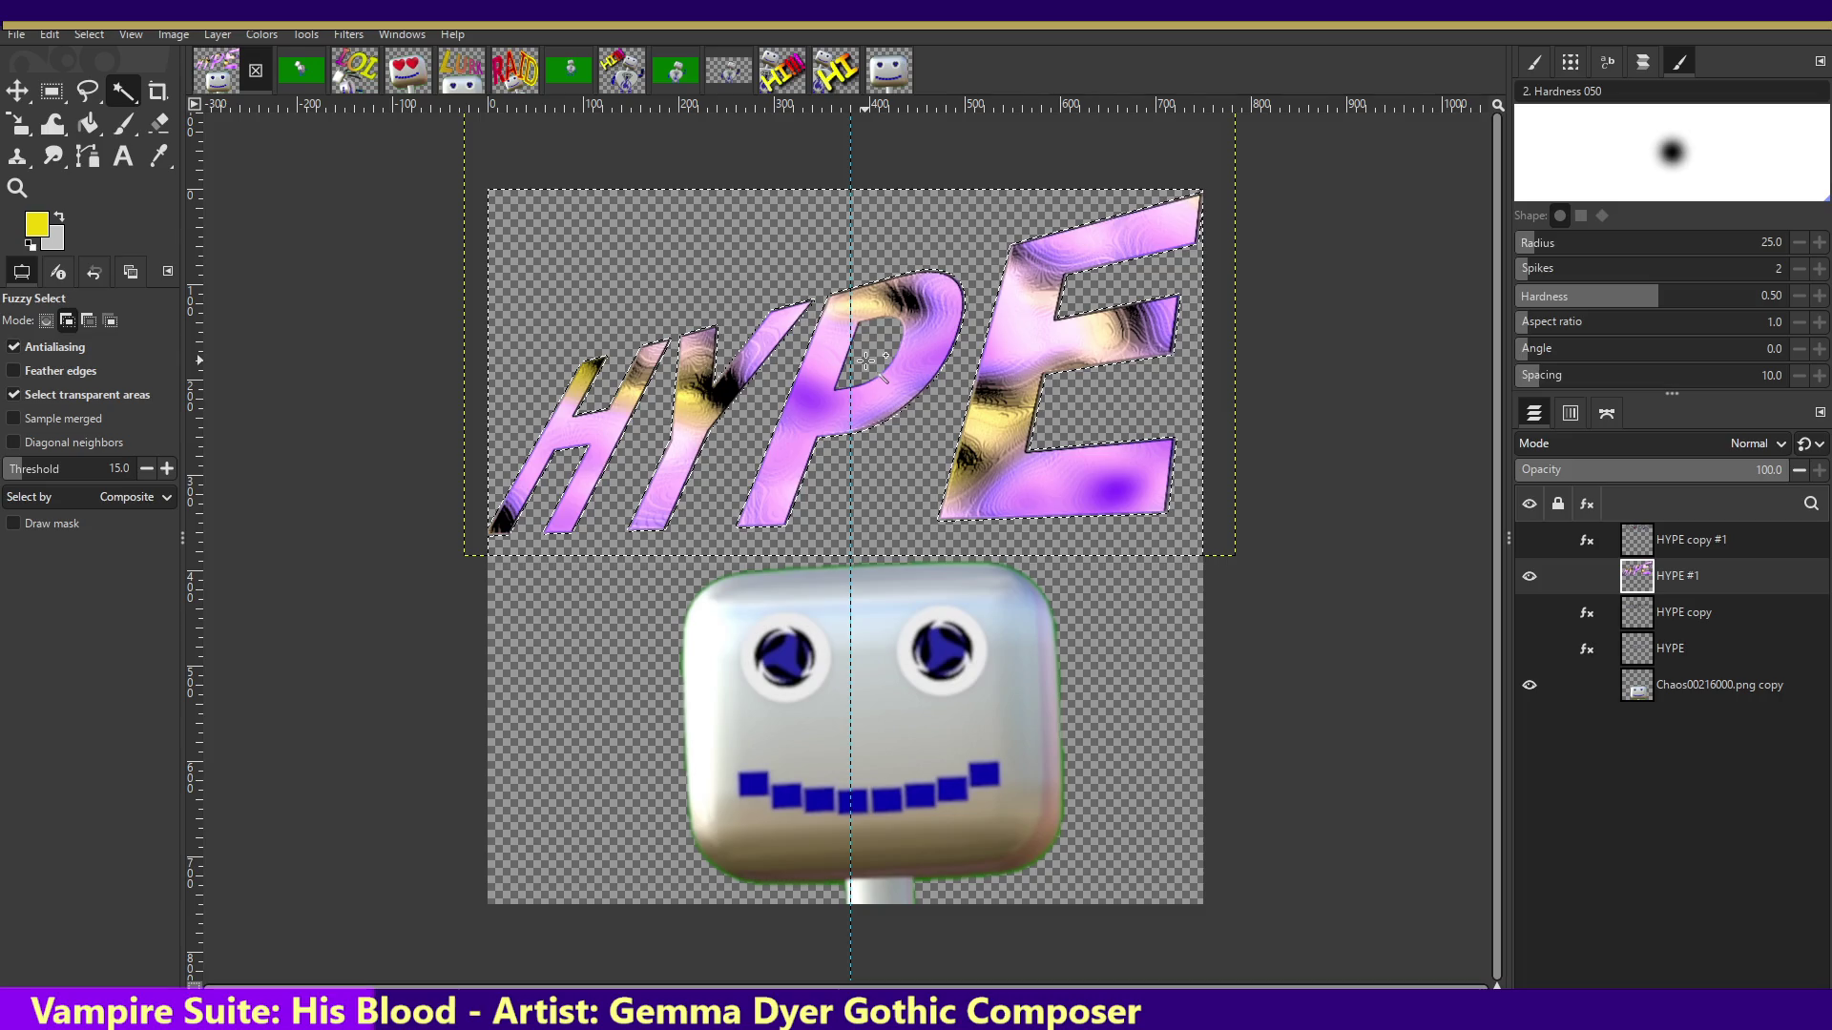
left_click(56, 36)
mouse_move(89, 32)
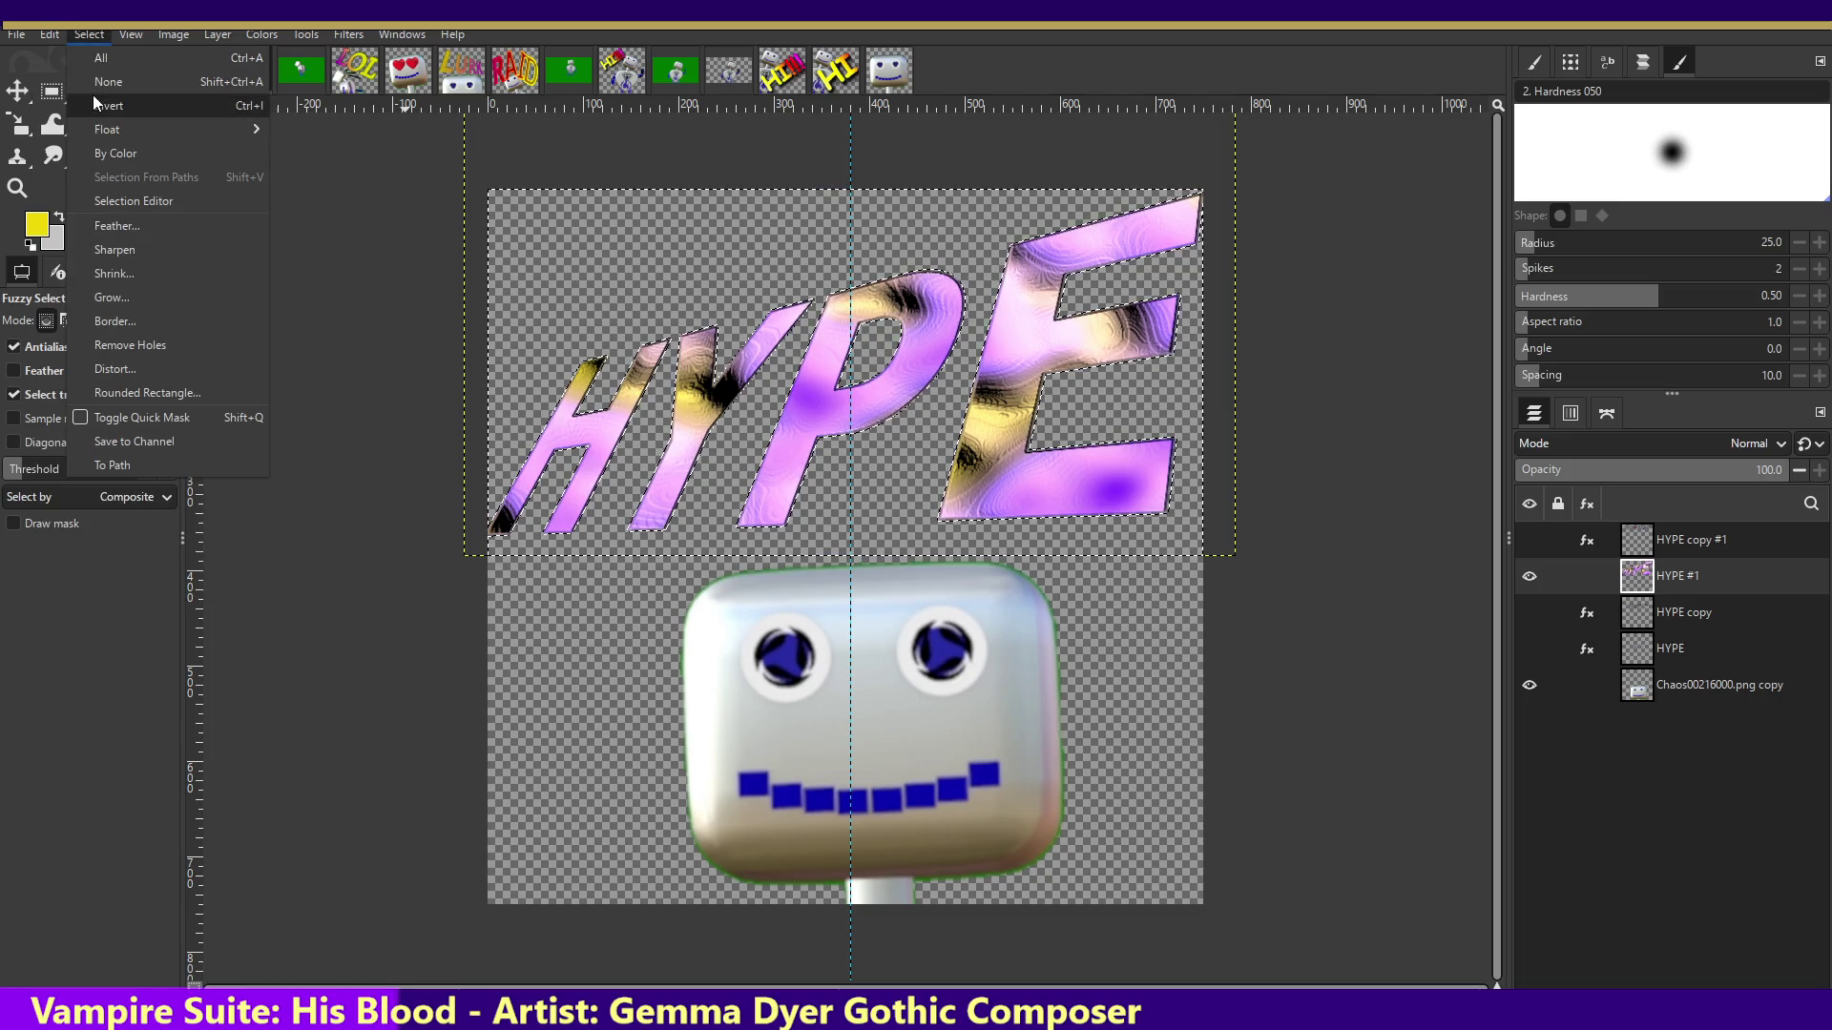
left_click(94, 99)
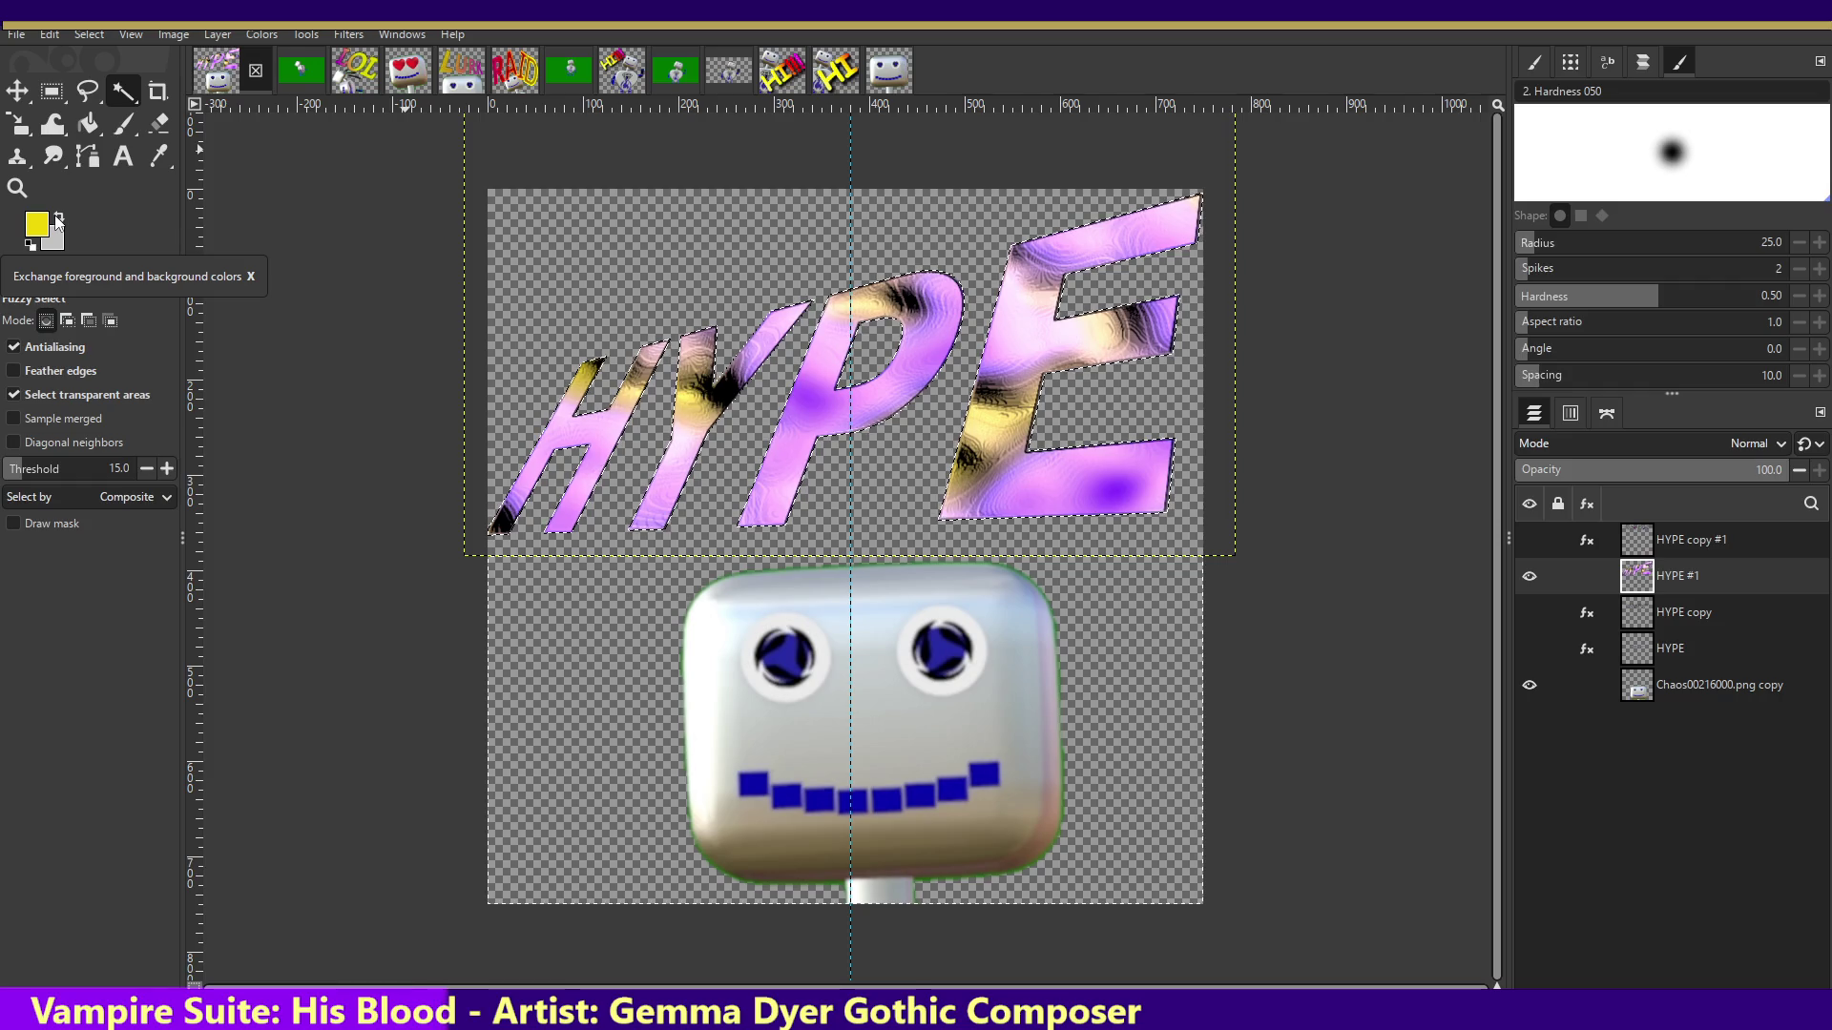
- Stroke the HYPE letter selection with a 6 px outline in the light background colour
left_click(60, 35)
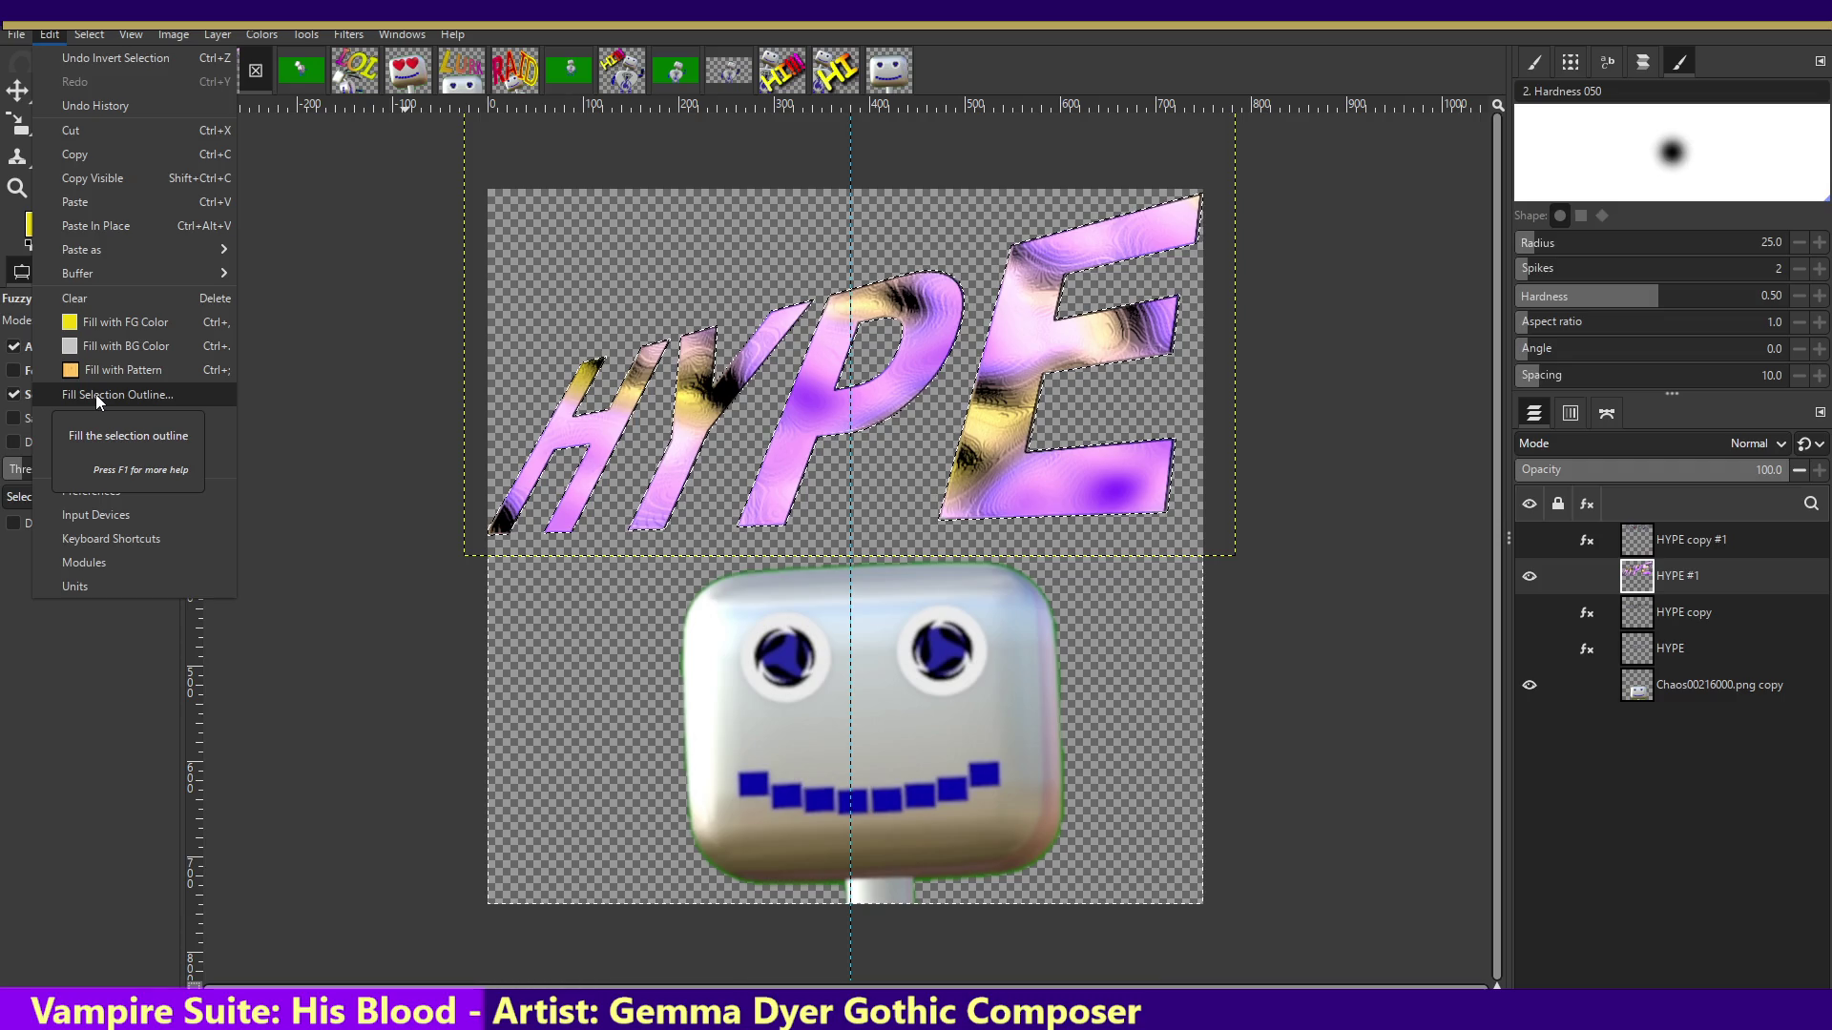
left_click(106, 444)
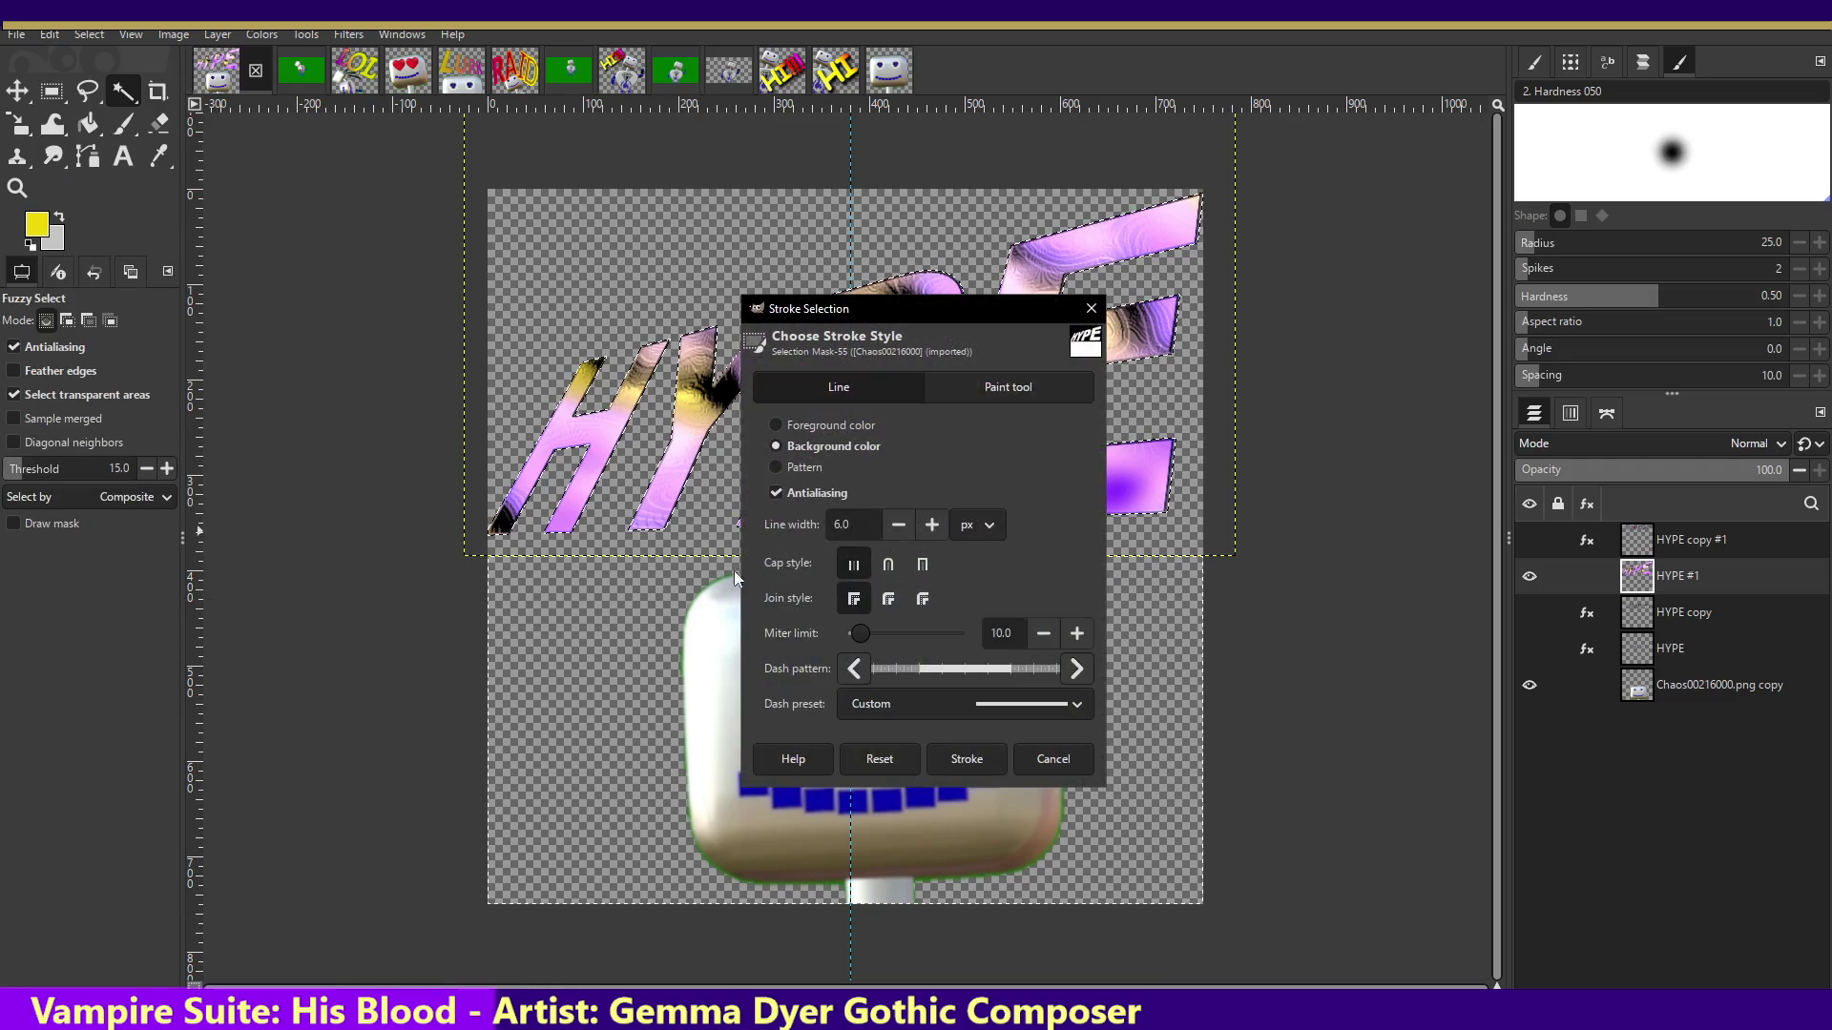
left_click(957, 755)
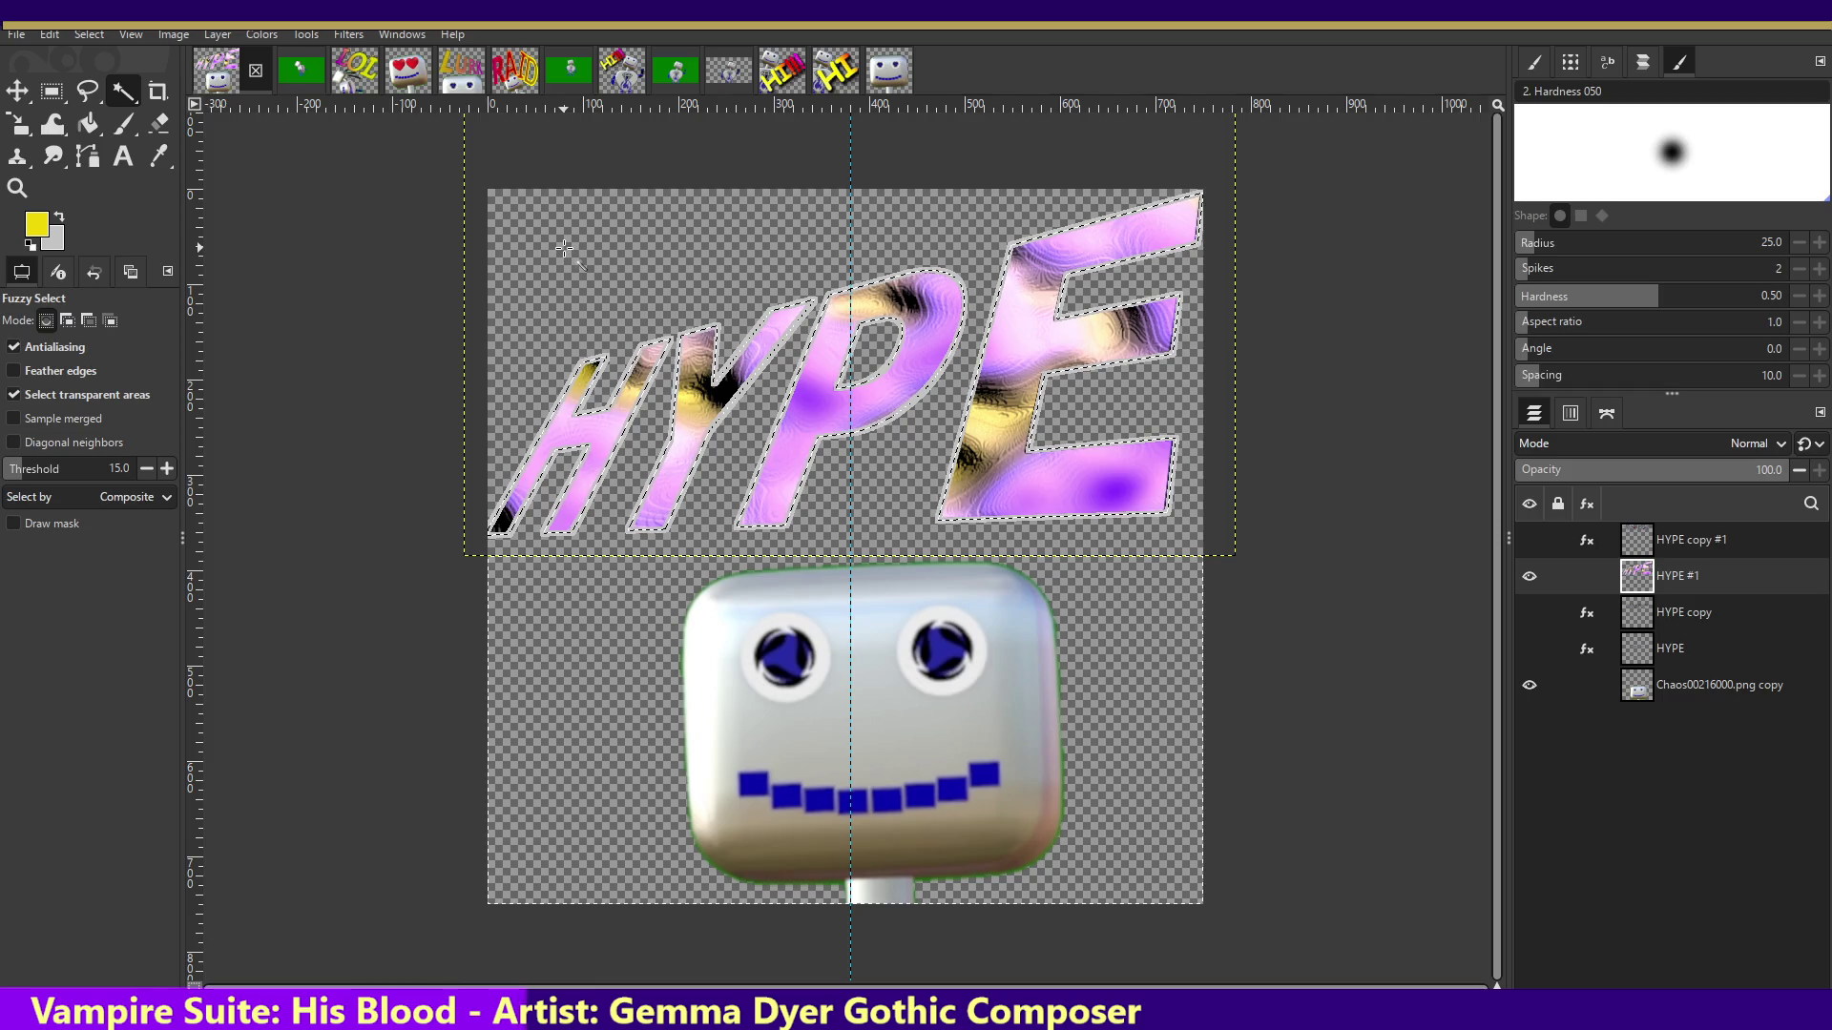
left_click(393, 36)
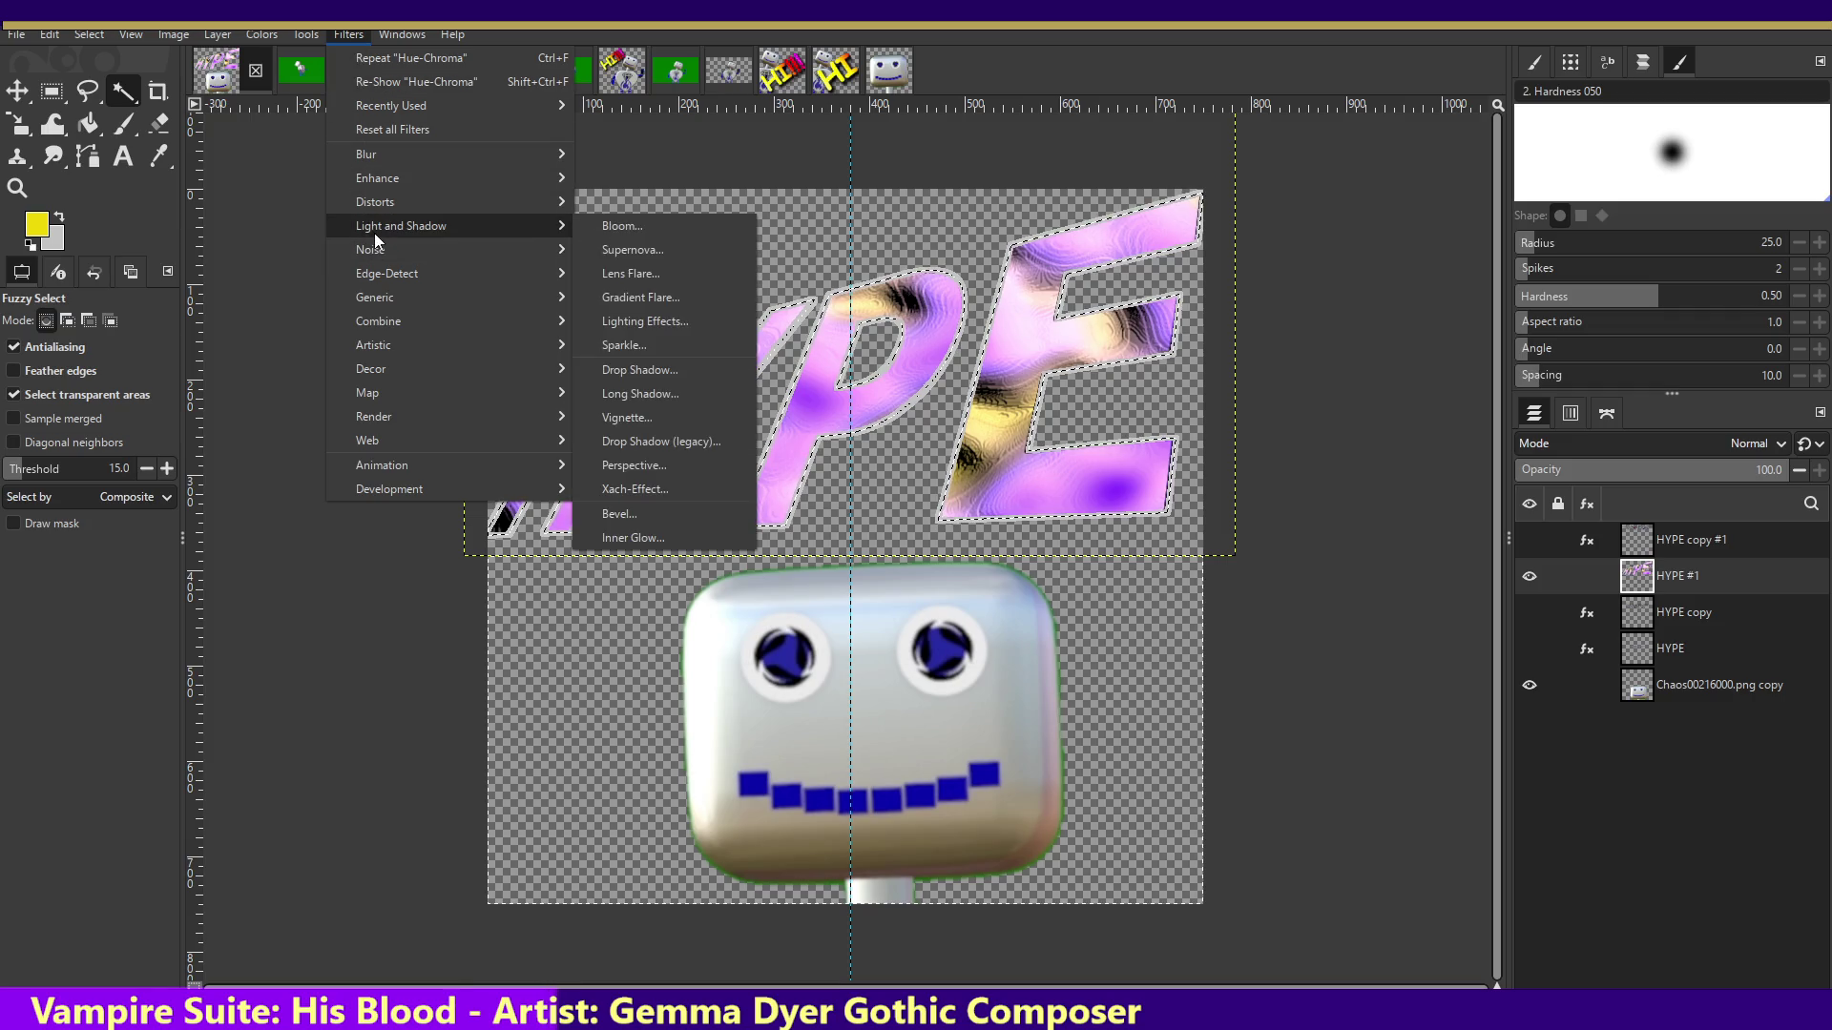
mouse_move(375, 202)
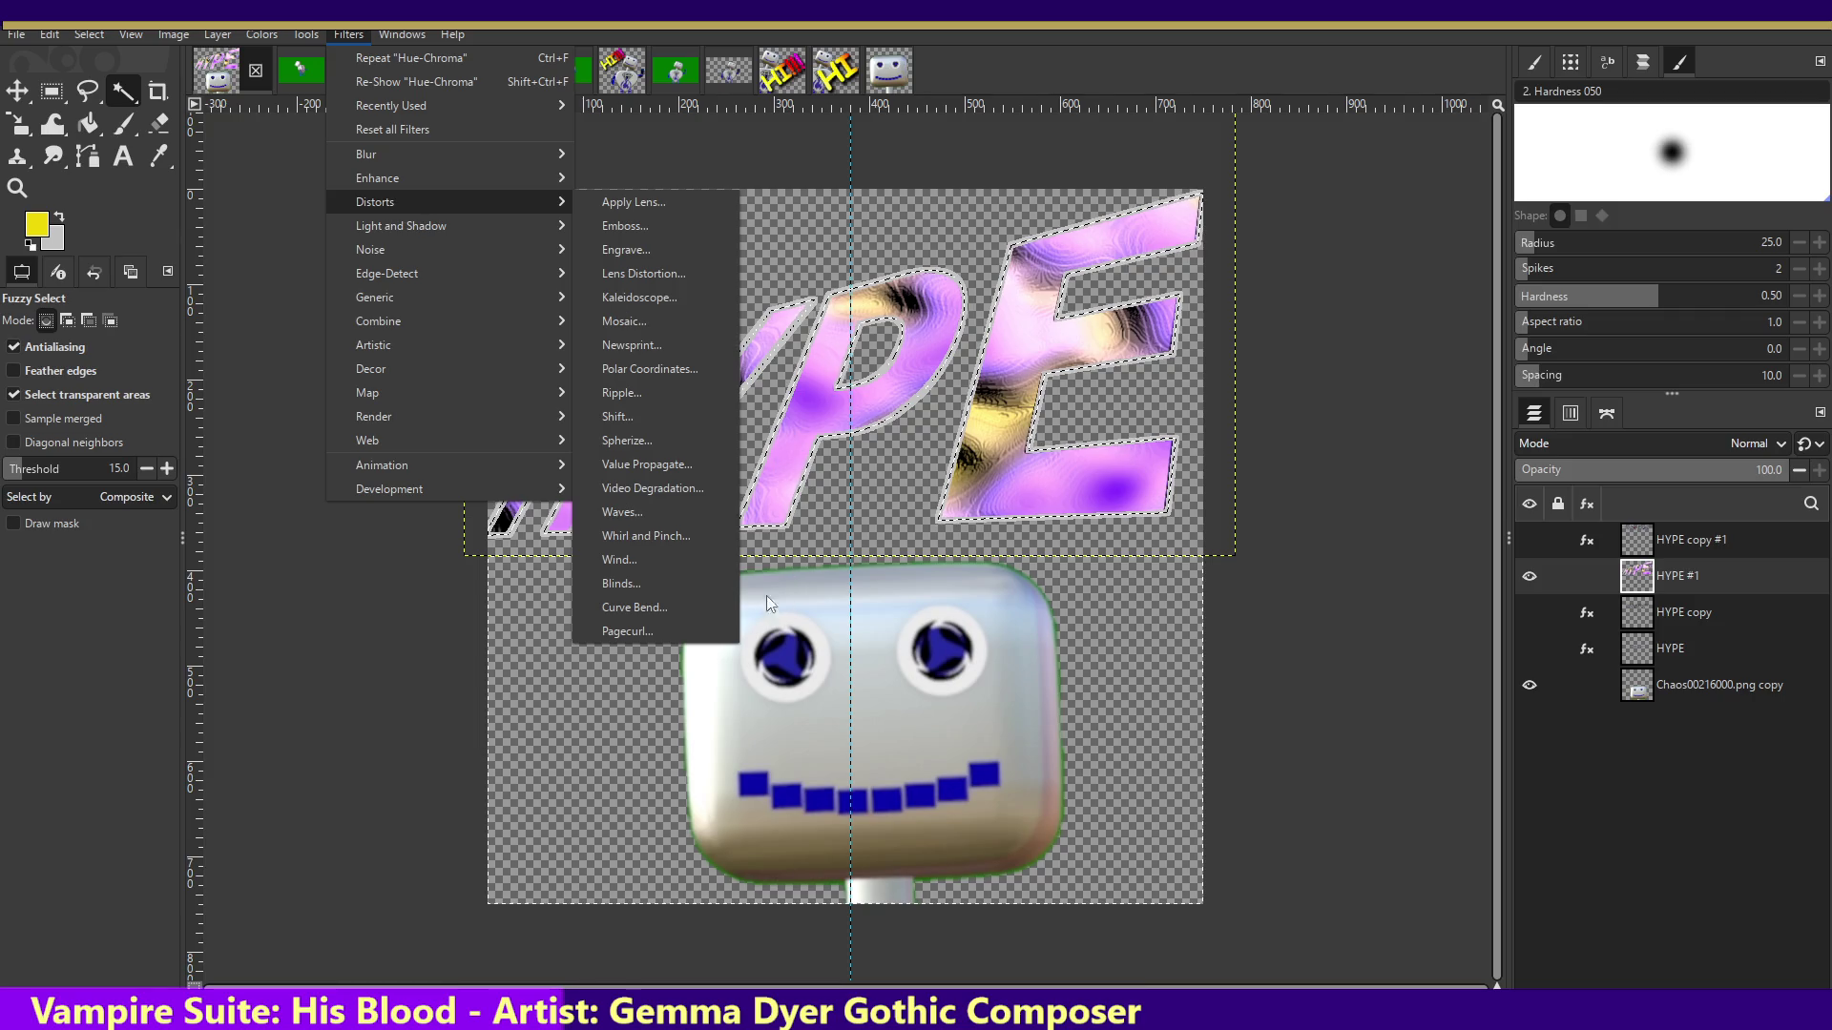
- Clear the selection around the letters and reapply the Wind effect to the HYPE text
left_click(645, 559)
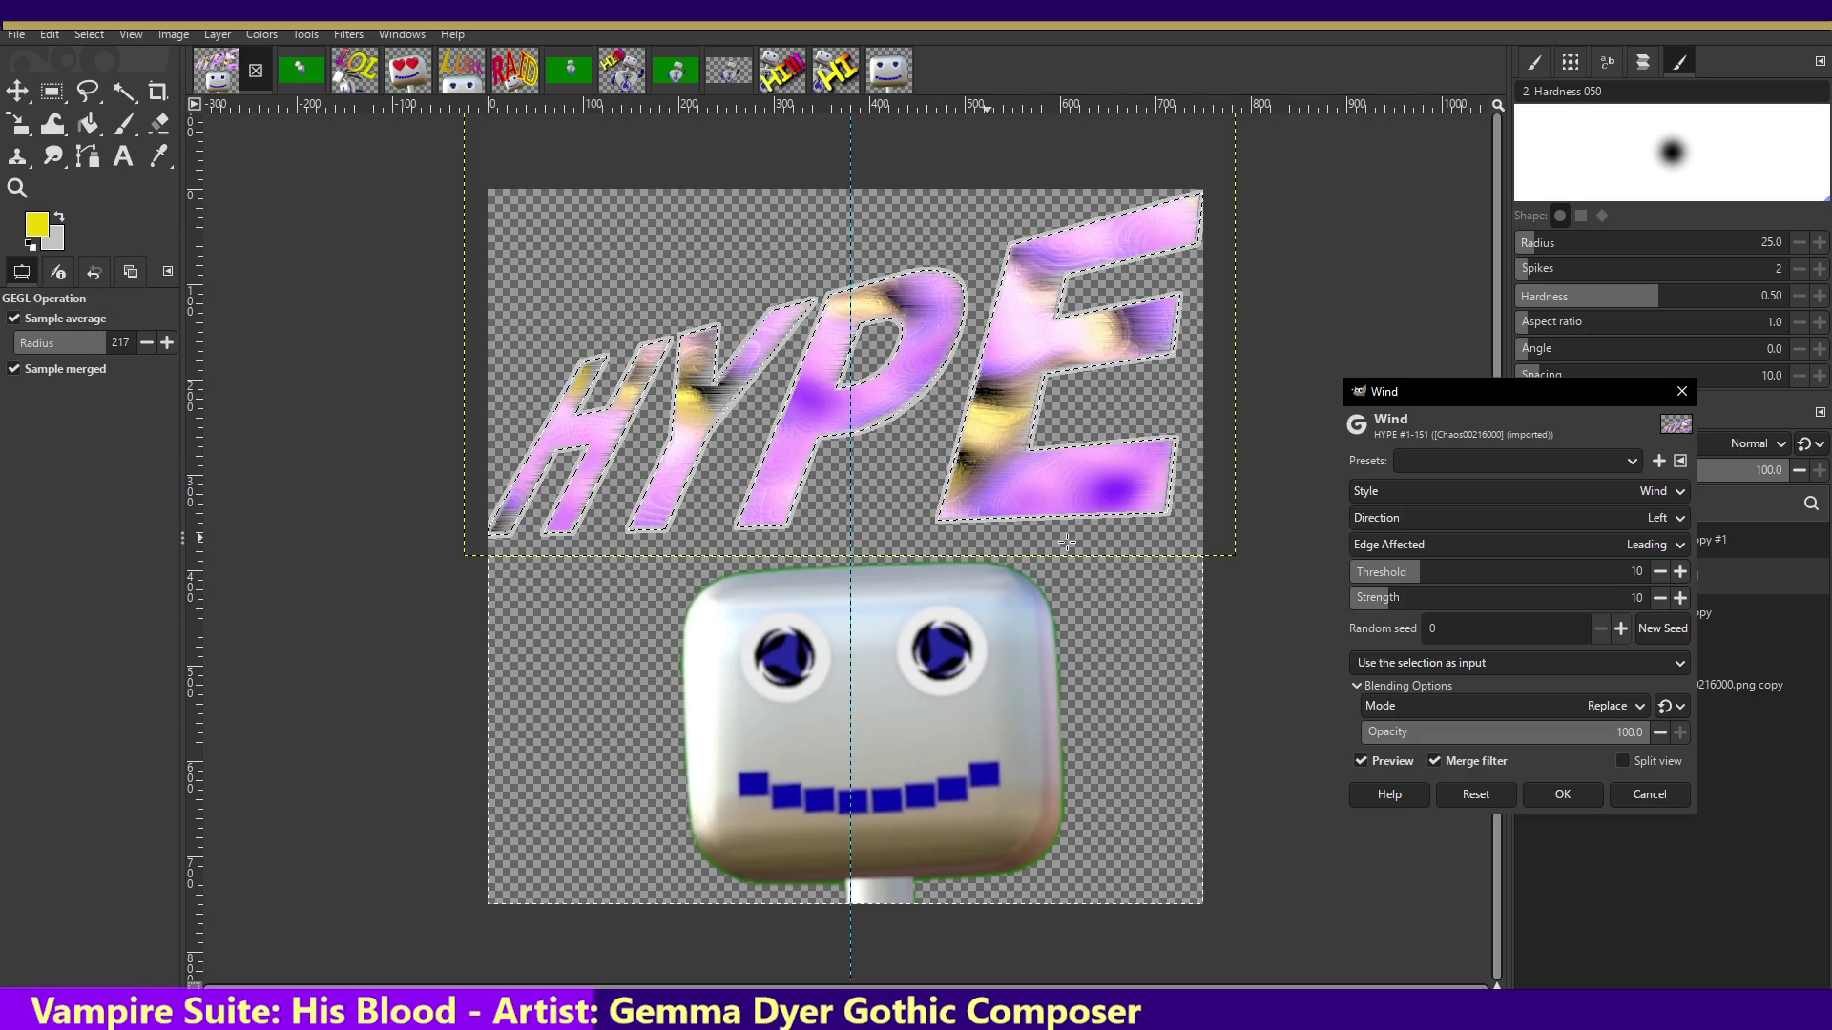
left_click(1651, 793)
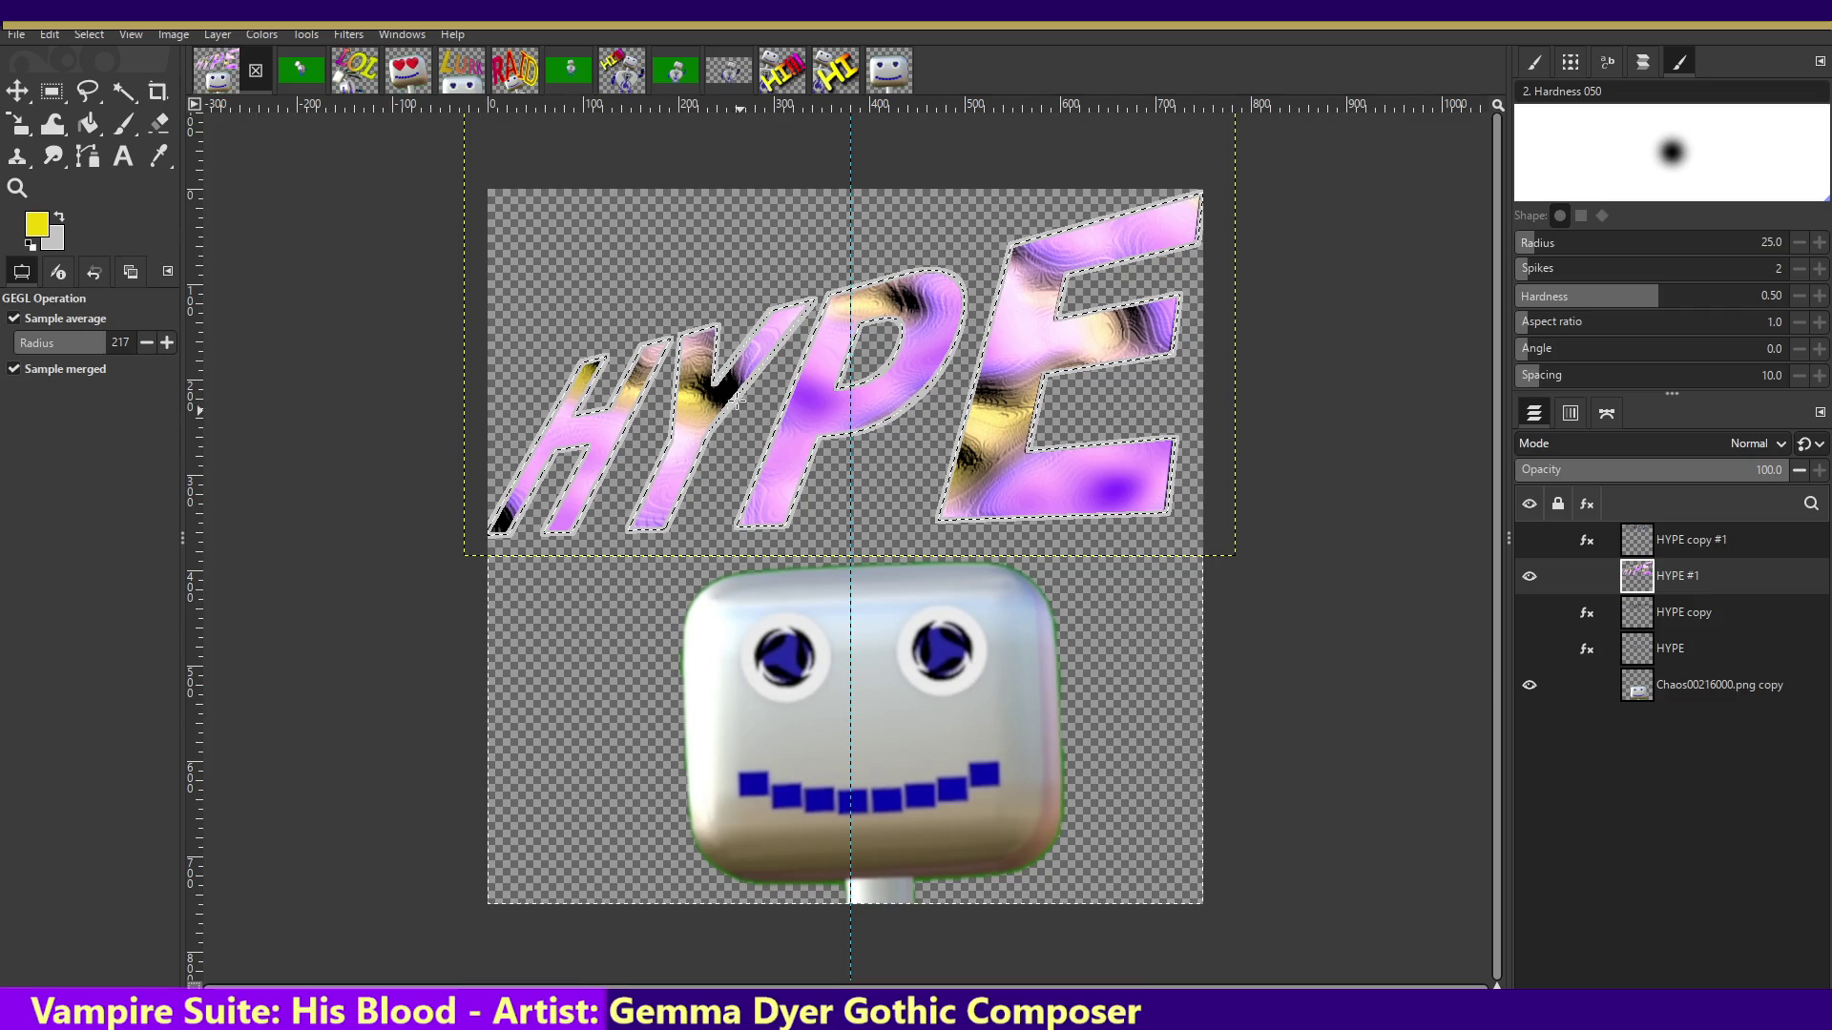
left_click(50, 36)
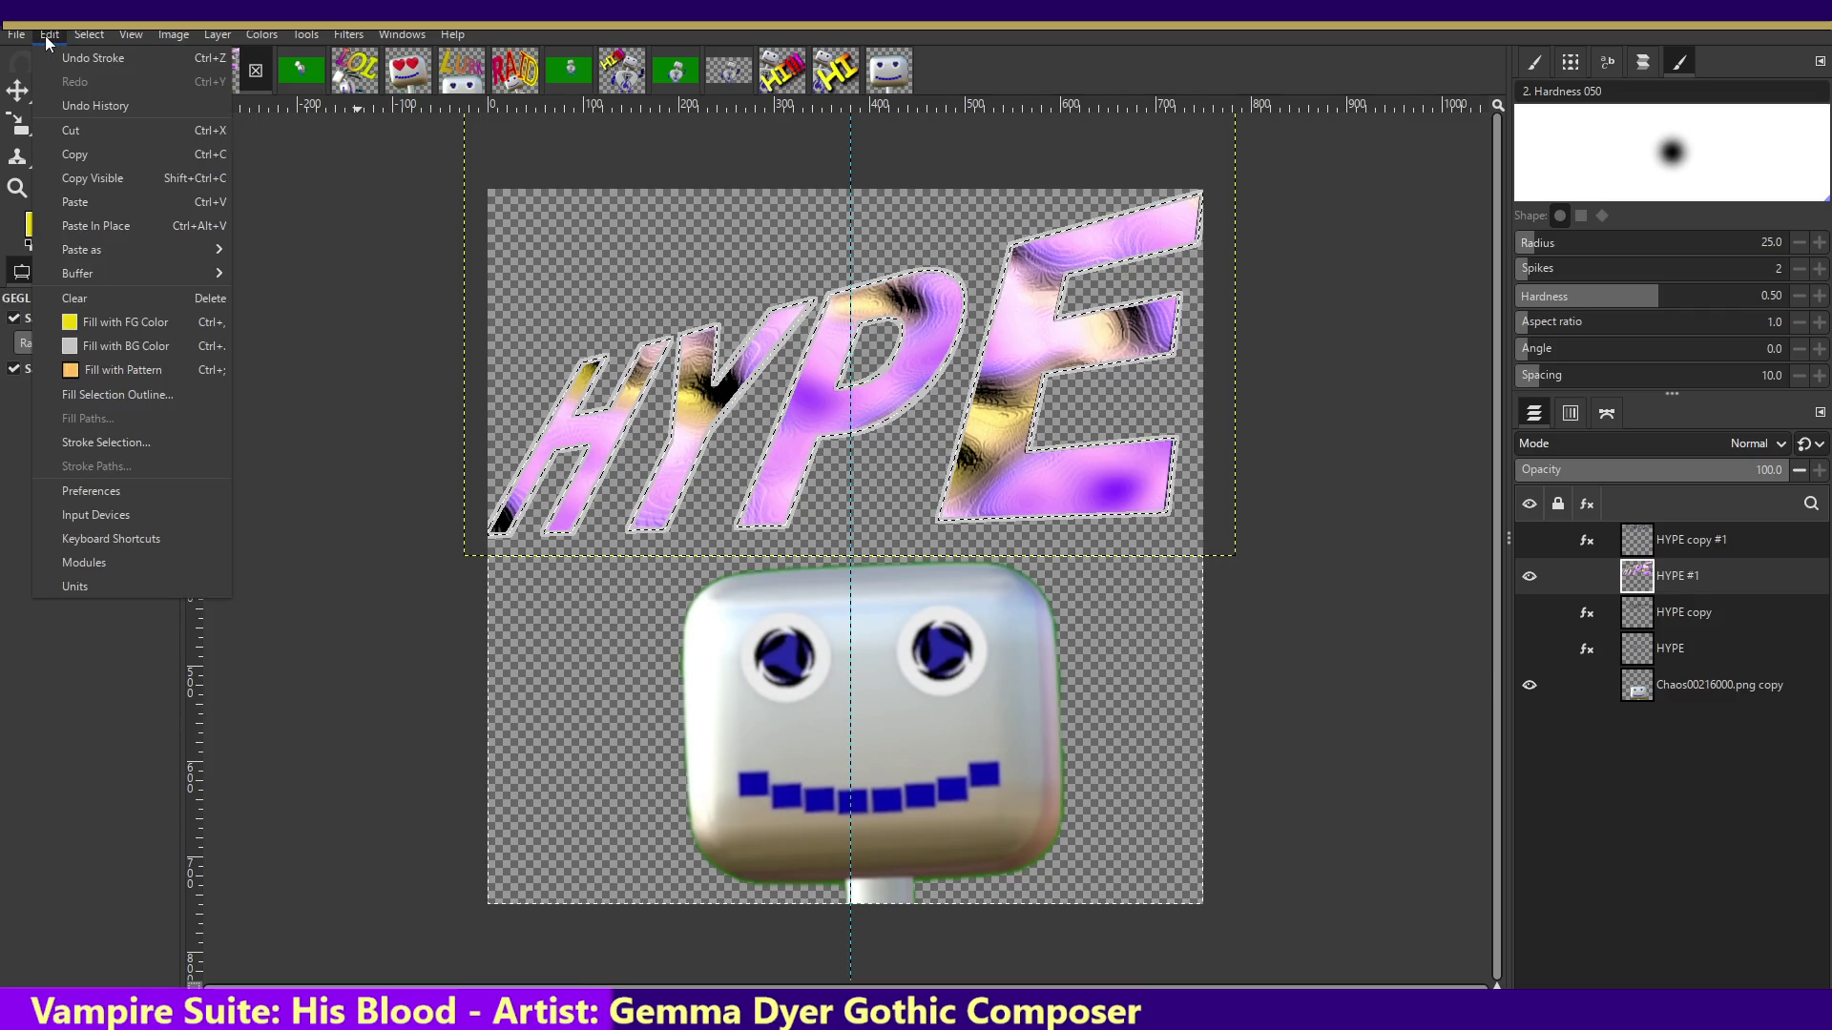
left_click(107, 83)
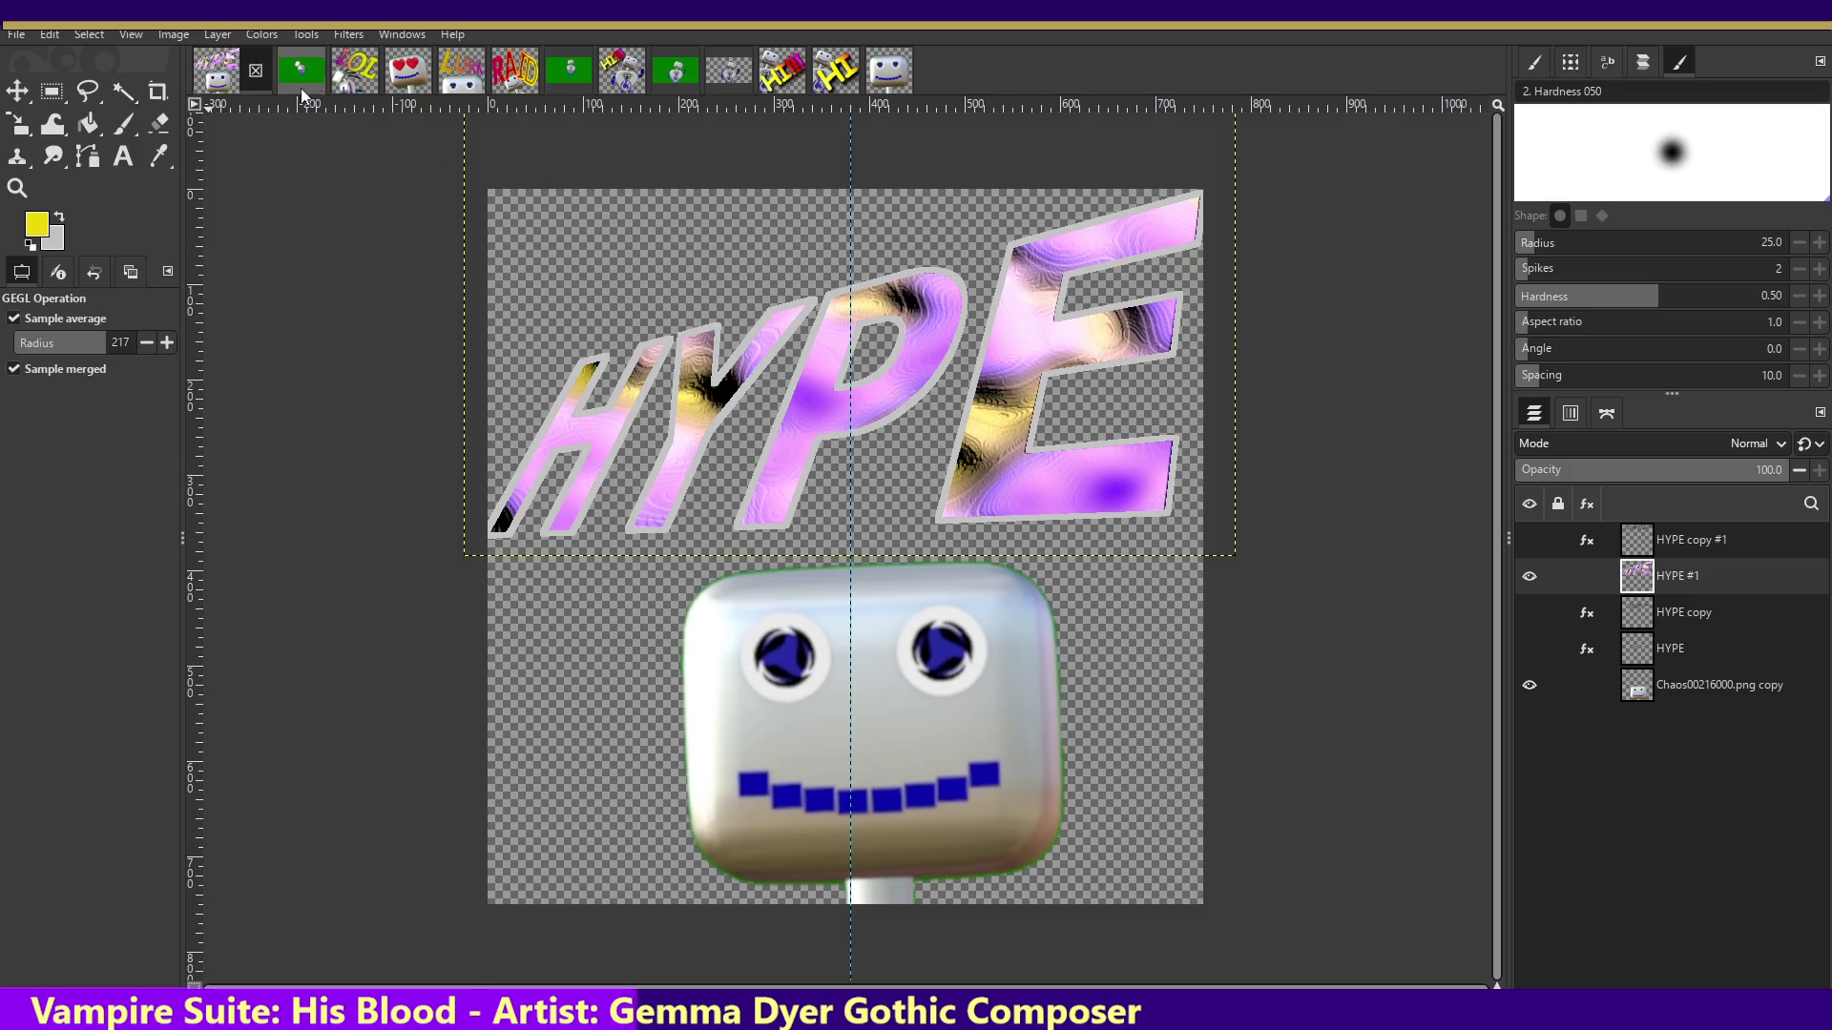
left_click(231, 36)
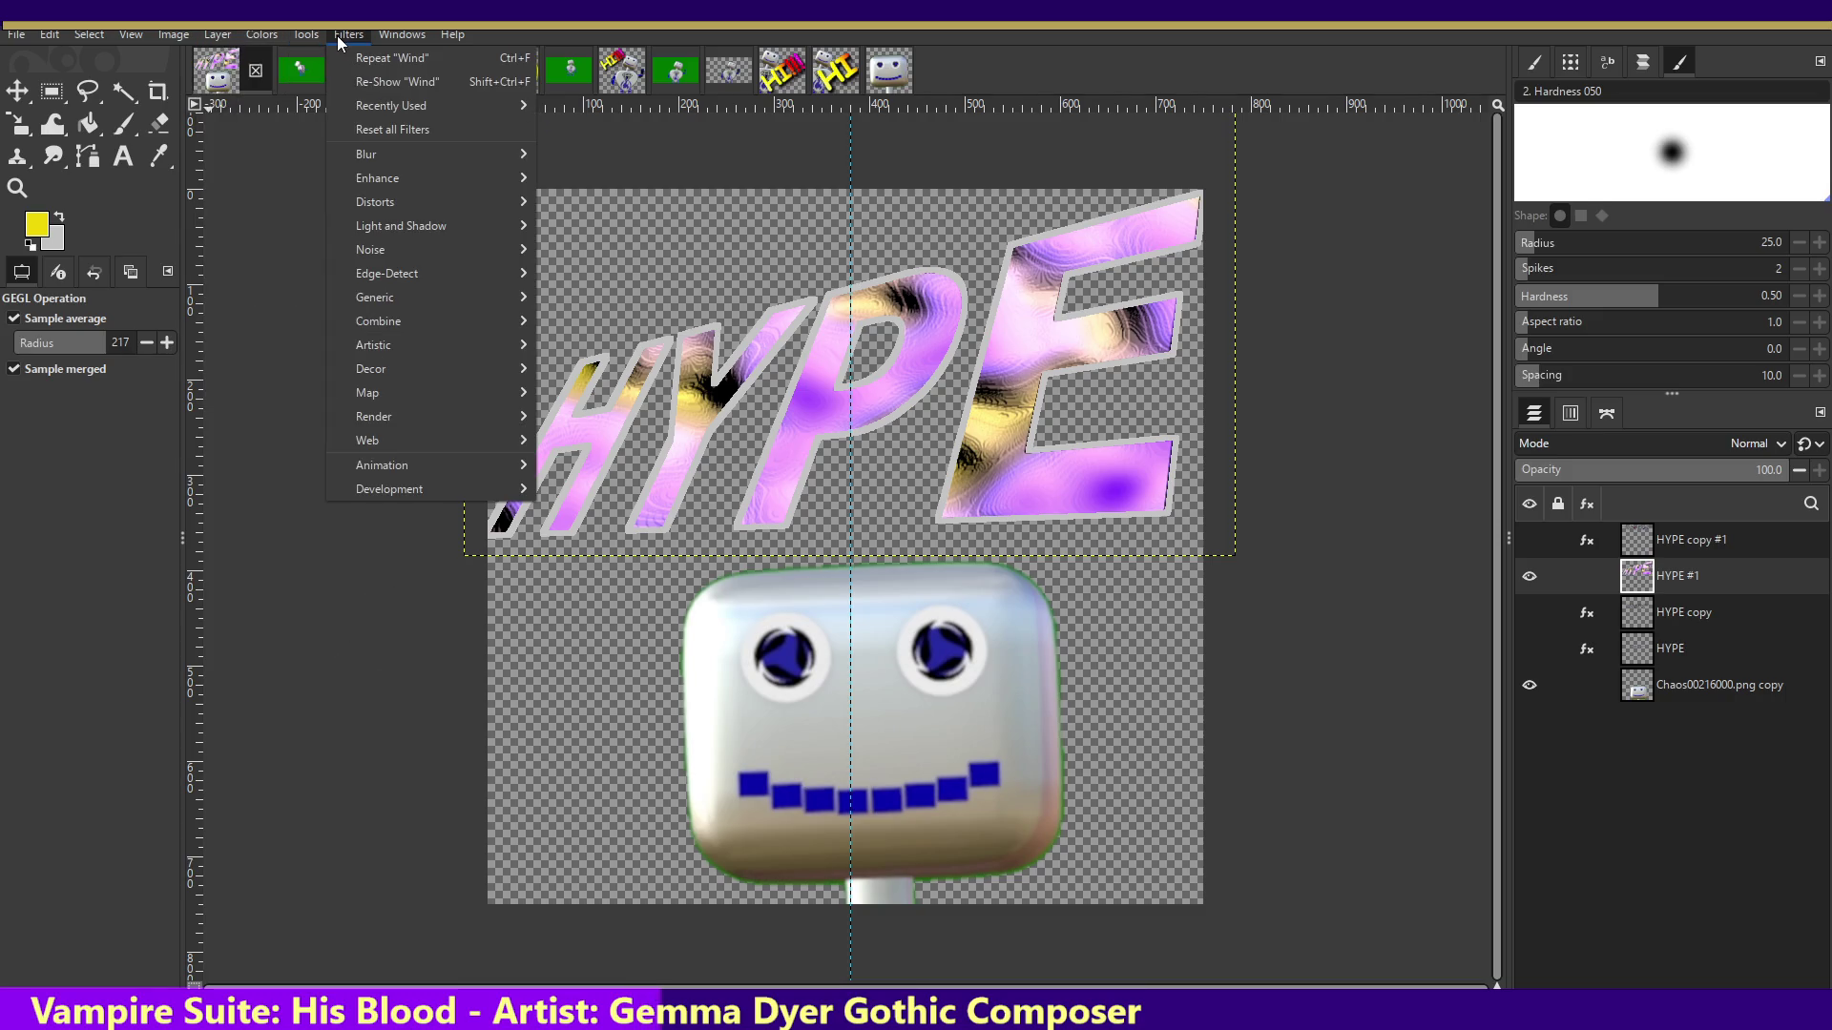
left_click(353, 60)
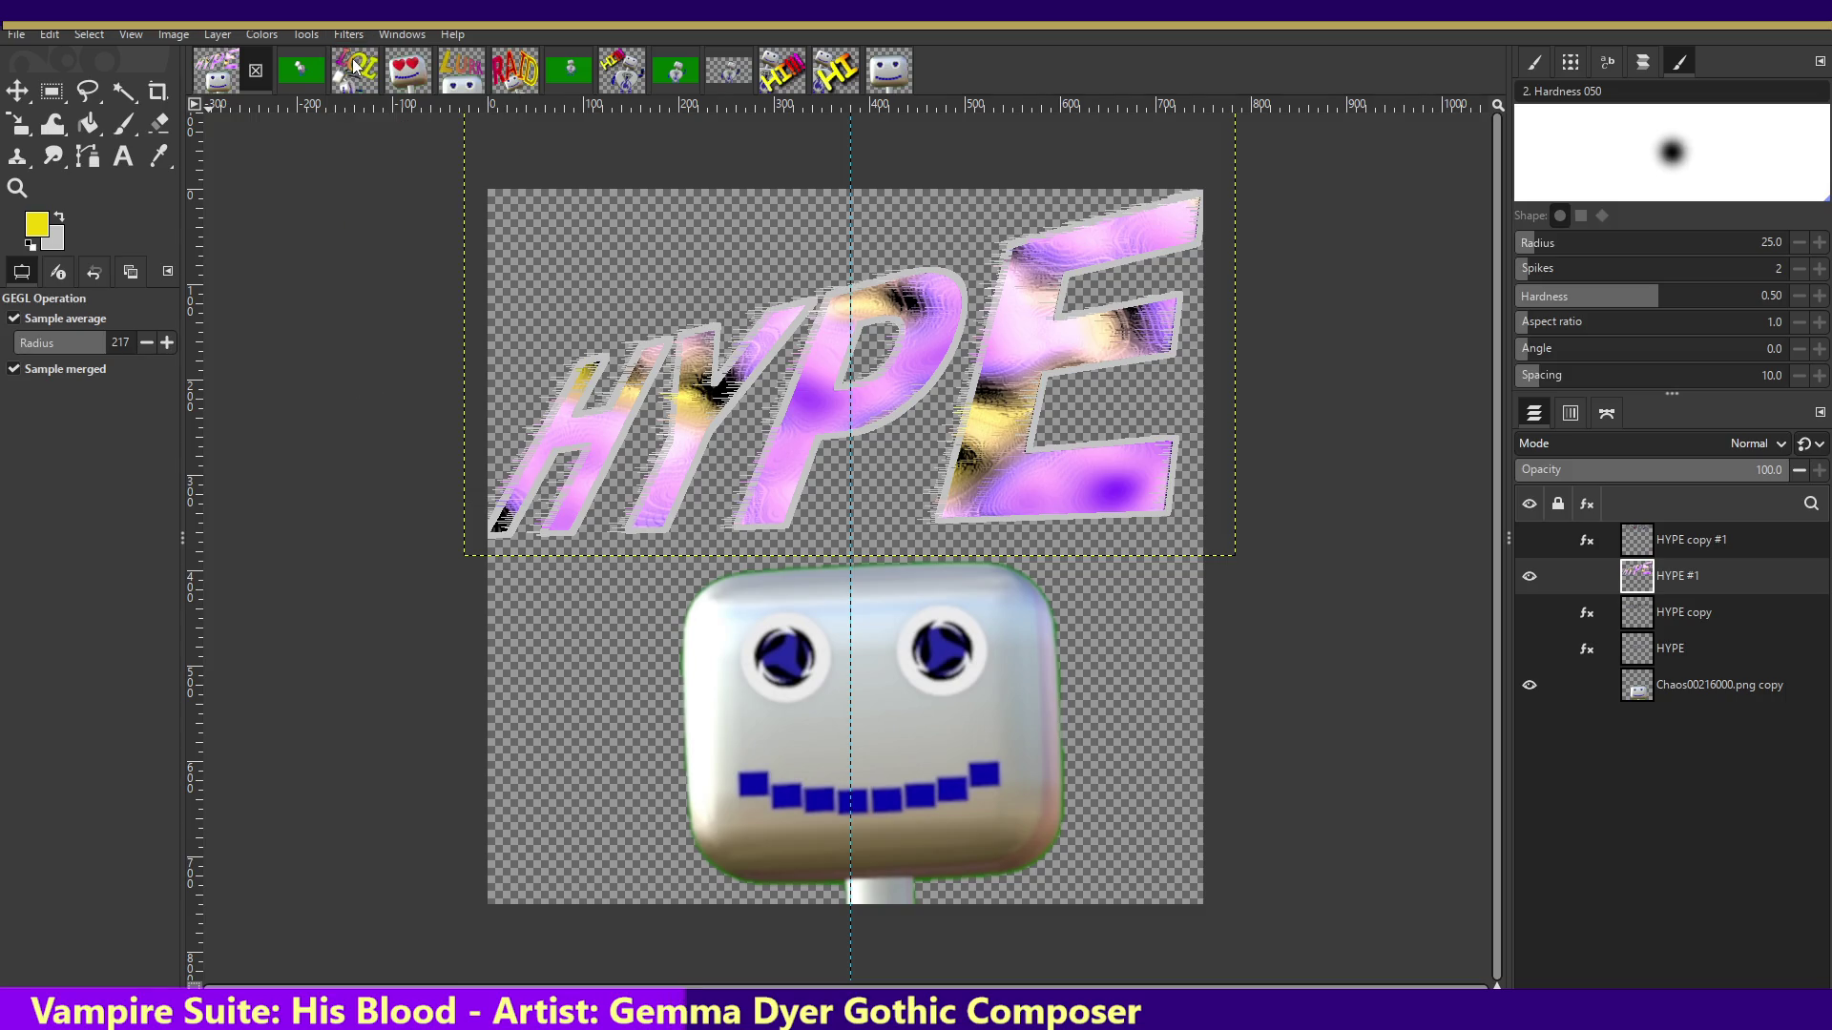
- Undo the wind streaks and grey outline, then bring up the background colour picker
key("ctrl+z")
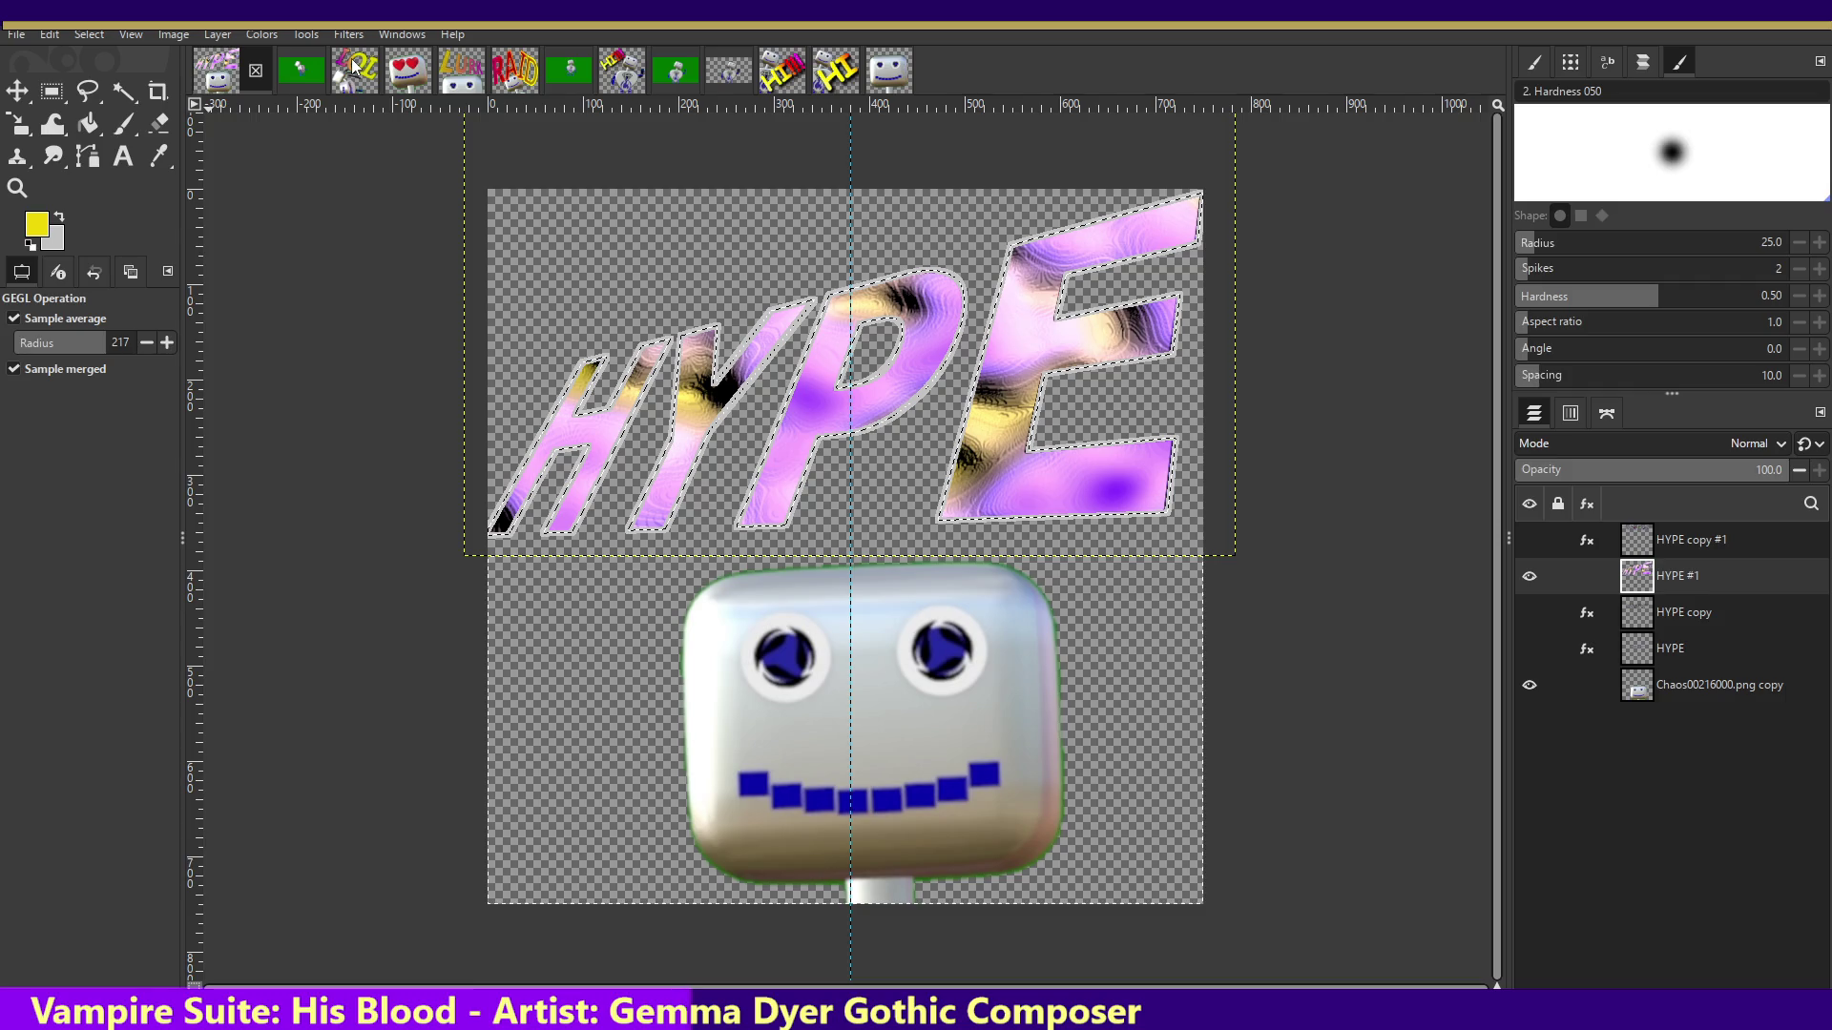
key("ctrl+z")
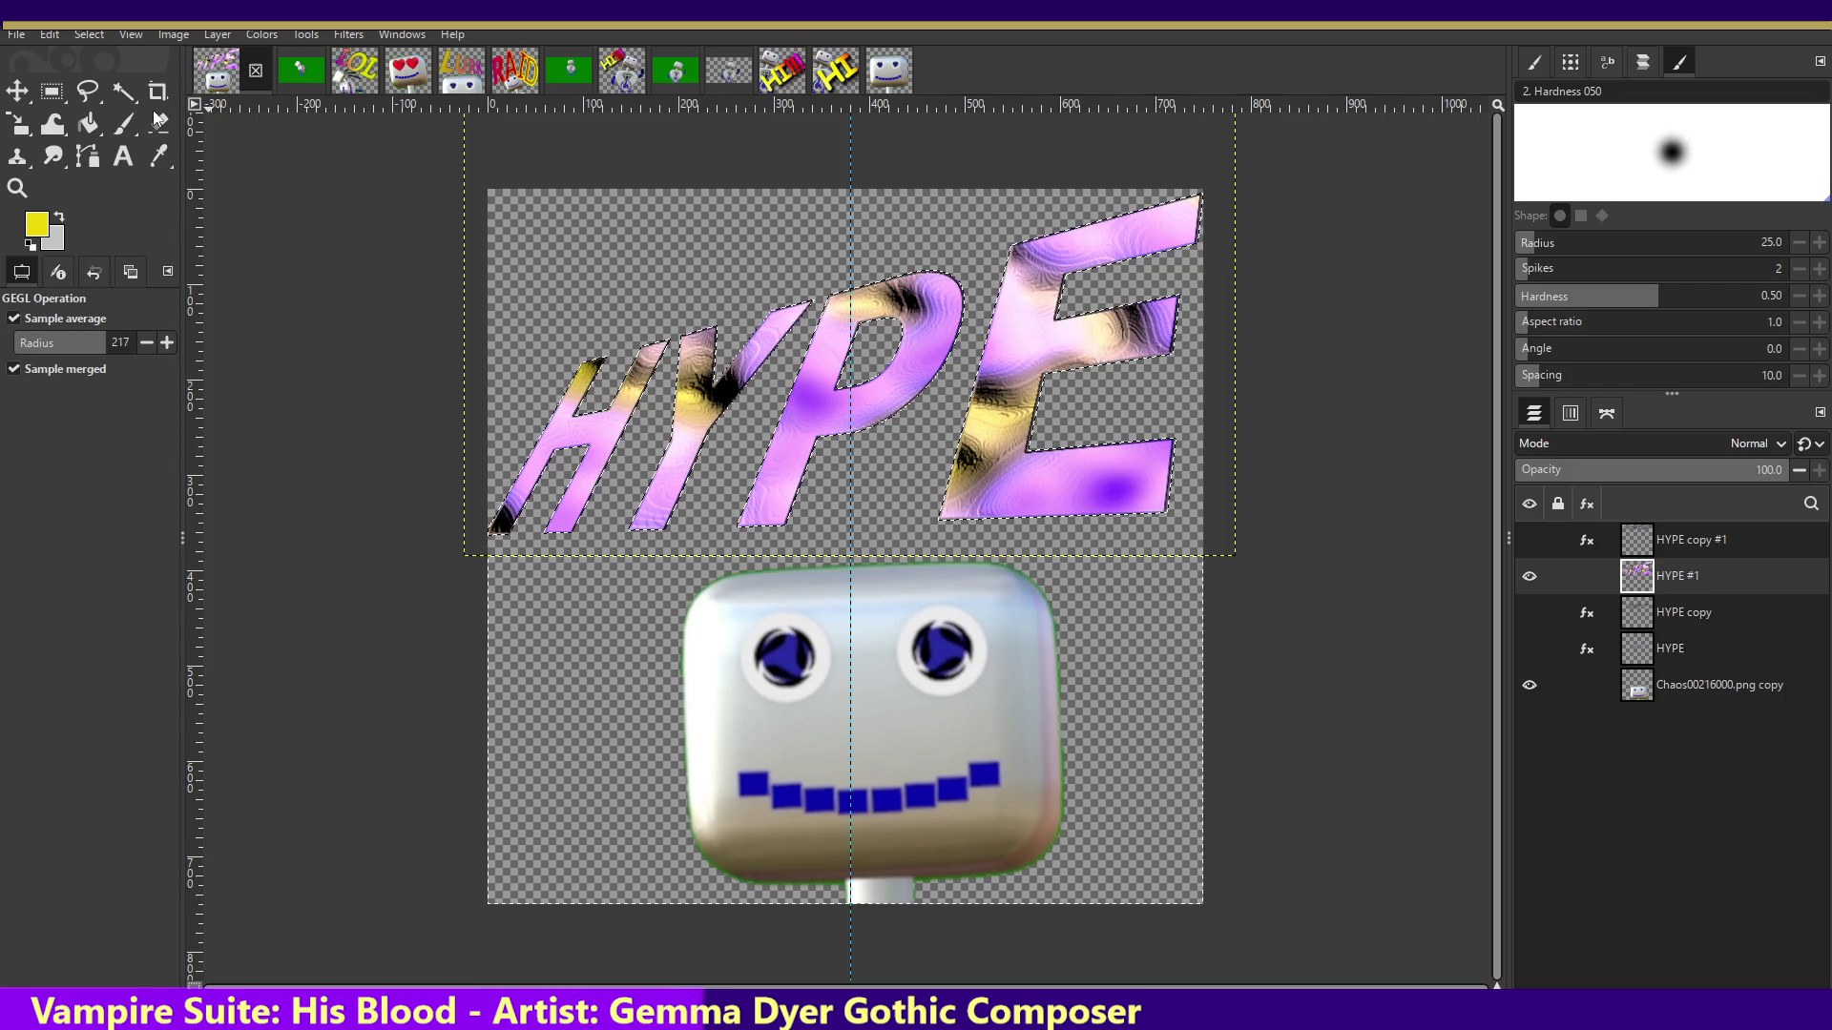
left_click(59, 238)
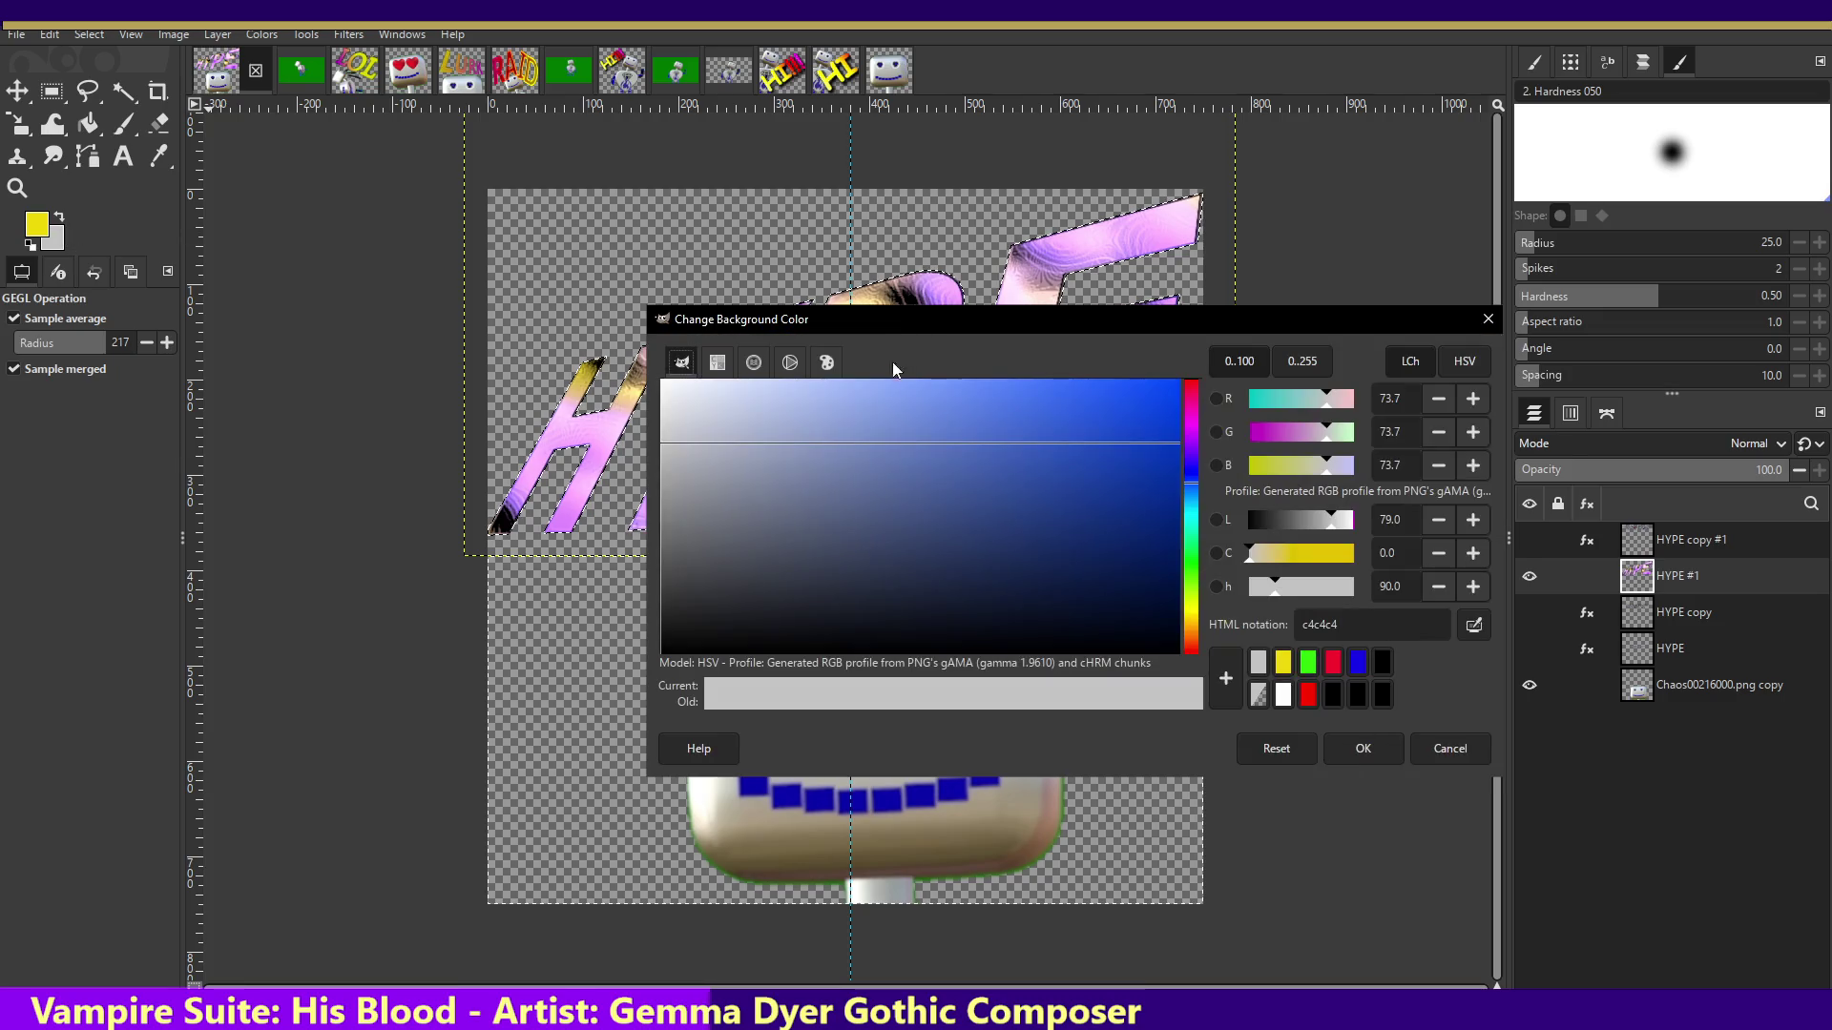
- Pick black in the Change Background Color dialog and confirm it
left_click_drag(691, 424, 658, 660)
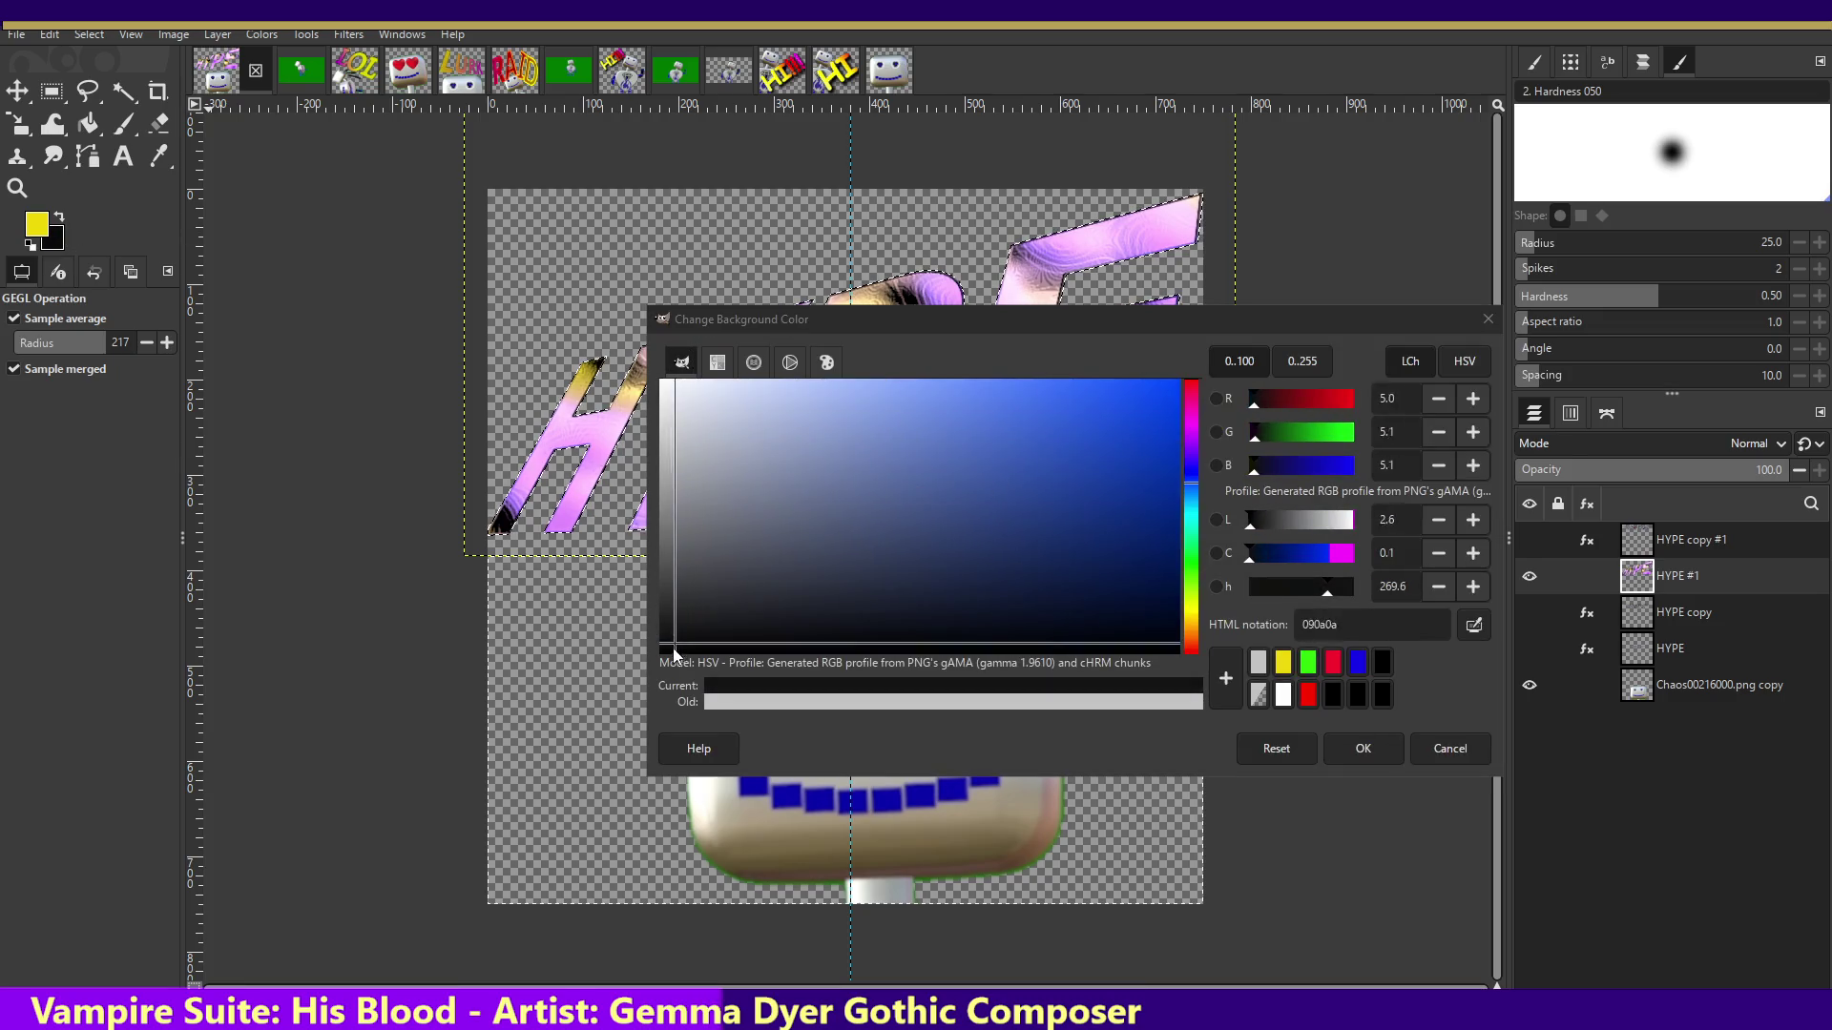
left_click(1363, 748)
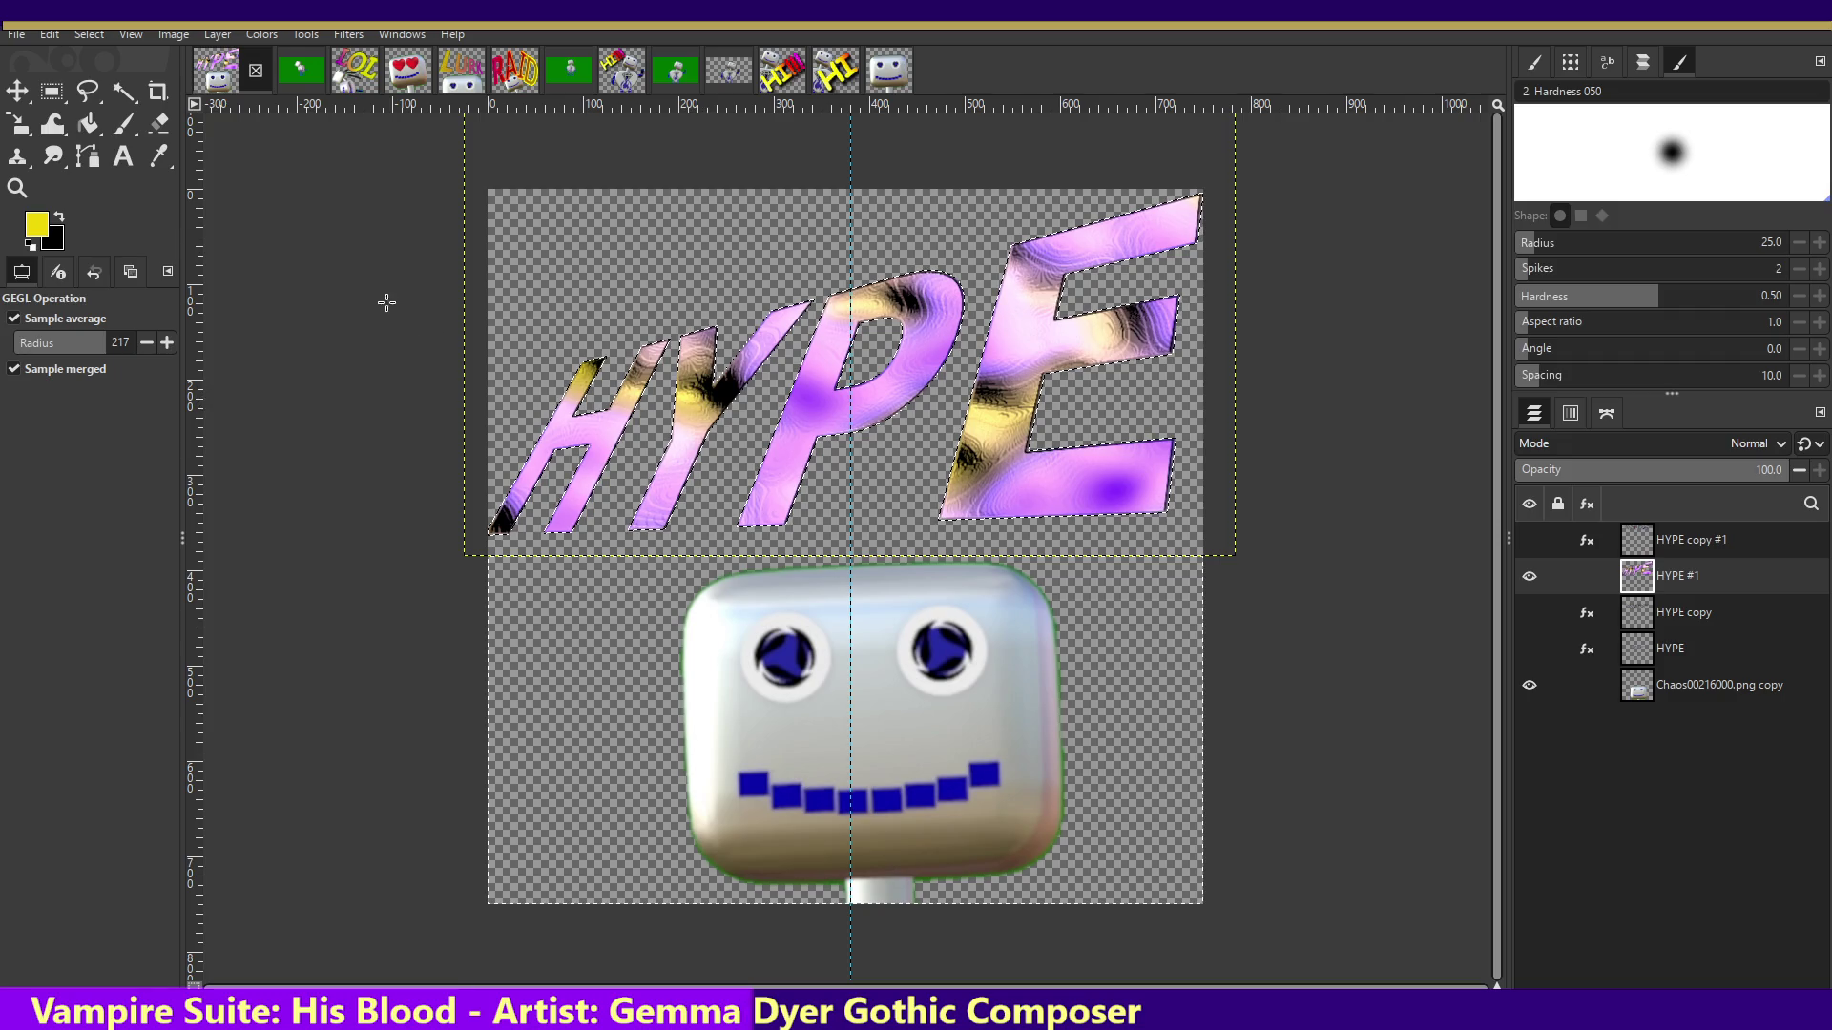
left_click(73, 37)
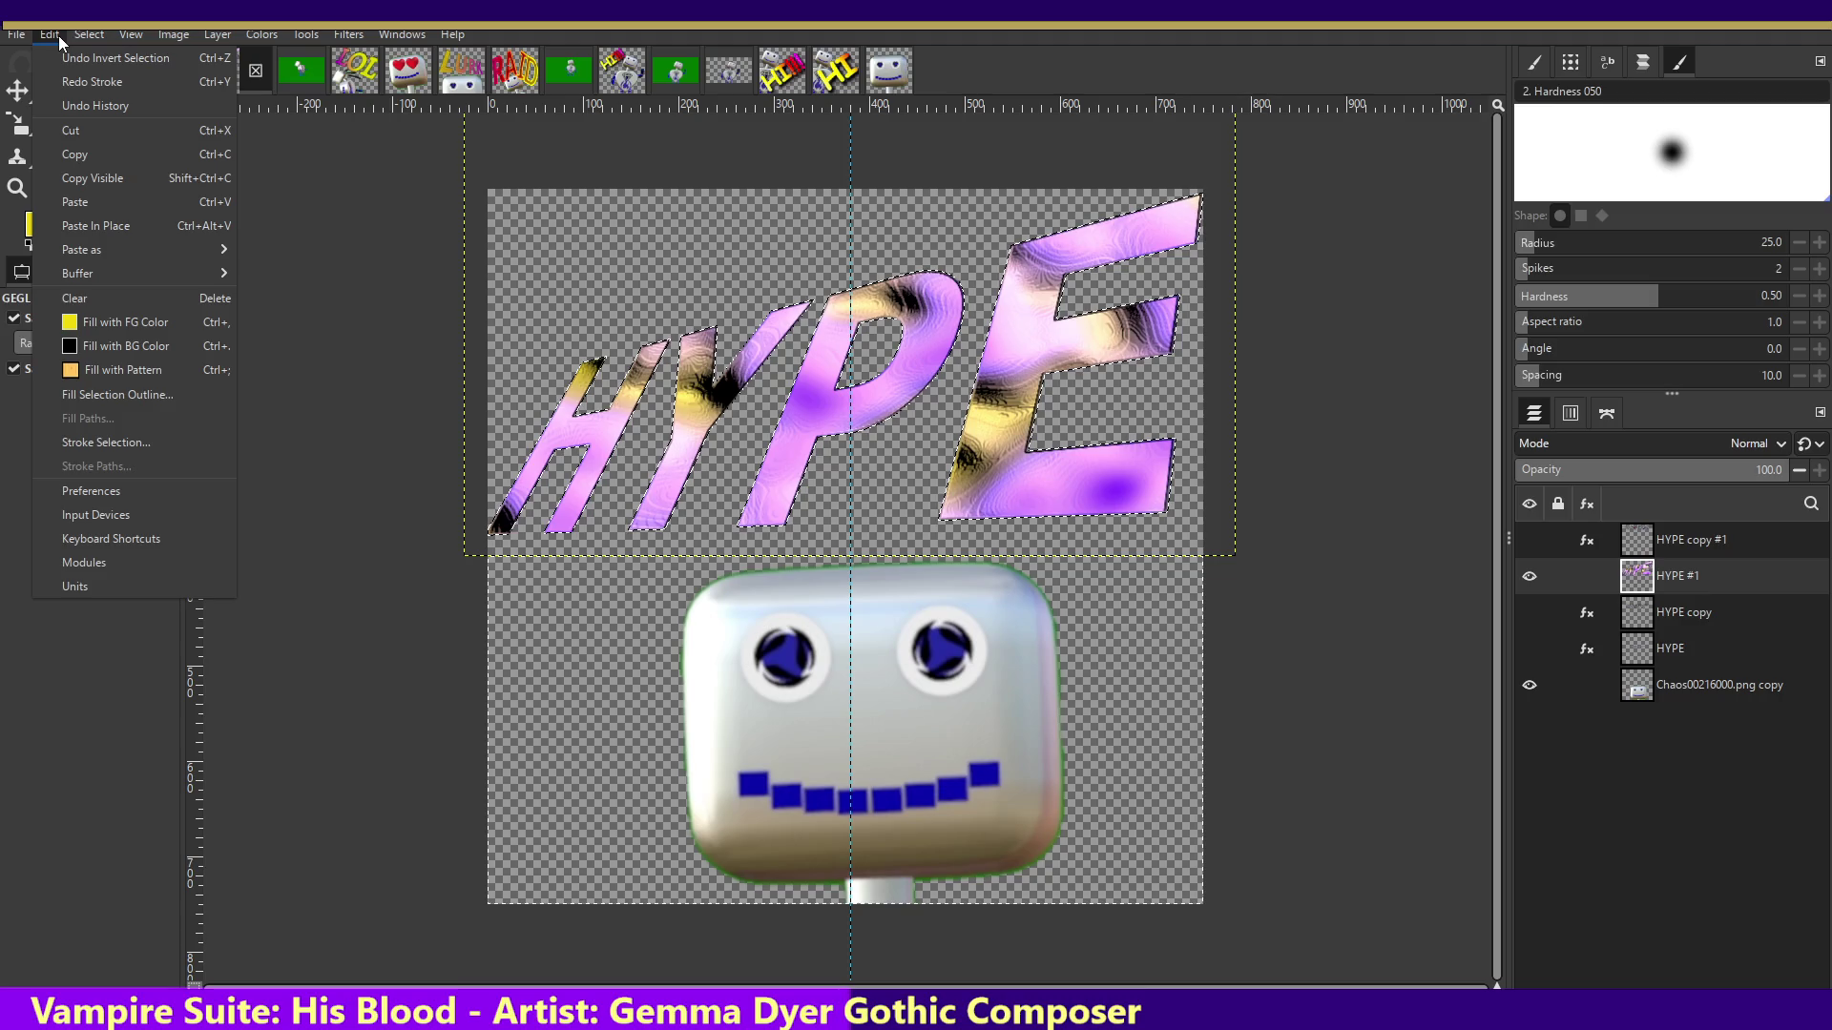
- Stroke the letters with a 6 px black outline, deselect them, and repeat the Wind filter
left_click(107, 440)
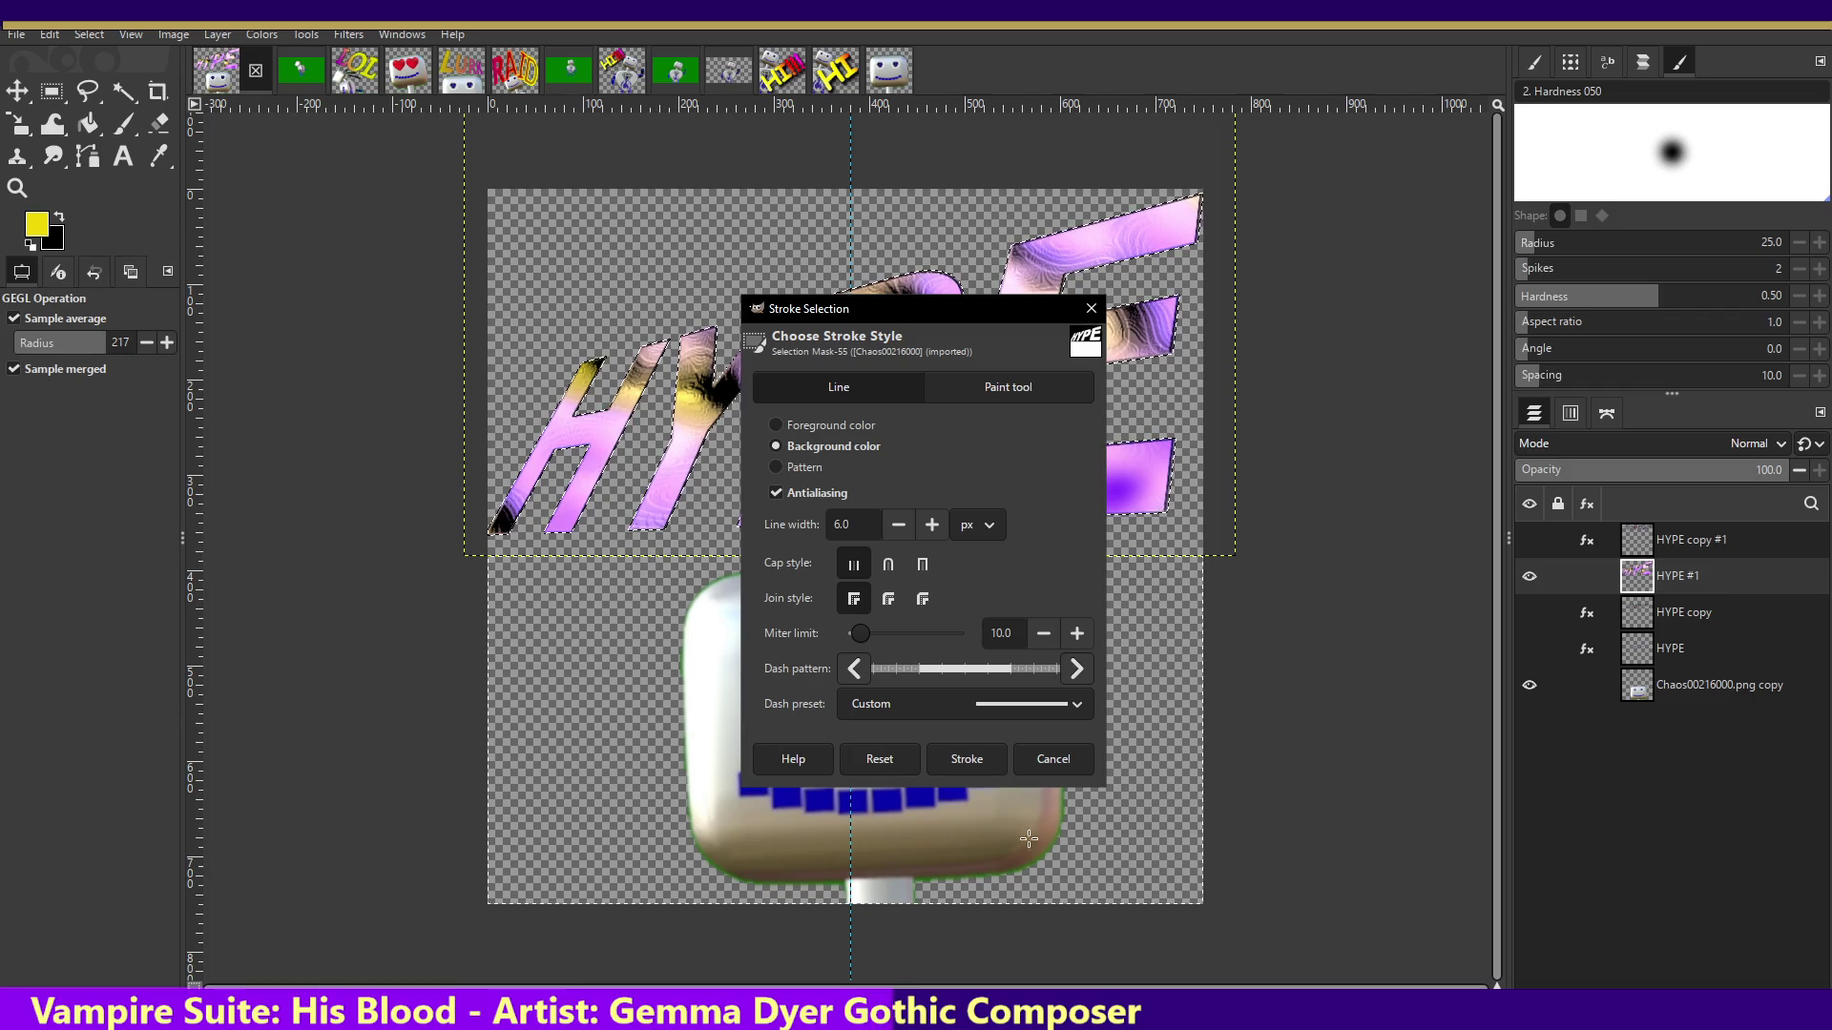
left_click(988, 758)
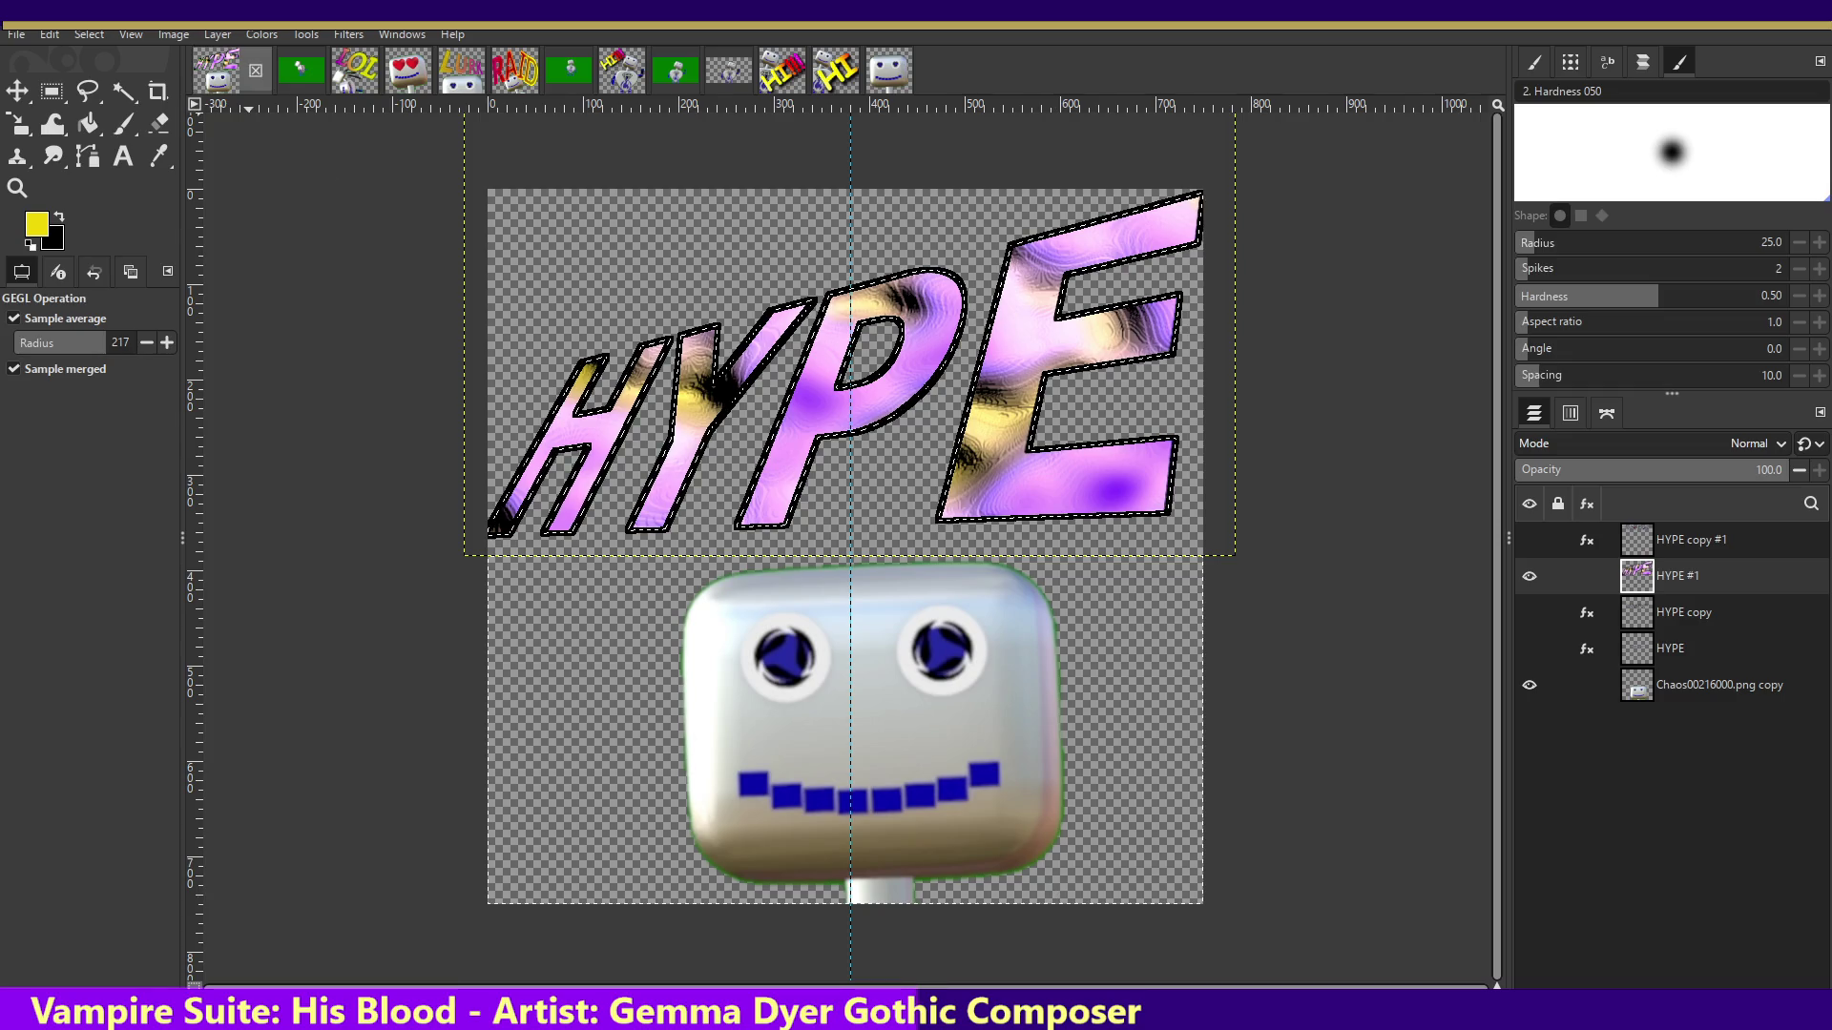
left_click(53, 35)
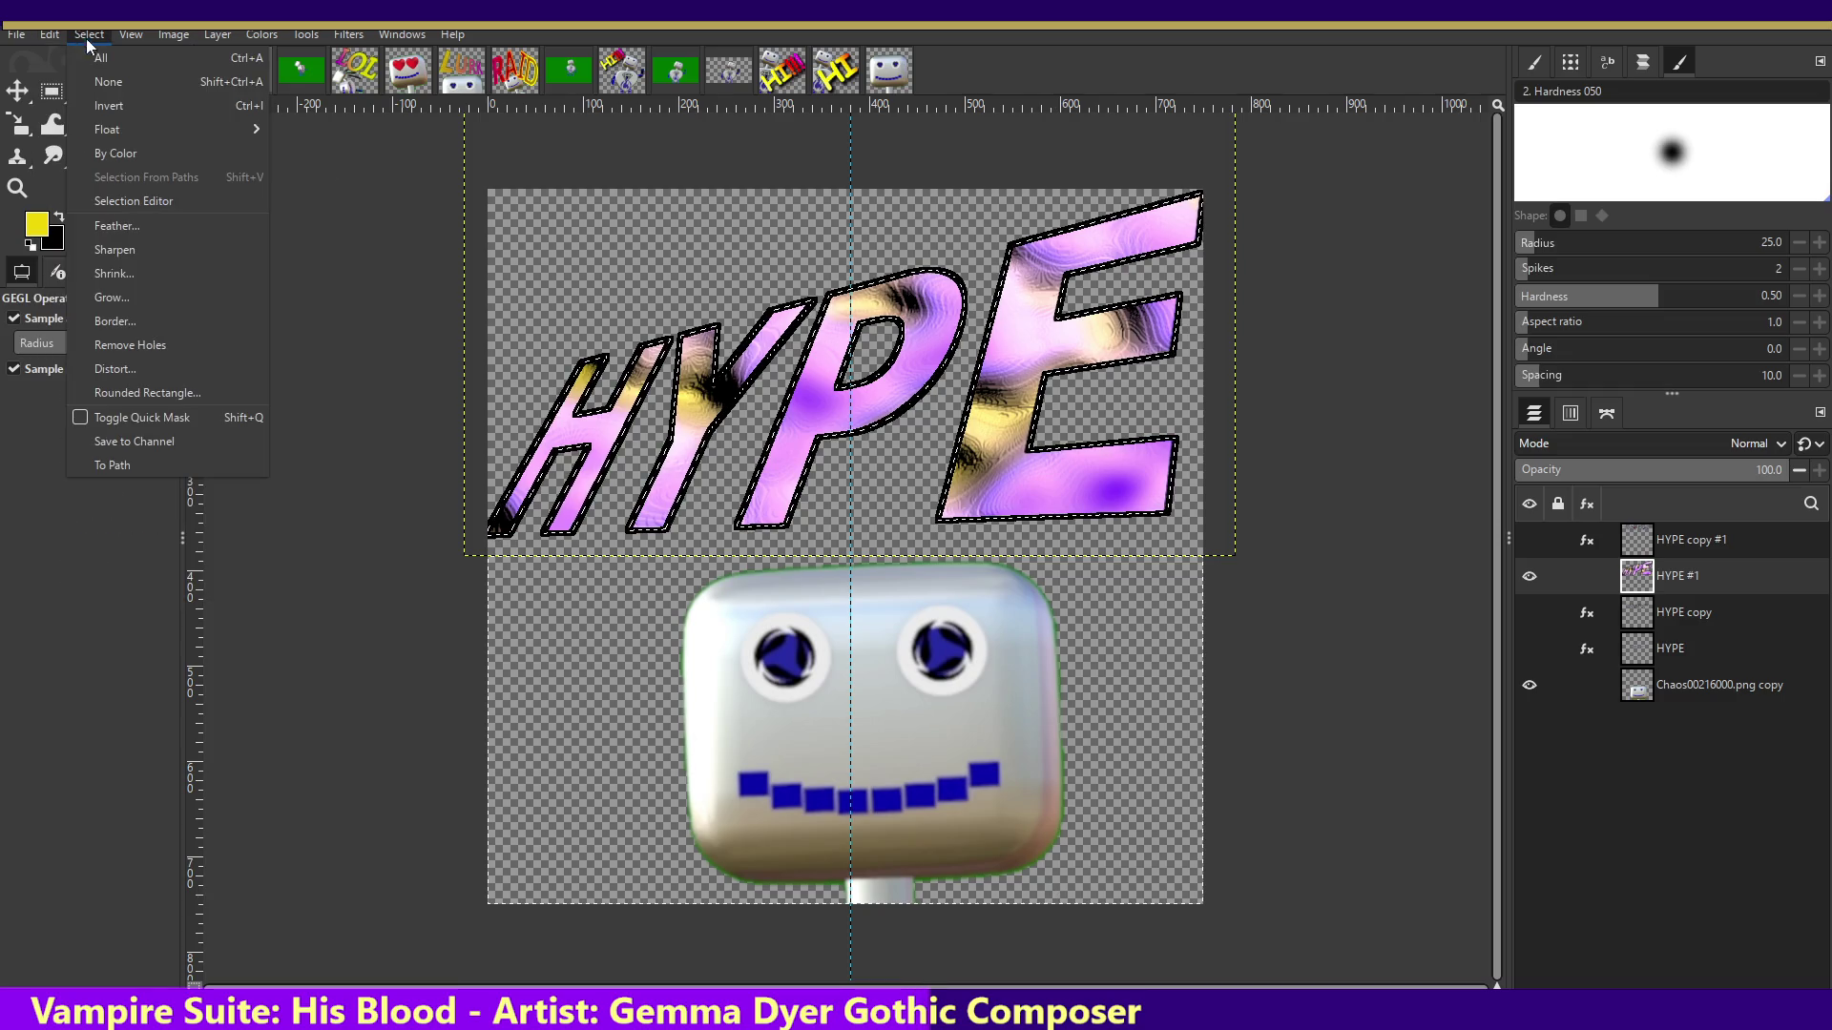
left_click(117, 59)
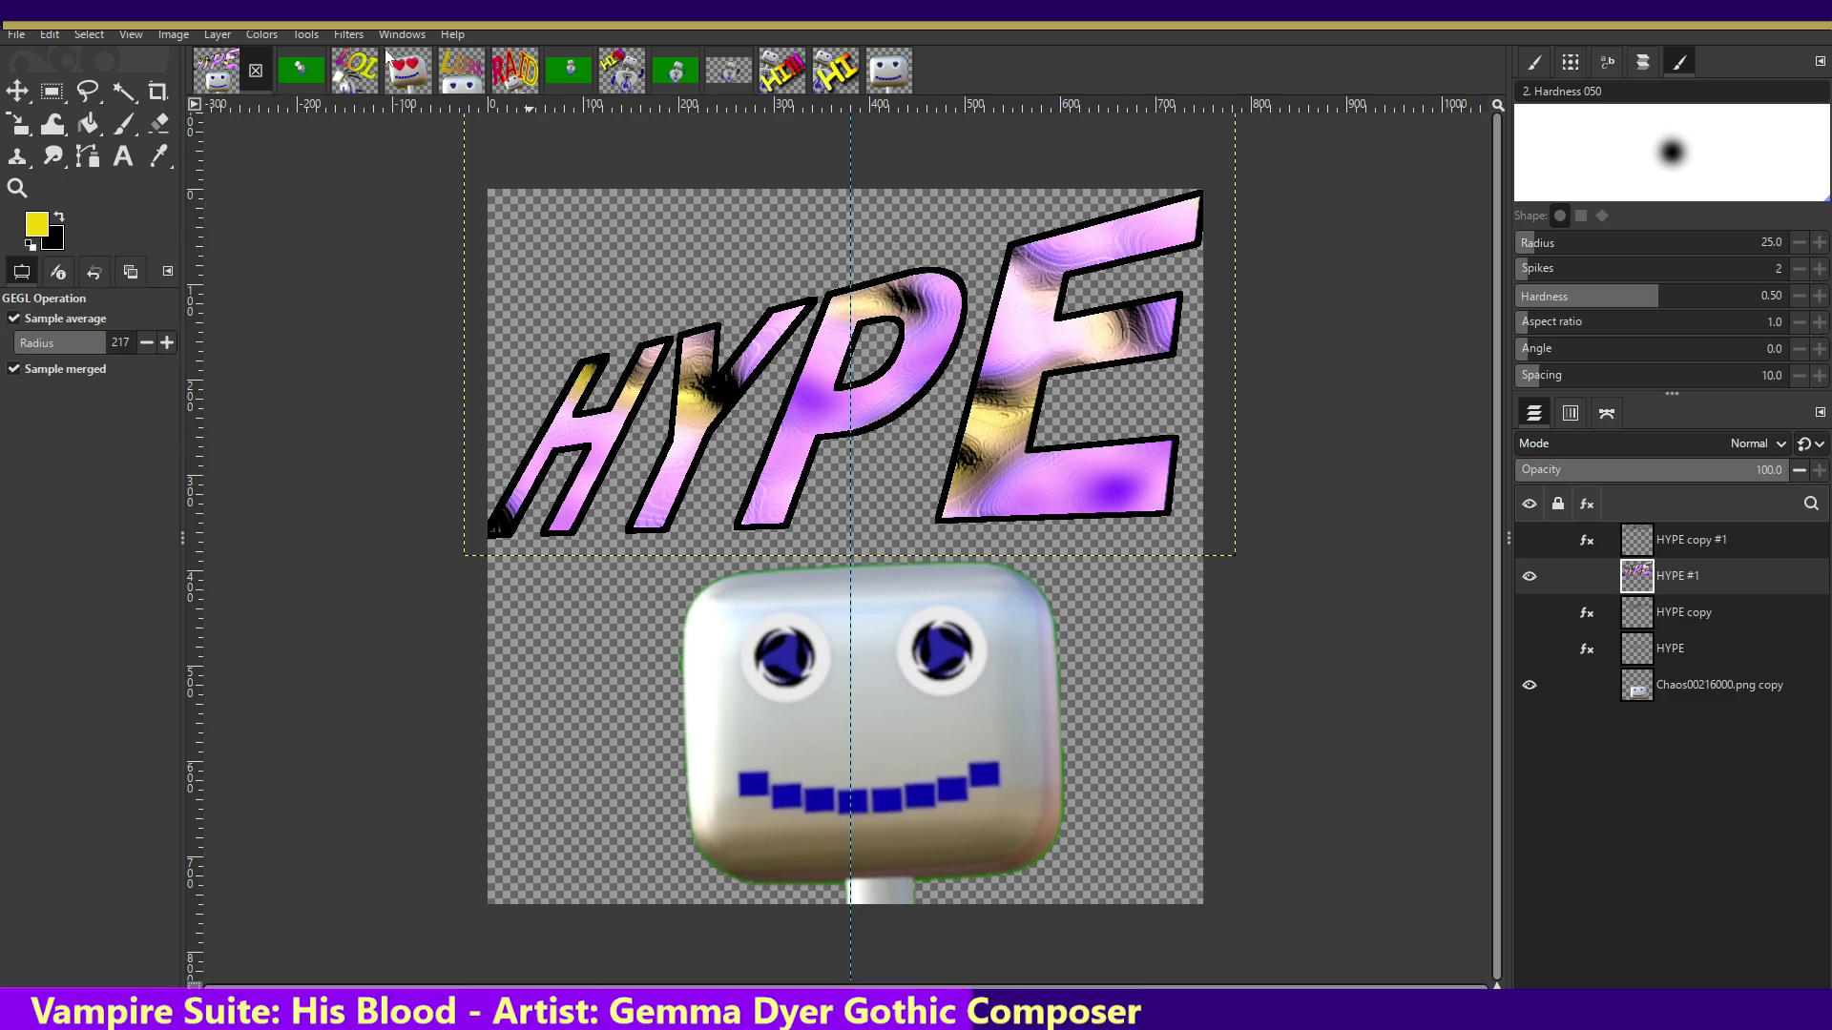
left_click(348, 35)
left_click(368, 57)
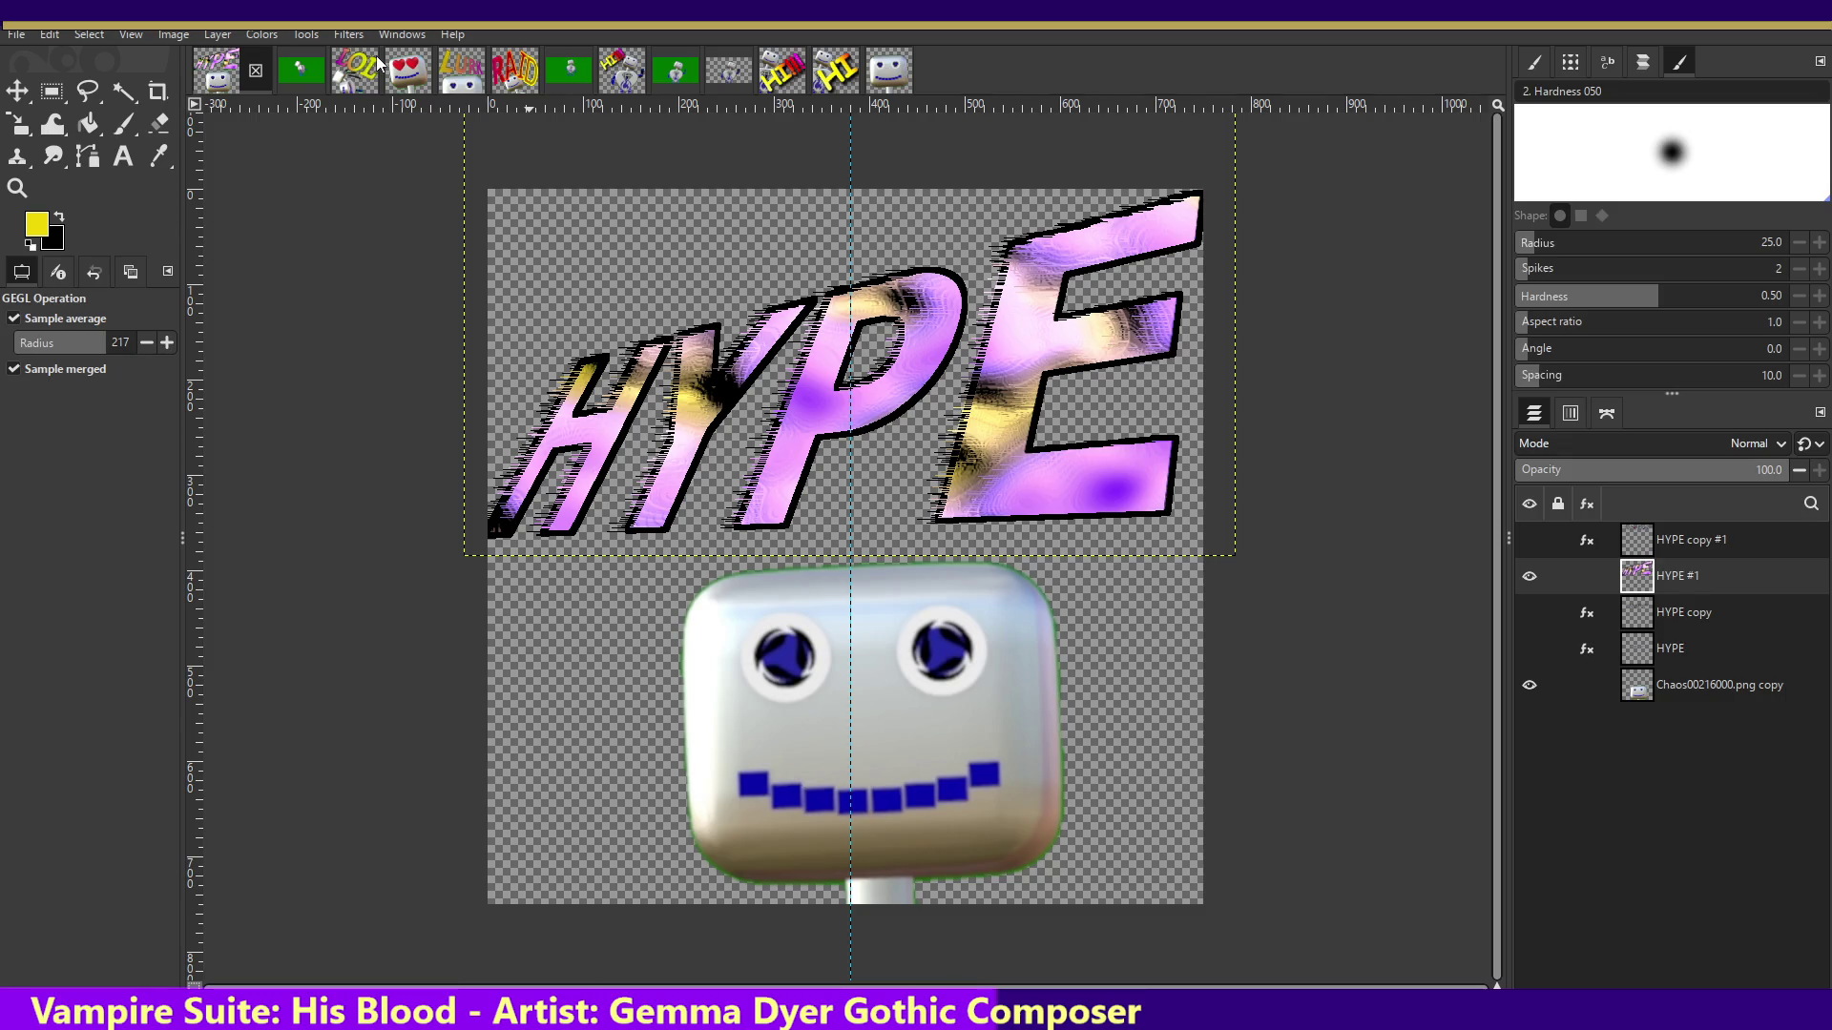
- Undo the outline, repeat Wind once more, then undo the streaks again
key("ctrl+z")
key("ctrl+z")
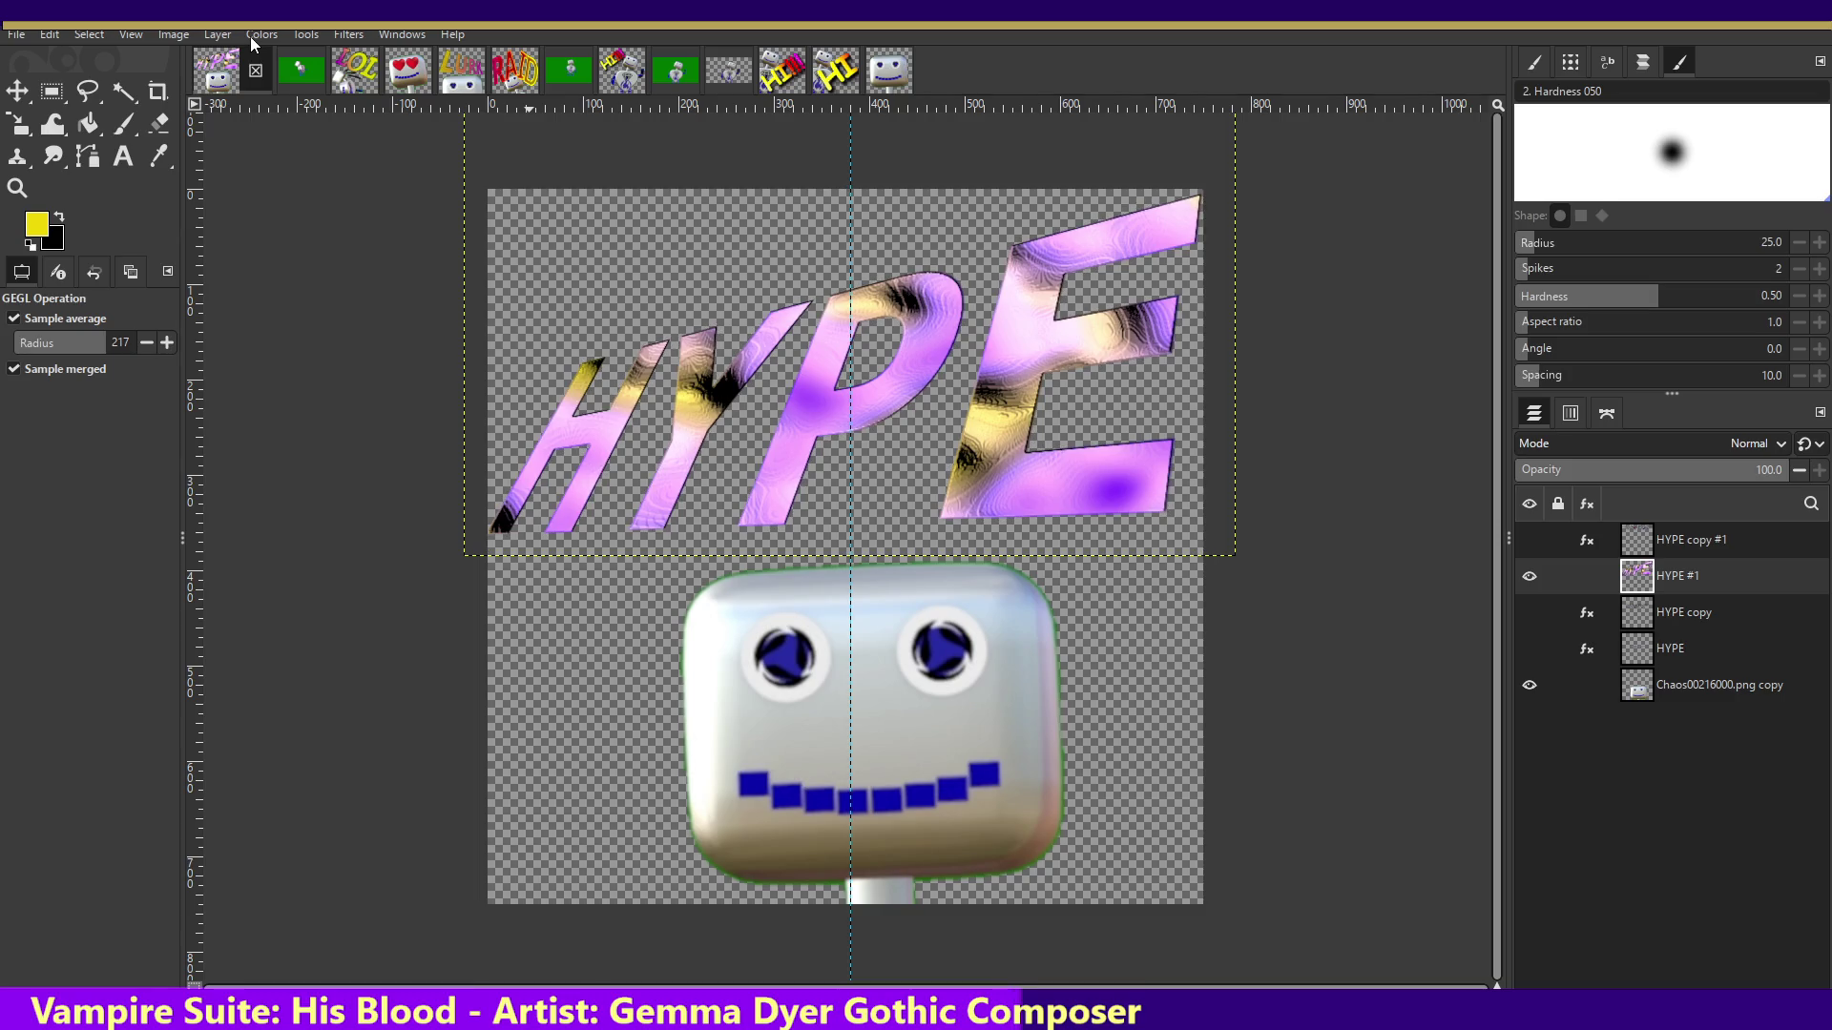
left_click(349, 36)
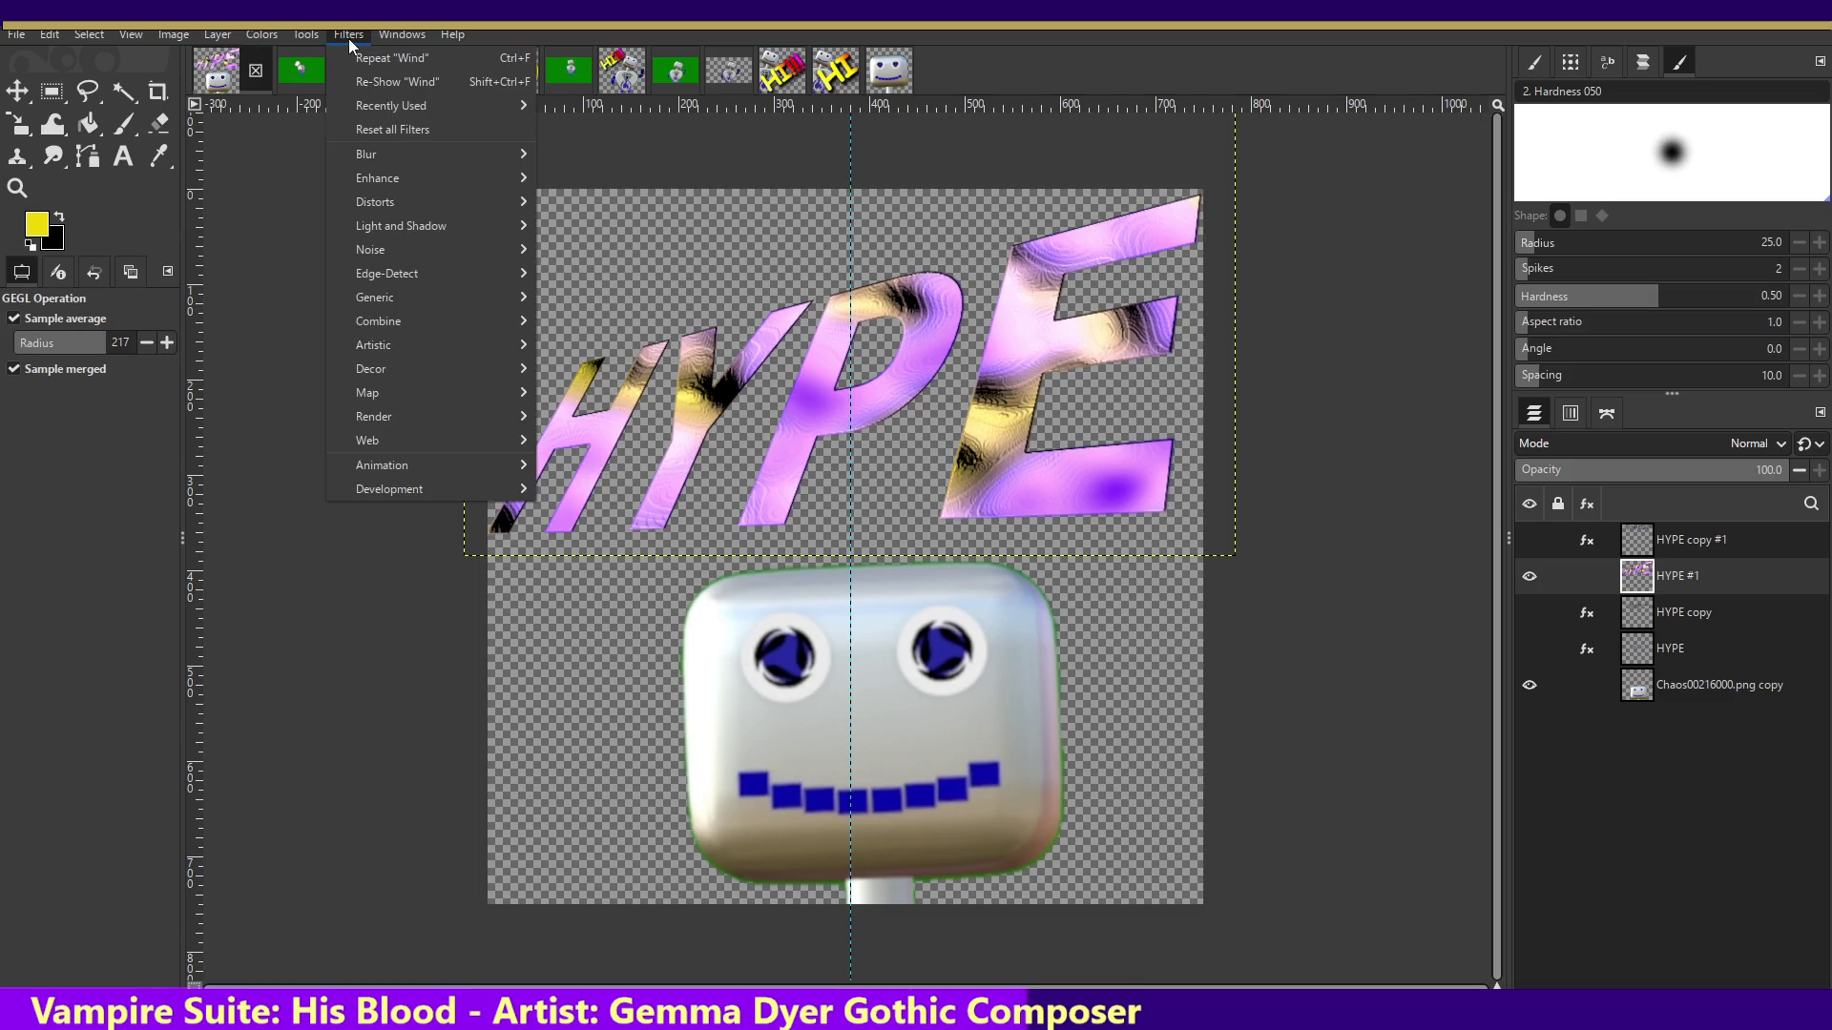
left_click(361, 59)
left_click(359, 37)
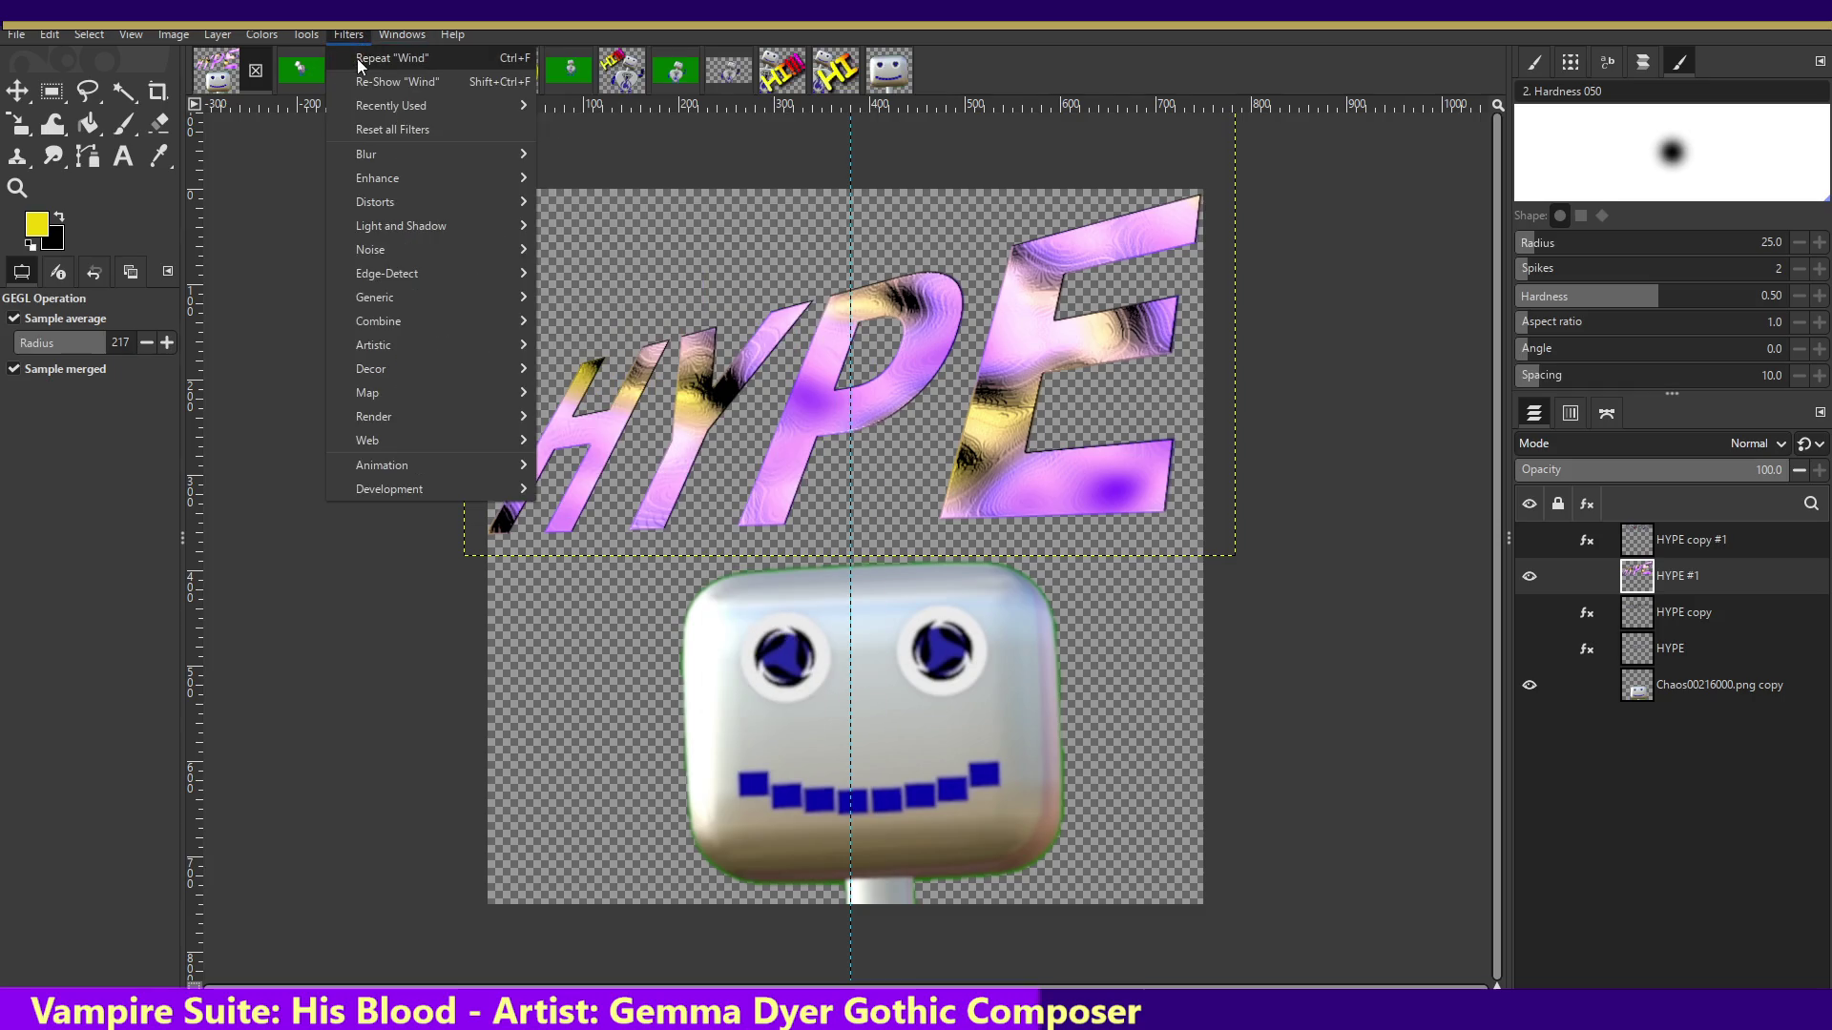
left_click(359, 55)
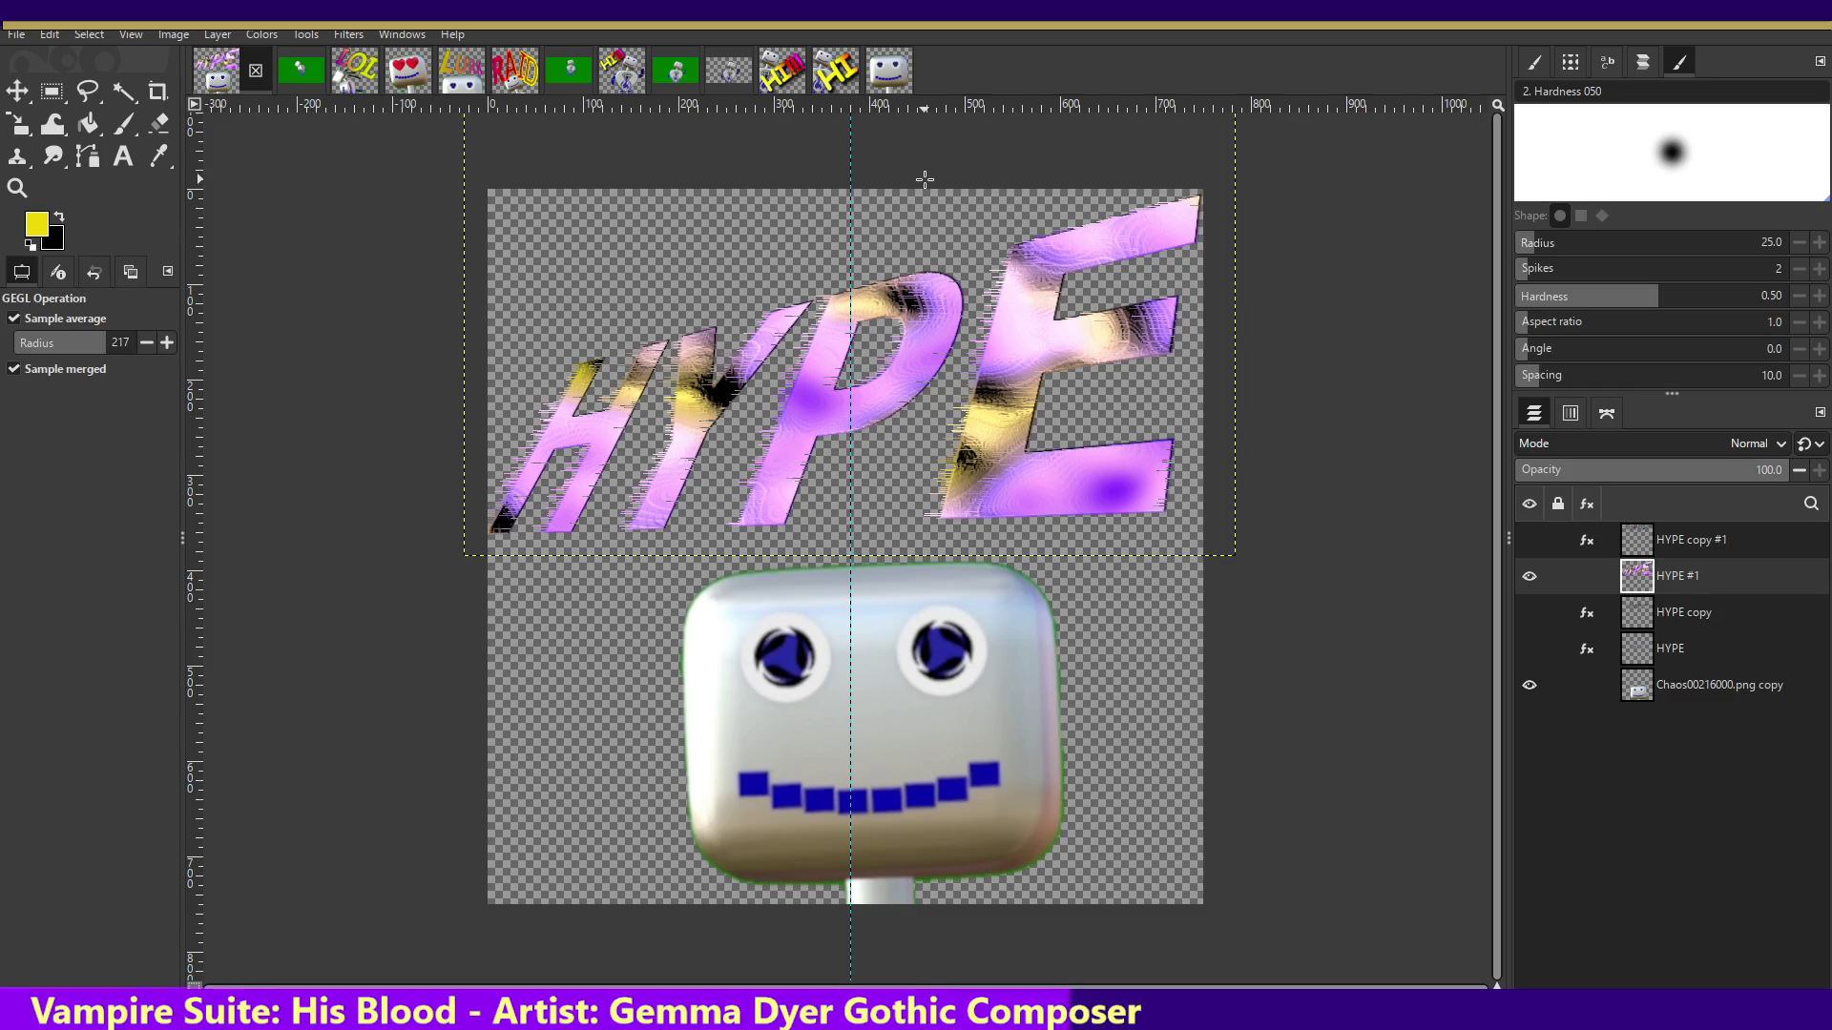
key("ctrl+z")
left_click(408, 37)
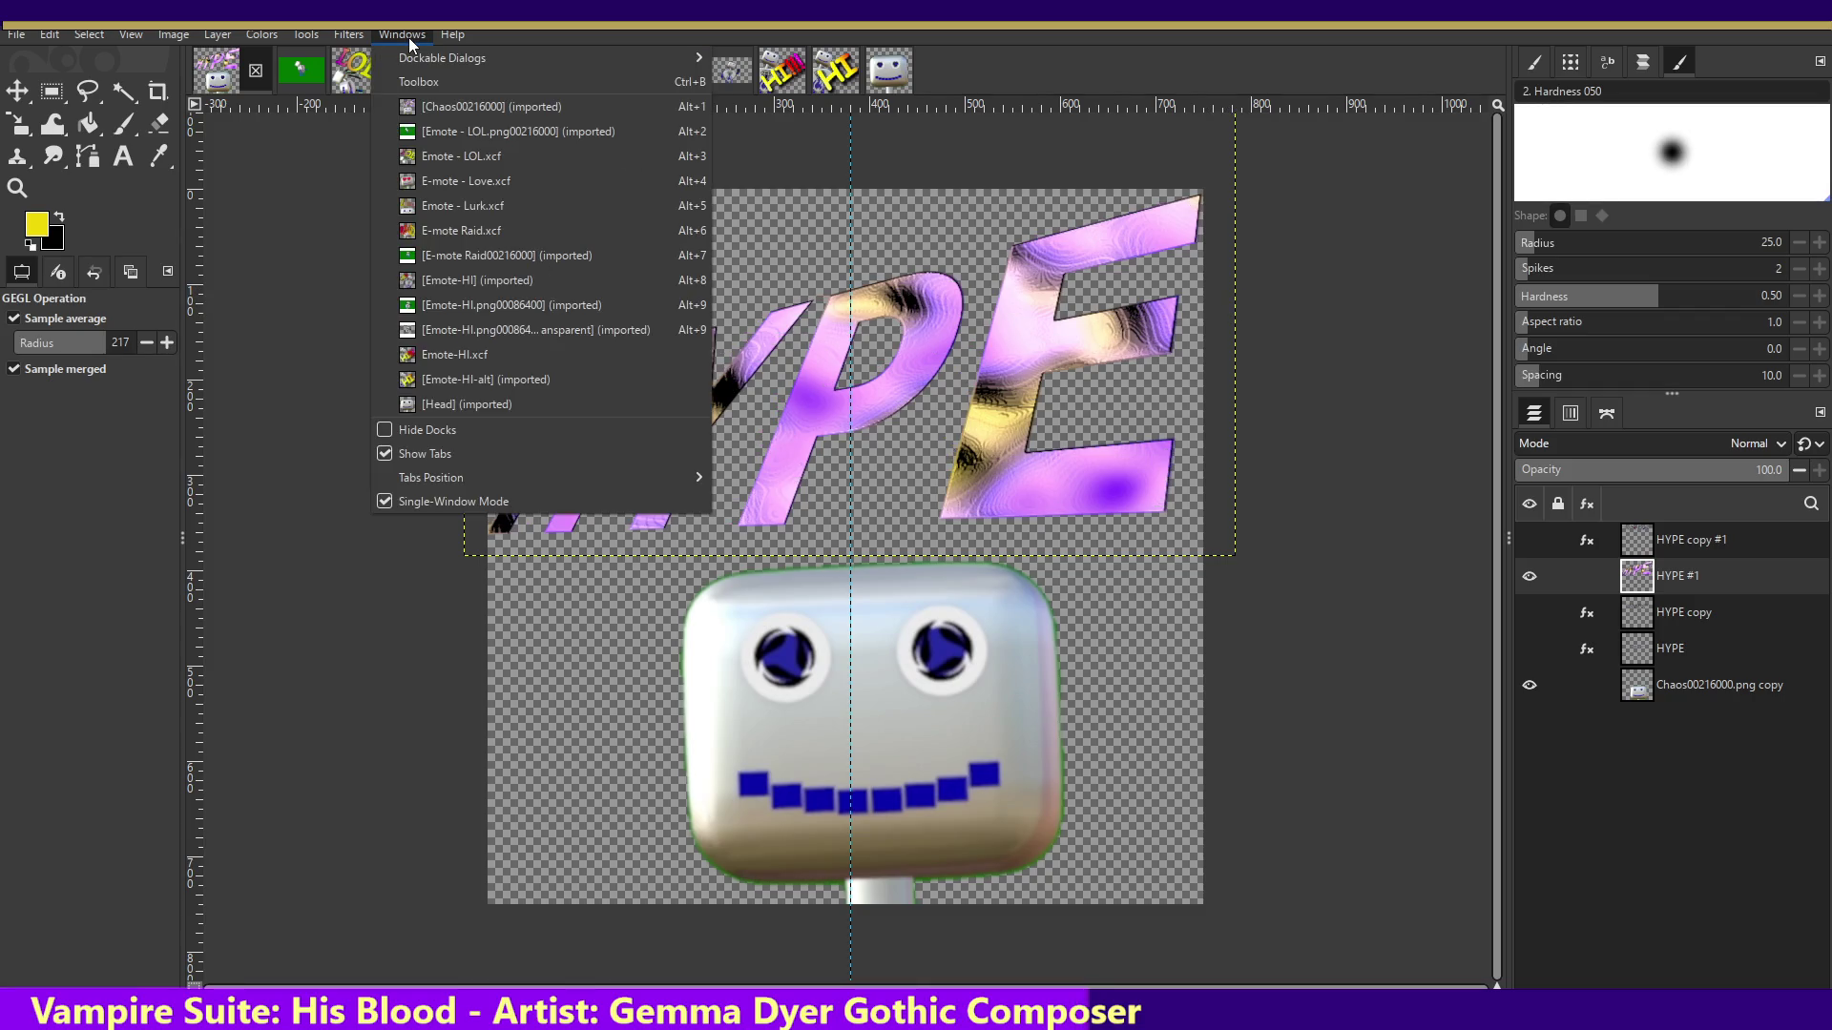
mouse_move(375, 202)
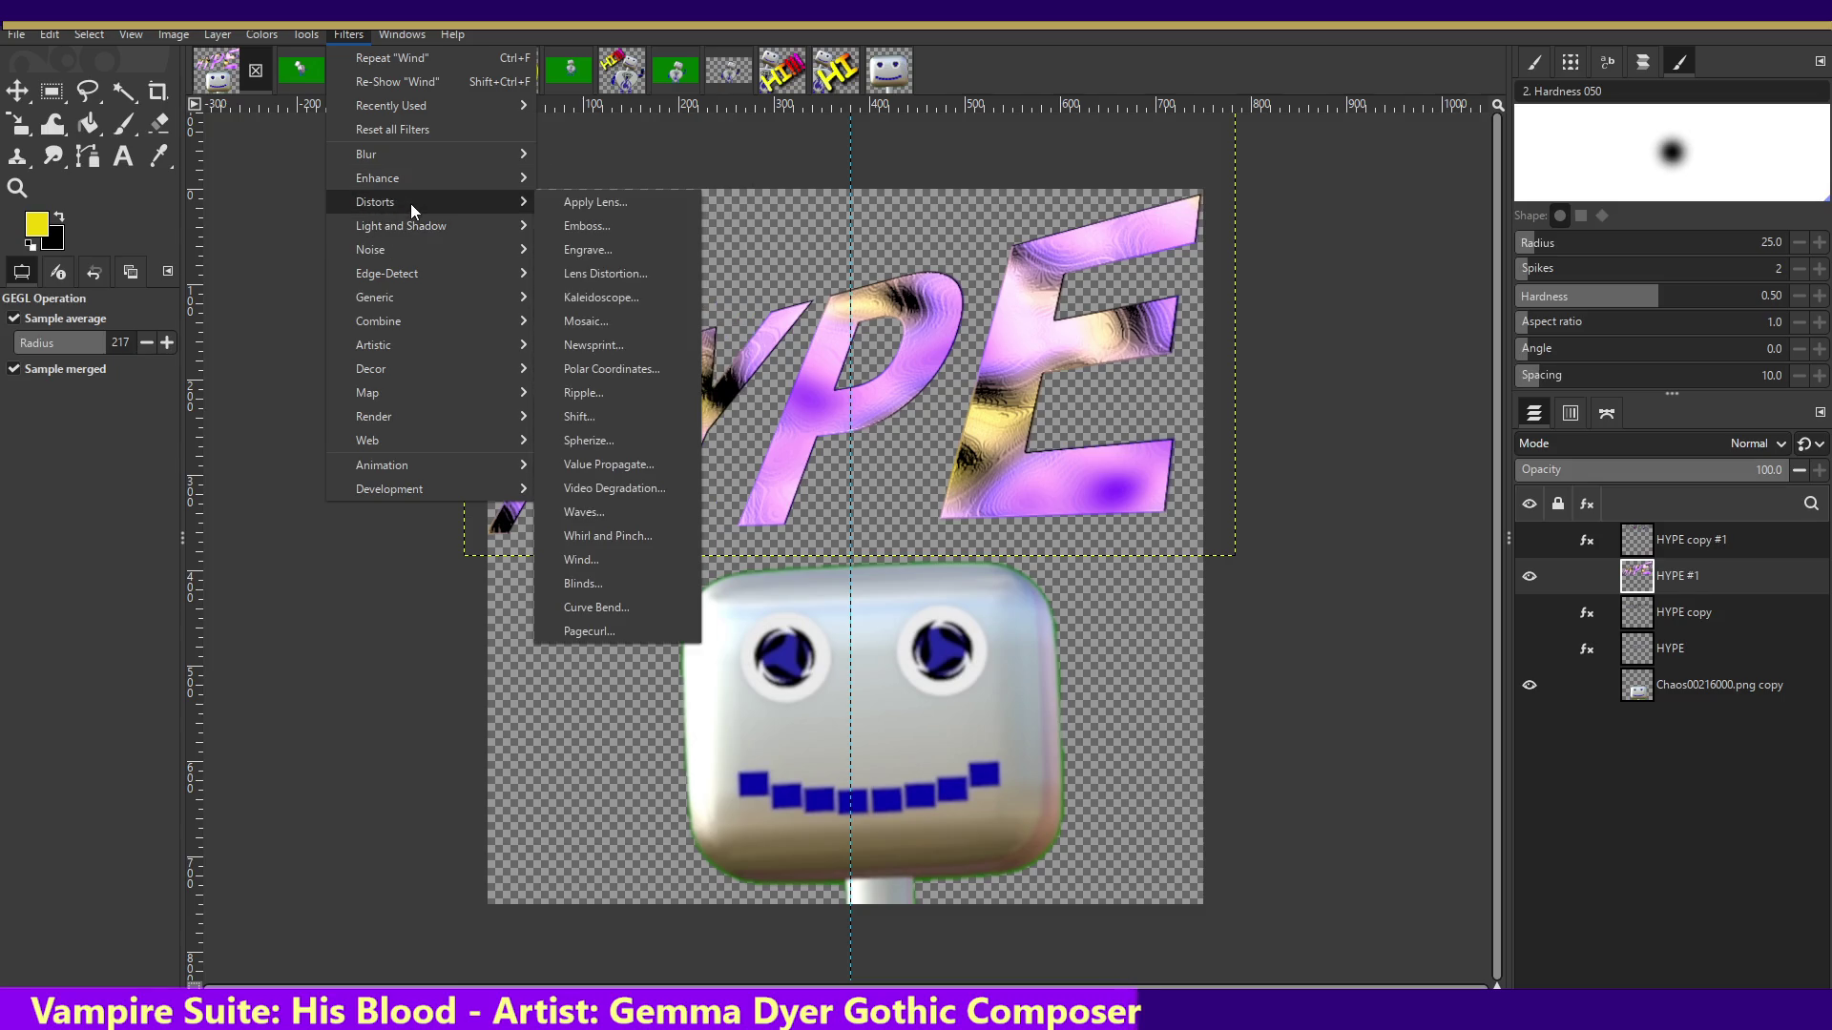
- Open the Wind filter, set strength 5, and affect the leading edges
left_click(656, 551)
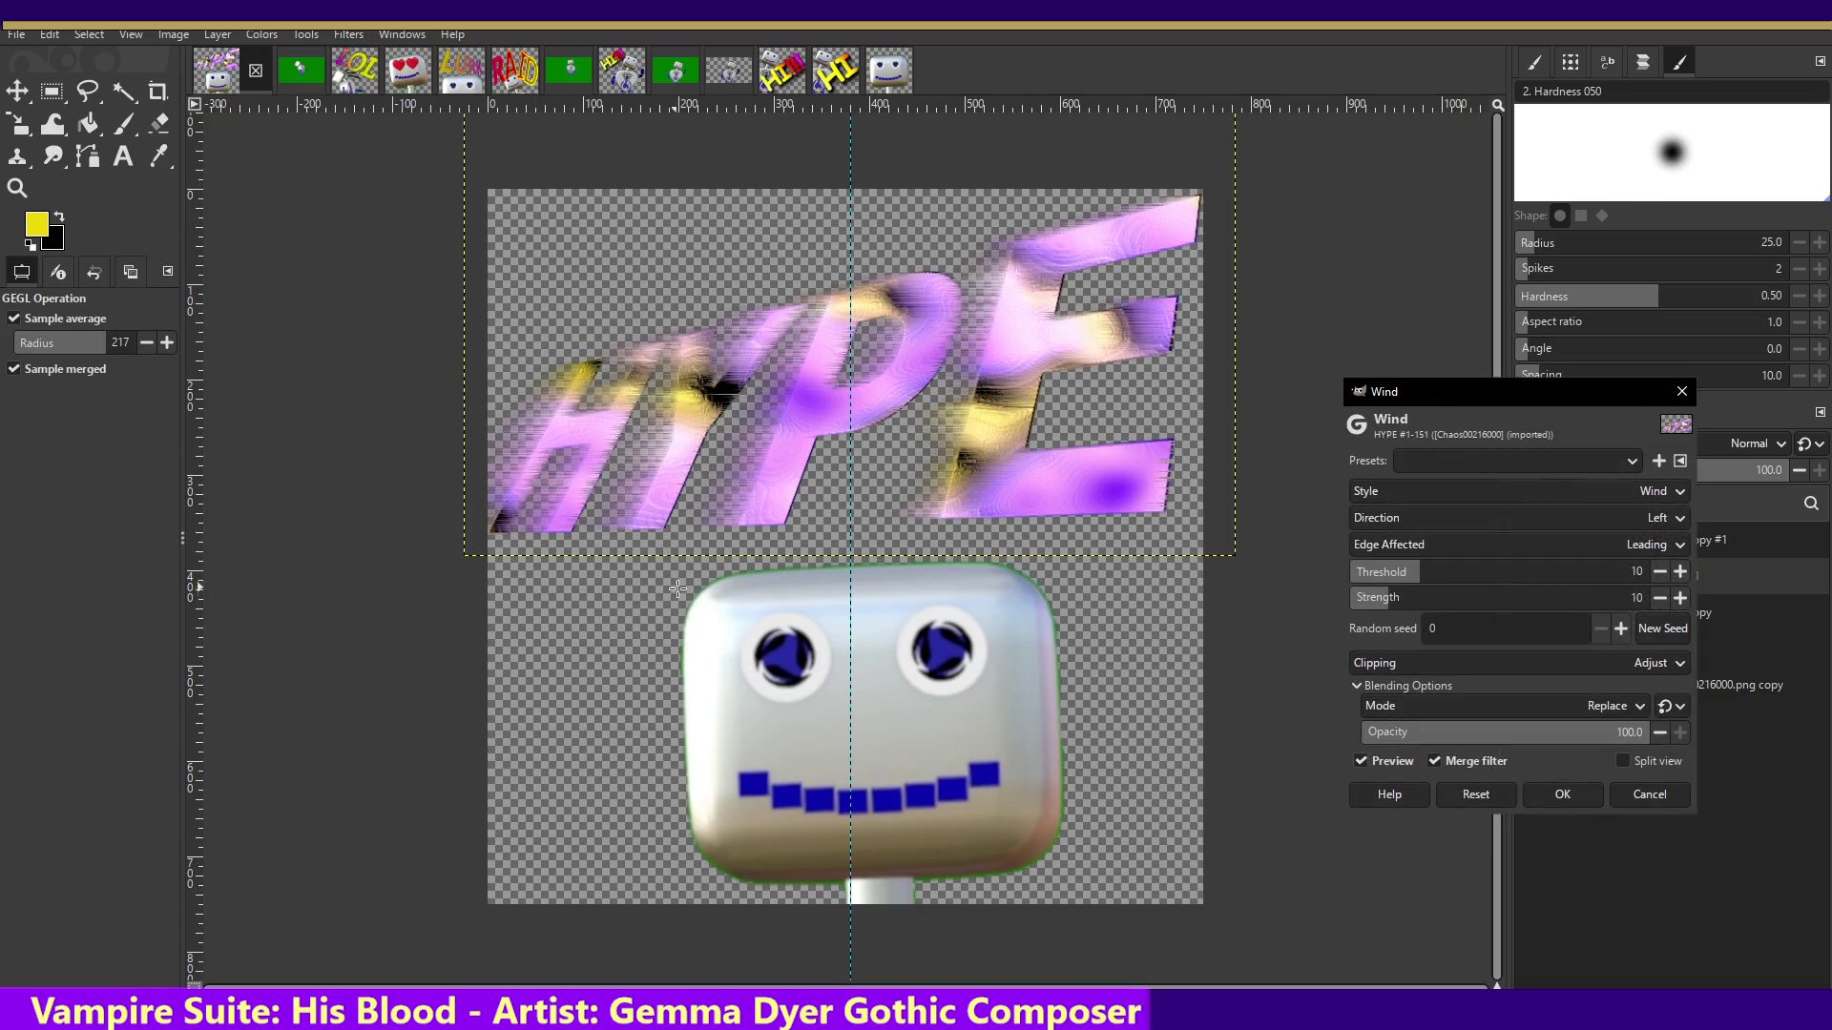
left_click_drag(1412, 599, 1365, 601)
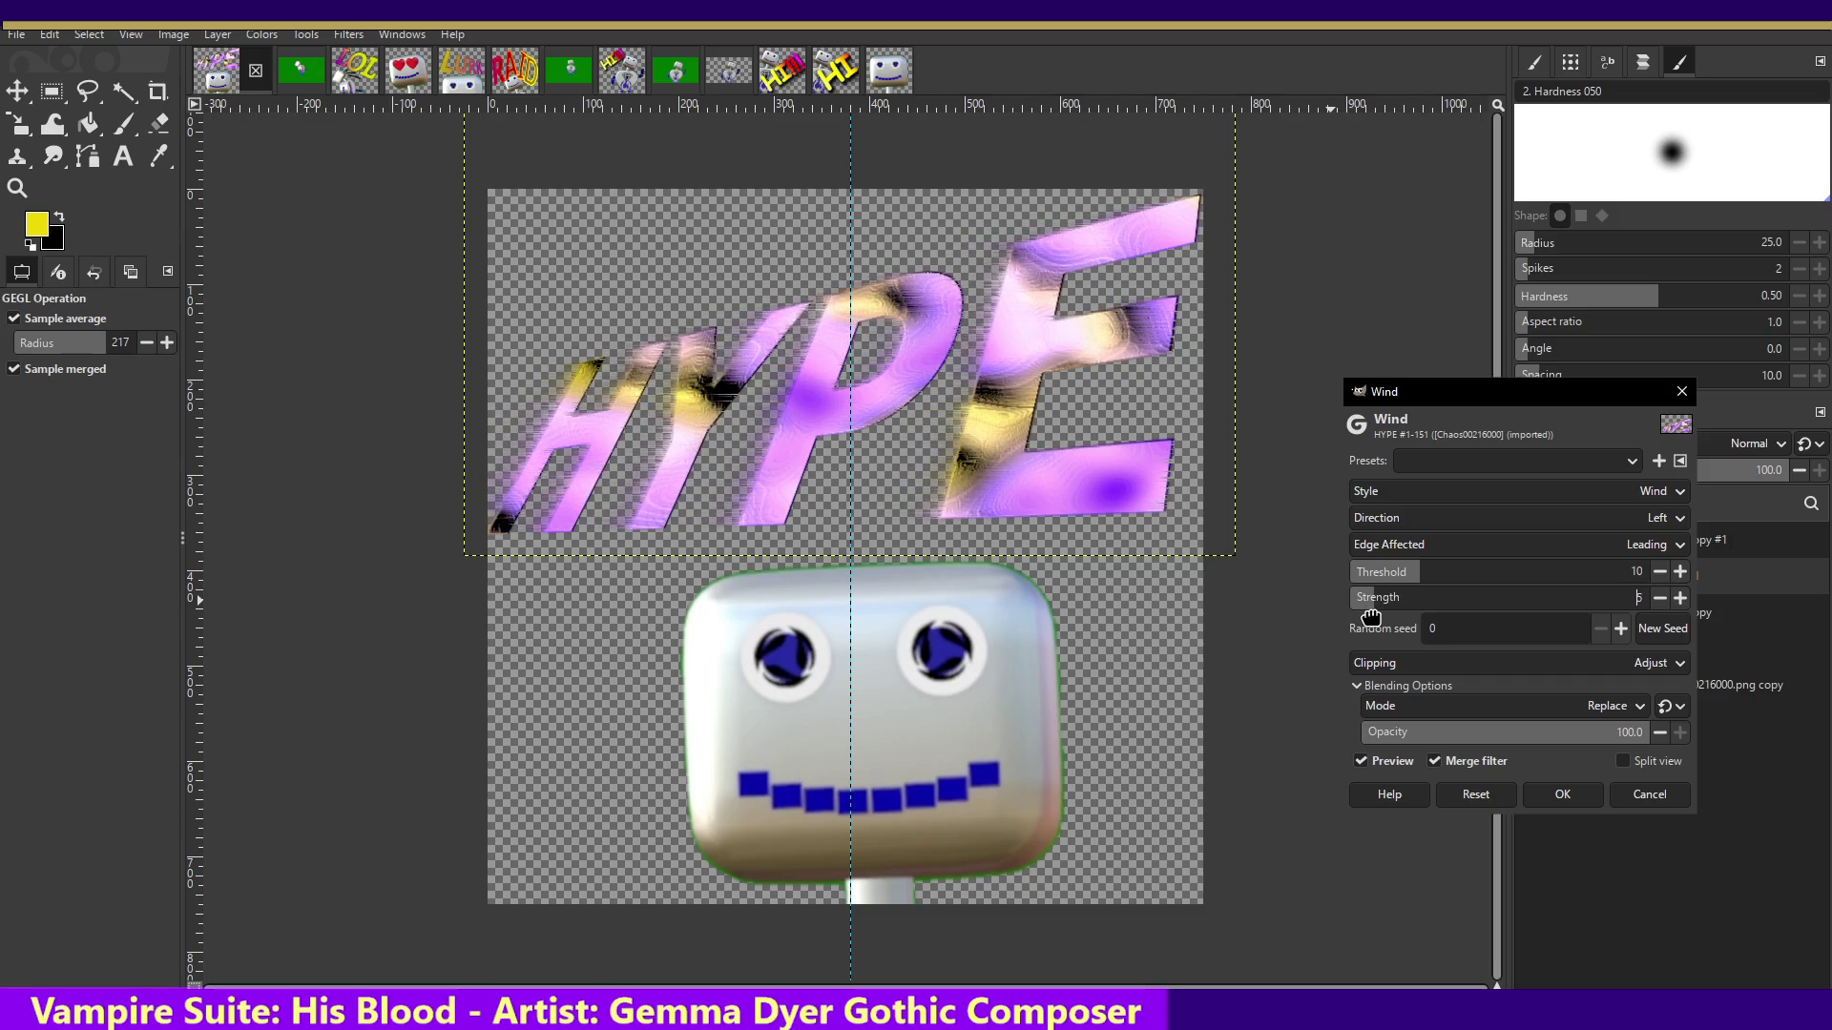
mouse_move(1364, 601)
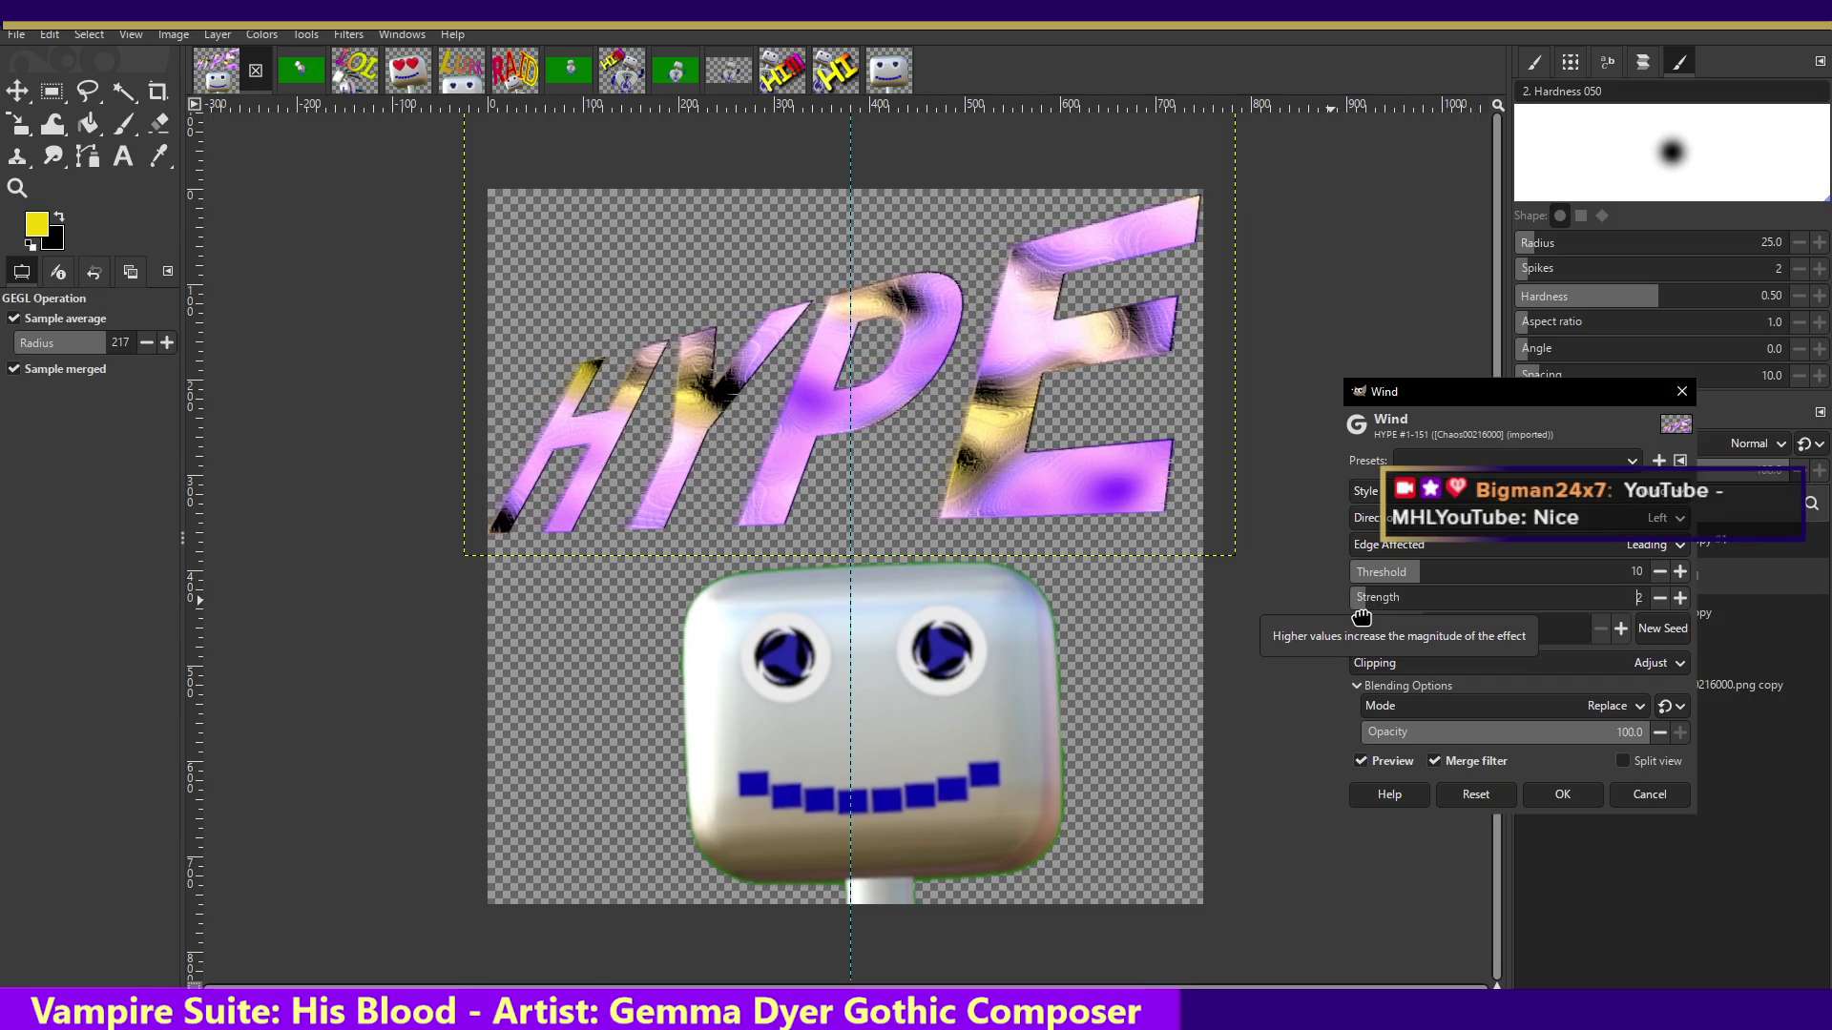
left_click_drag(1365, 617, 1369, 618)
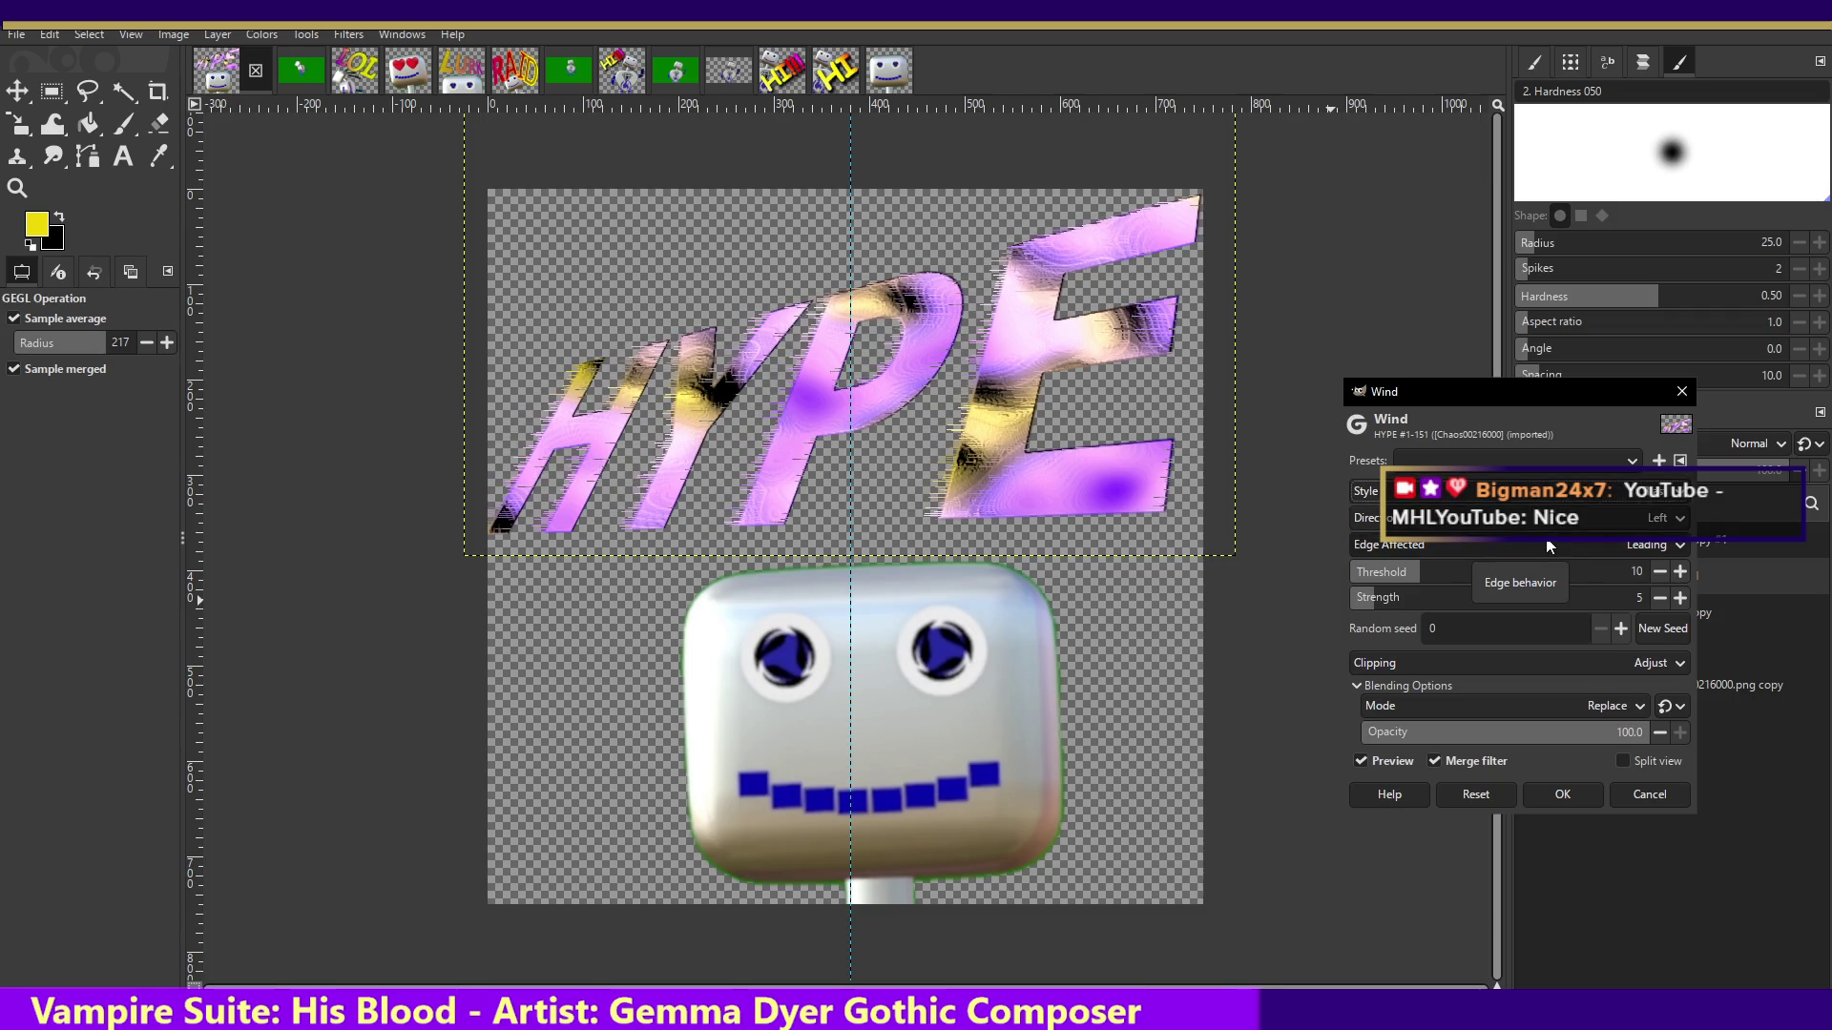
left_click(1548, 546)
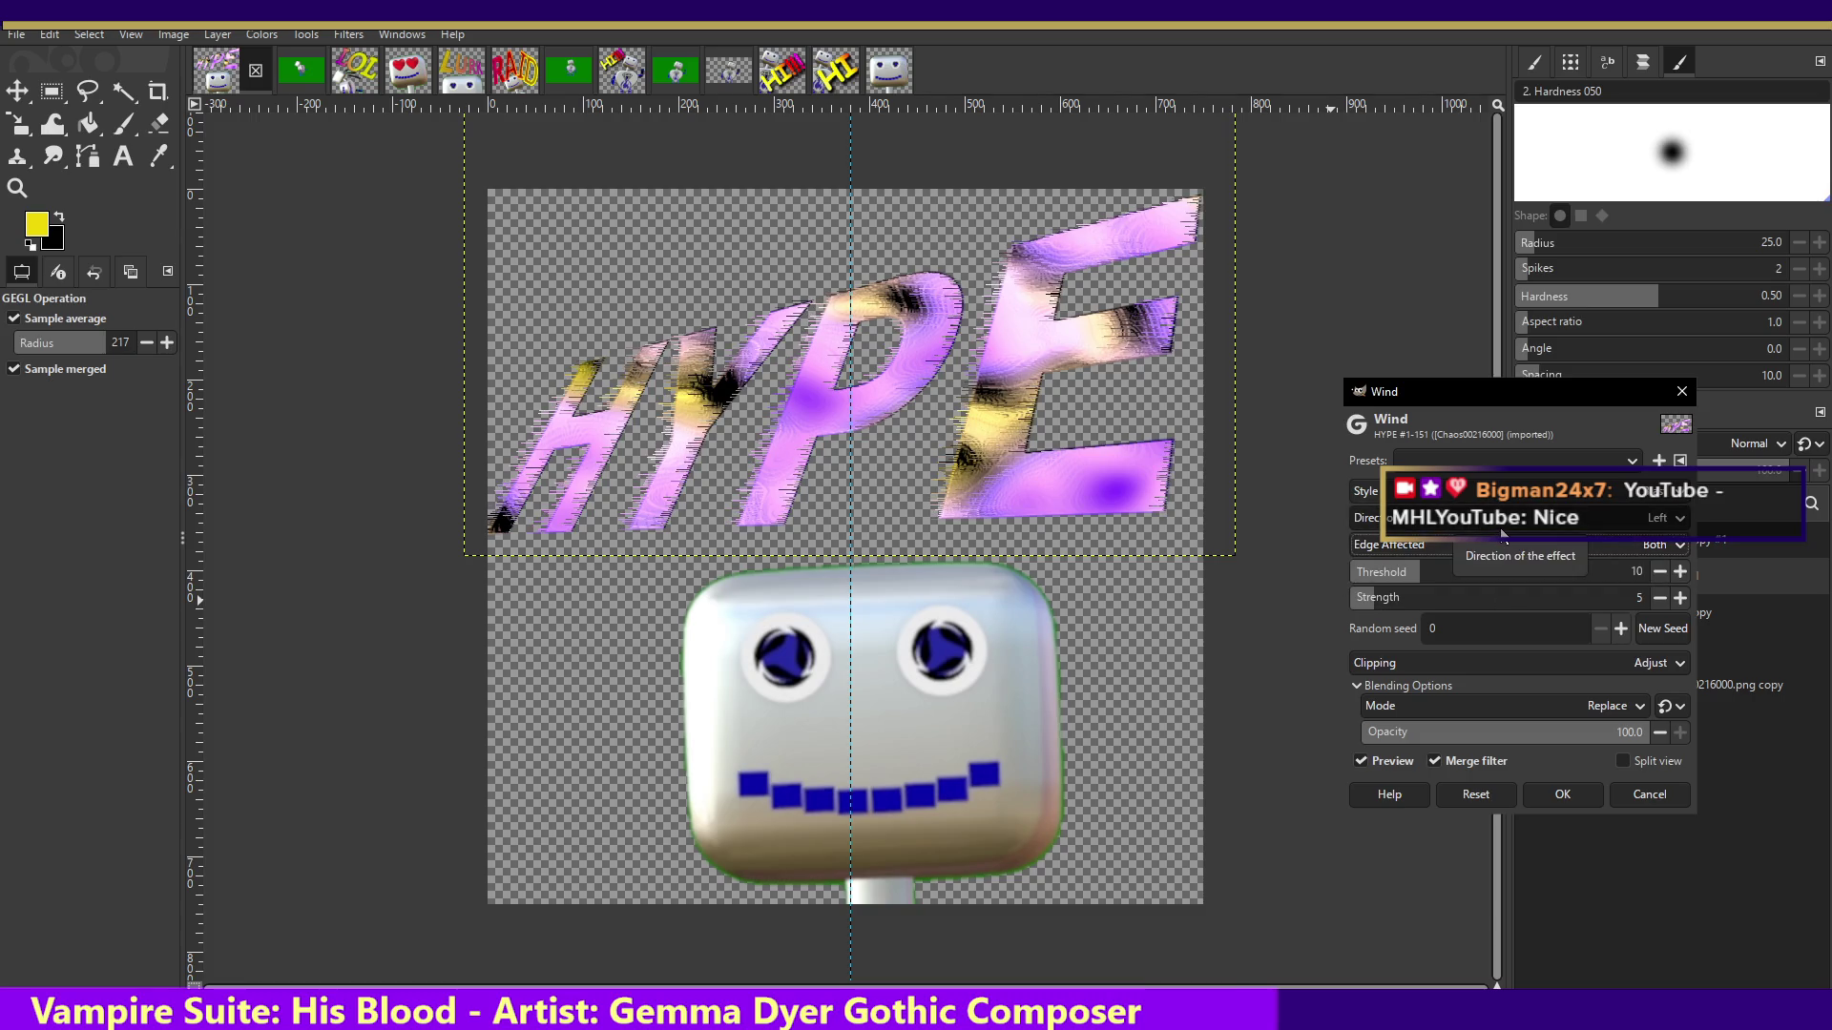
double_click(1479, 550)
left_click(1477, 575)
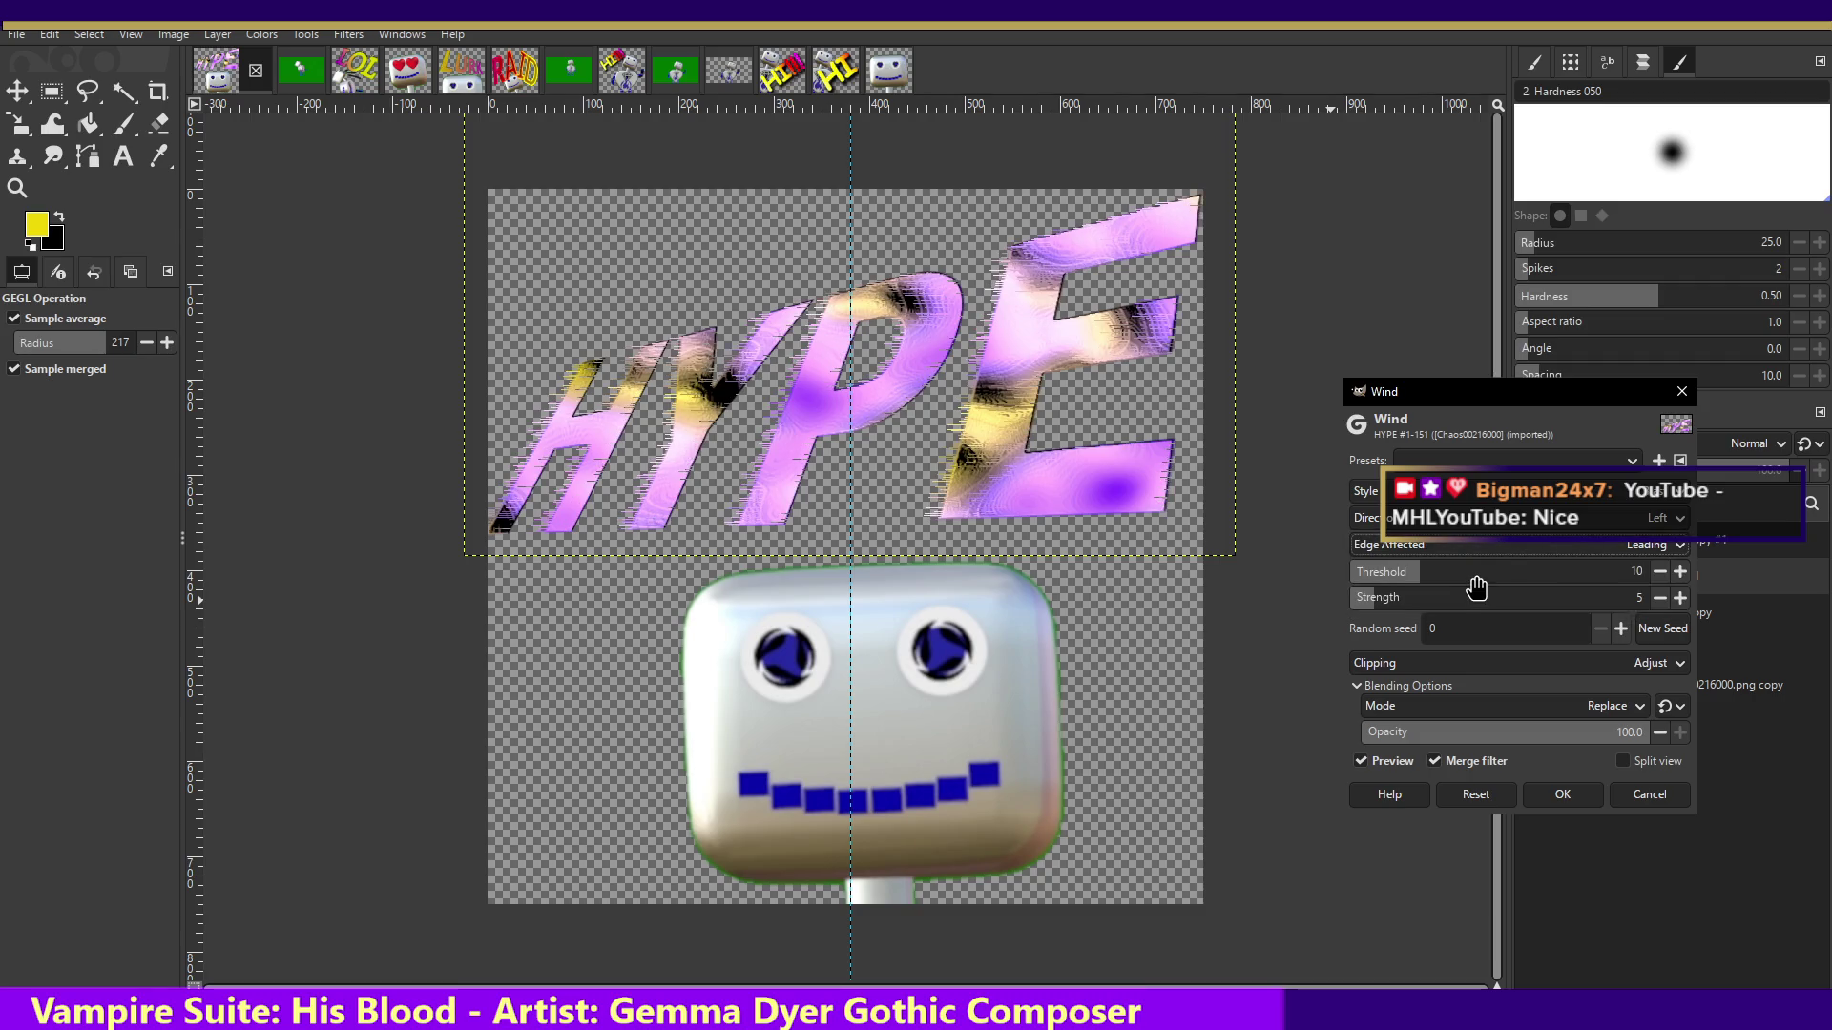
- Settle on leading edges with the Wind style and apply the leftward streaks
left_click(1475, 552)
left_click(1473, 576)
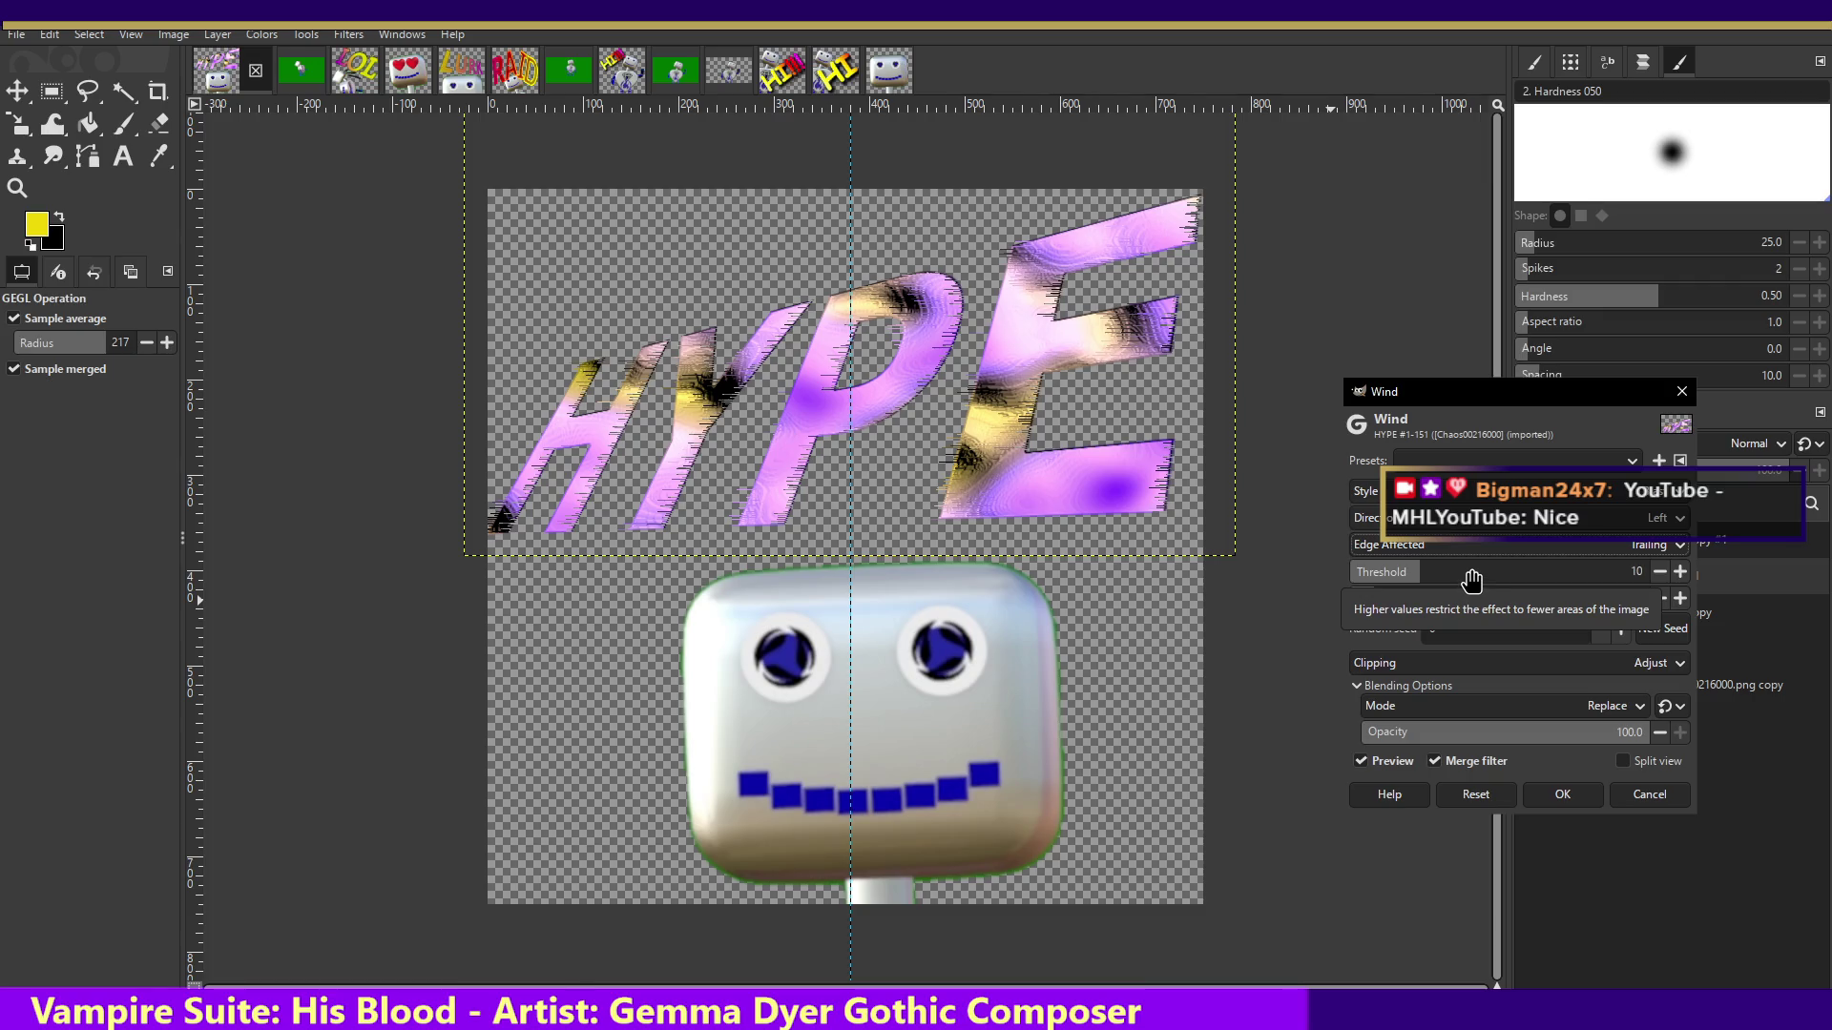
left_click(1468, 542)
left_click(1469, 527)
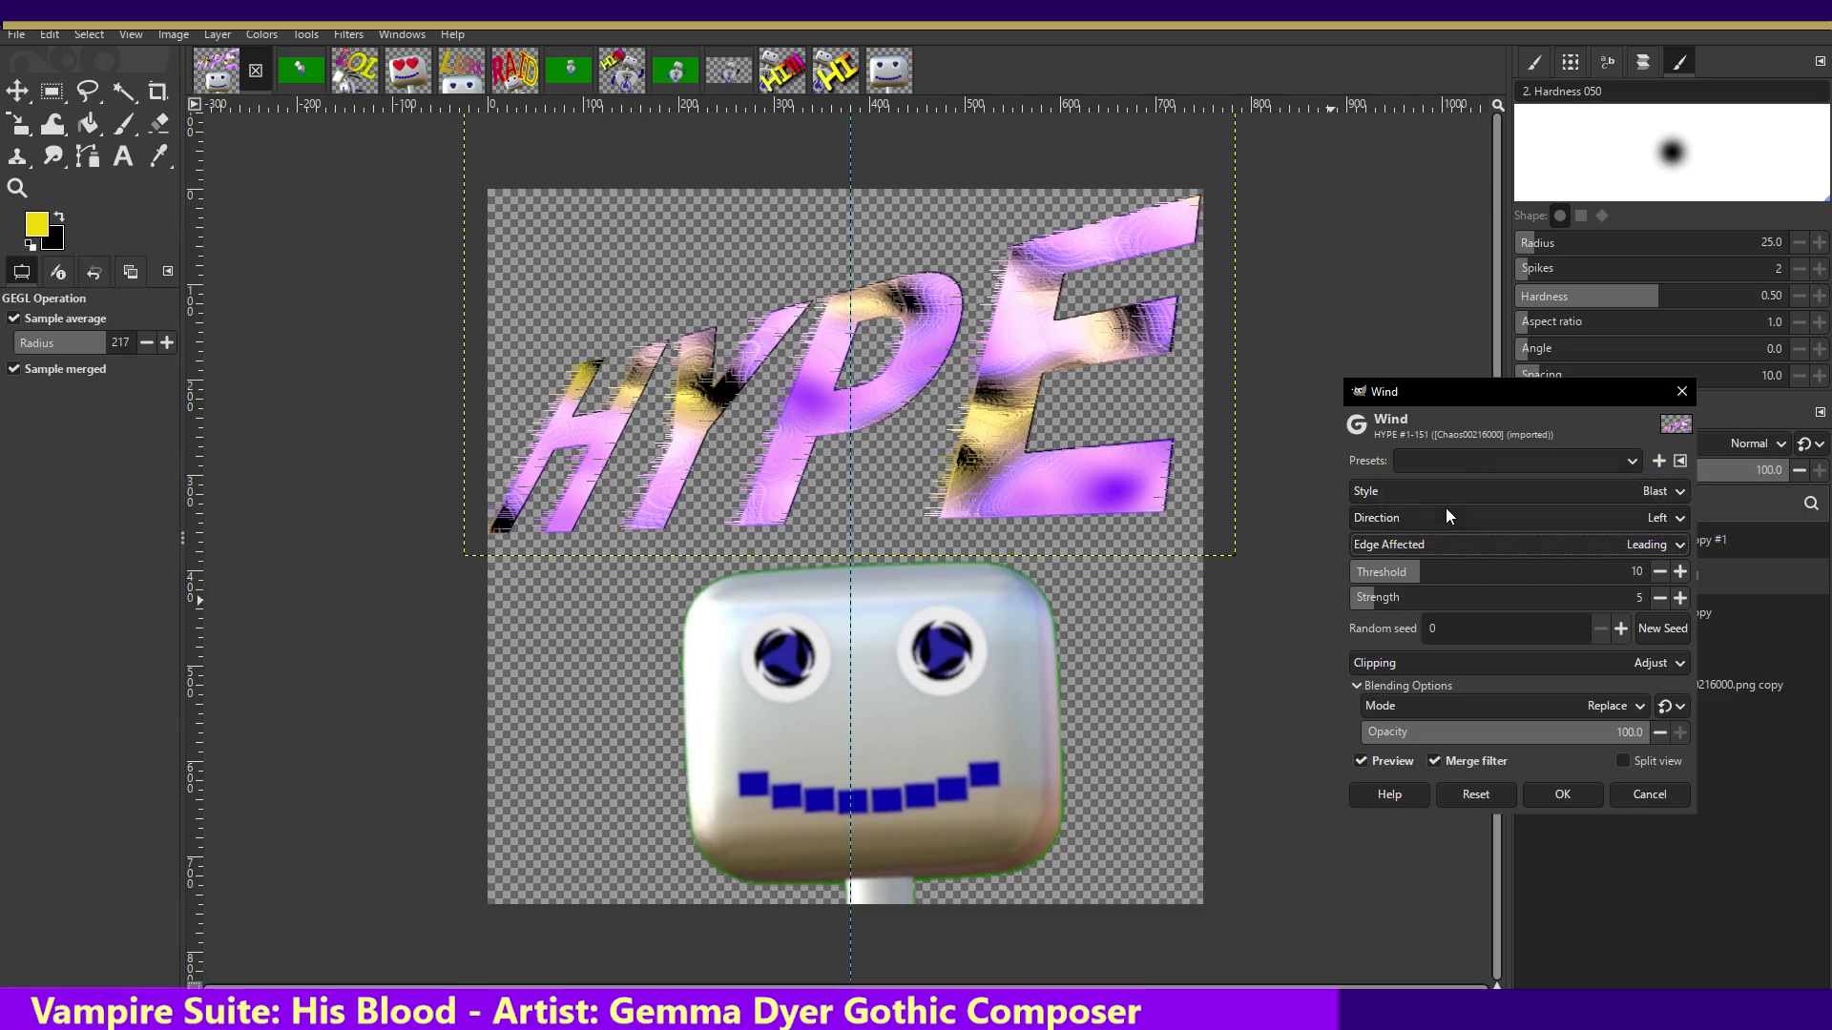
left_click(1465, 492)
left_click(1468, 470)
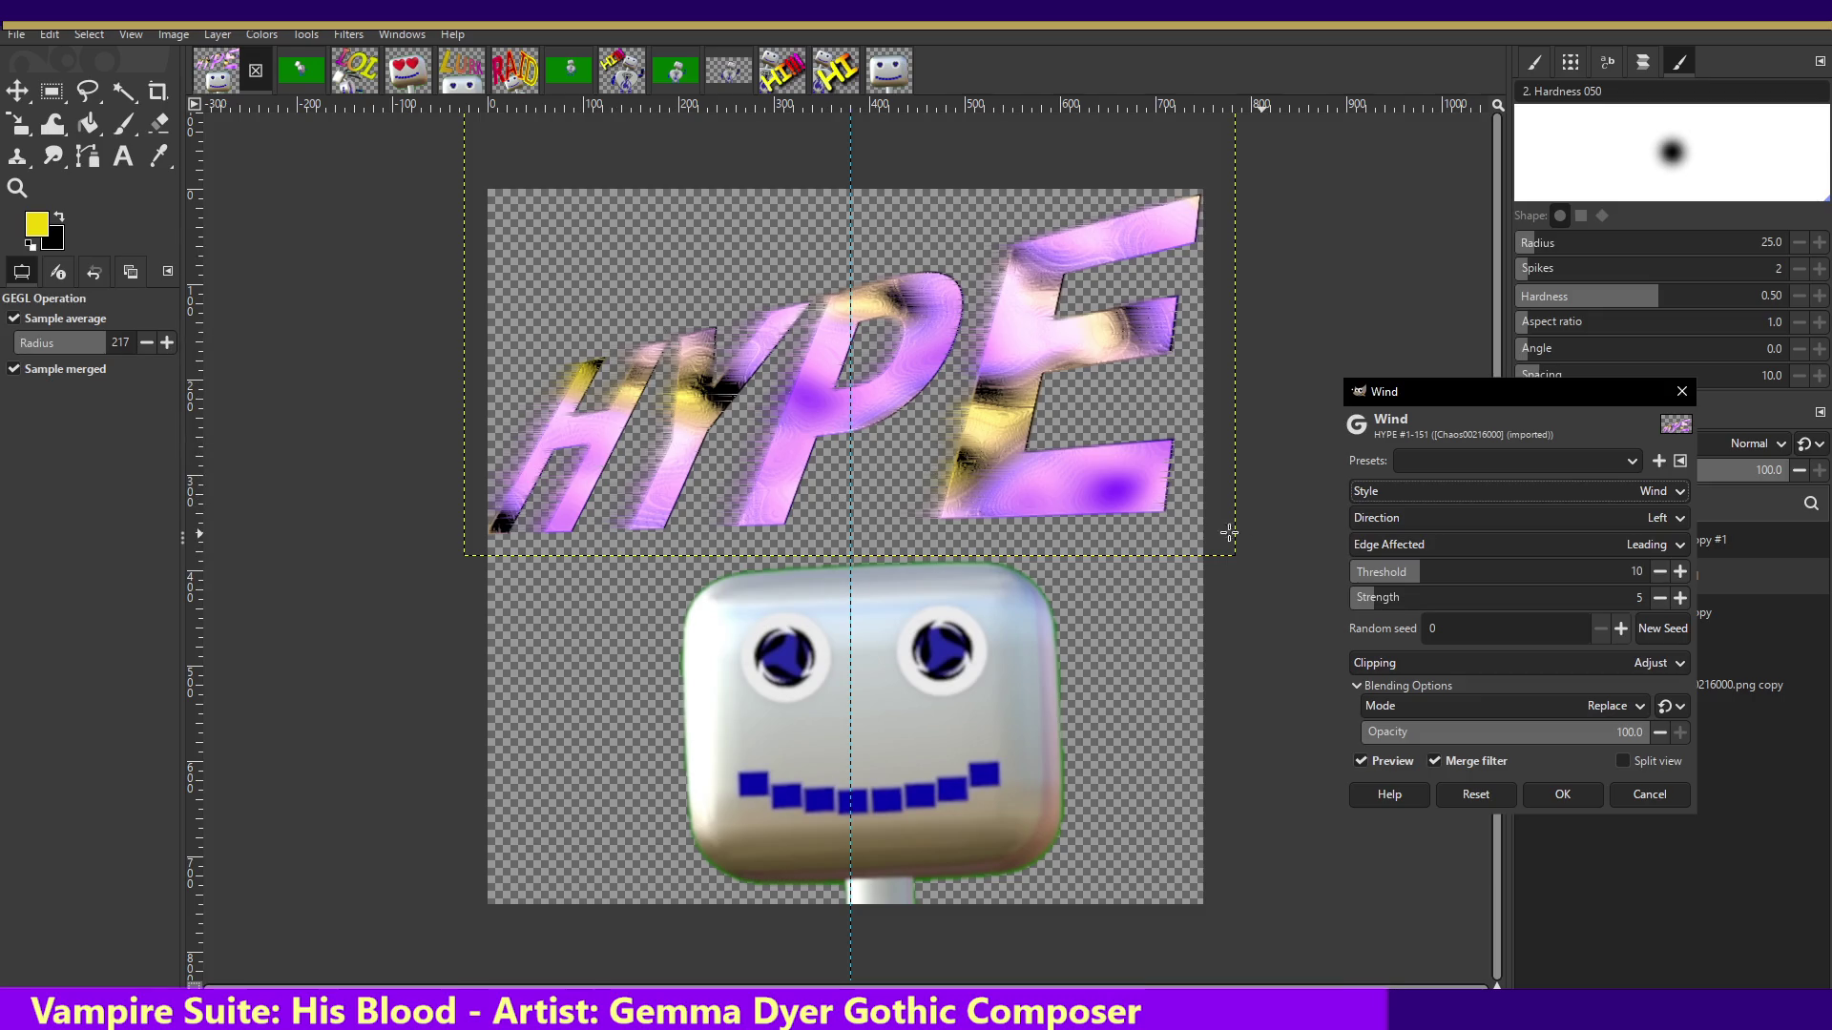
left_click(1575, 790)
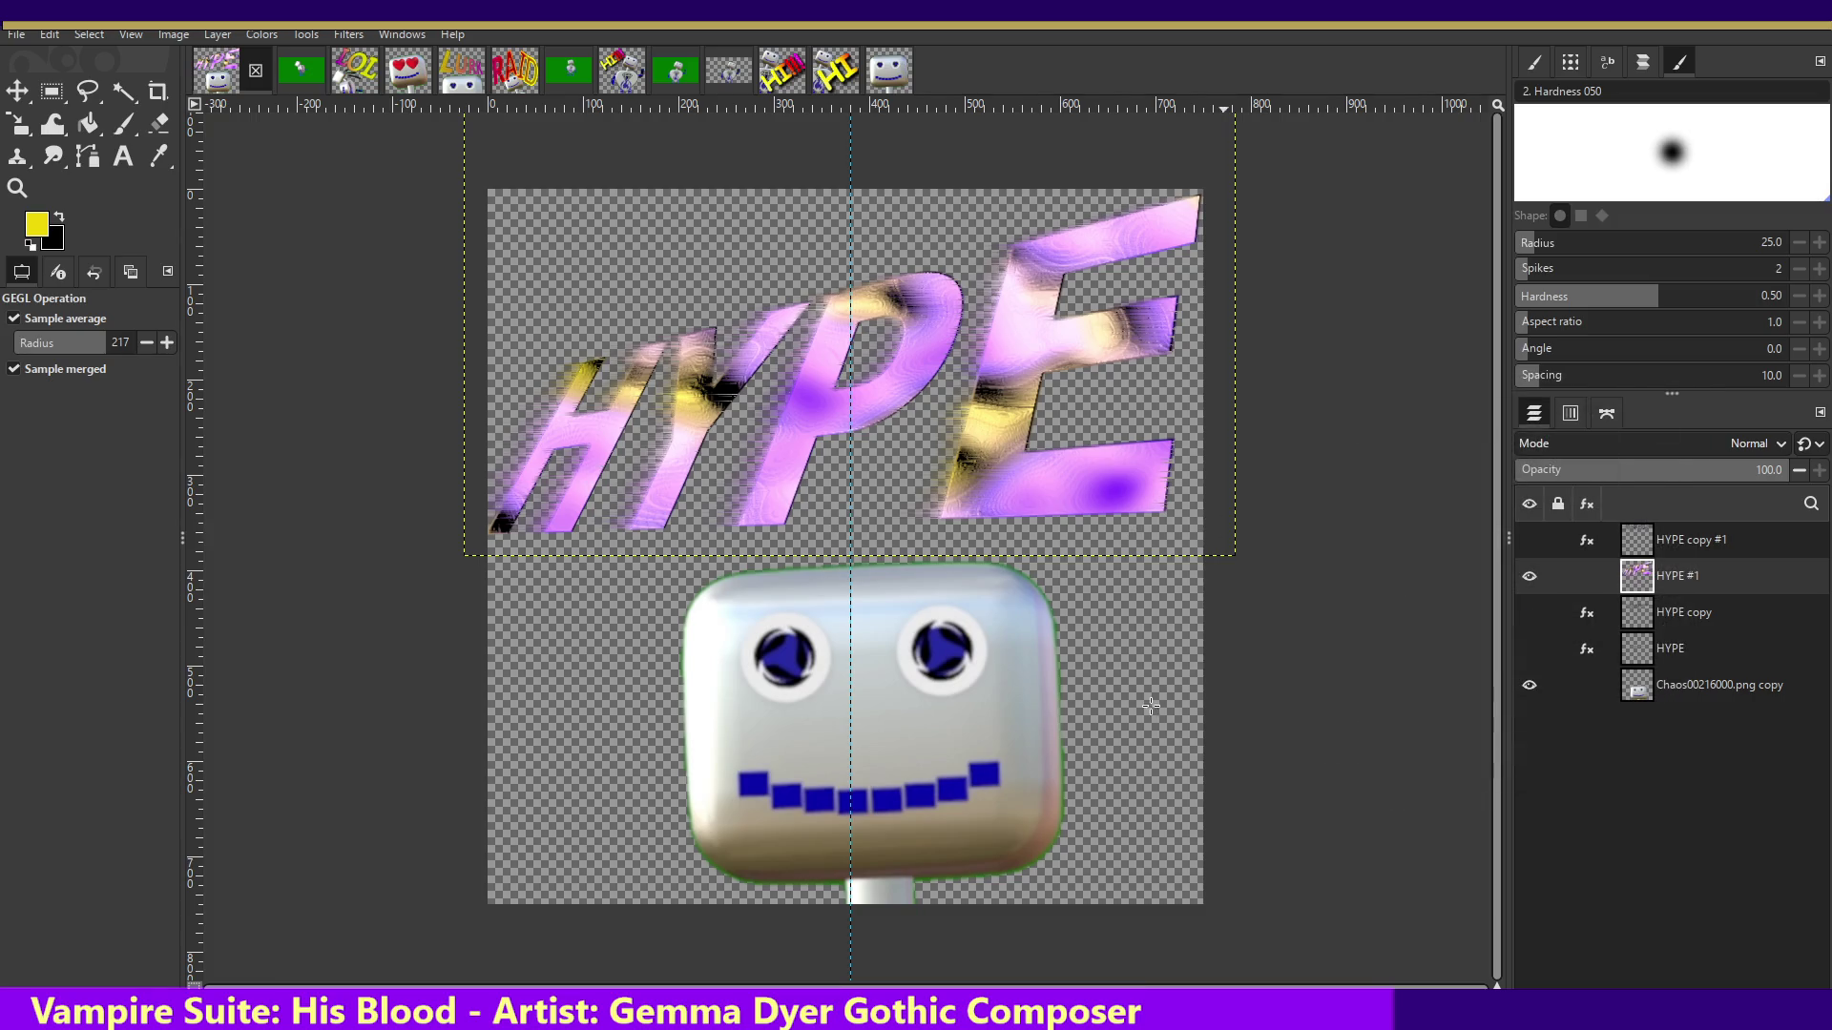
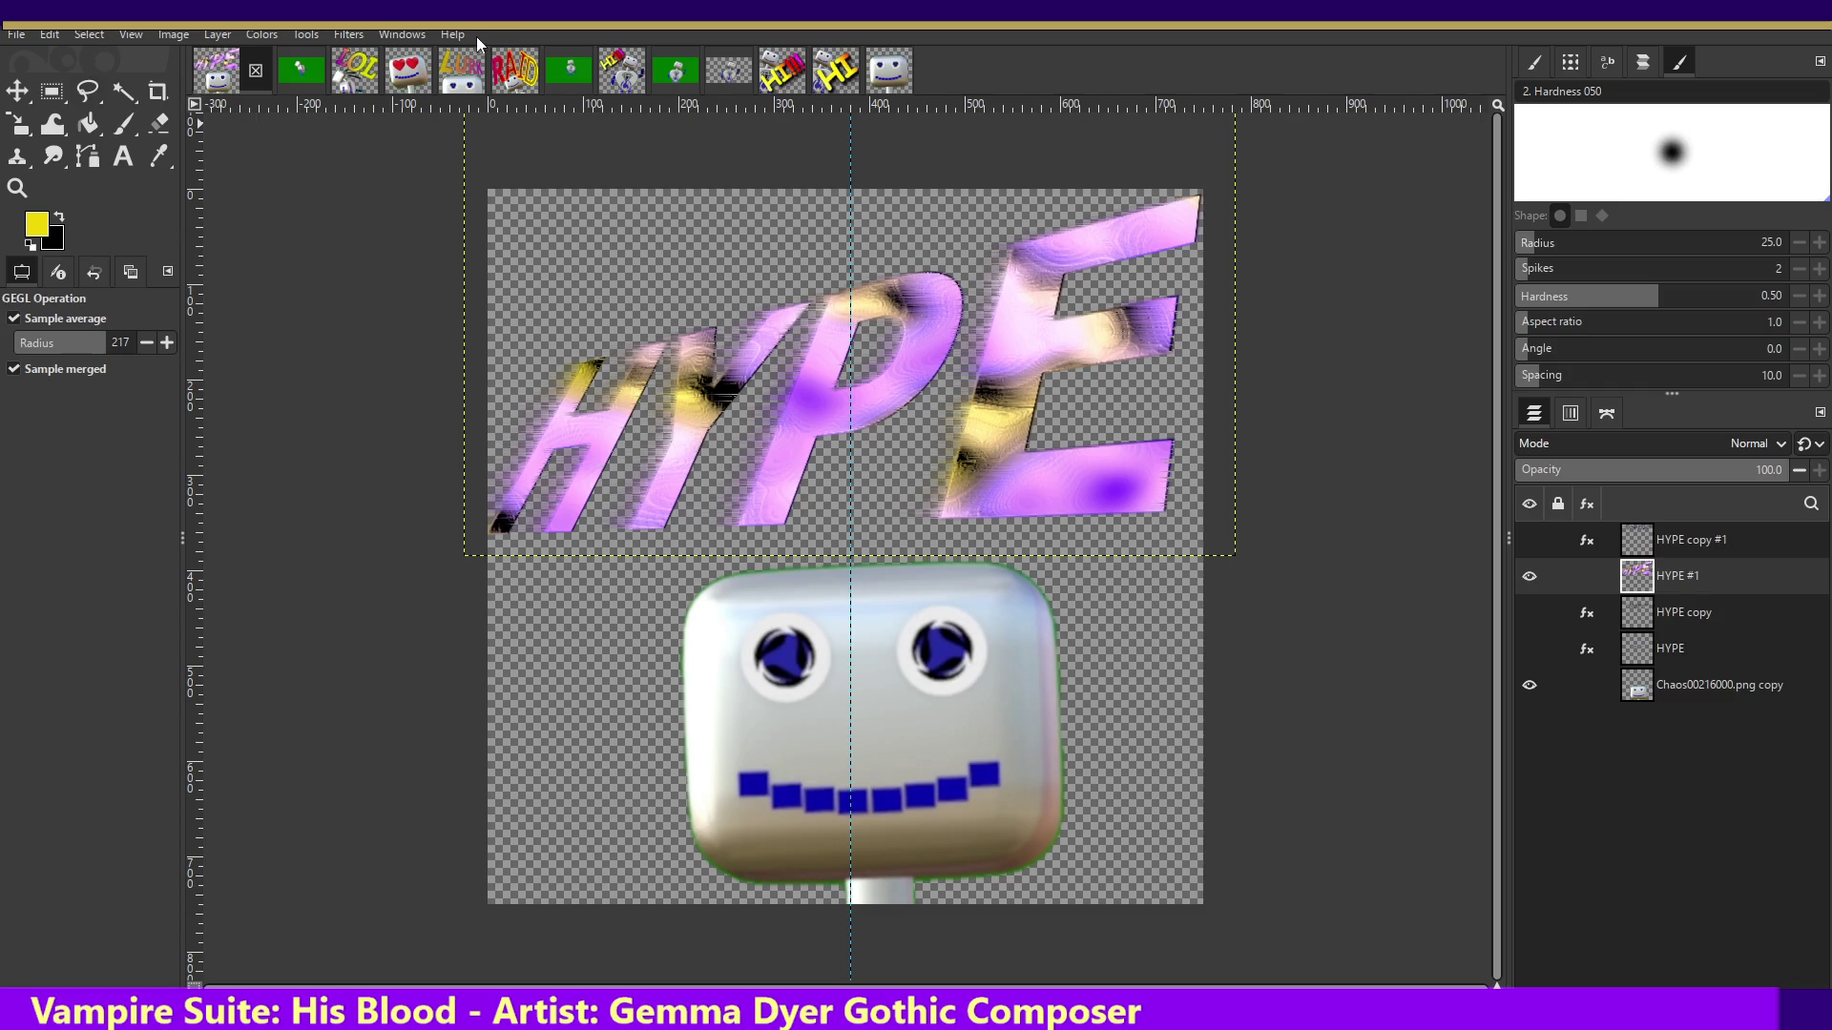
- Scale the emote image down to 112 × 112 pixels at 150 pixels per inch
left_click(194, 34)
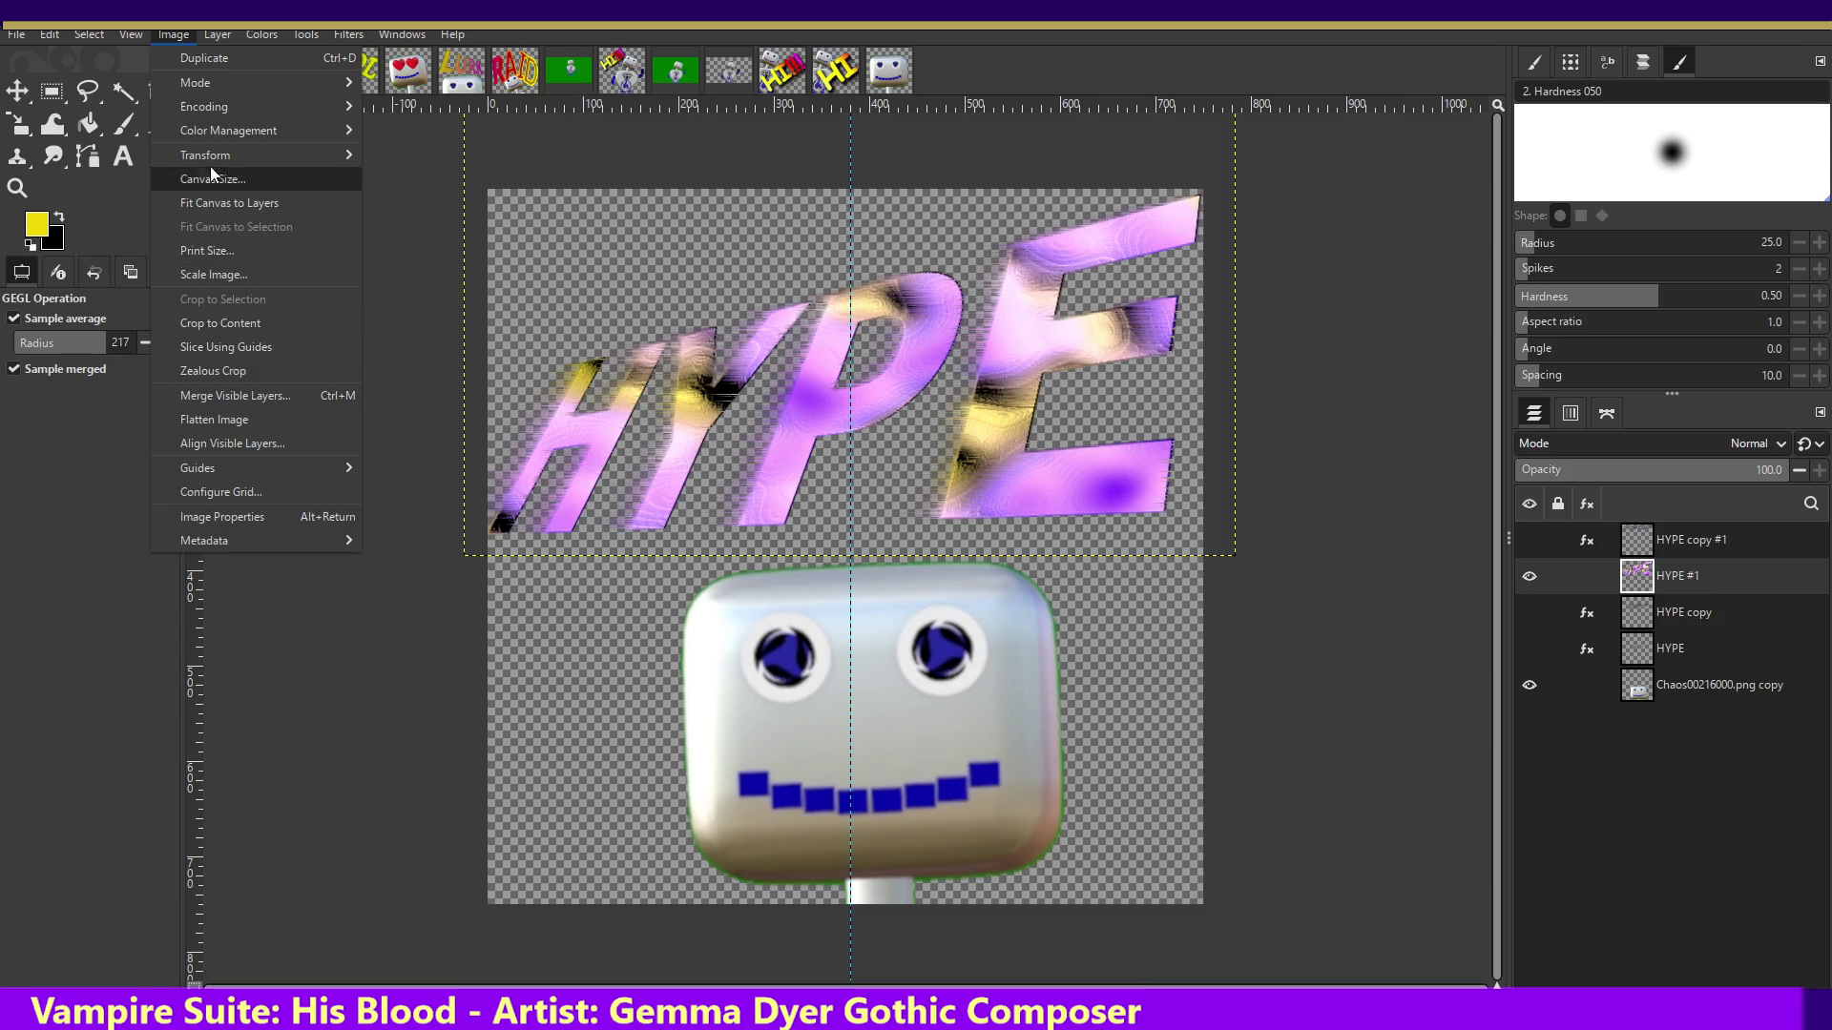
left_click(216, 275)
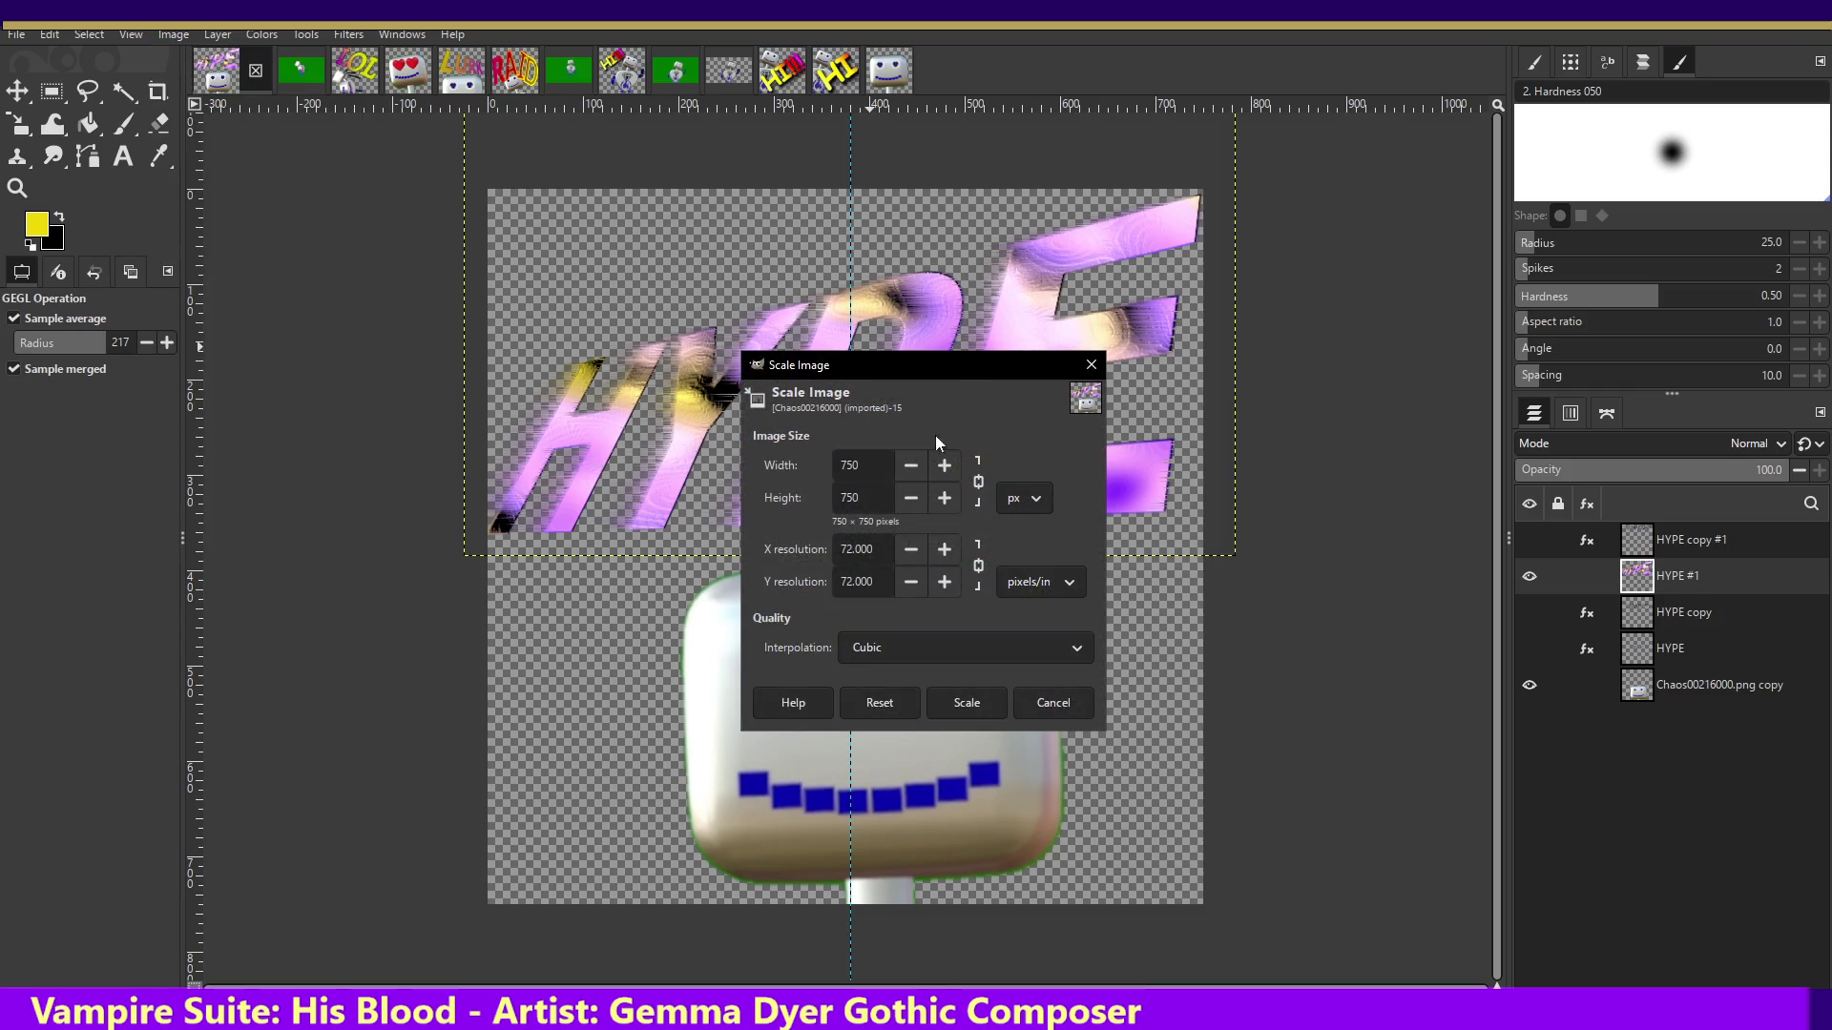
type("112")
key("Tab")
triple_click(886, 556)
type("150")
key("Return")
left_click(1001, 713)
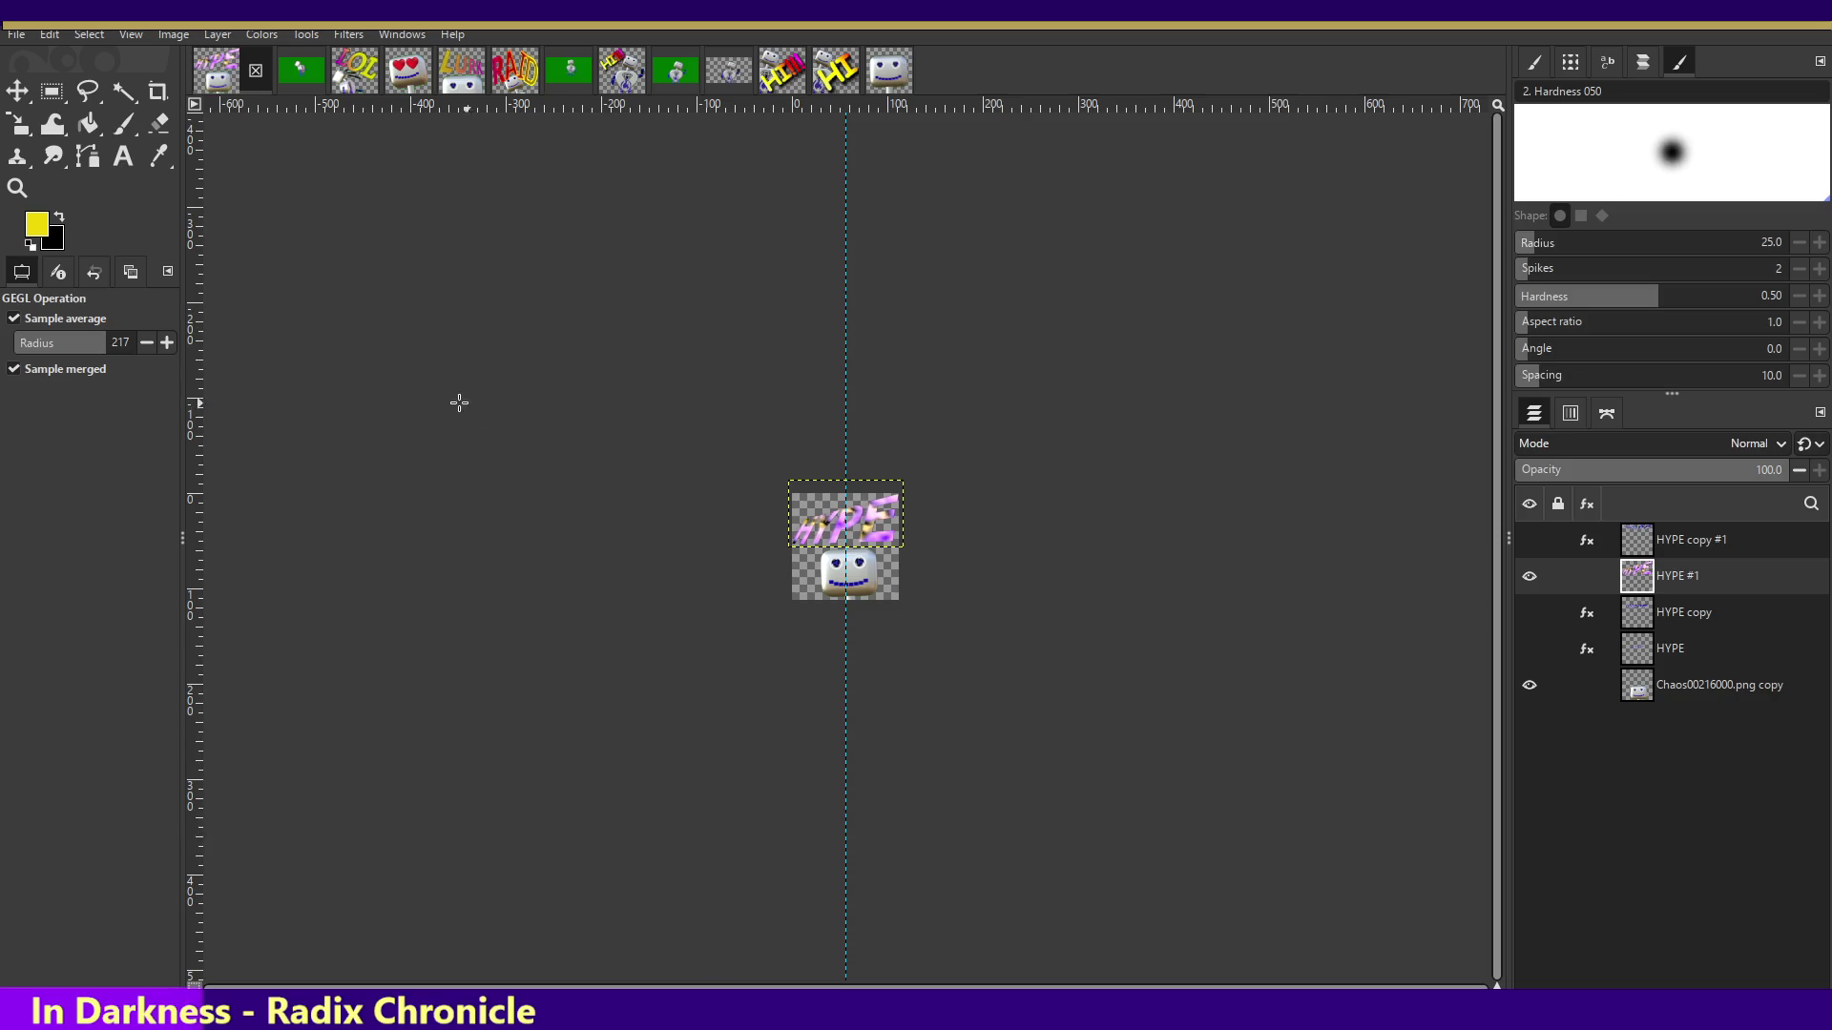
left_click(13, 34)
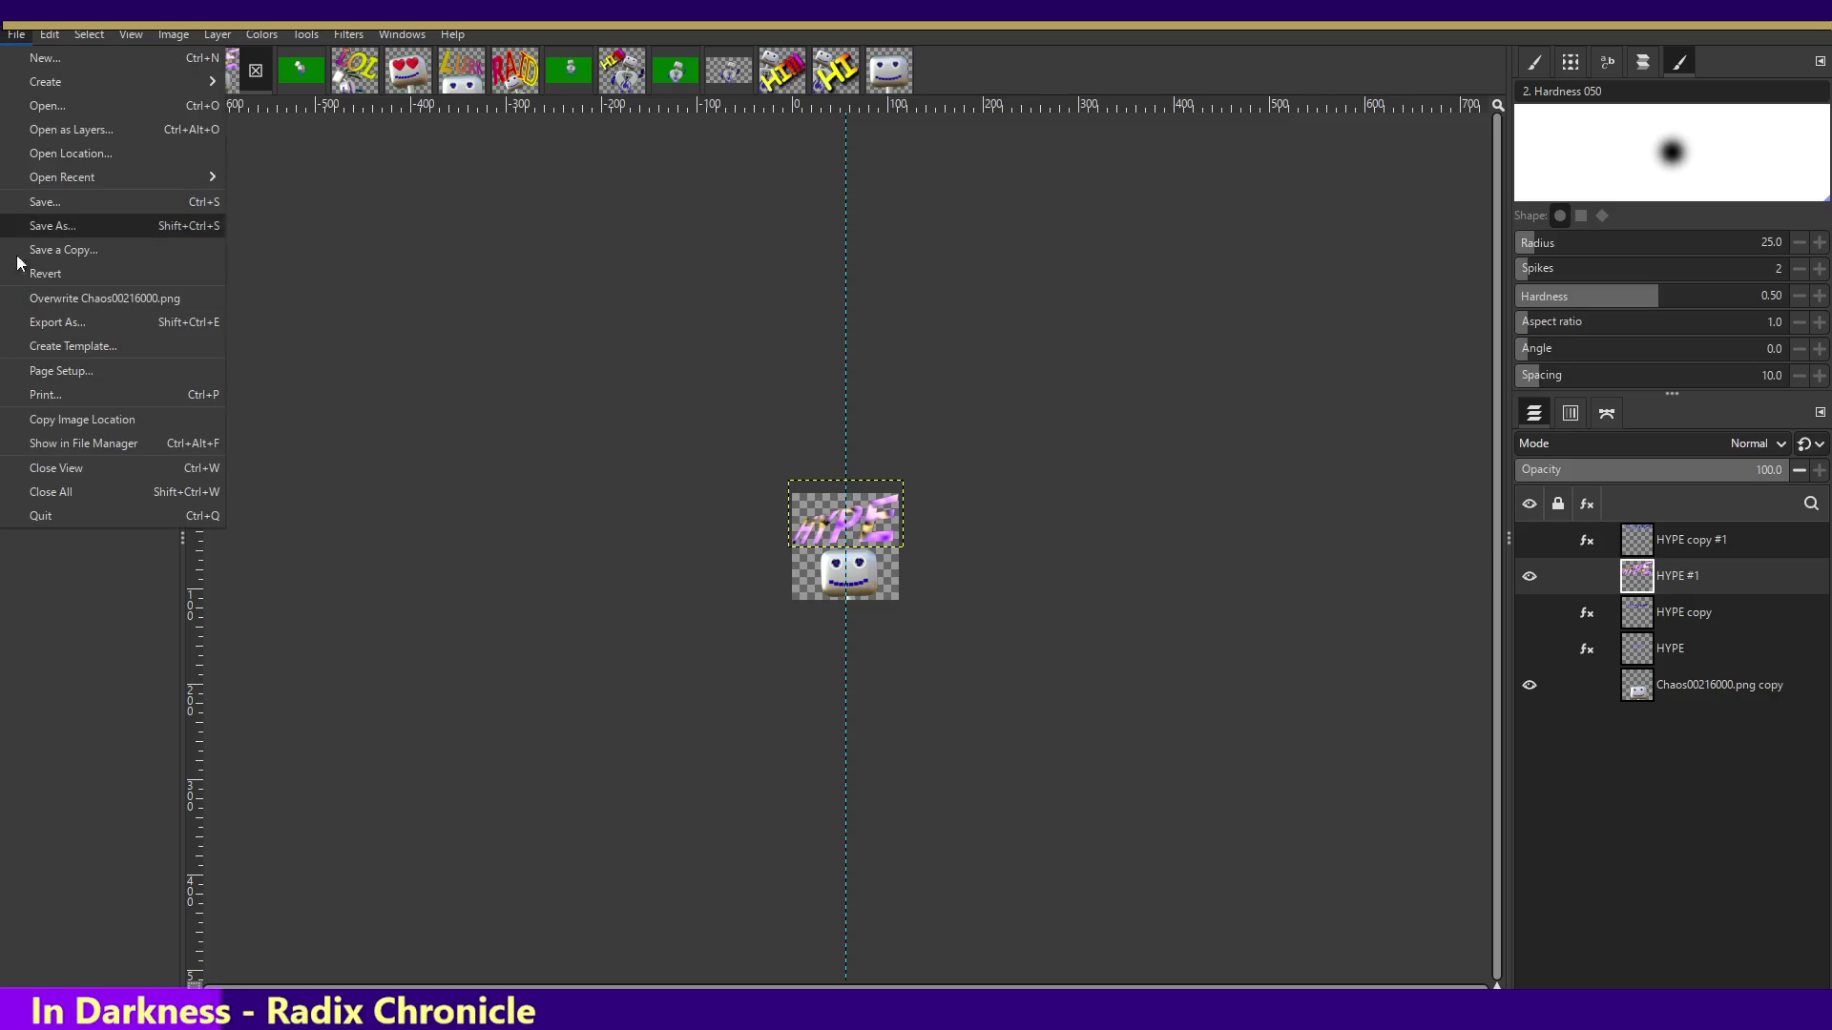
left_click(43, 322)
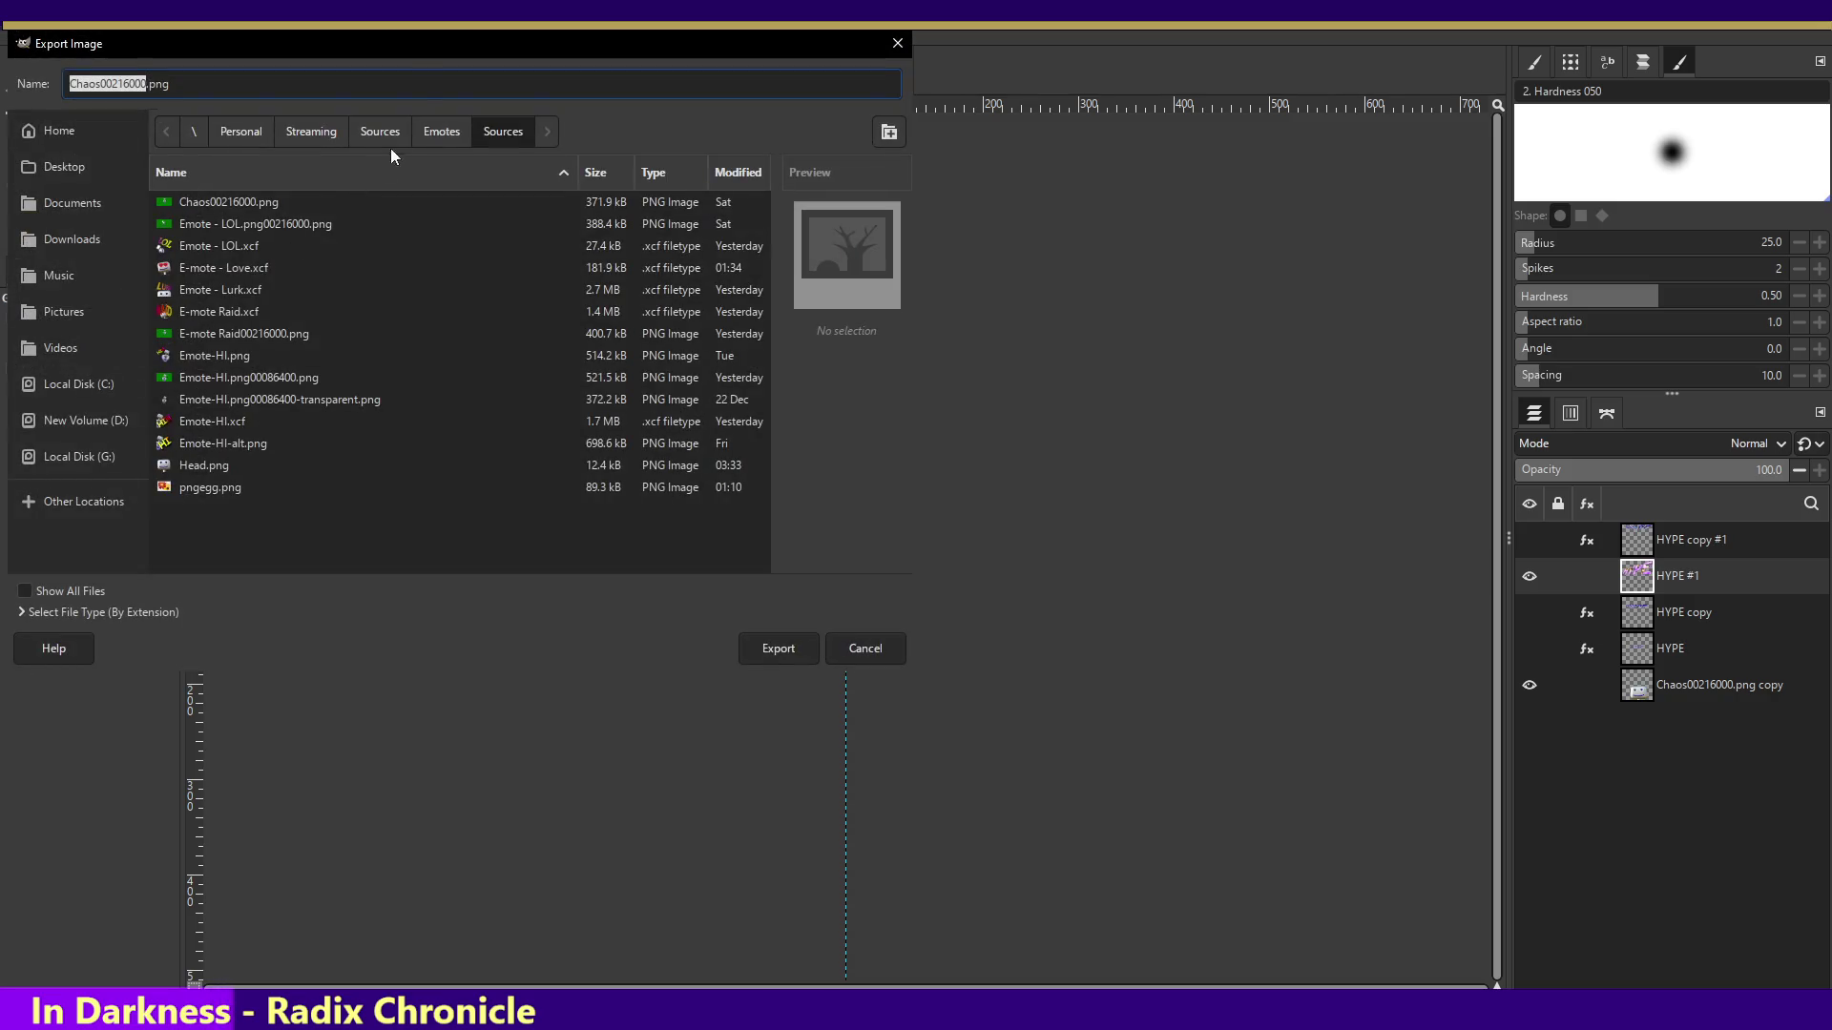
key("Escape")
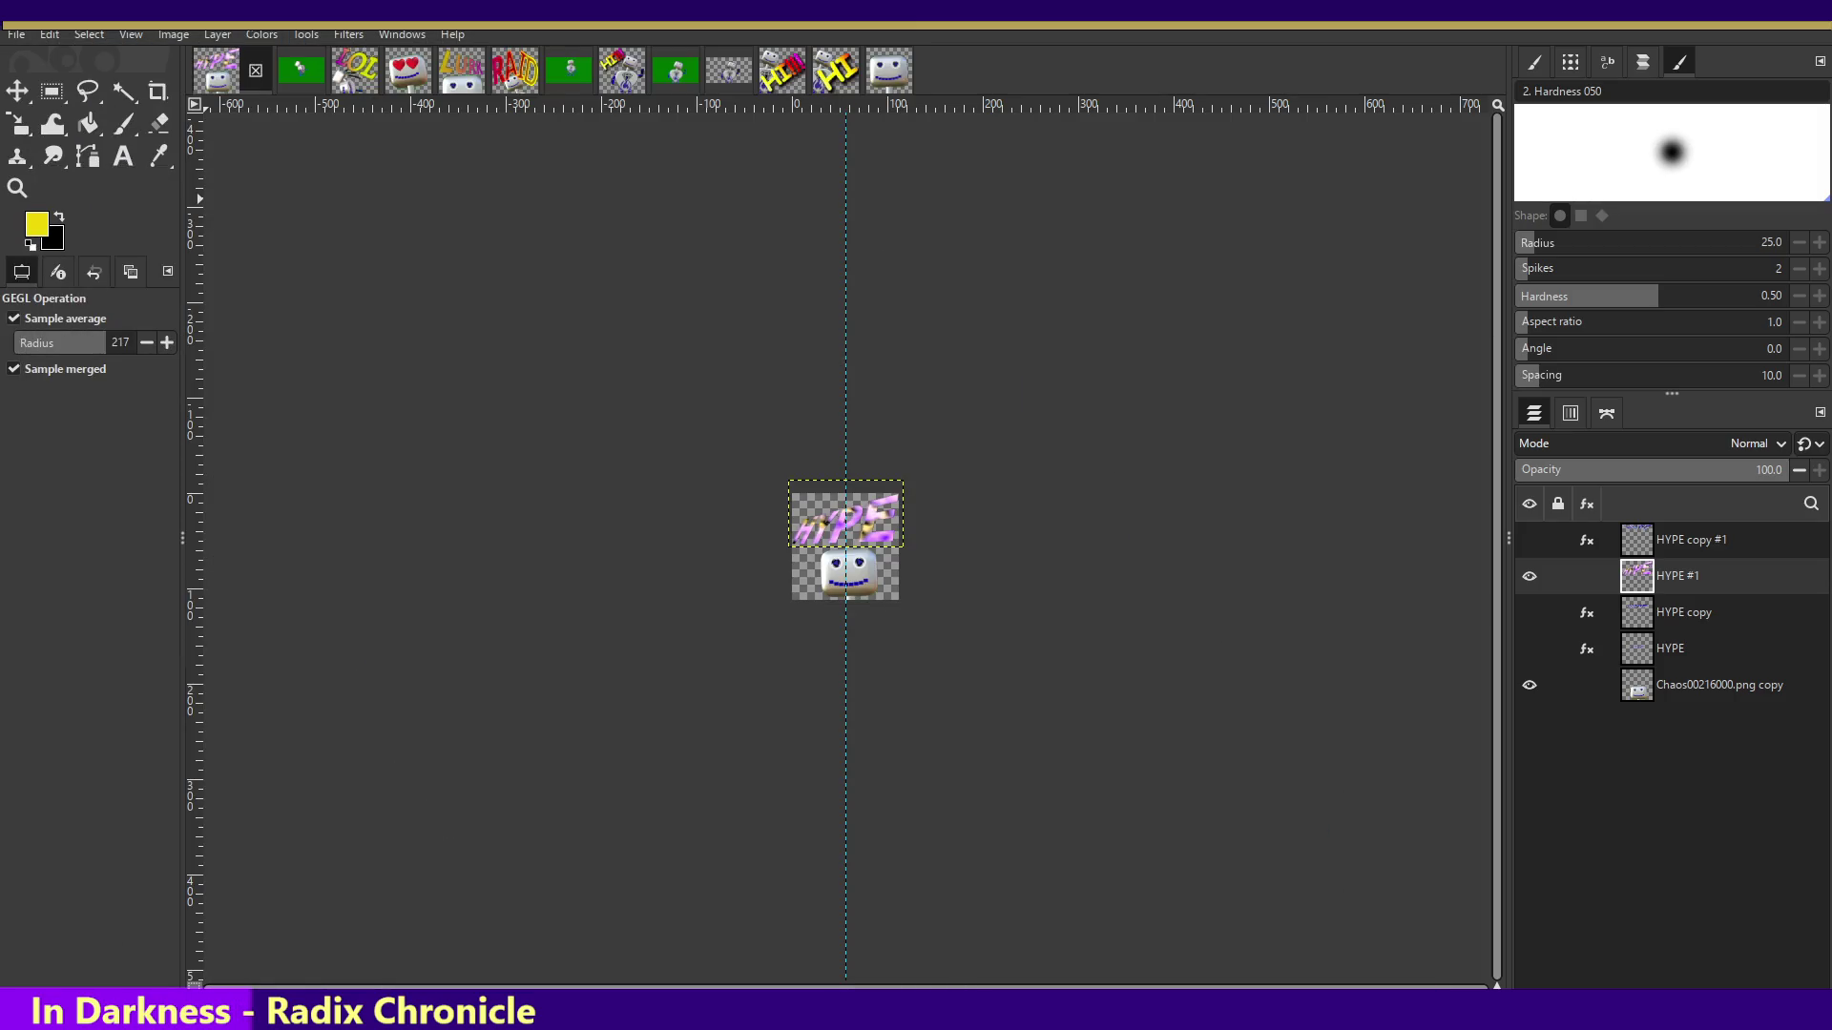